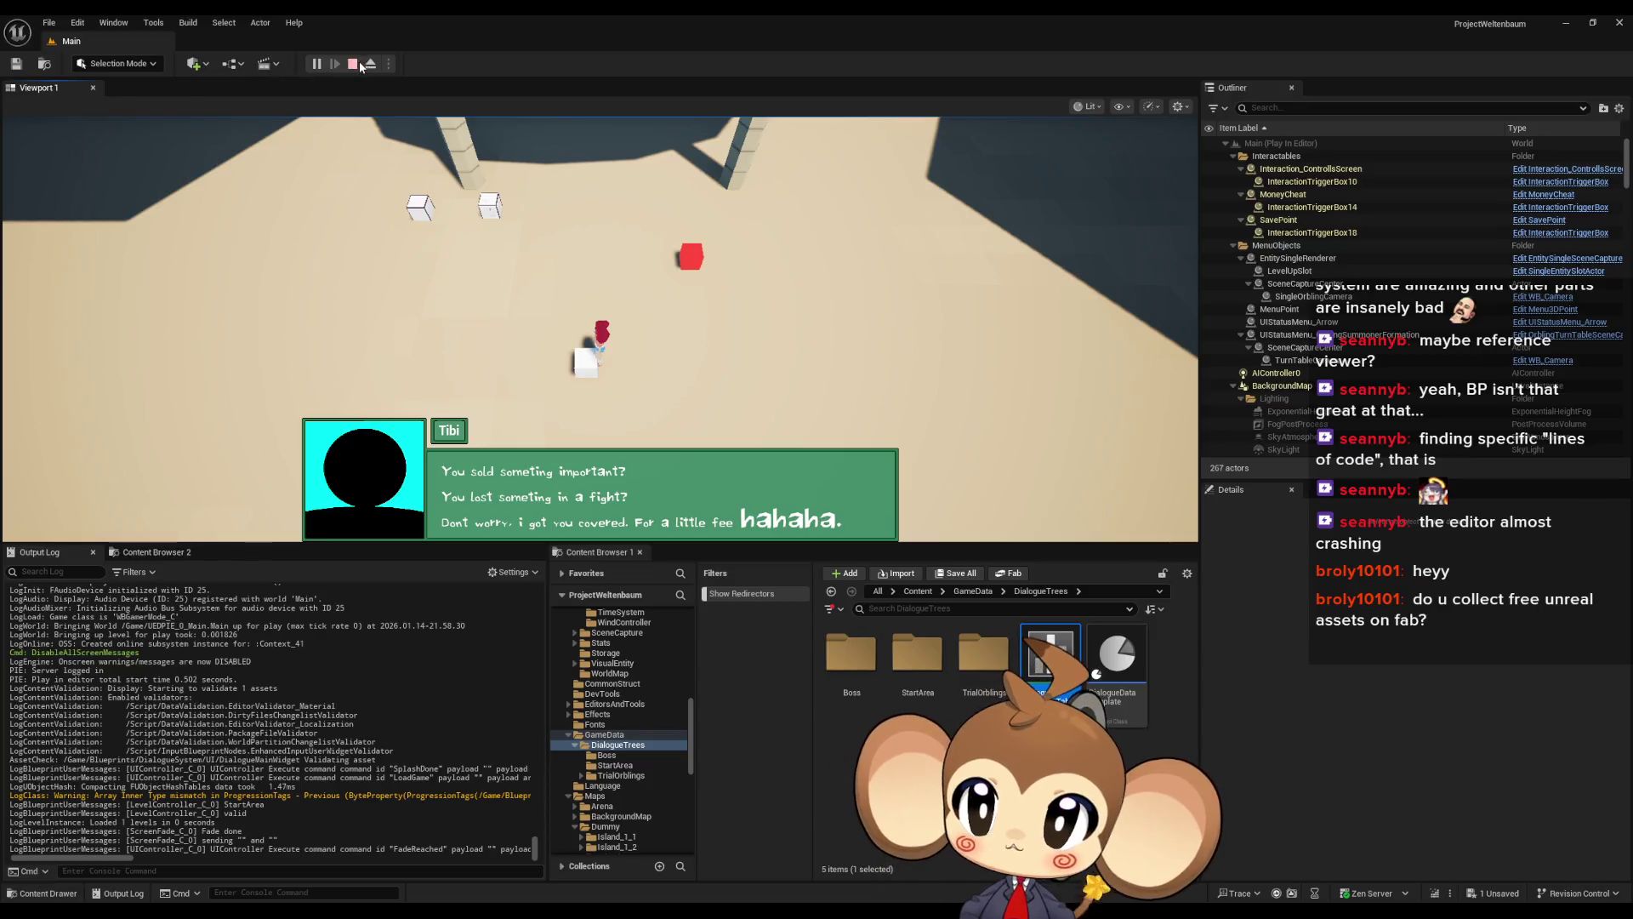
Stop play and place the TimeSpeedChangedFireWriting SET node after Clear and Invalidate Timer
key("Escape")
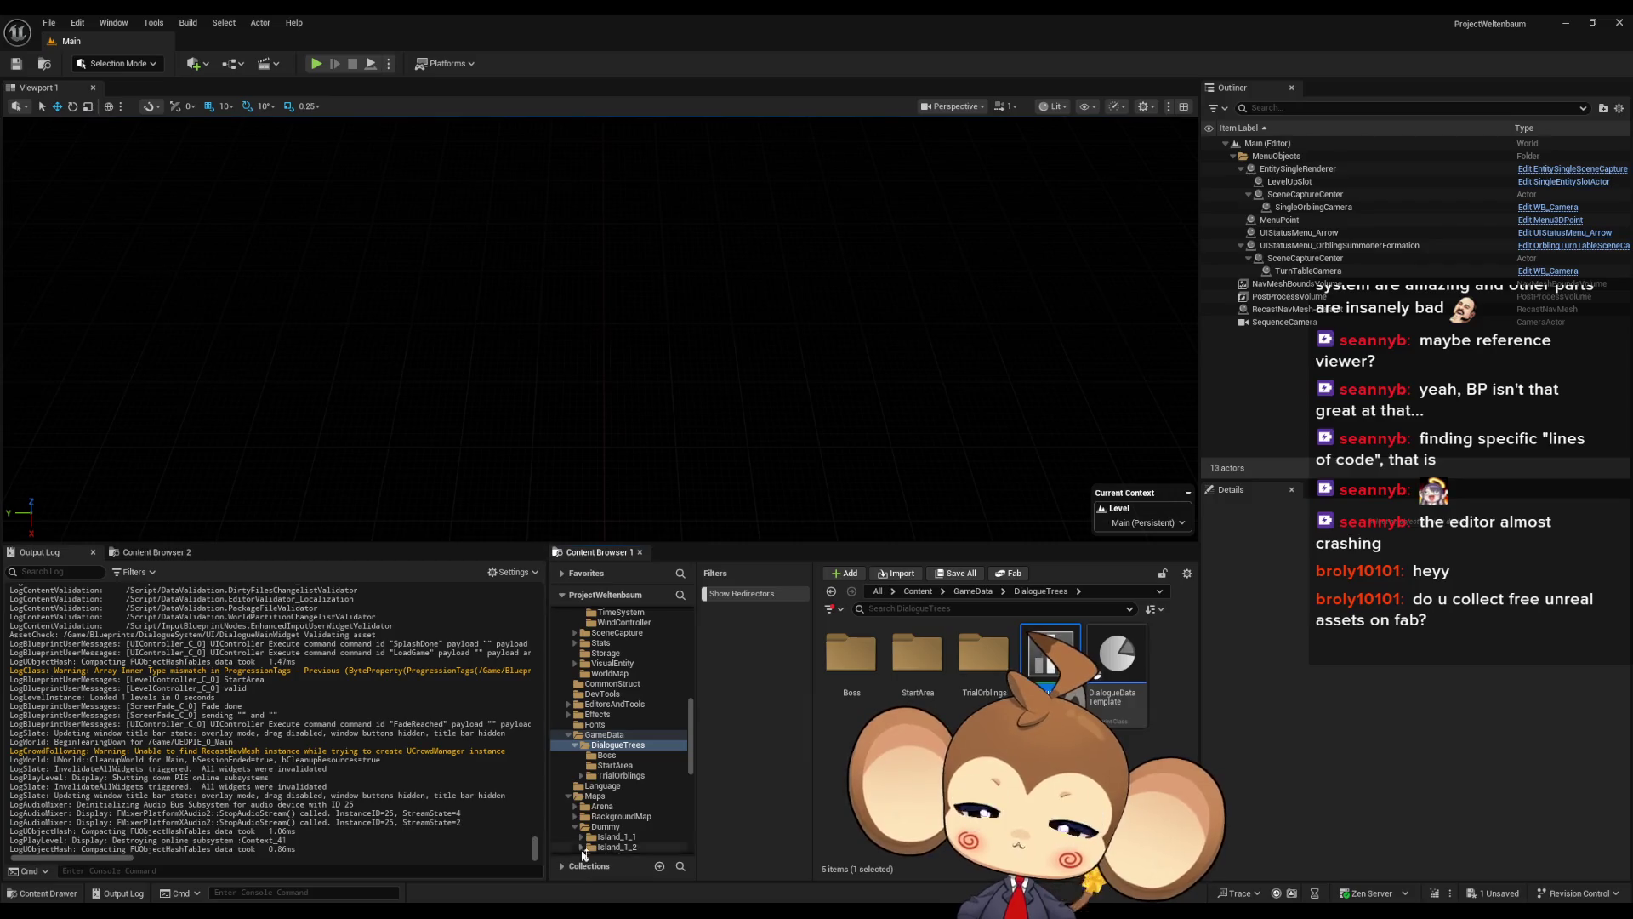
mouse_move(669, 910)
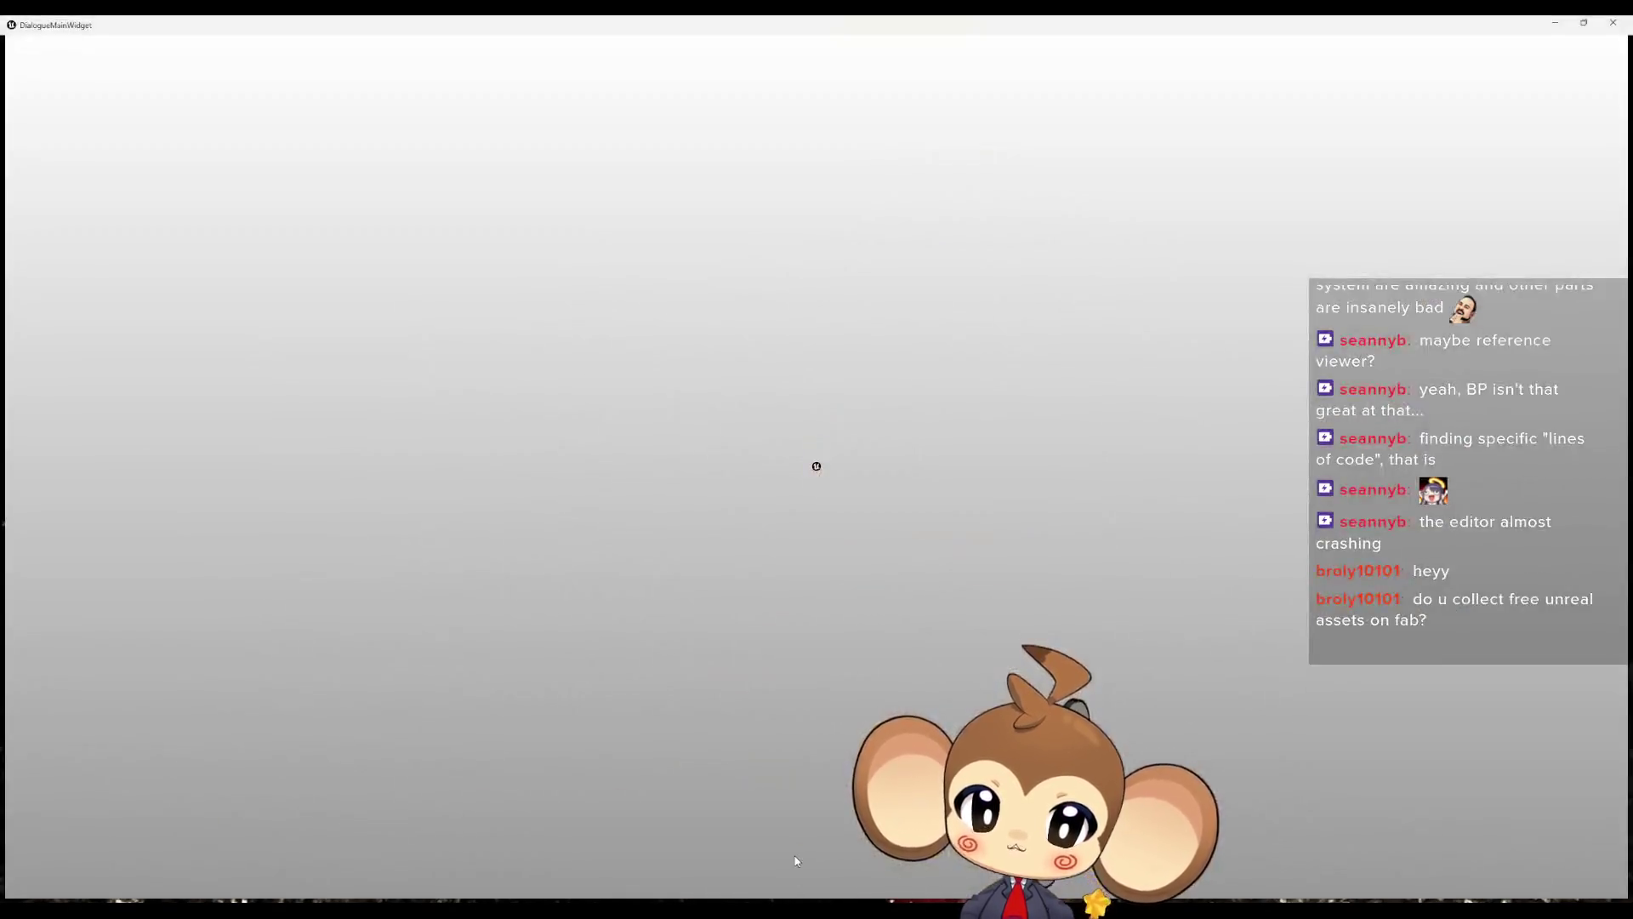
left_click(793, 852)
scroll(677, 385, "up", 2)
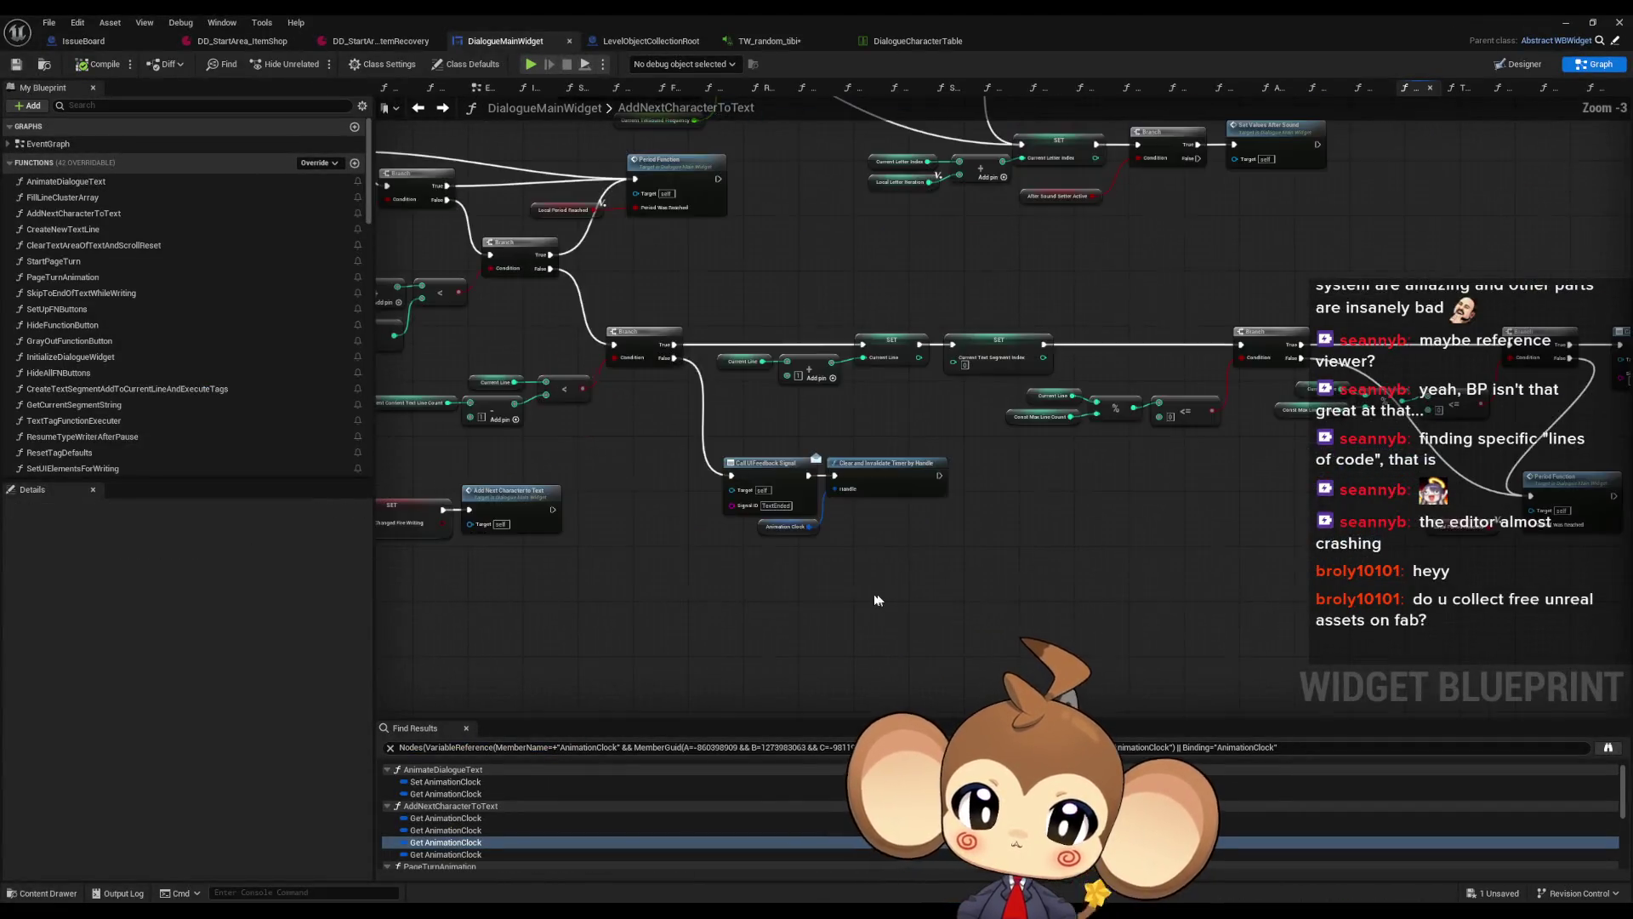
mouse_move(678, 384)
left_mouse_down()
mouse_move(656, 674)
mouse_move(783, 456)
mouse_move(748, 456)
mouse_move(685, 409)
left_mouse_up()
left_click(810, 413)
mouse_move(810, 413)
left_mouse_down()
mouse_move(996, 474)
mouse_move(1012, 441)
mouse_move(1348, 380)
mouse_move(1400, 349)
mouse_move(1366, 367)
left_mouse_up()
key("ctrl+z")
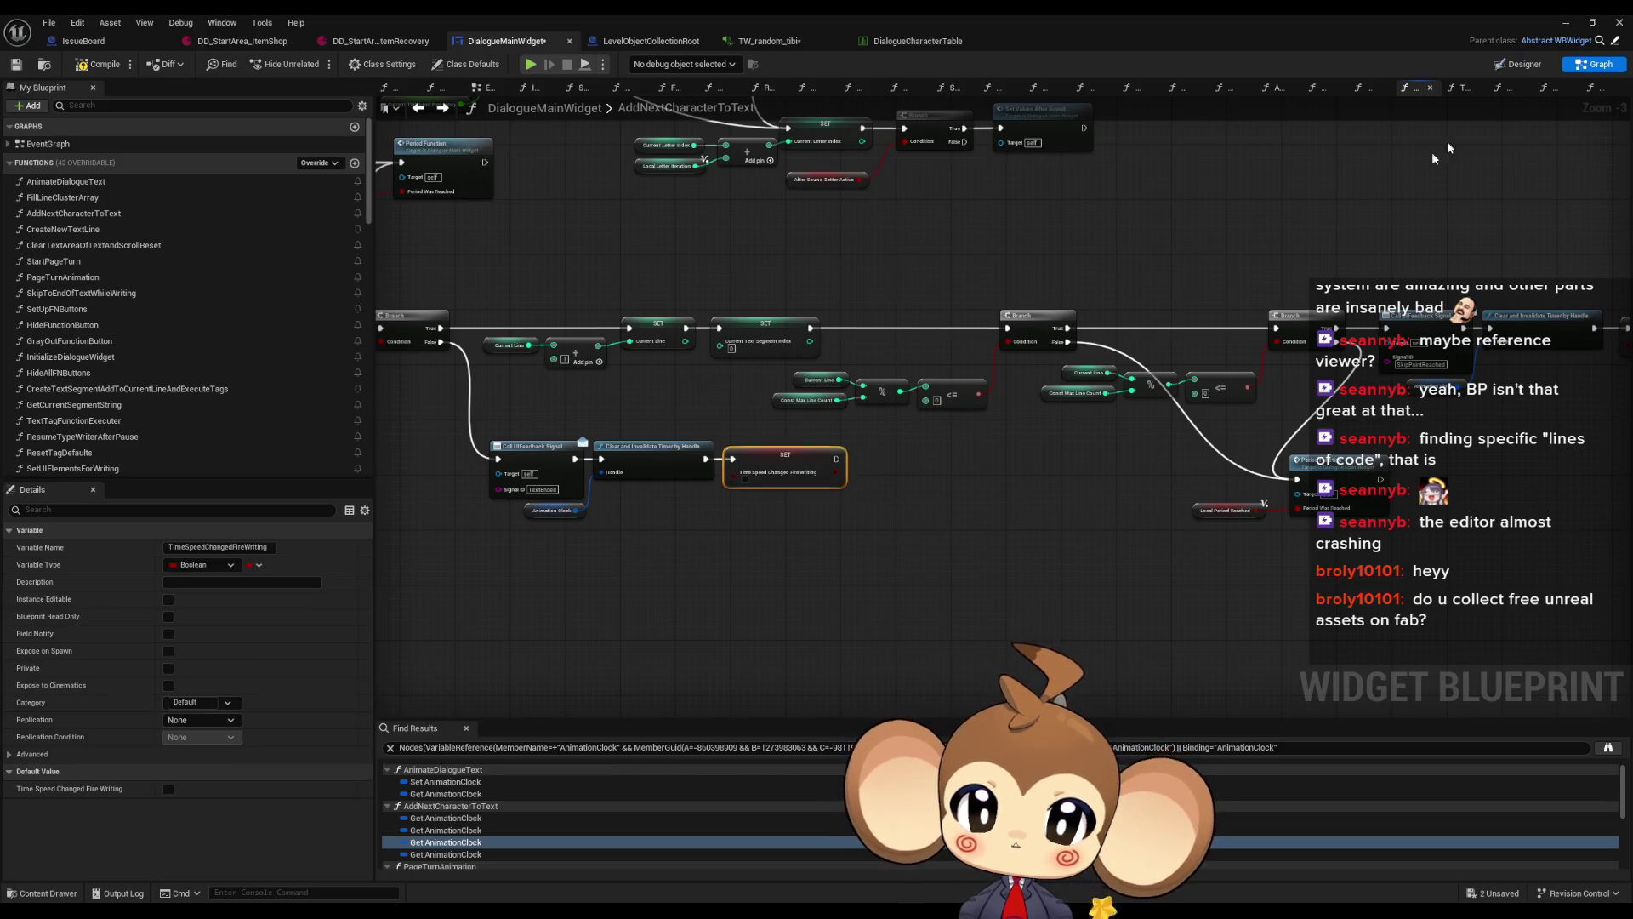
Play-test by loading the saved game, advancing the dialogue, then stopping play
left_click(1566, 22)
left_click(326, 67)
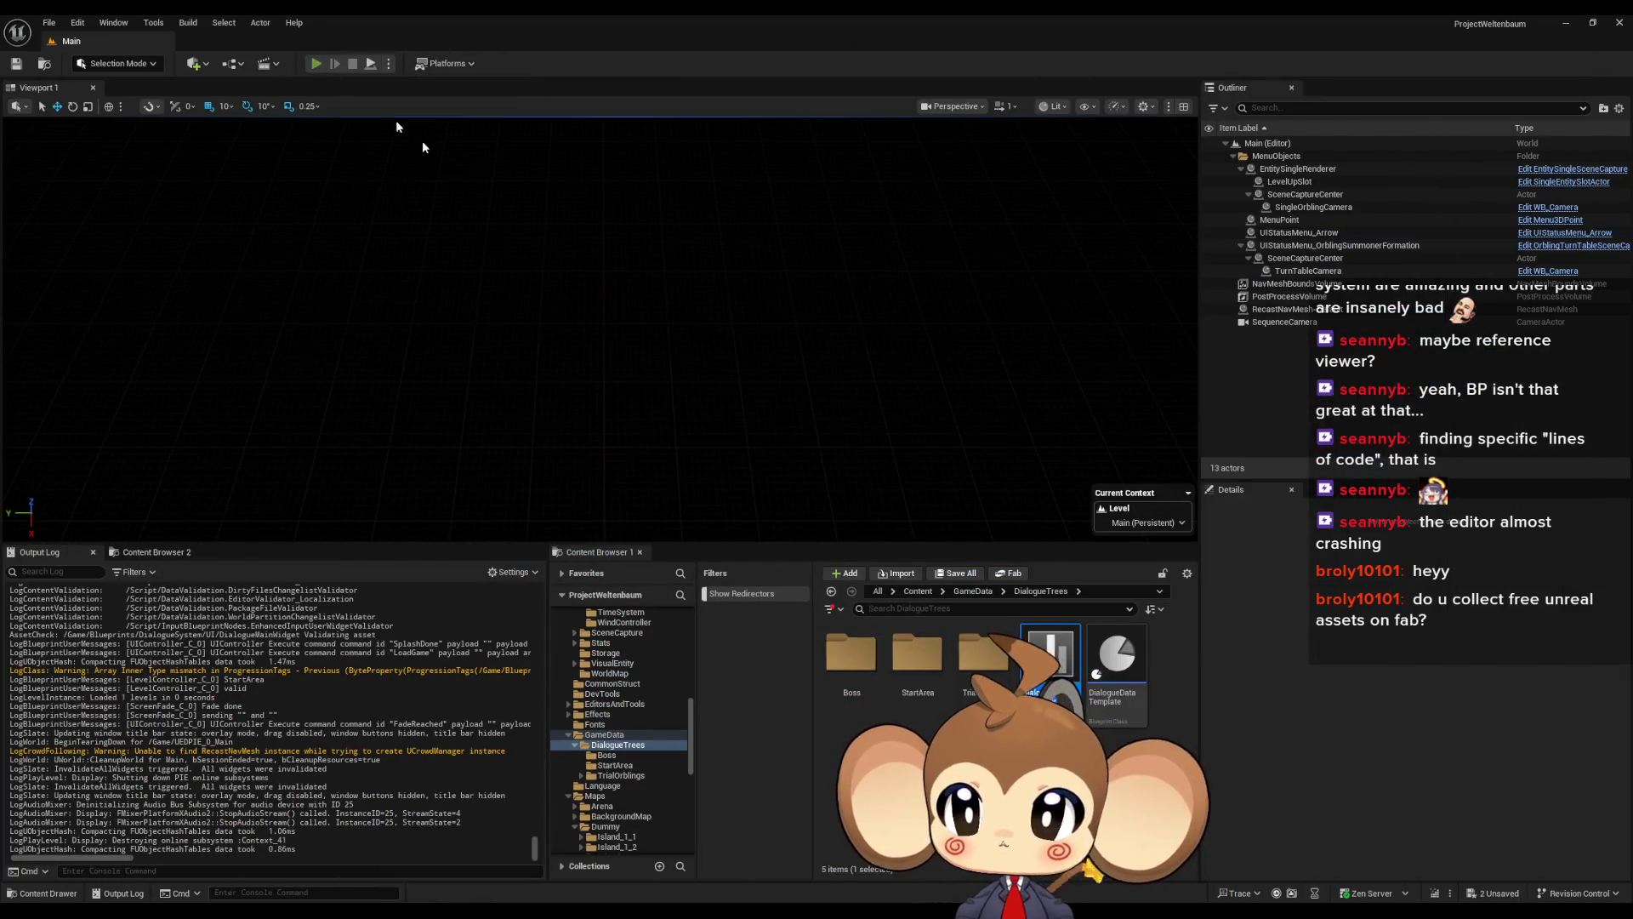
left_click(150, 467)
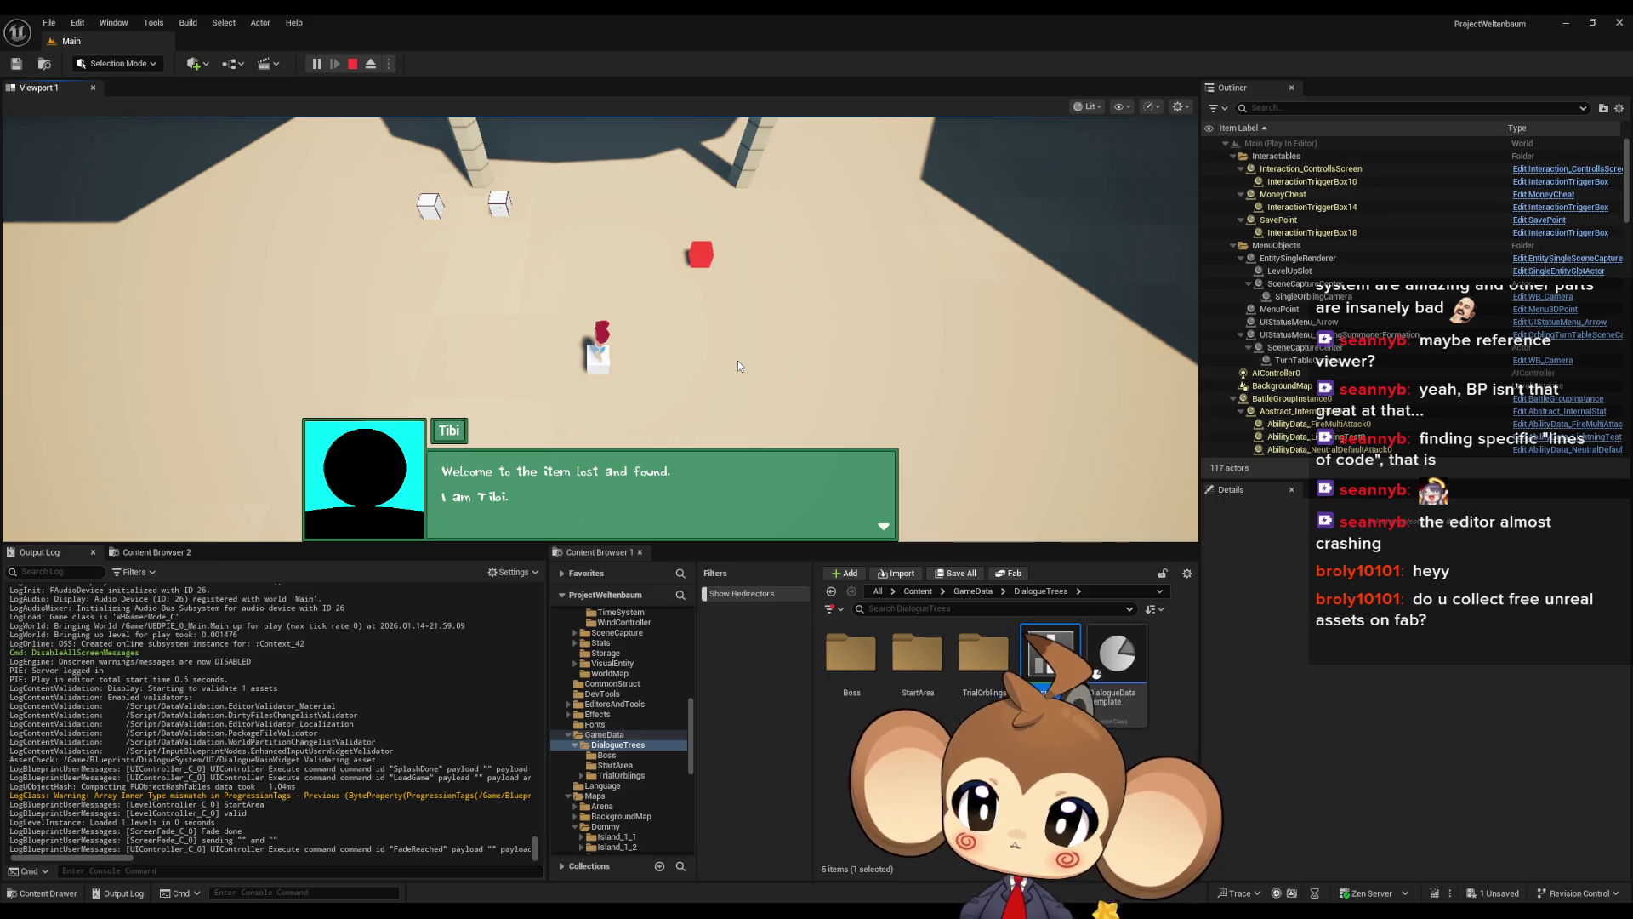
key("Return")
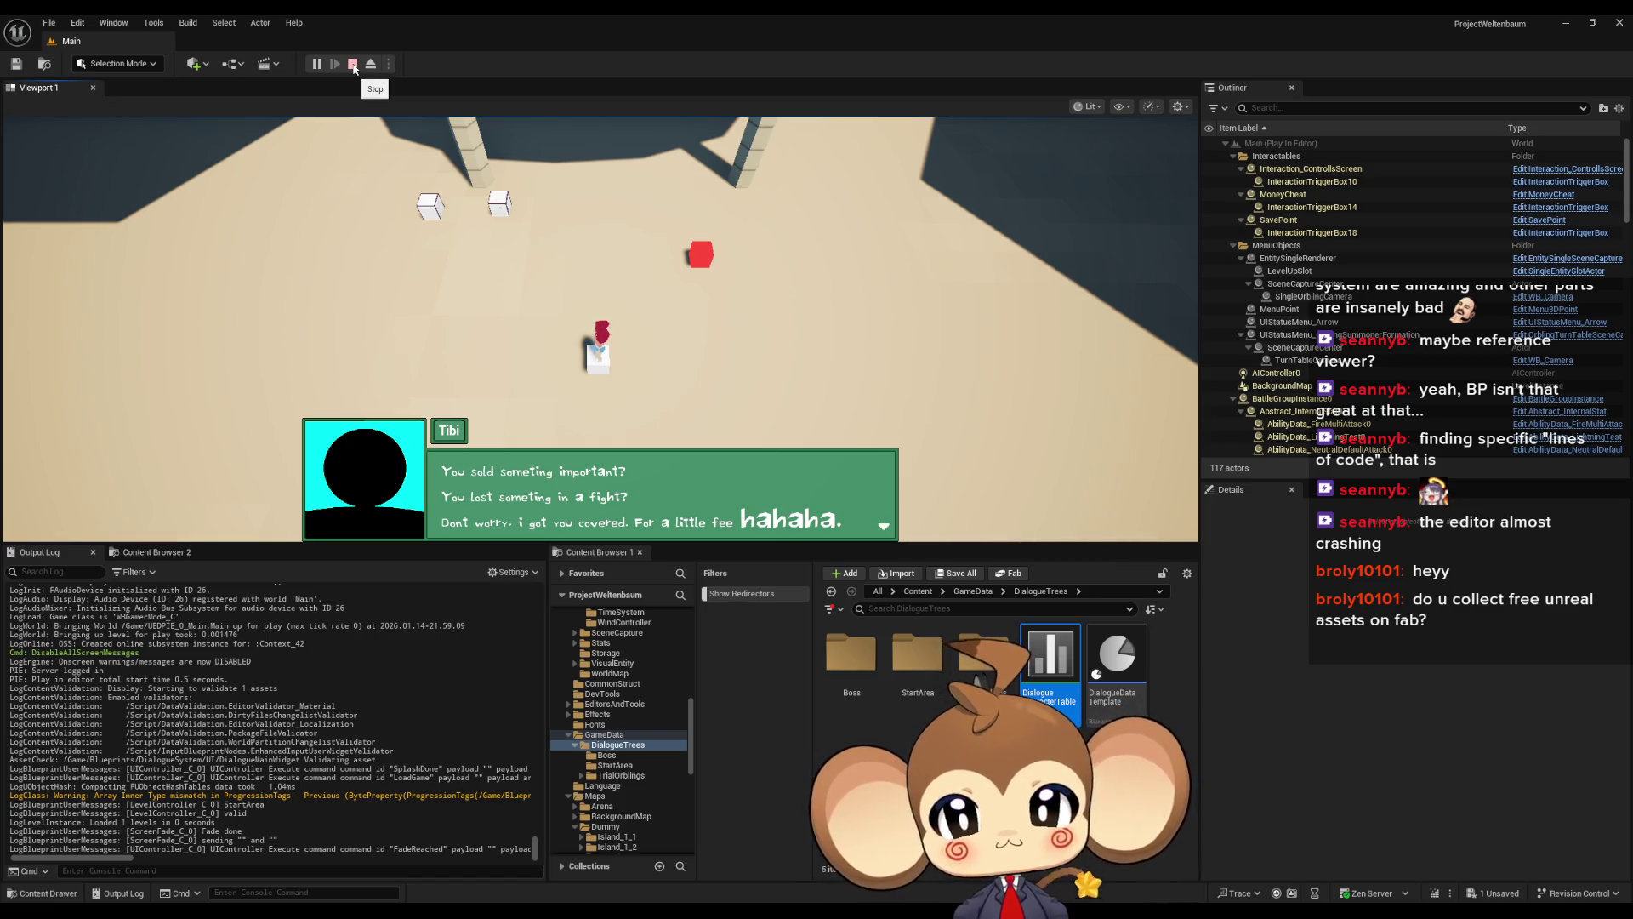
left_click(354, 66)
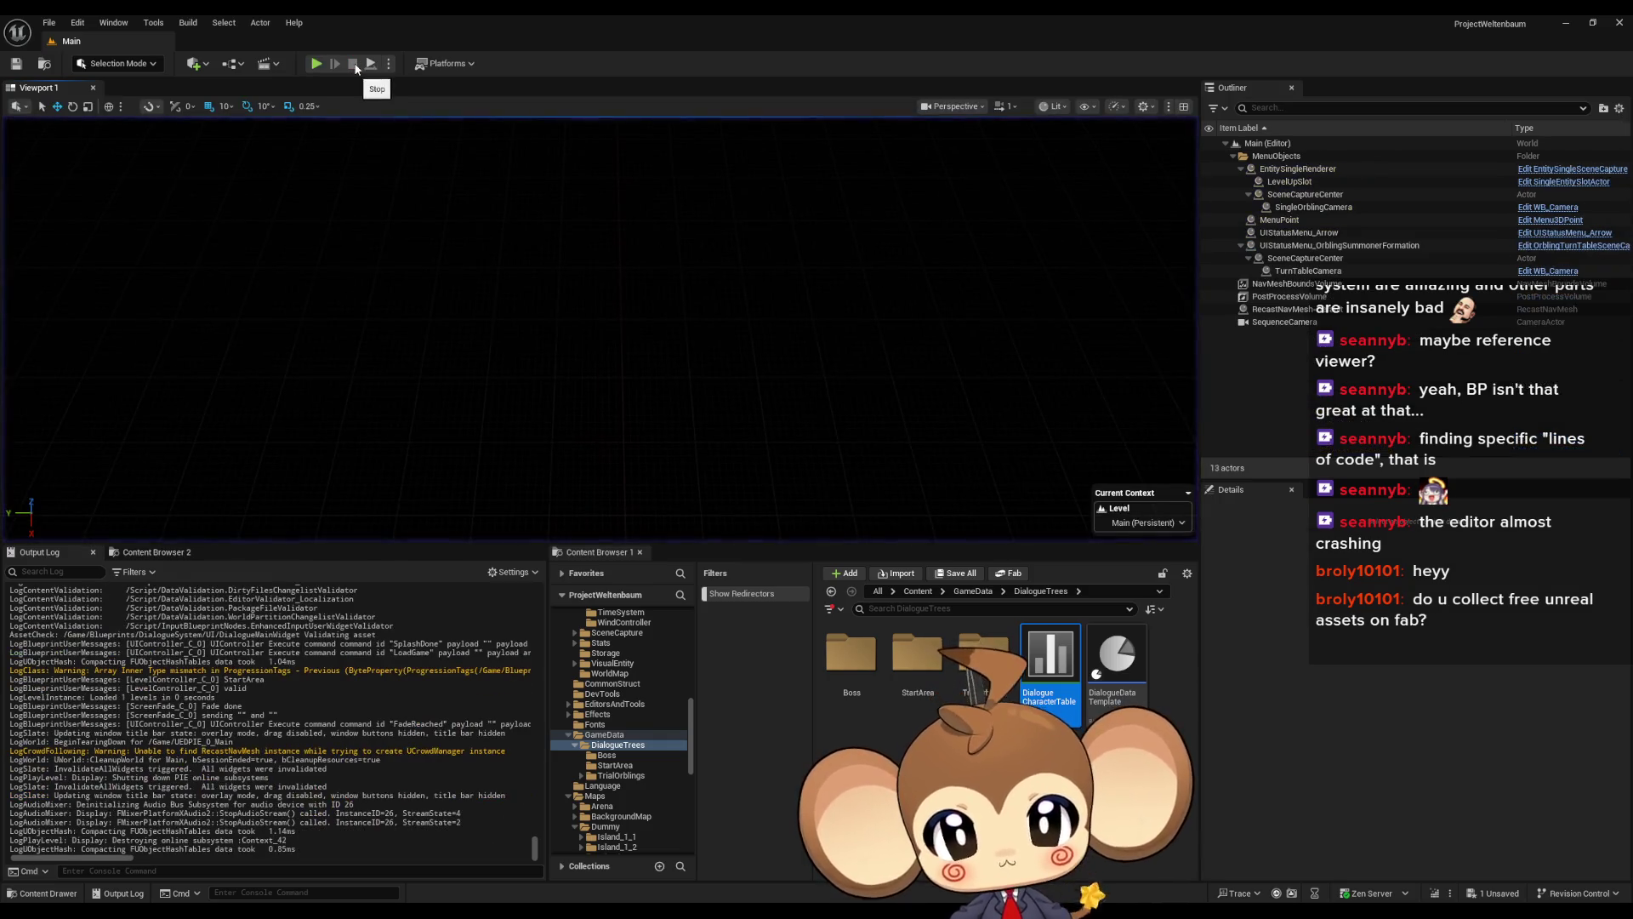
Break the exec wire into the lower Branch in AddNextCharacterToText
left_click(764, 849)
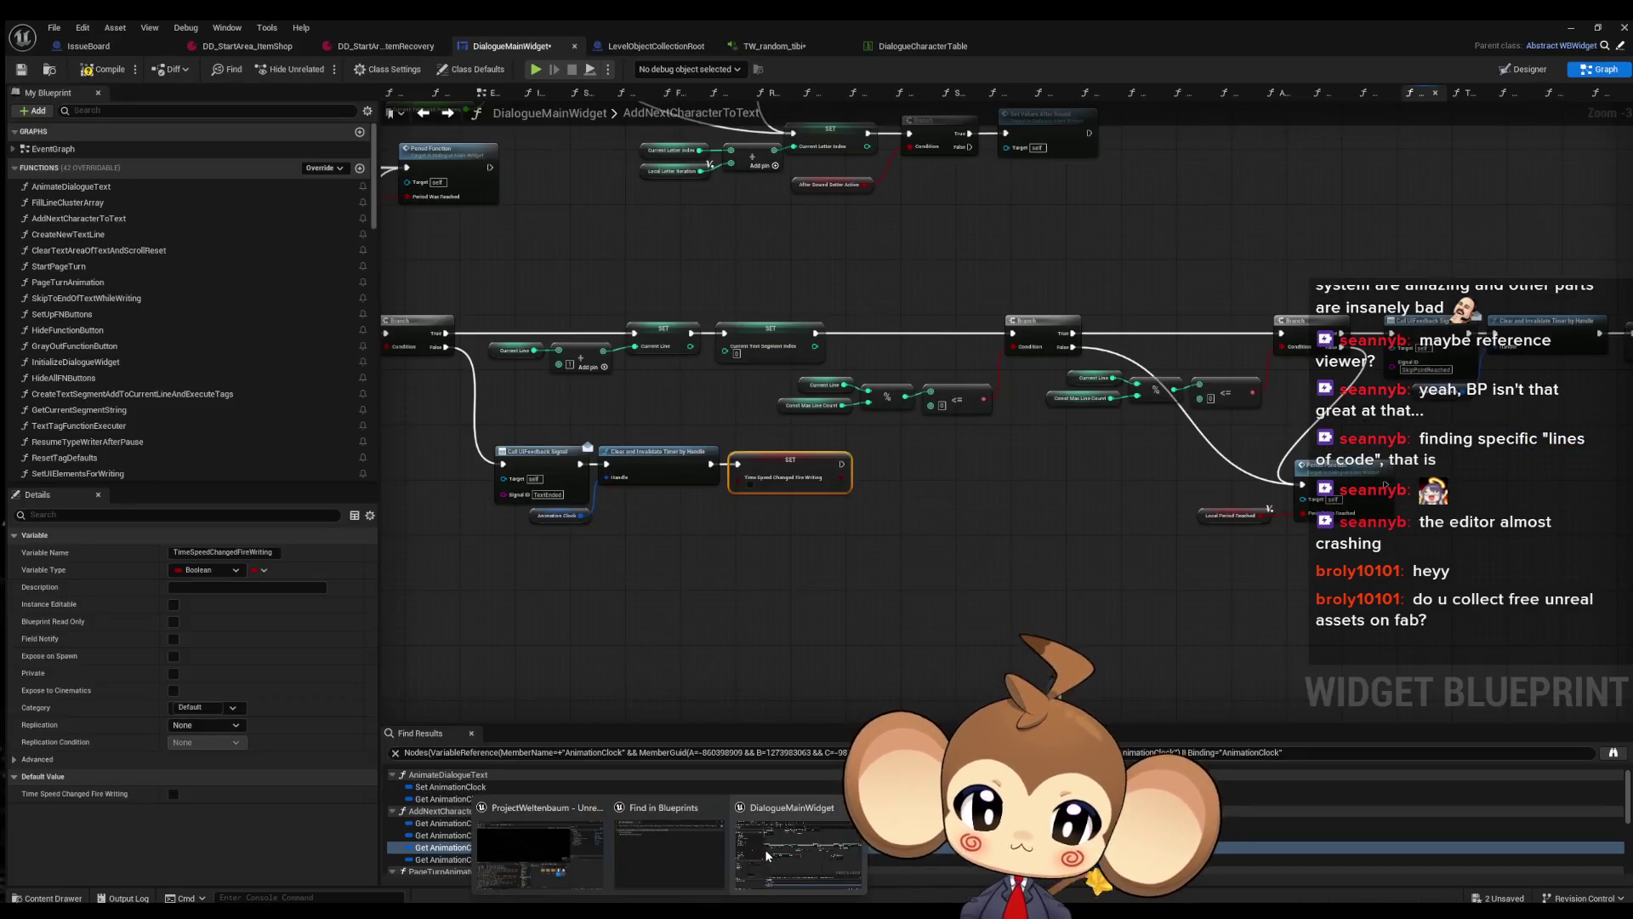
scroll(726, 548, "down", 5)
scroll(742, 341, "up", 6)
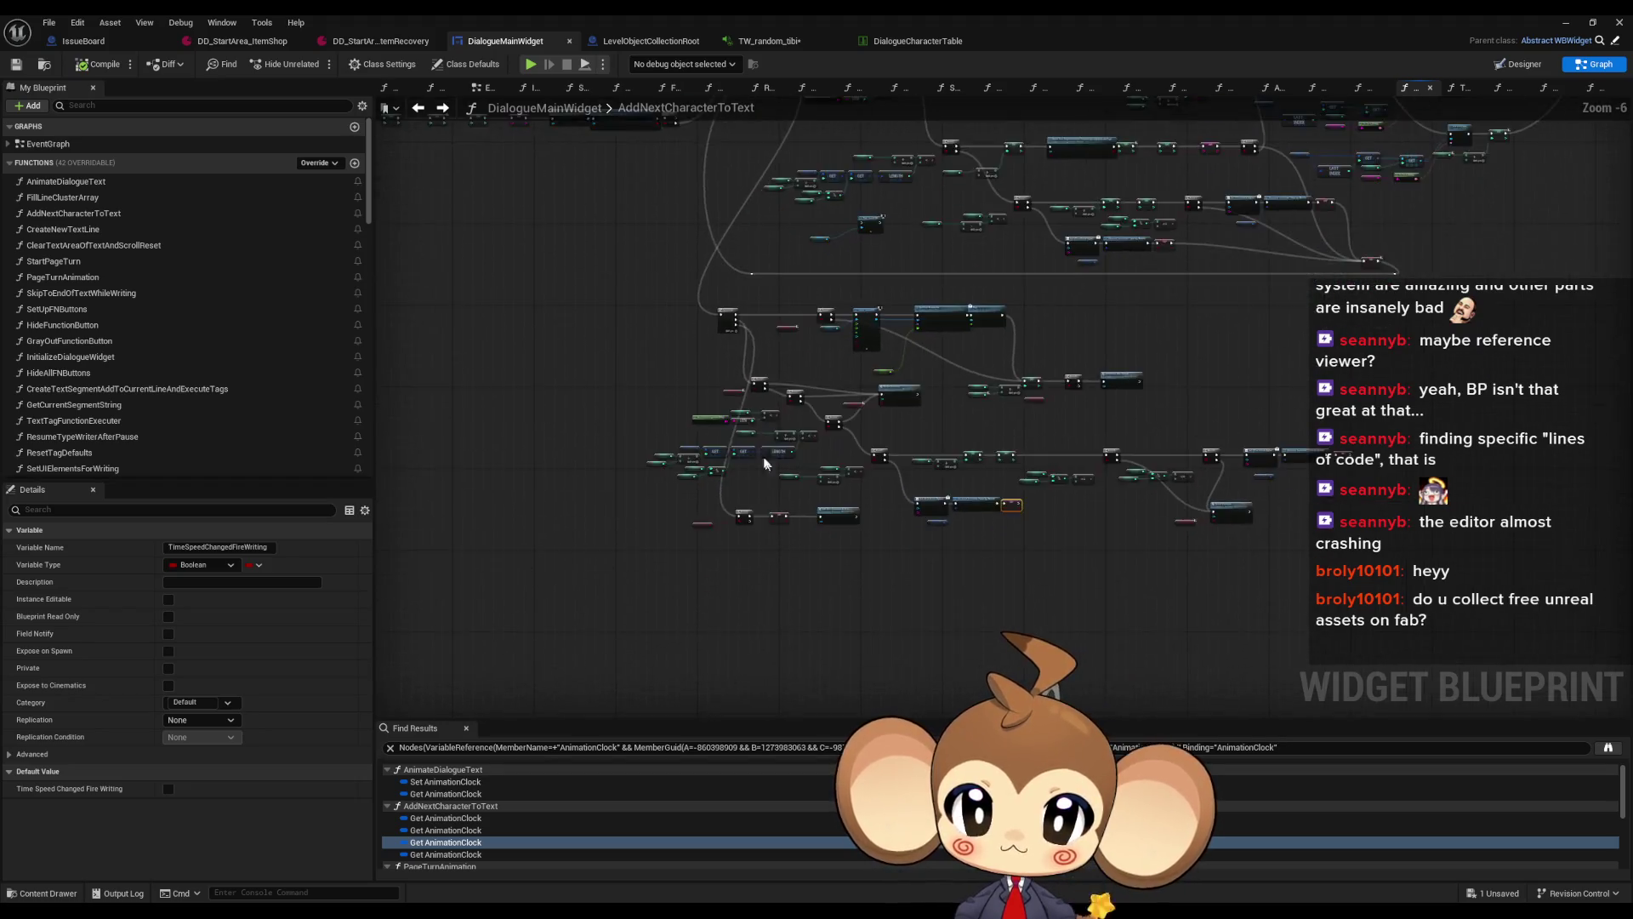
left_click_drag(706, 491, 687, 387)
left_click_drag(703, 587, 684, 483)
left_click(705, 596, "alt")
Play, load the saved game, watch Tibi's dialogue page, then stop play
left_click(1564, 22)
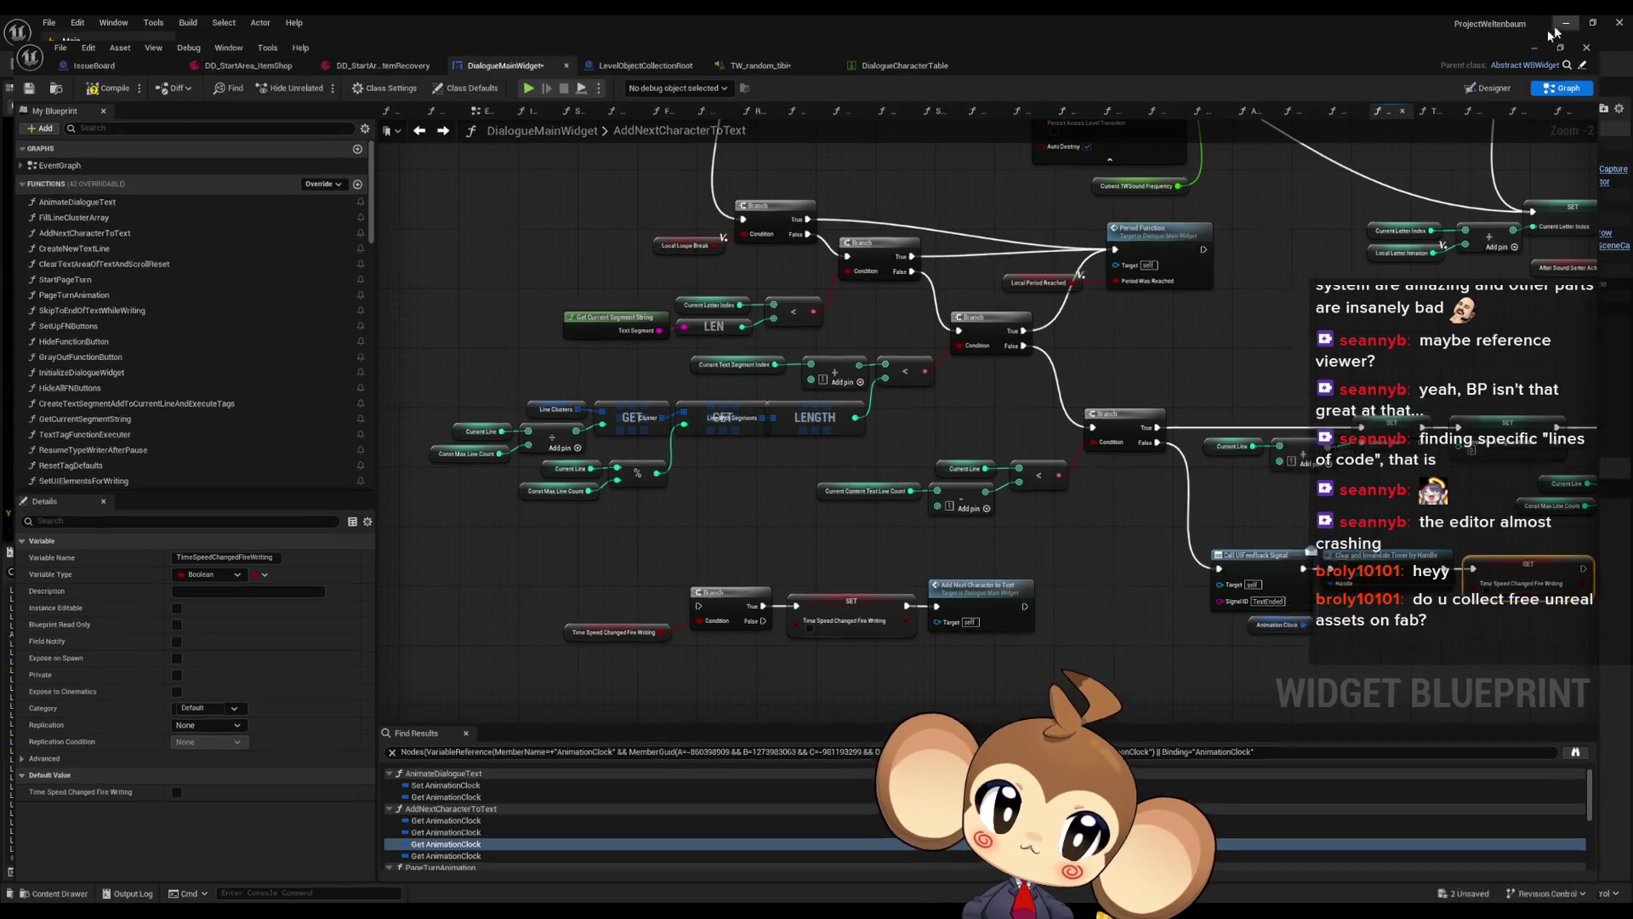
left_click(314, 63)
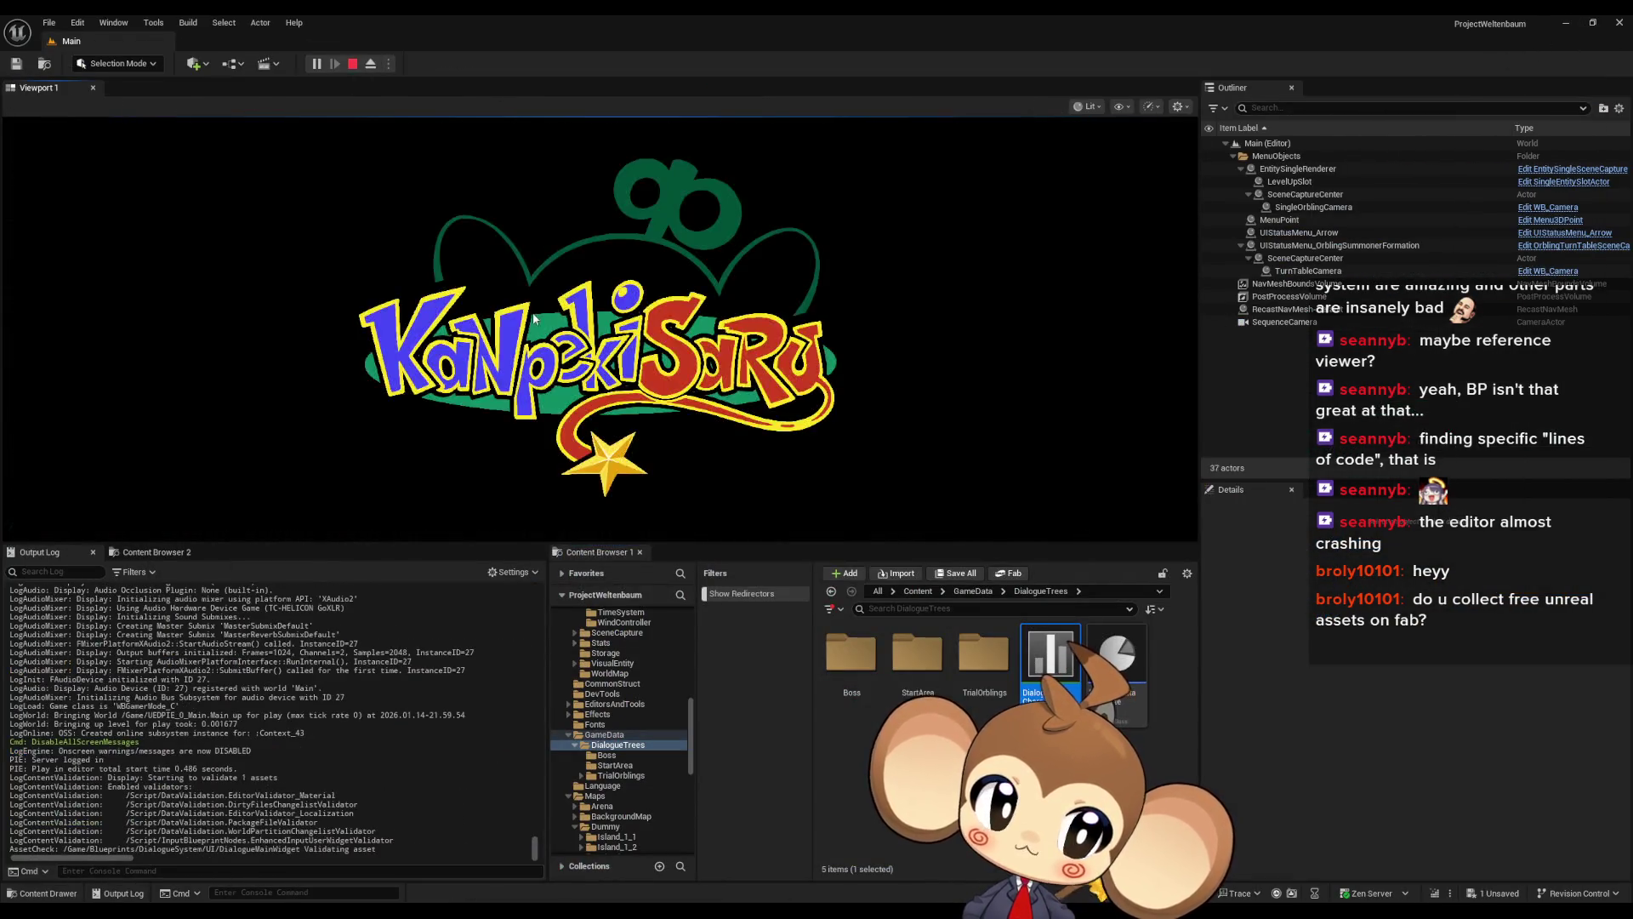
left_click(157, 469)
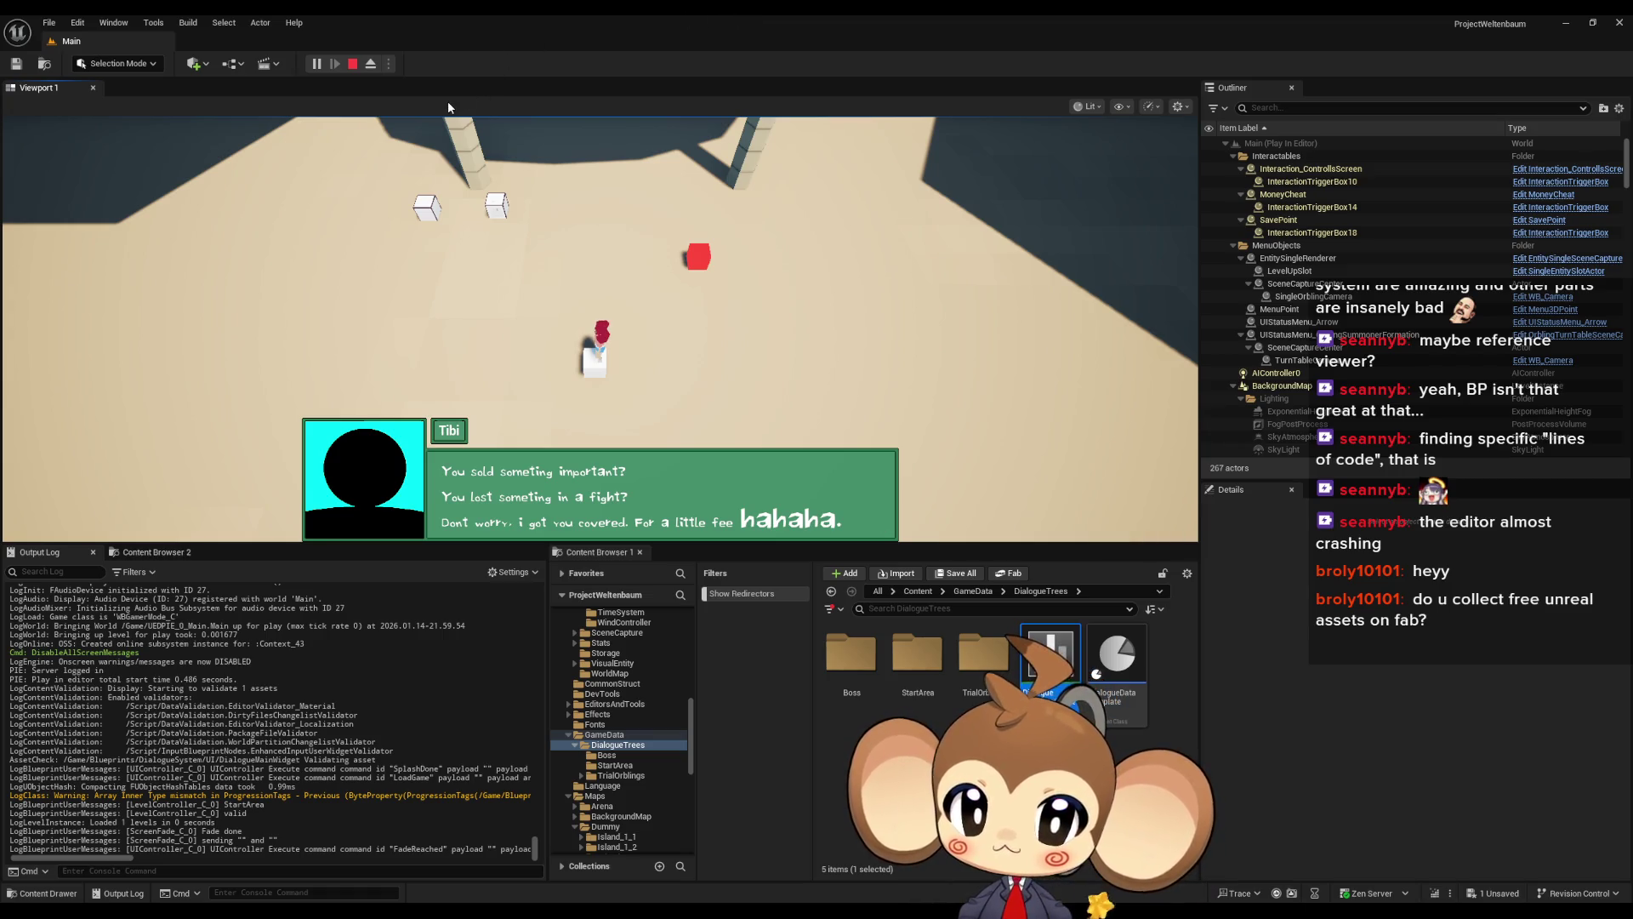
left_click(352, 64)
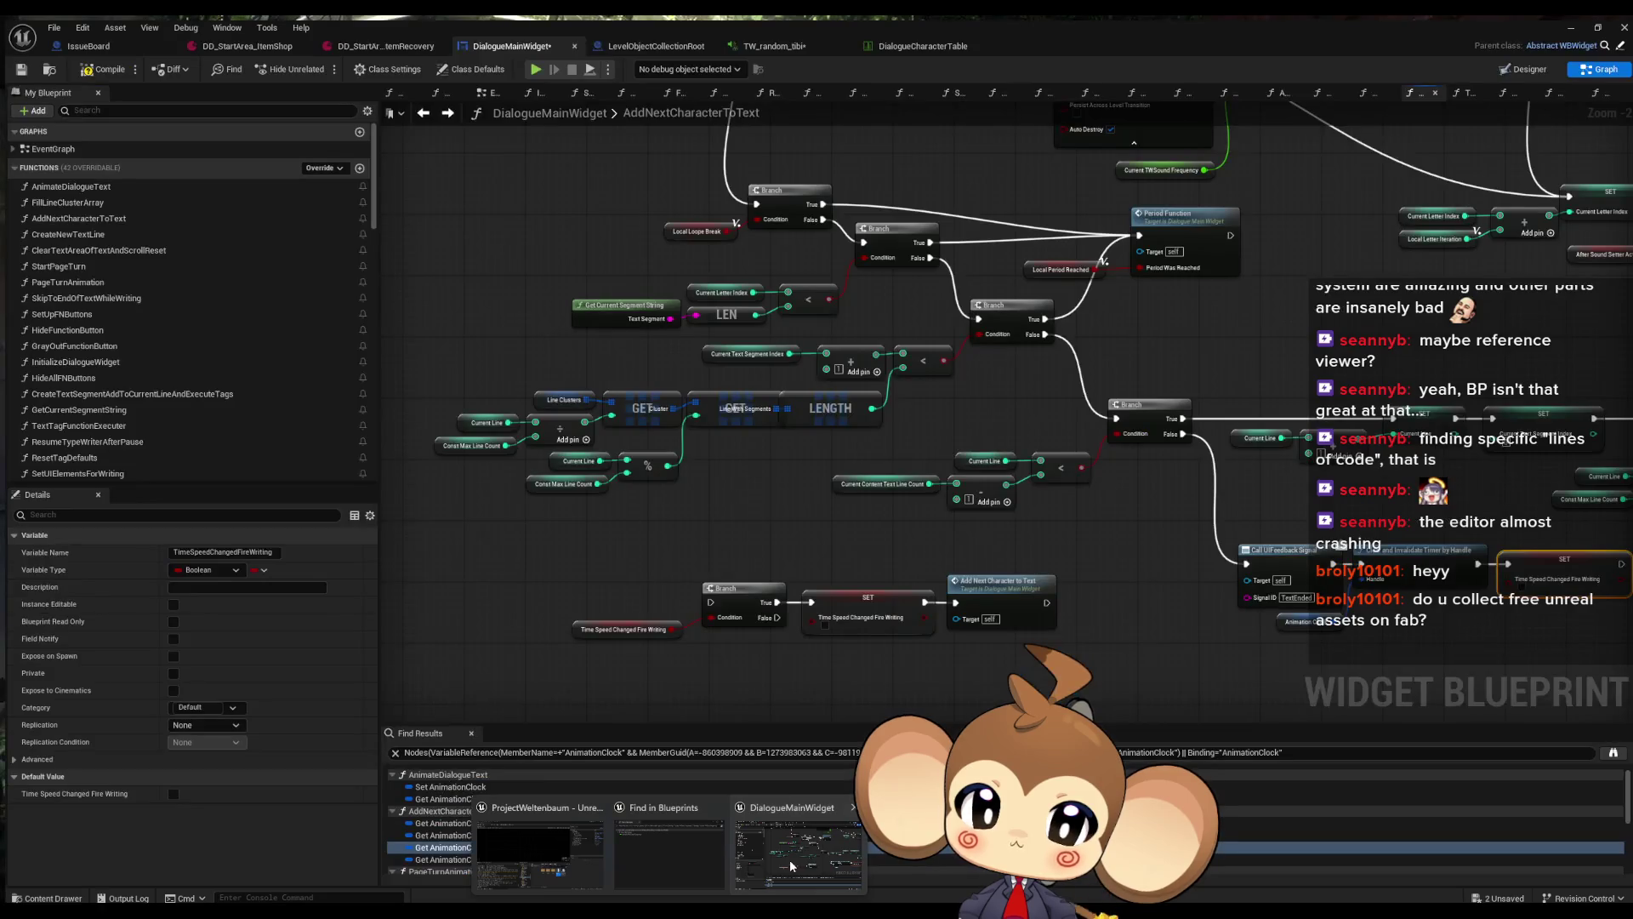
Open the PeriodFunction graph from the DialogueMainWidget blueprint to review it
left_click(790, 860)
mouse_move(705, 596)
left_mouse_down()
mouse_move(740, 460)
mouse_move(781, 107)
mouse_move(728, 323)
mouse_move(745, 166)
left_mouse_up()
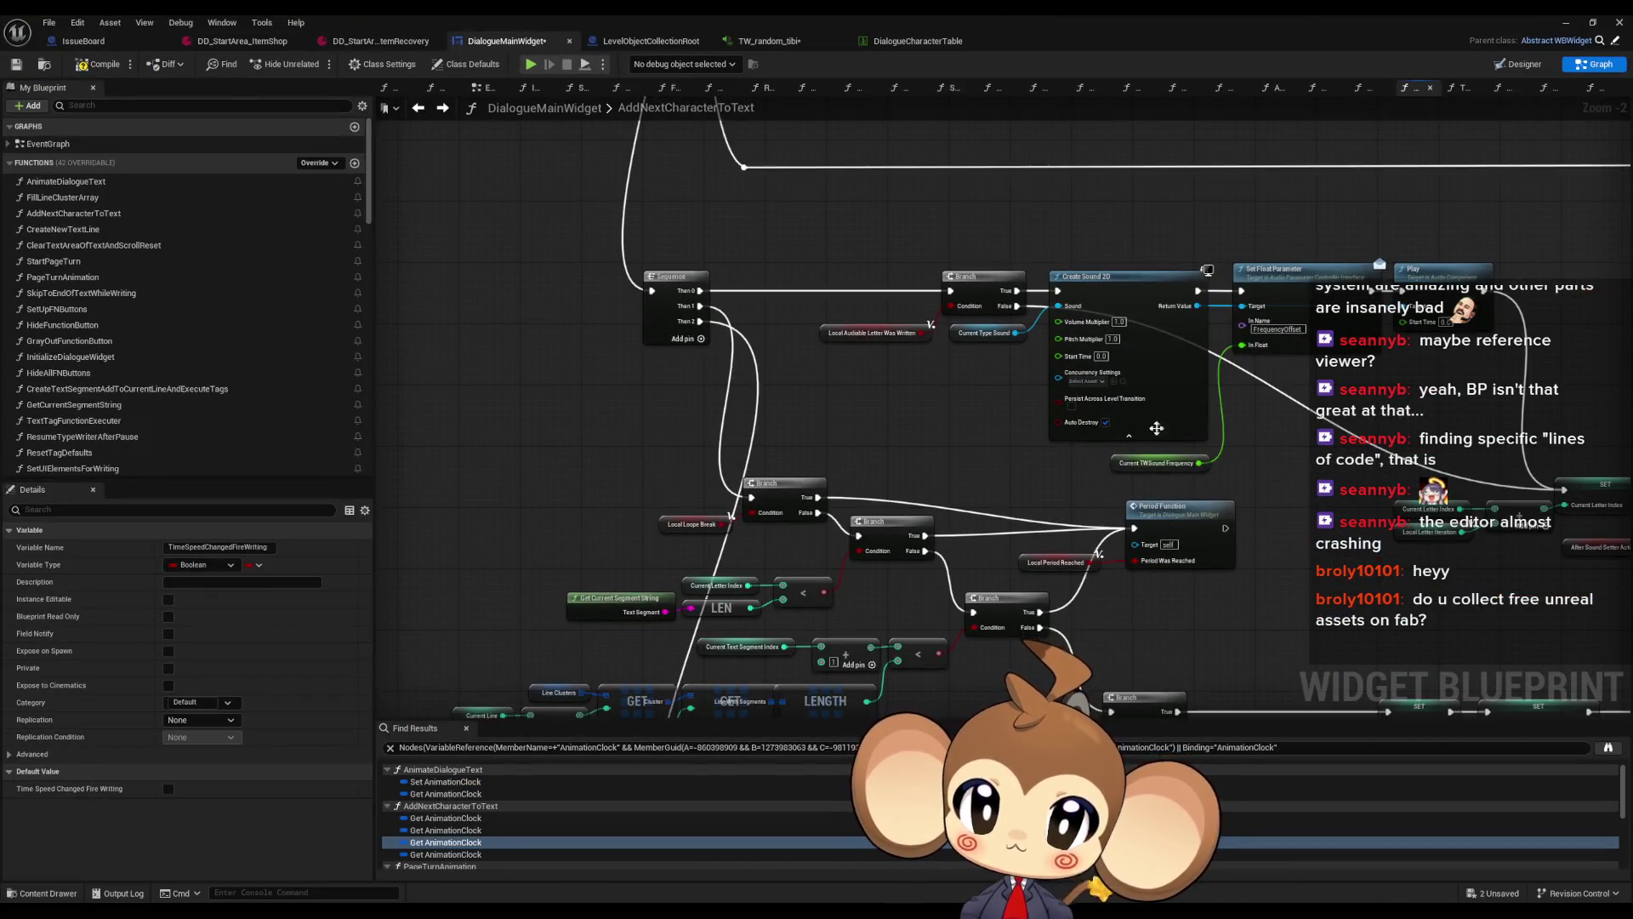
double_click(819, 406)
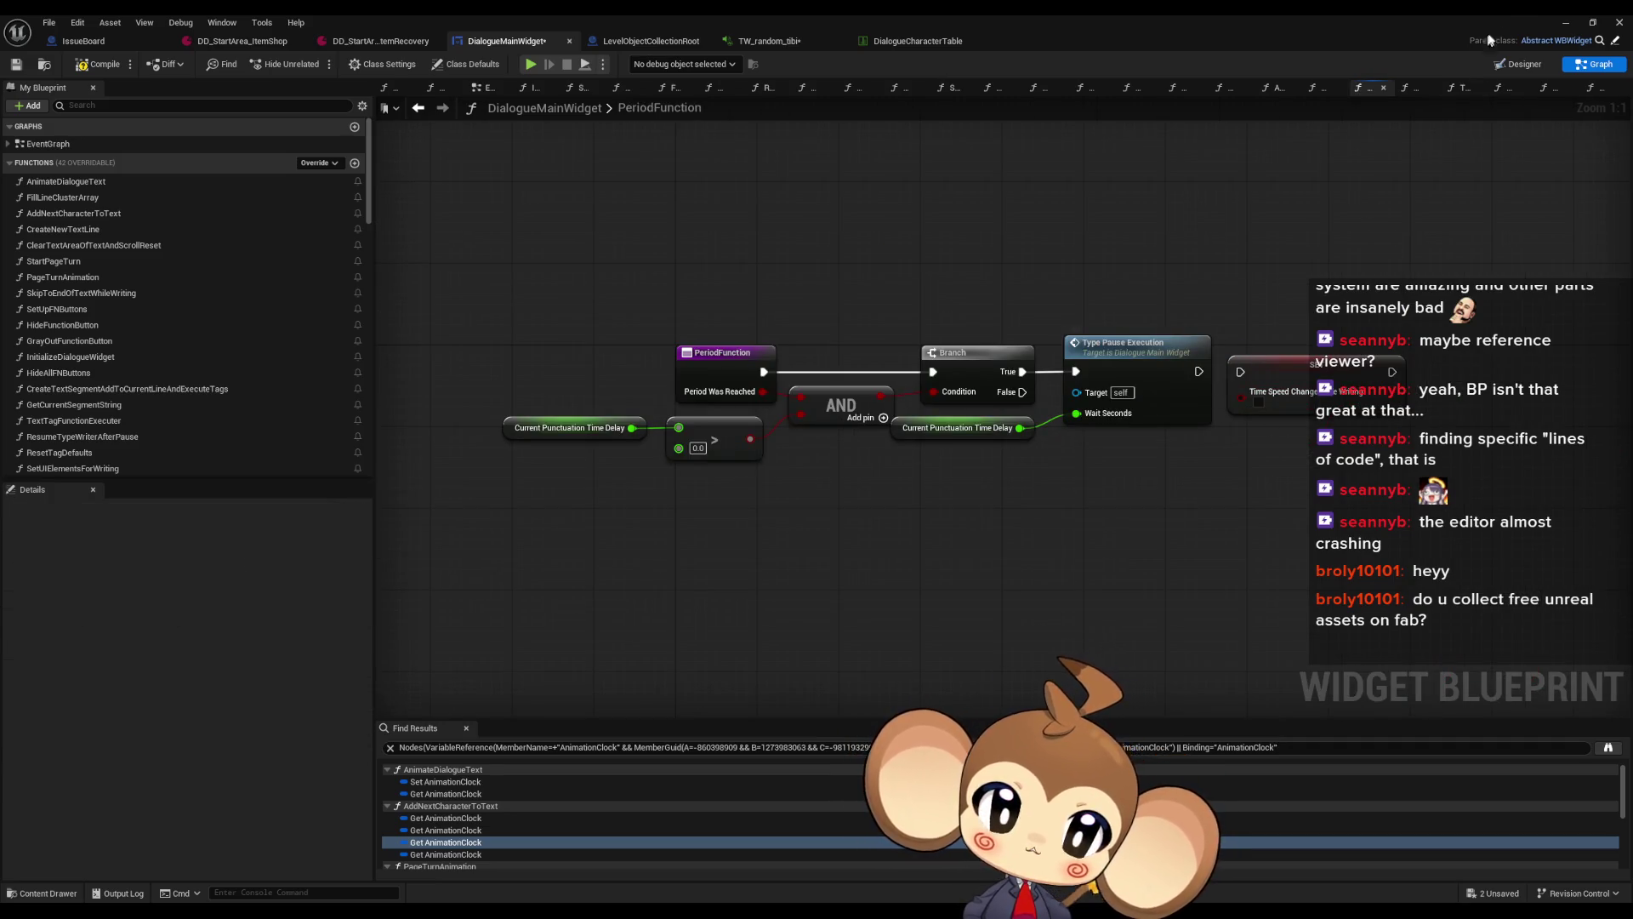
Start play and skip typing so Tibi's three-line dialogue shows in full
left_click(1581, 21)
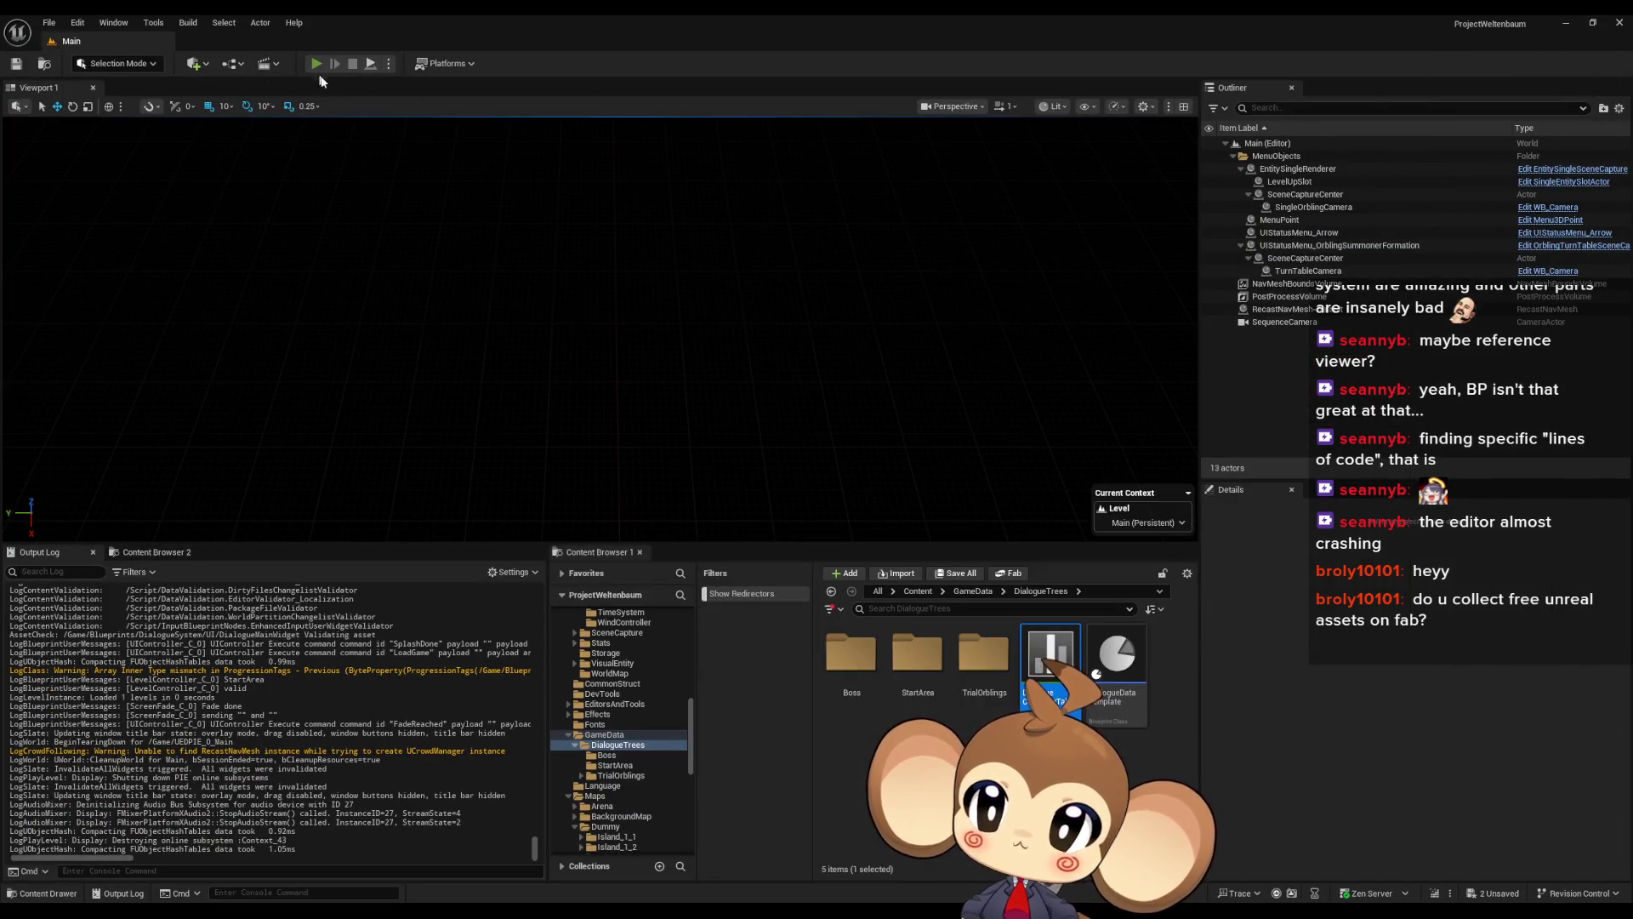
left_click(316, 64)
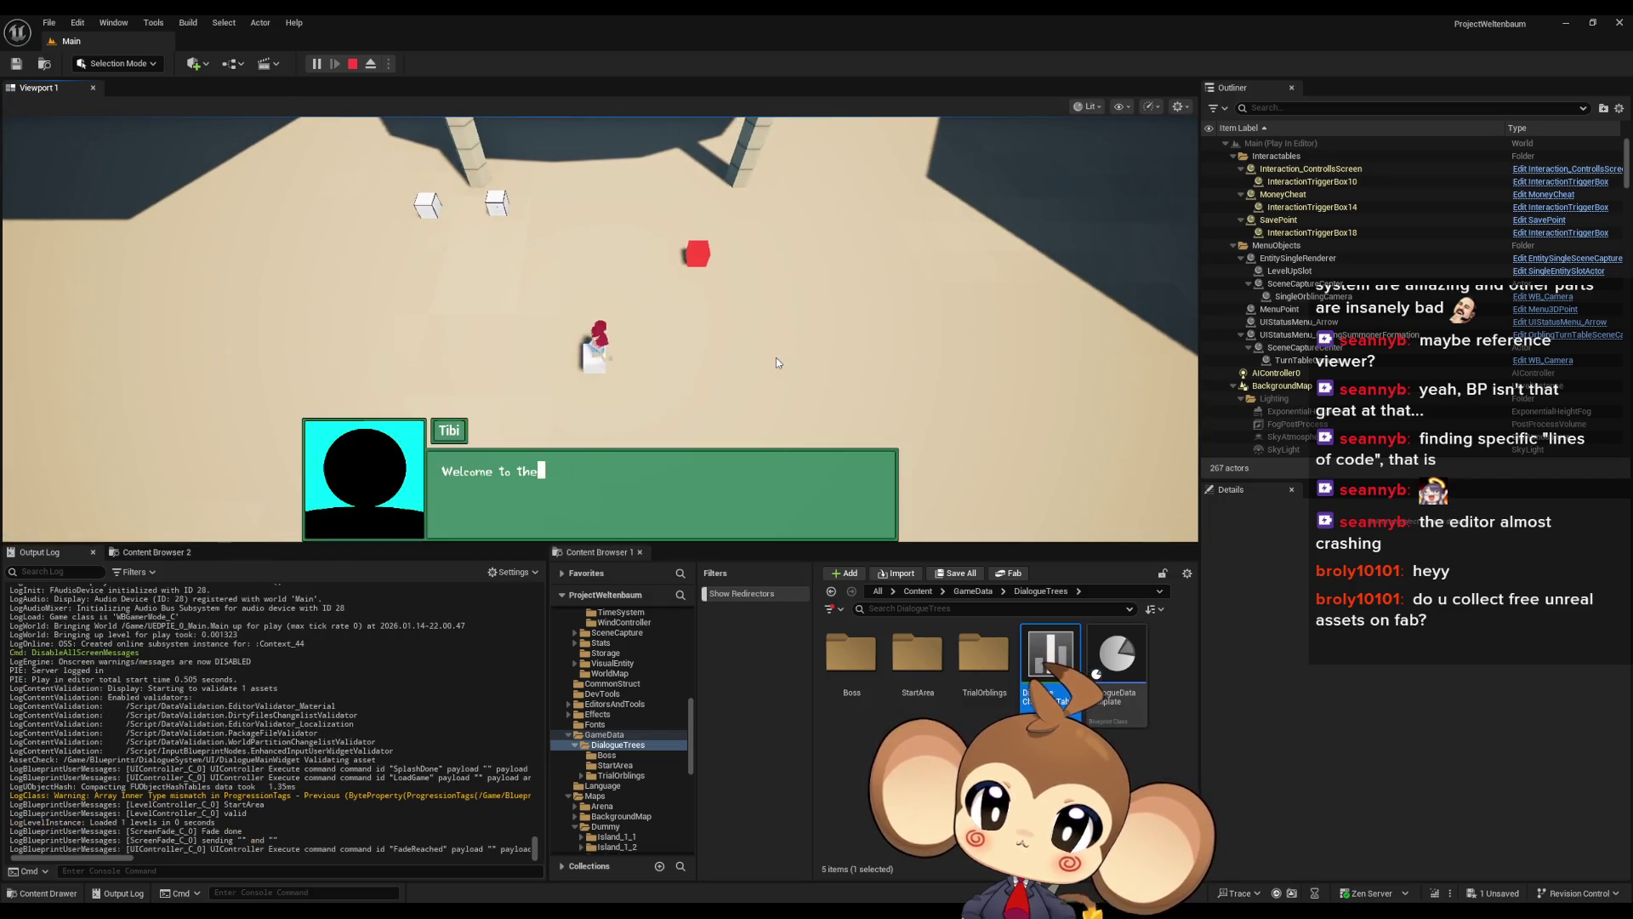
key("space")
key("space")
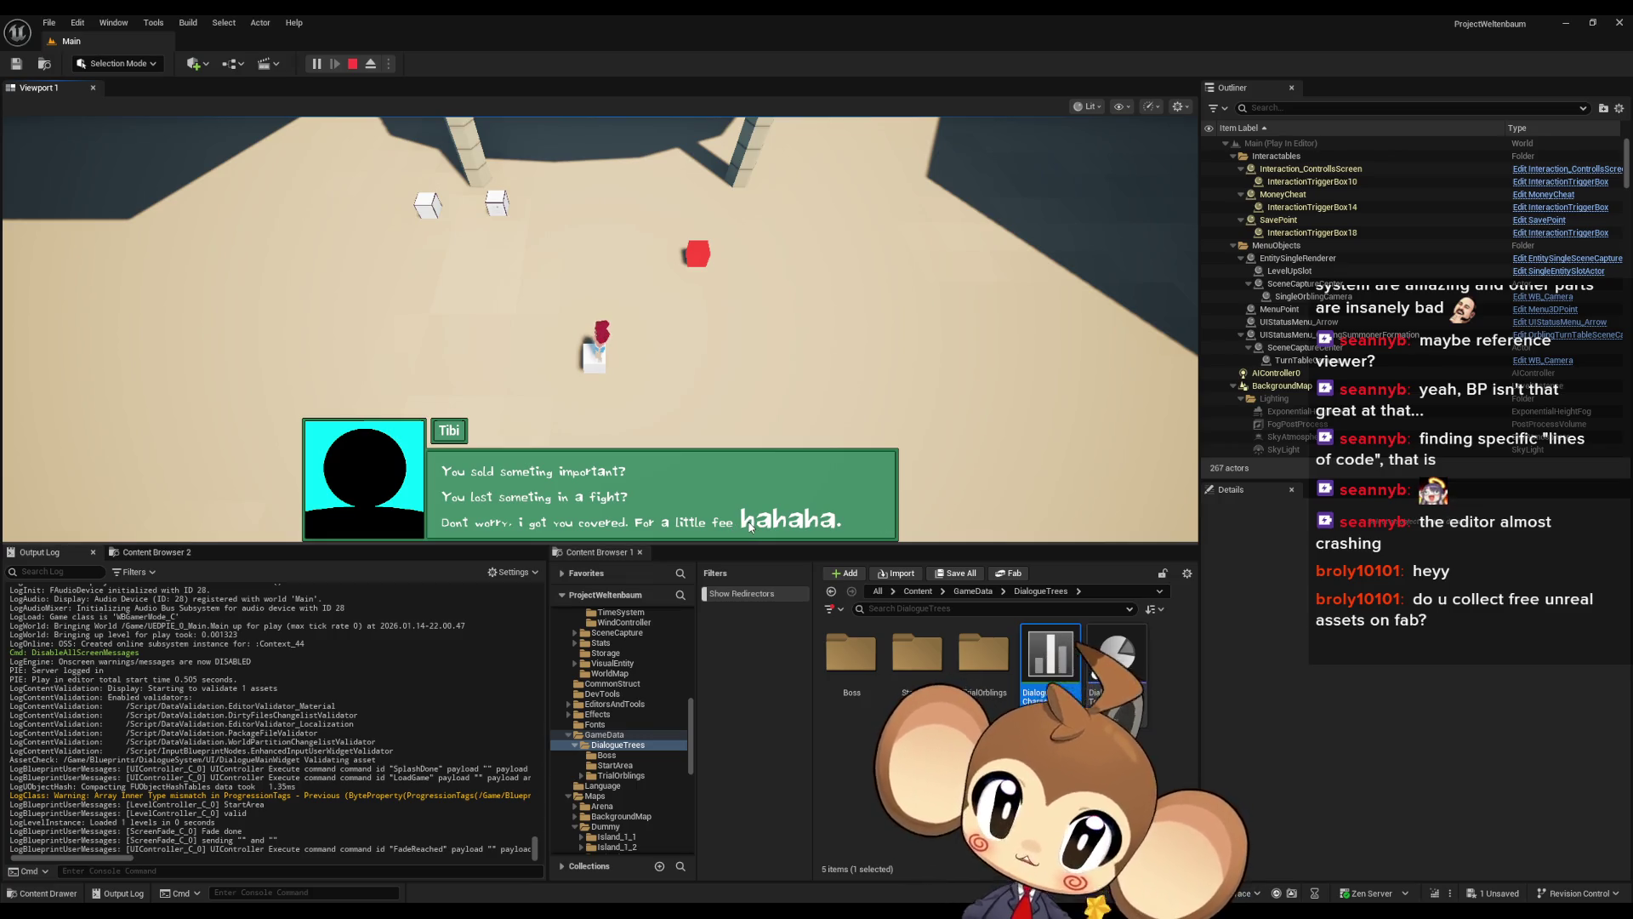
Connect Type Pause Execution's exec output onward, unwire the lower Branch, and save the blueprint
left_click(350, 61)
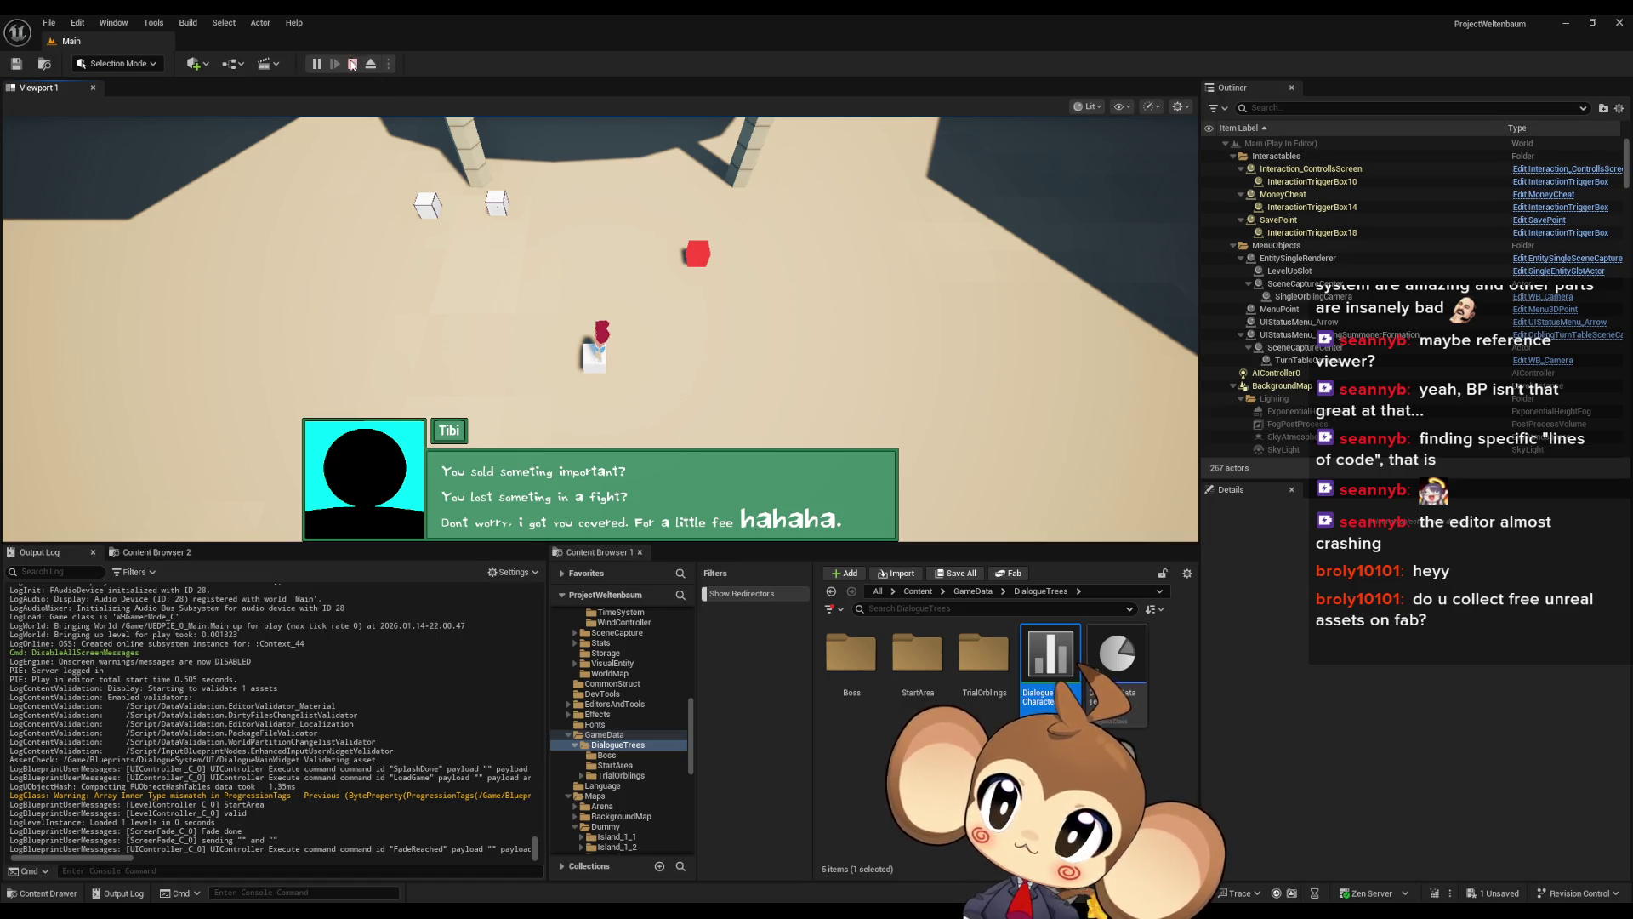
mouse_move(724, 877)
left_click(758, 854)
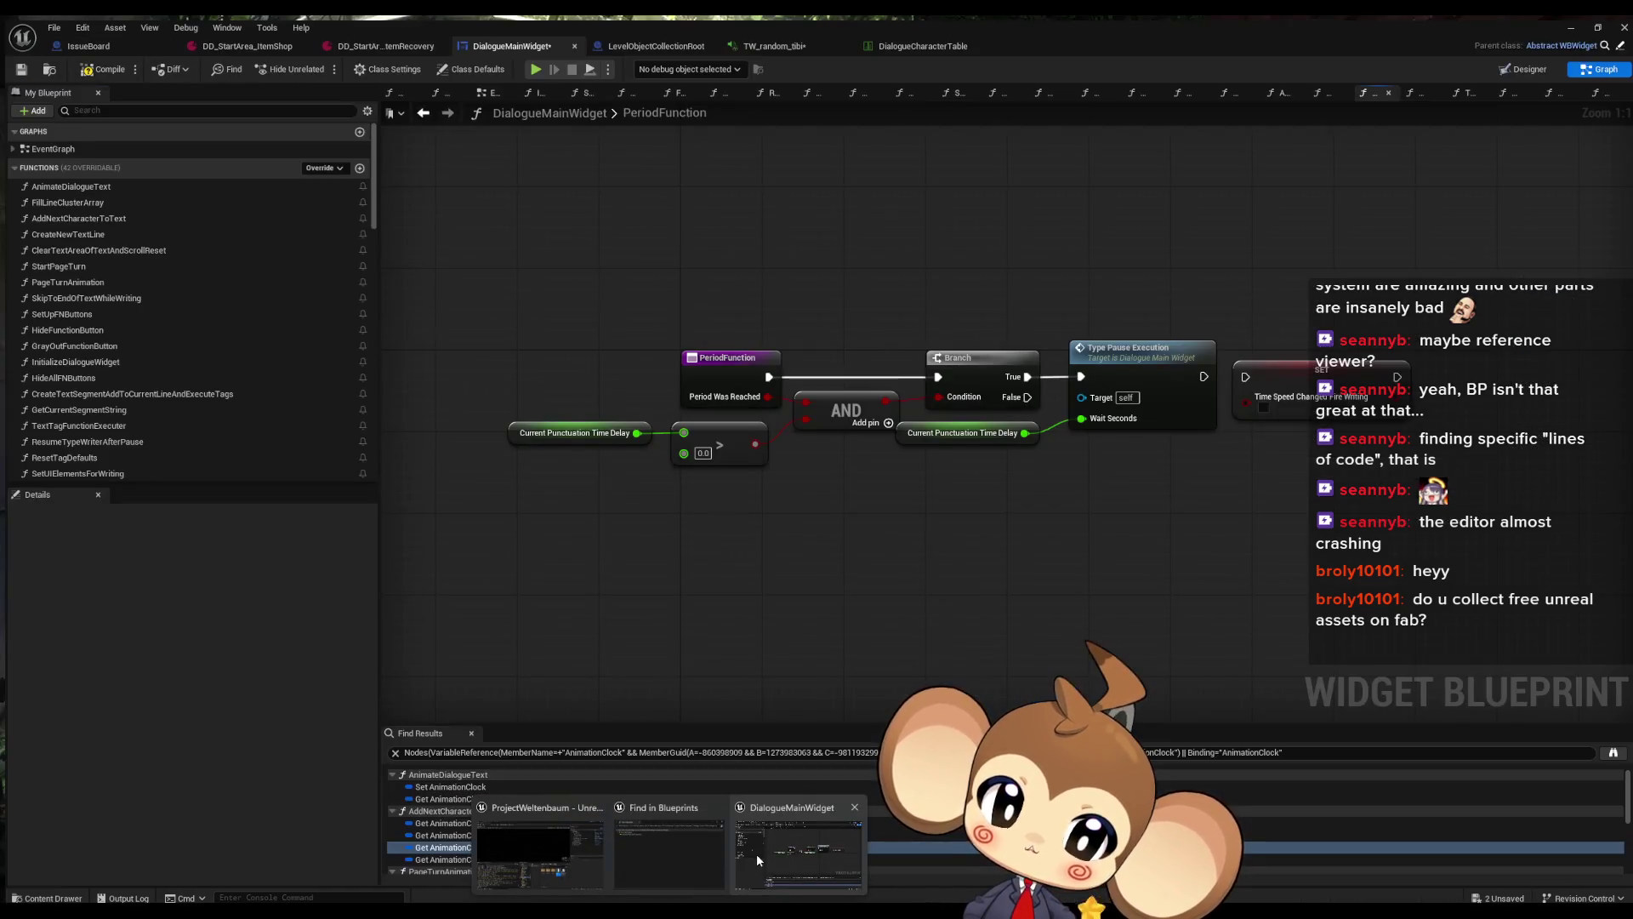
left_click_drag(1198, 371, 1240, 372)
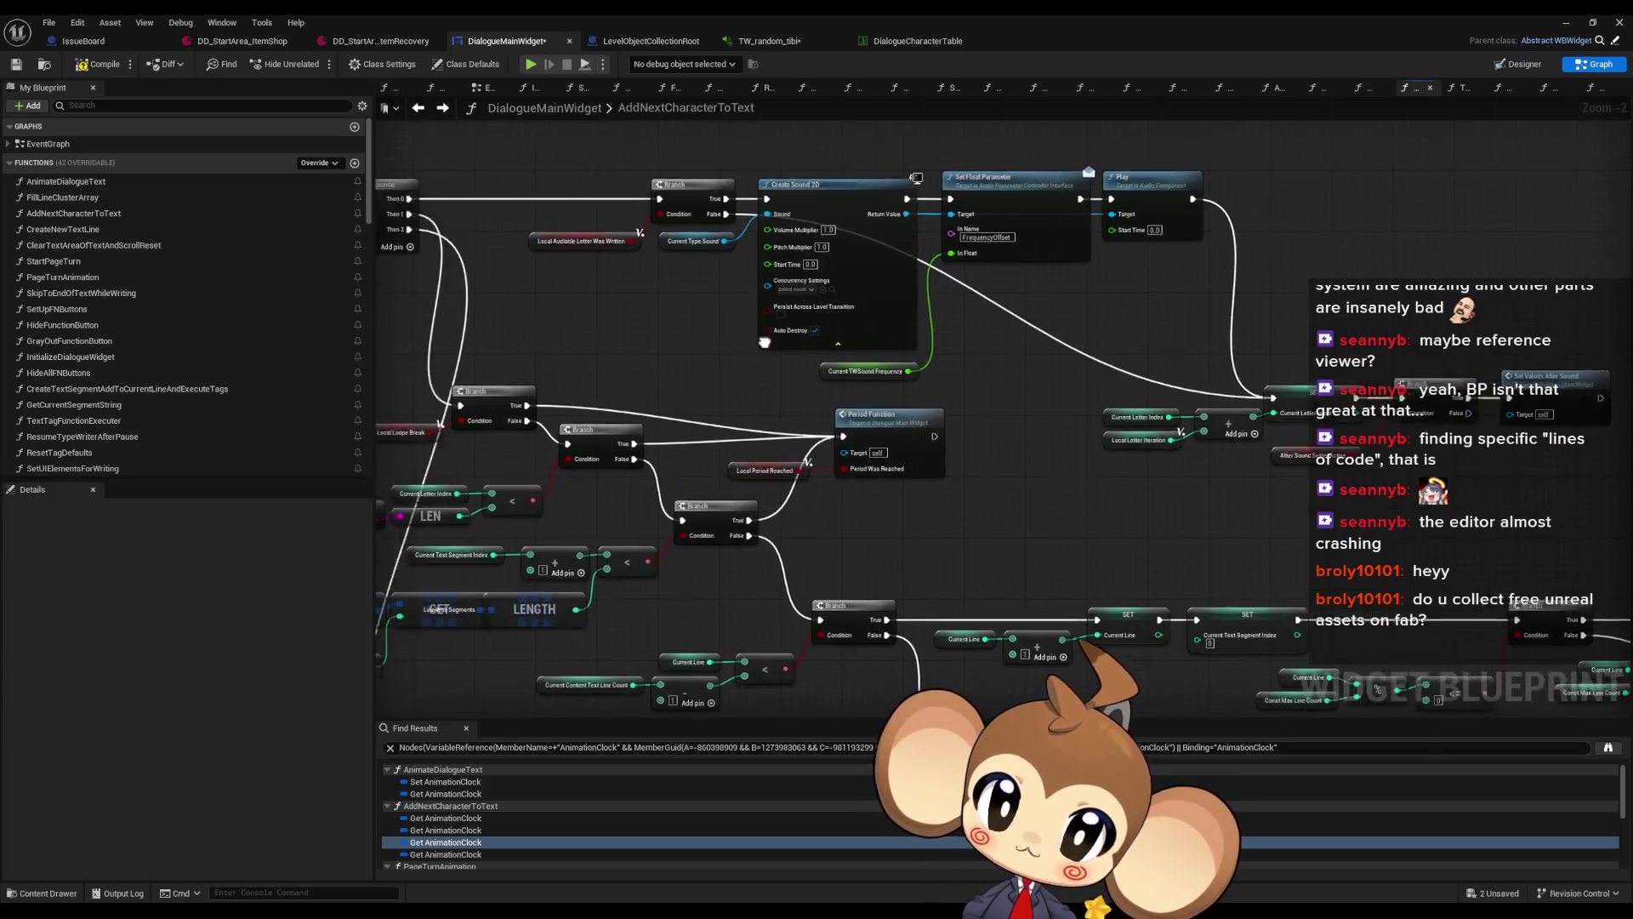
left_click(922, 416, "alt")
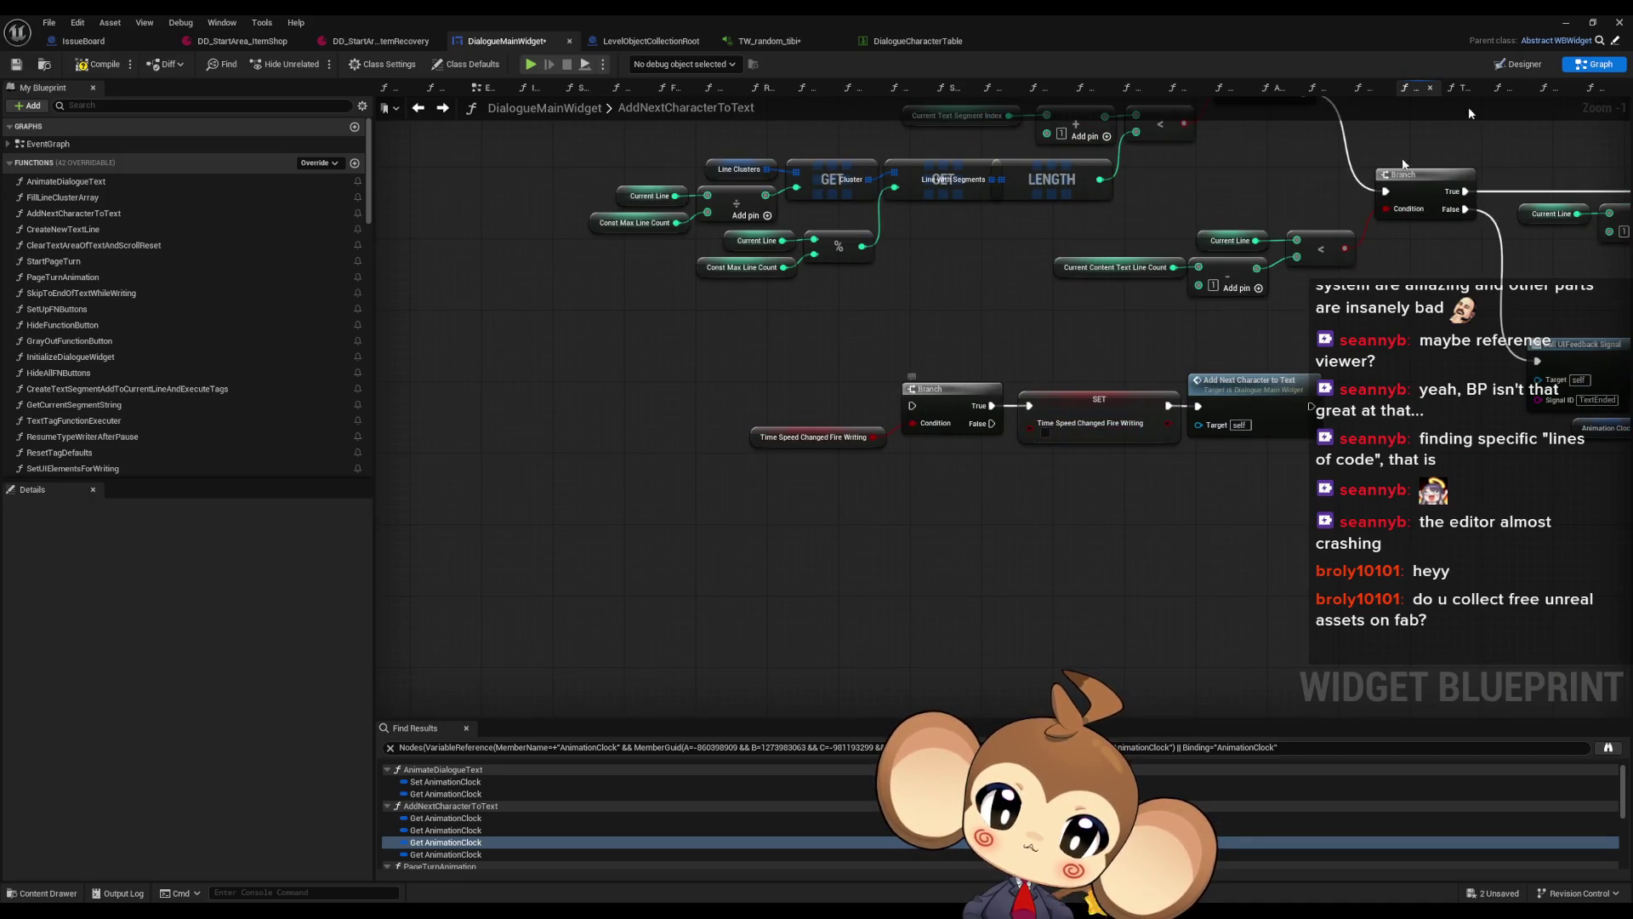
key("ctrl+s")
Retest by loading the saved game and watching the dialogue, then stop play
left_click(1564, 22)
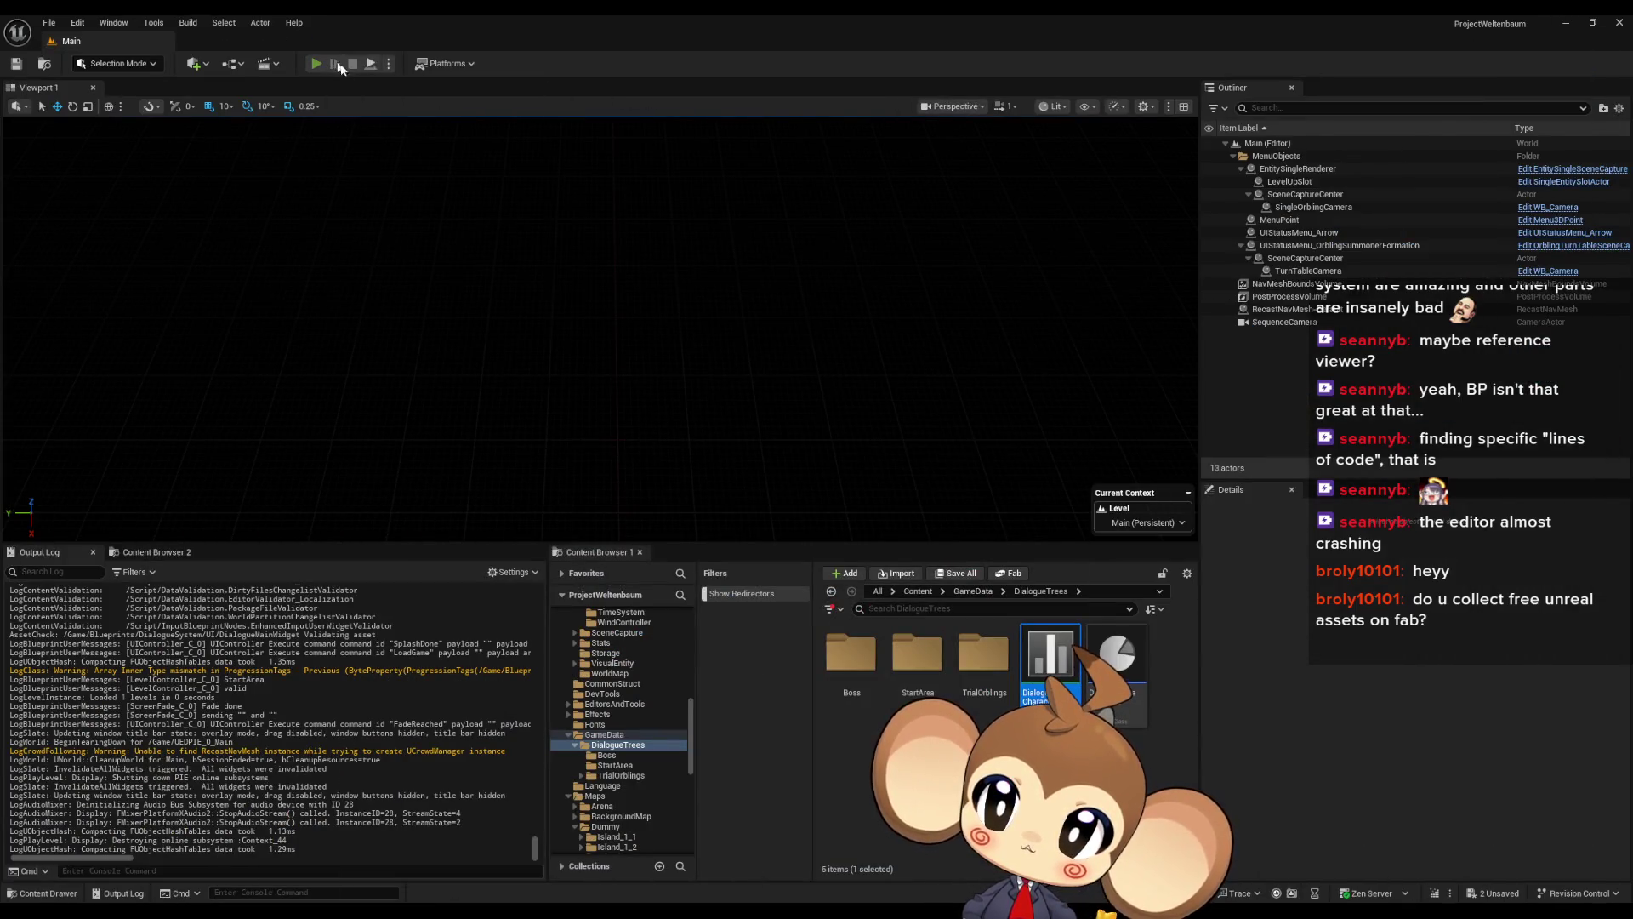
left_click(154, 467)
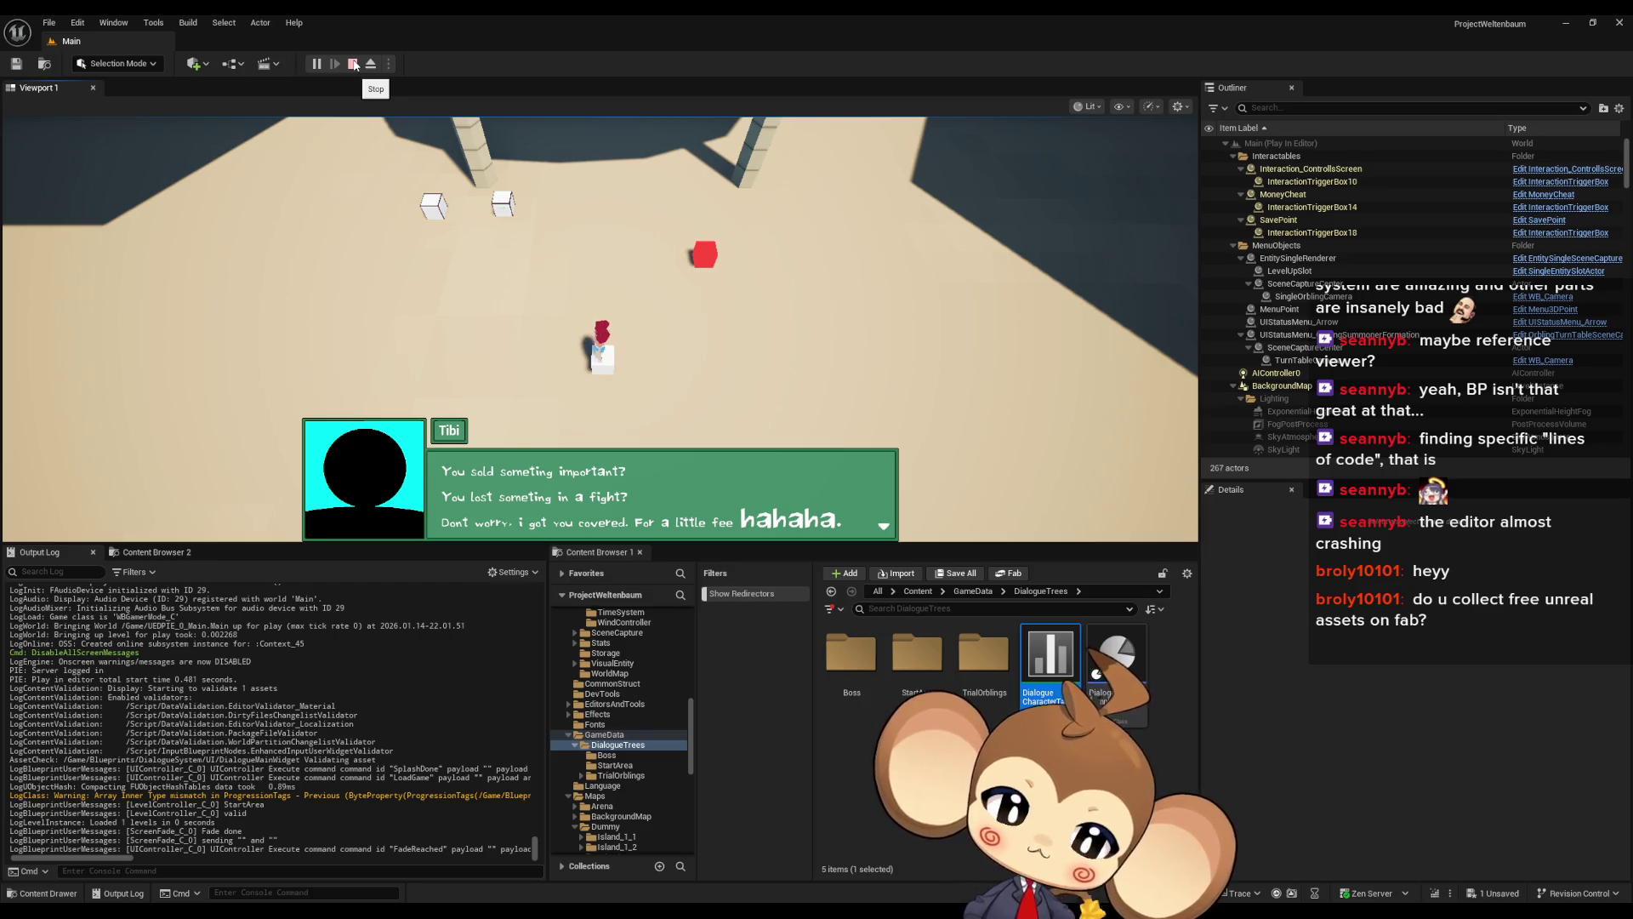
left_click(354, 64)
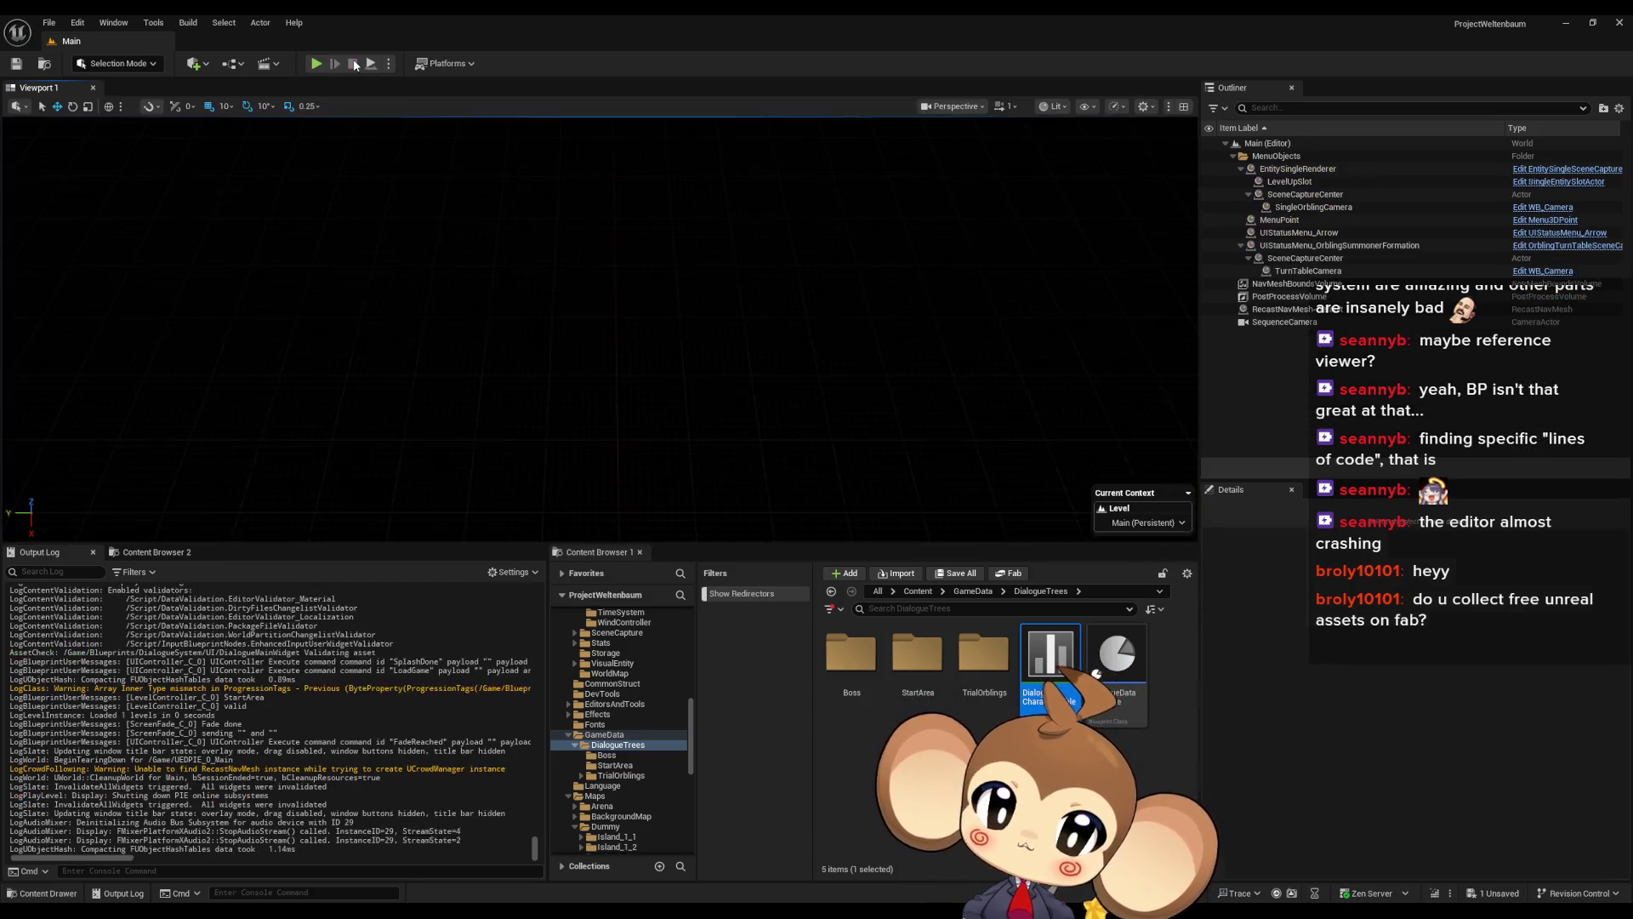
Adjust a wire in DialogueMainWidget, then reload the saved game to replay Tibi's dialogue
mouse_move(670, 909)
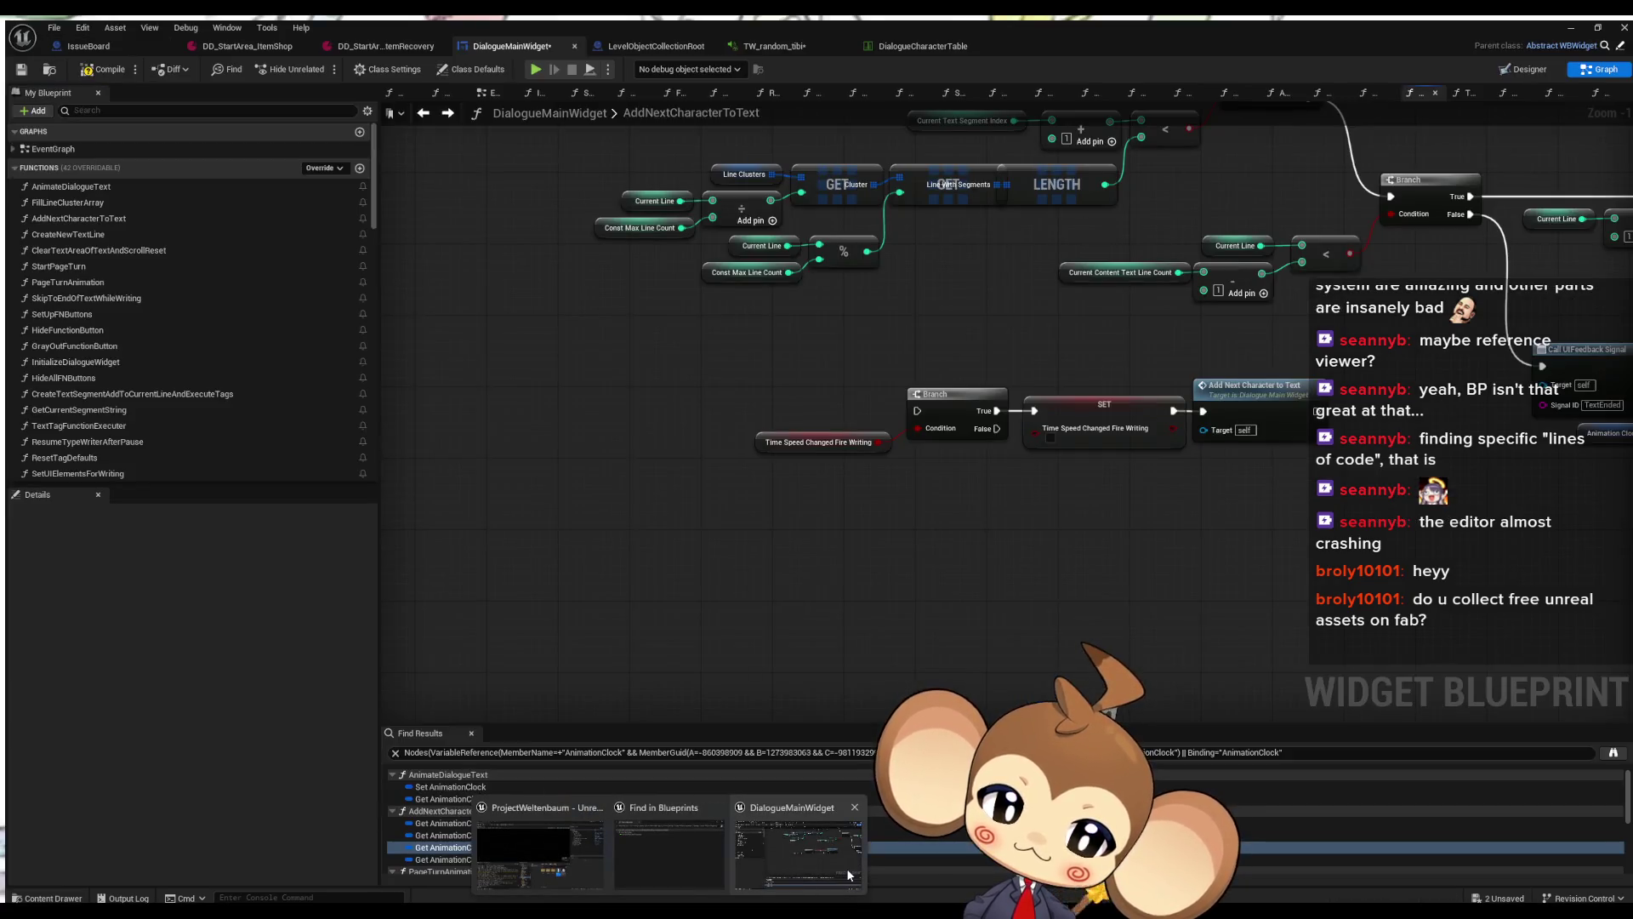
left_click(848, 874)
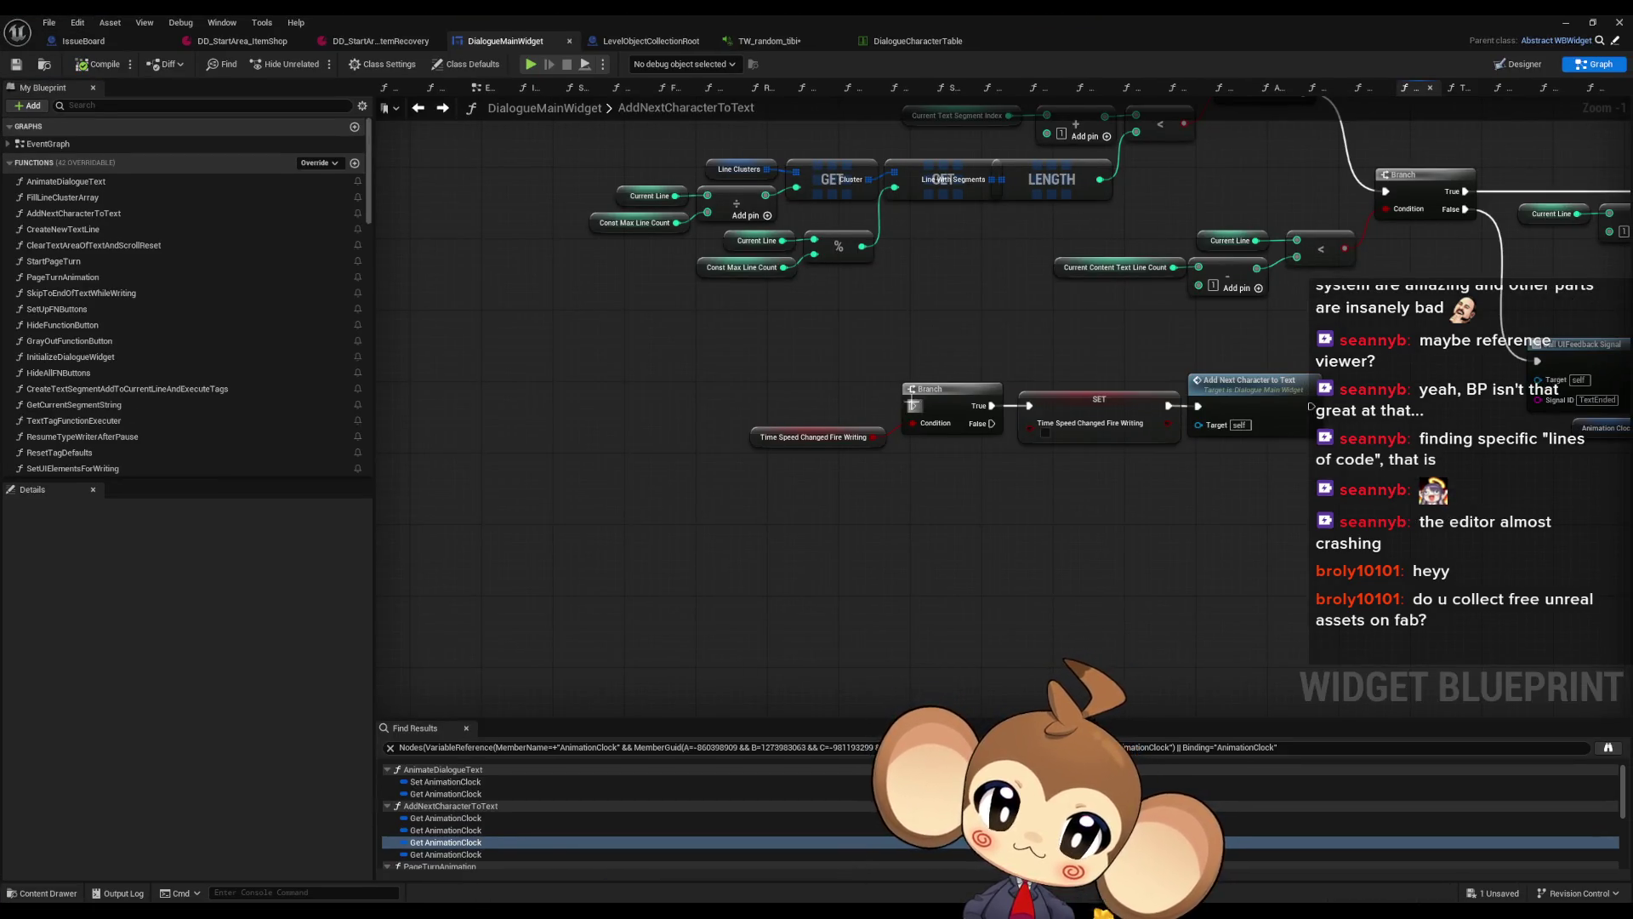
mouse_move(931, 339)
left_mouse_down()
mouse_move(911, 201)
mouse_move(925, 274)
mouse_move(957, 283)
left_mouse_up()
left_click(1569, 24)
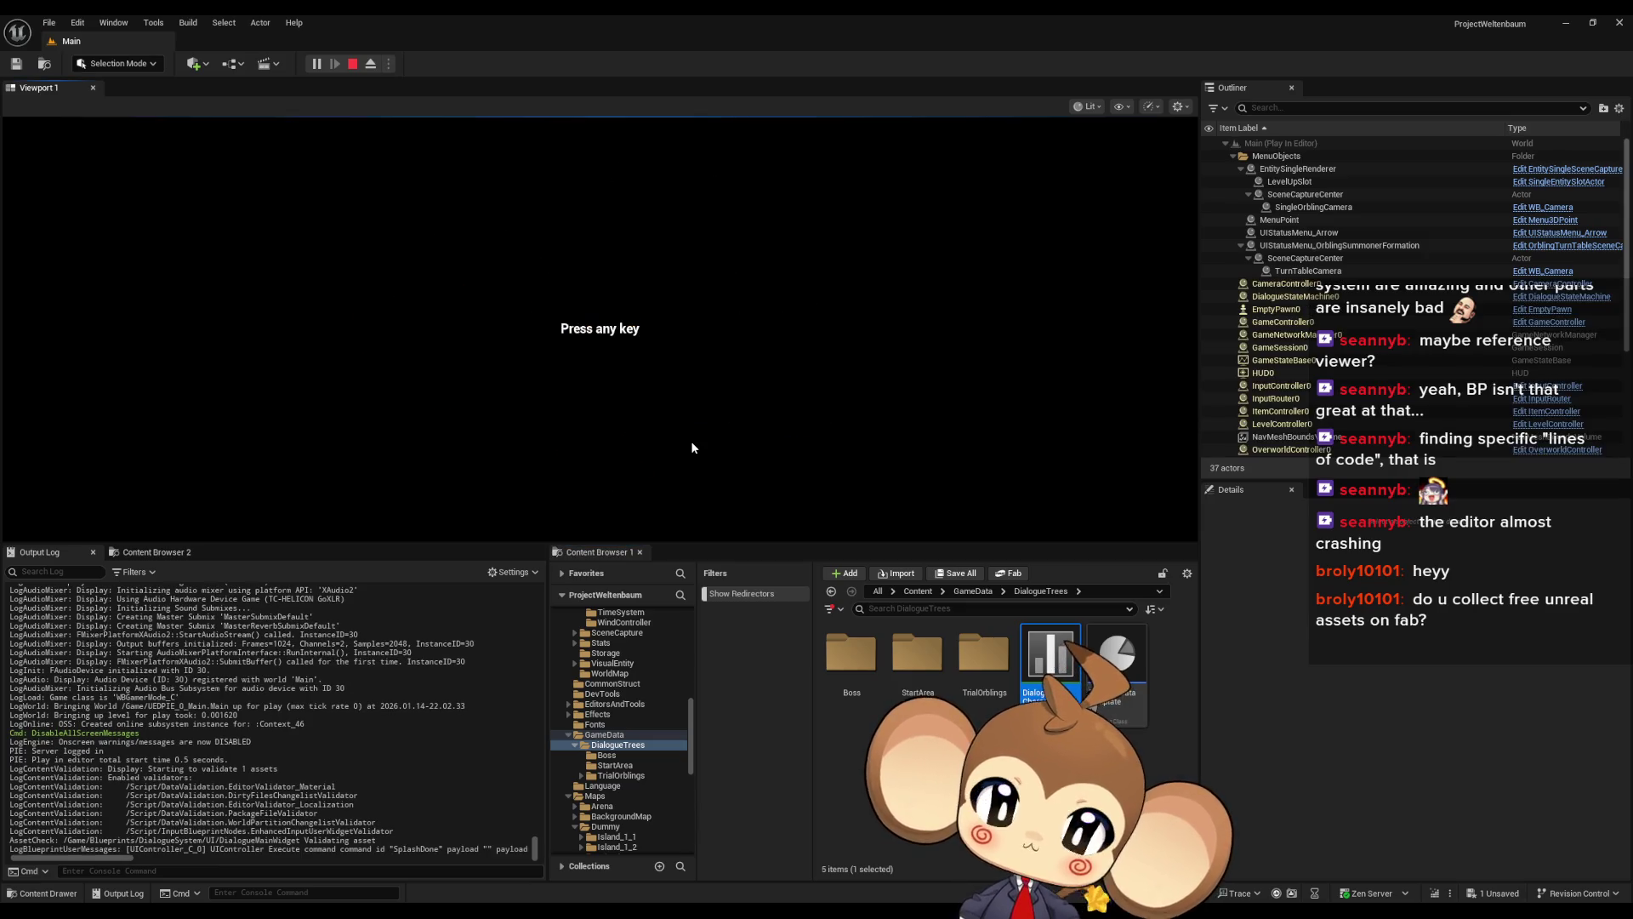
left_click(677, 435)
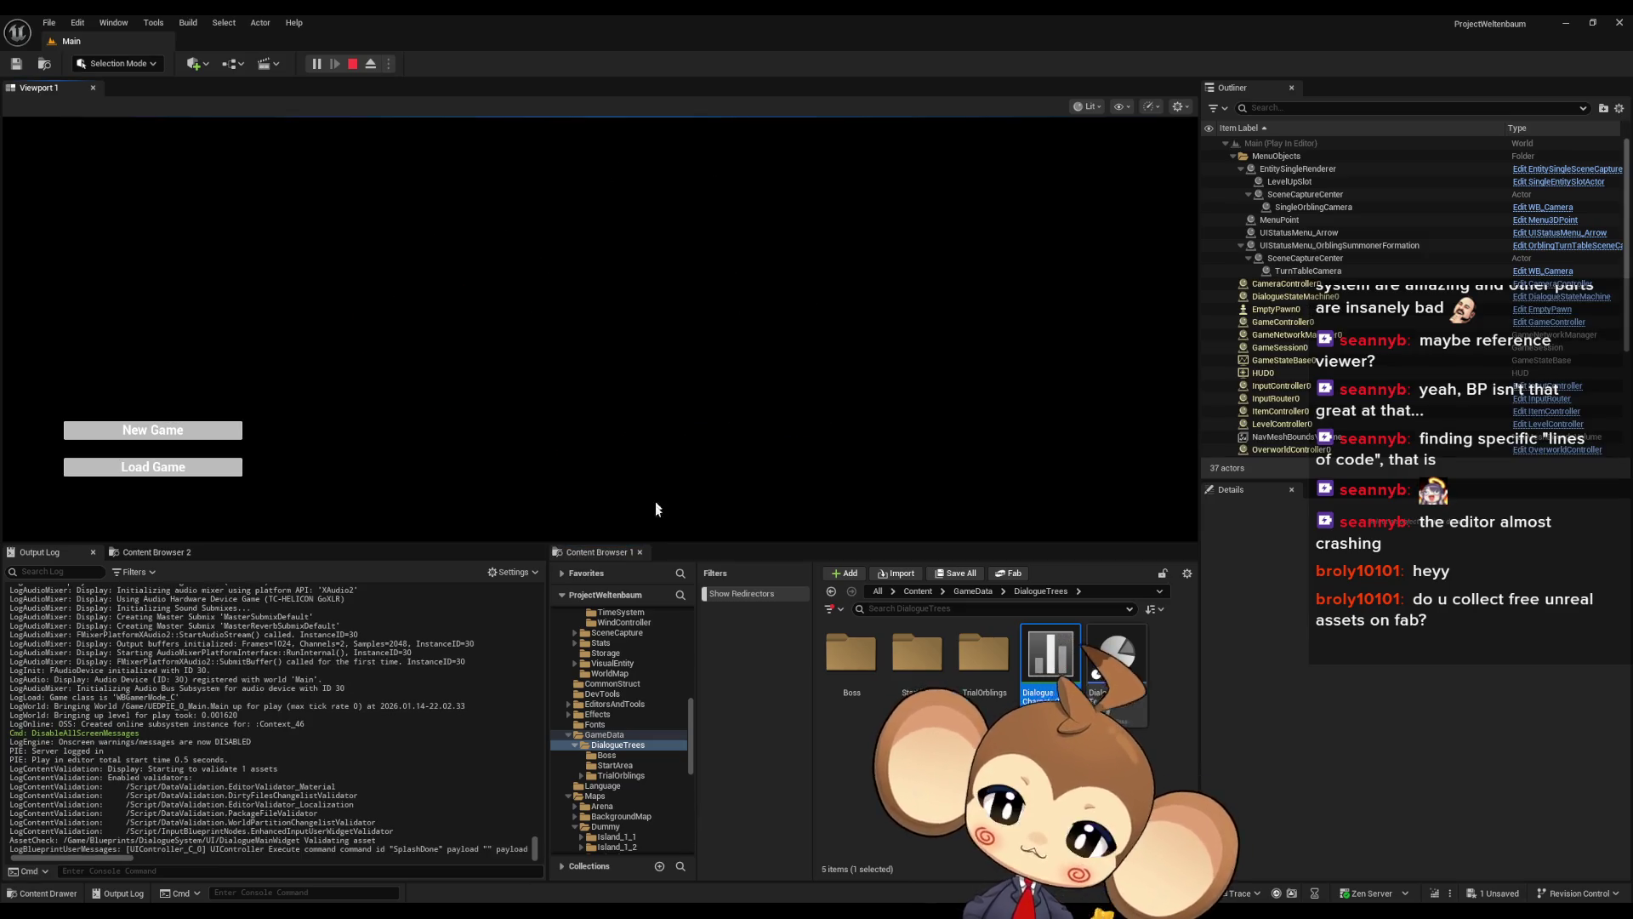
left_click(229, 467)
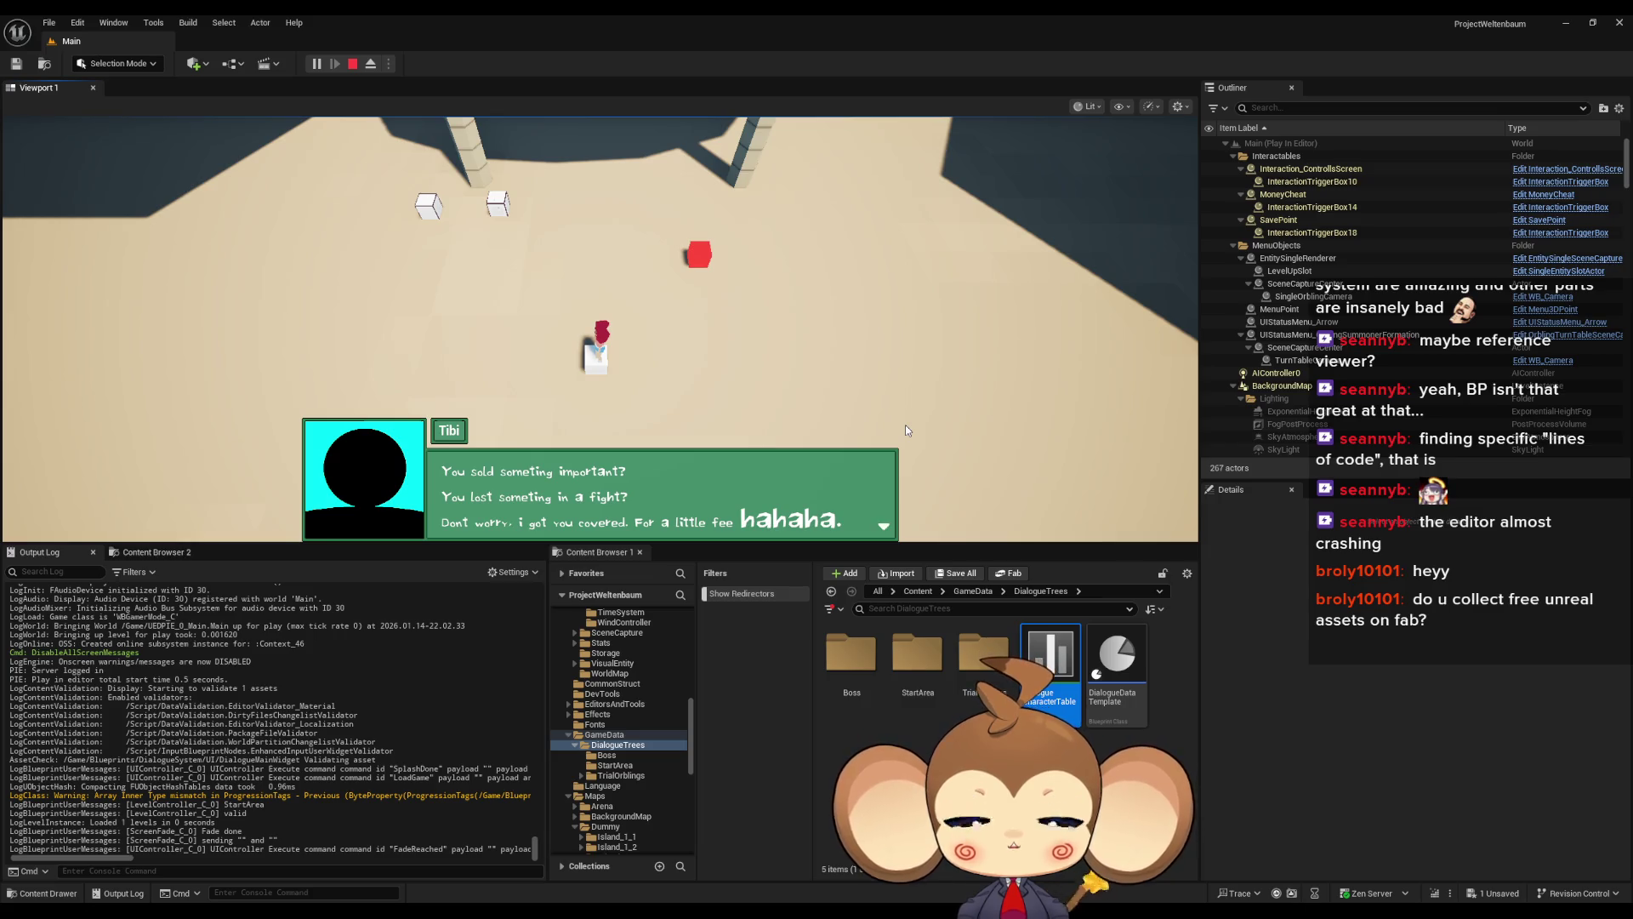
Stop play, look over the DialogueMainWidget graph, then open the DD_StartArea_ItemRecovery asset
left_click(352, 65)
left_click(784, 856)
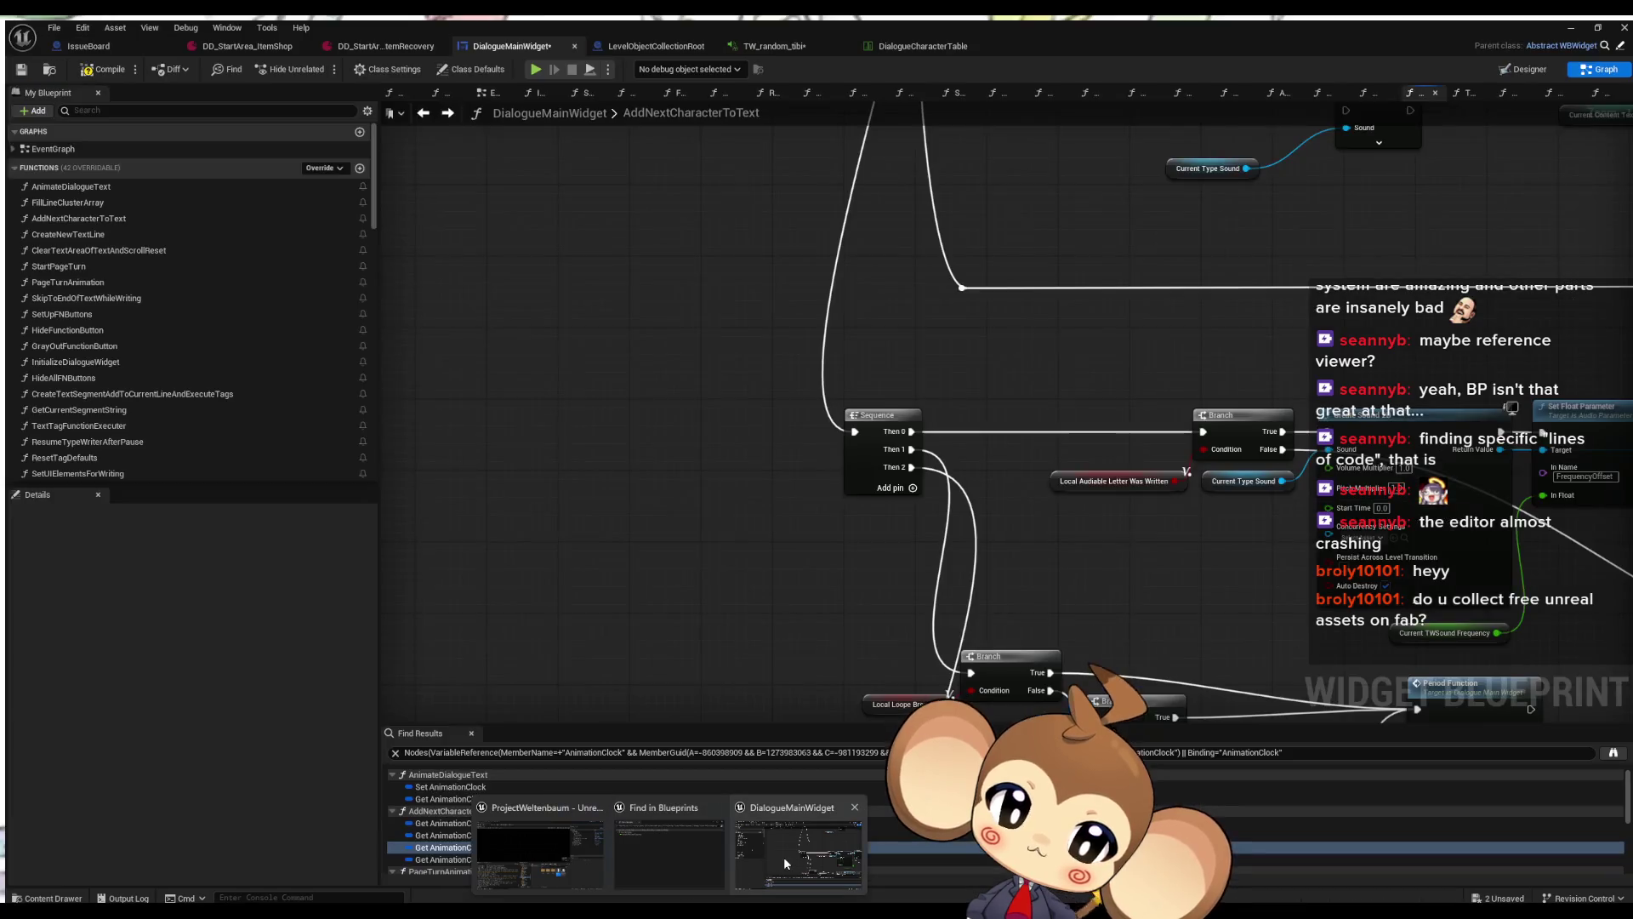
scroll(1131, 507, "down", 3)
mouse_move(1131, 507)
left_mouse_down()
mouse_move(885, 374)
mouse_move(797, 400)
left_mouse_up()
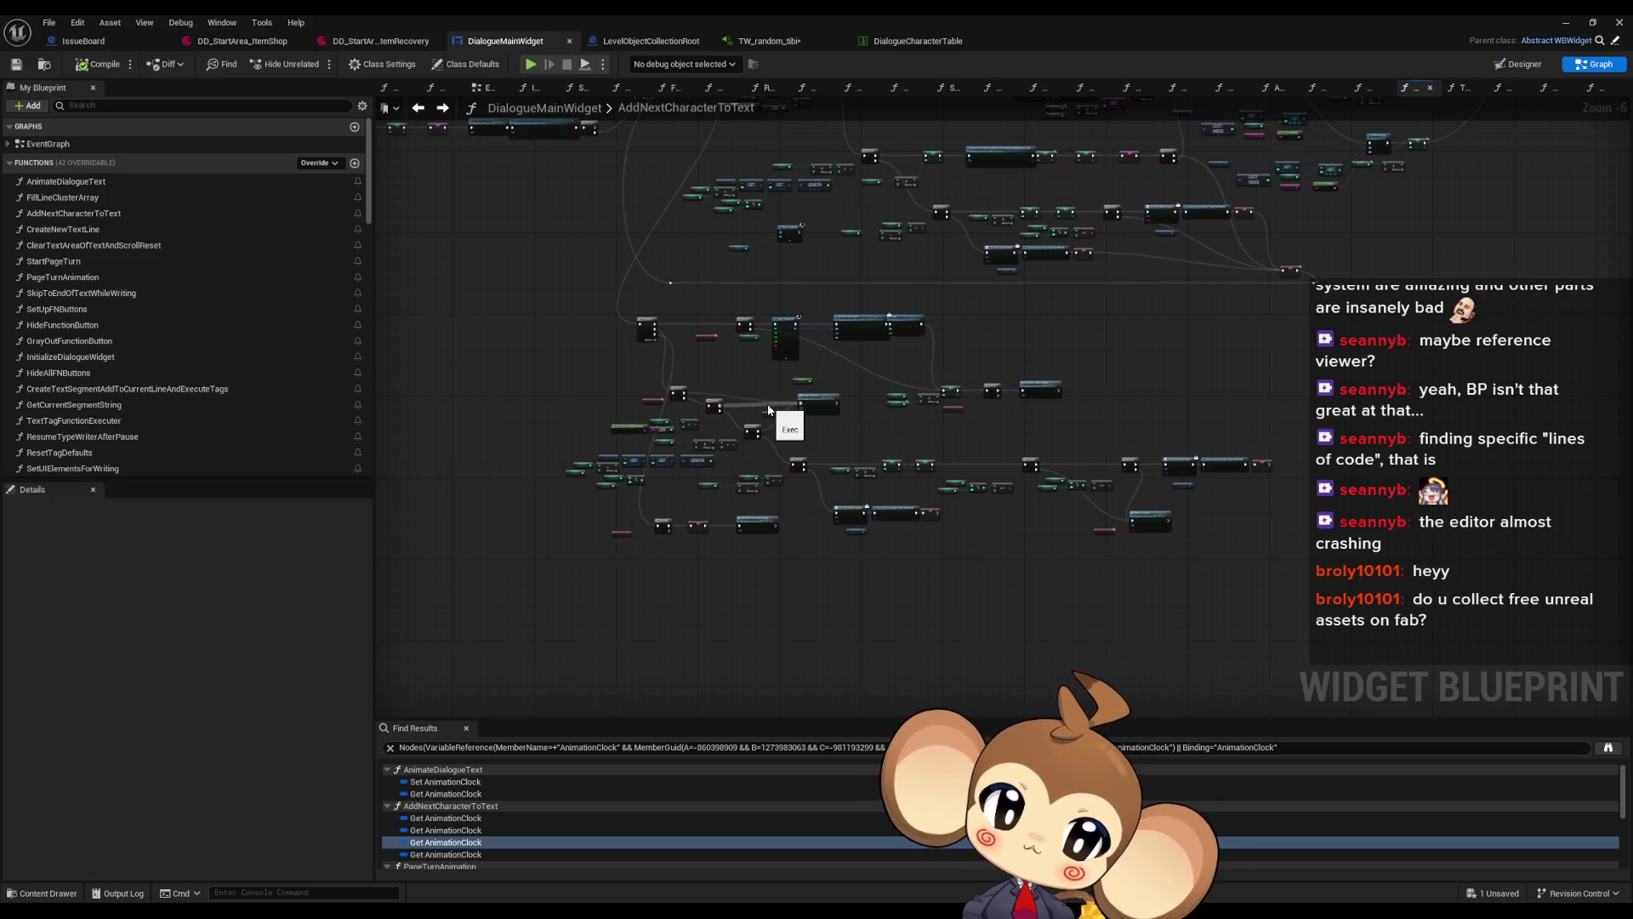
scroll(723, 558, "up", 3)
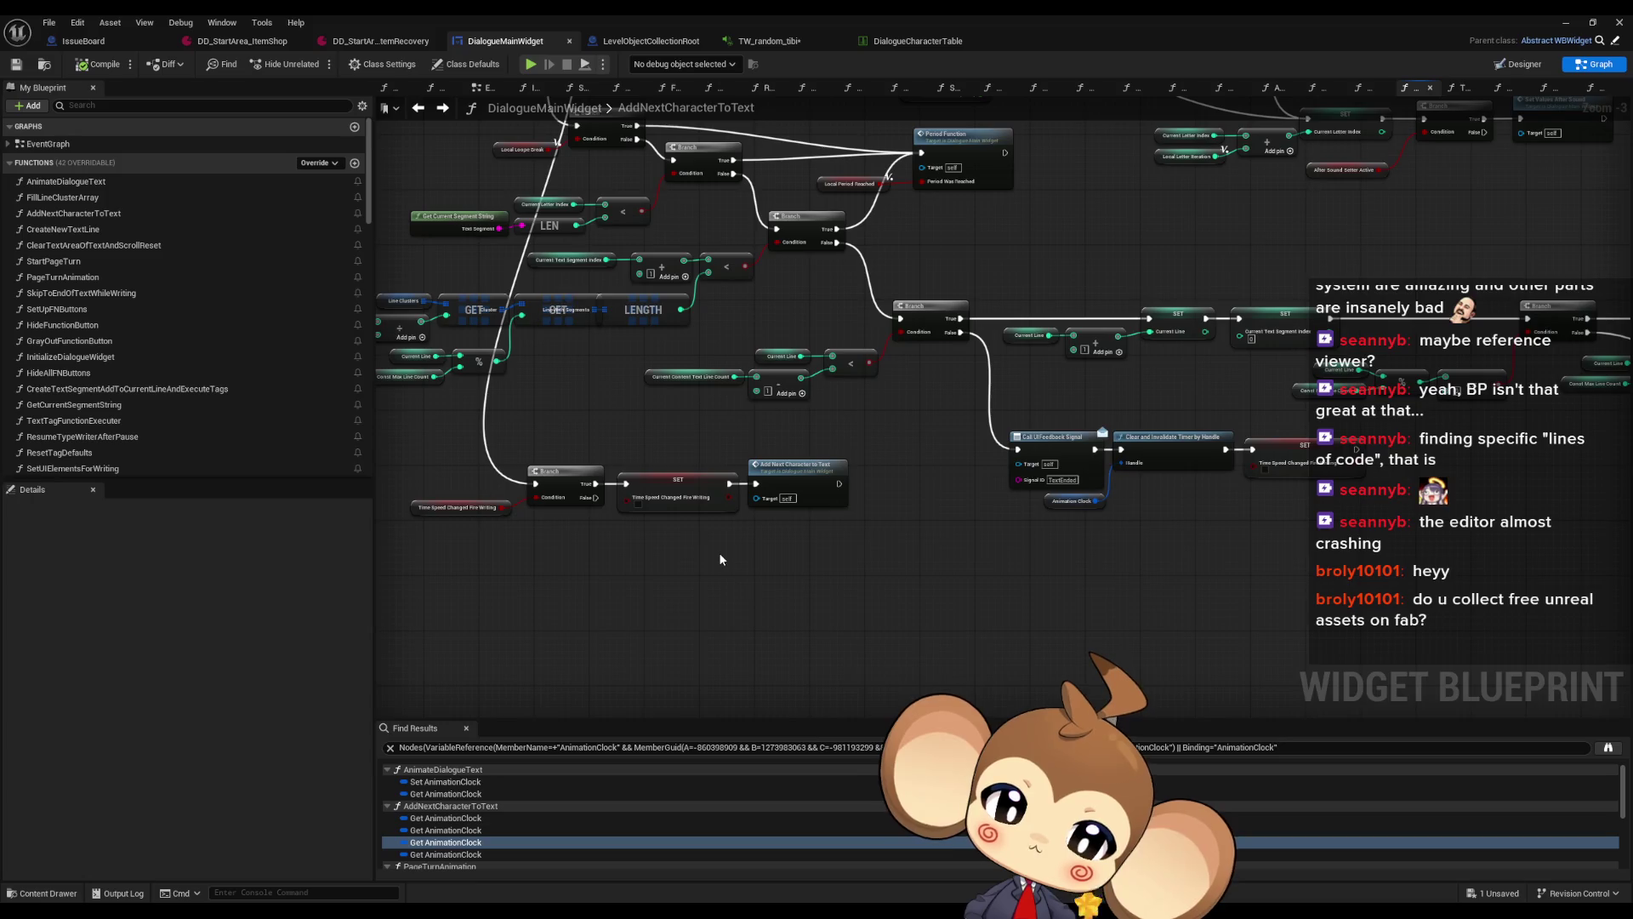
scroll(724, 531, "down", 4)
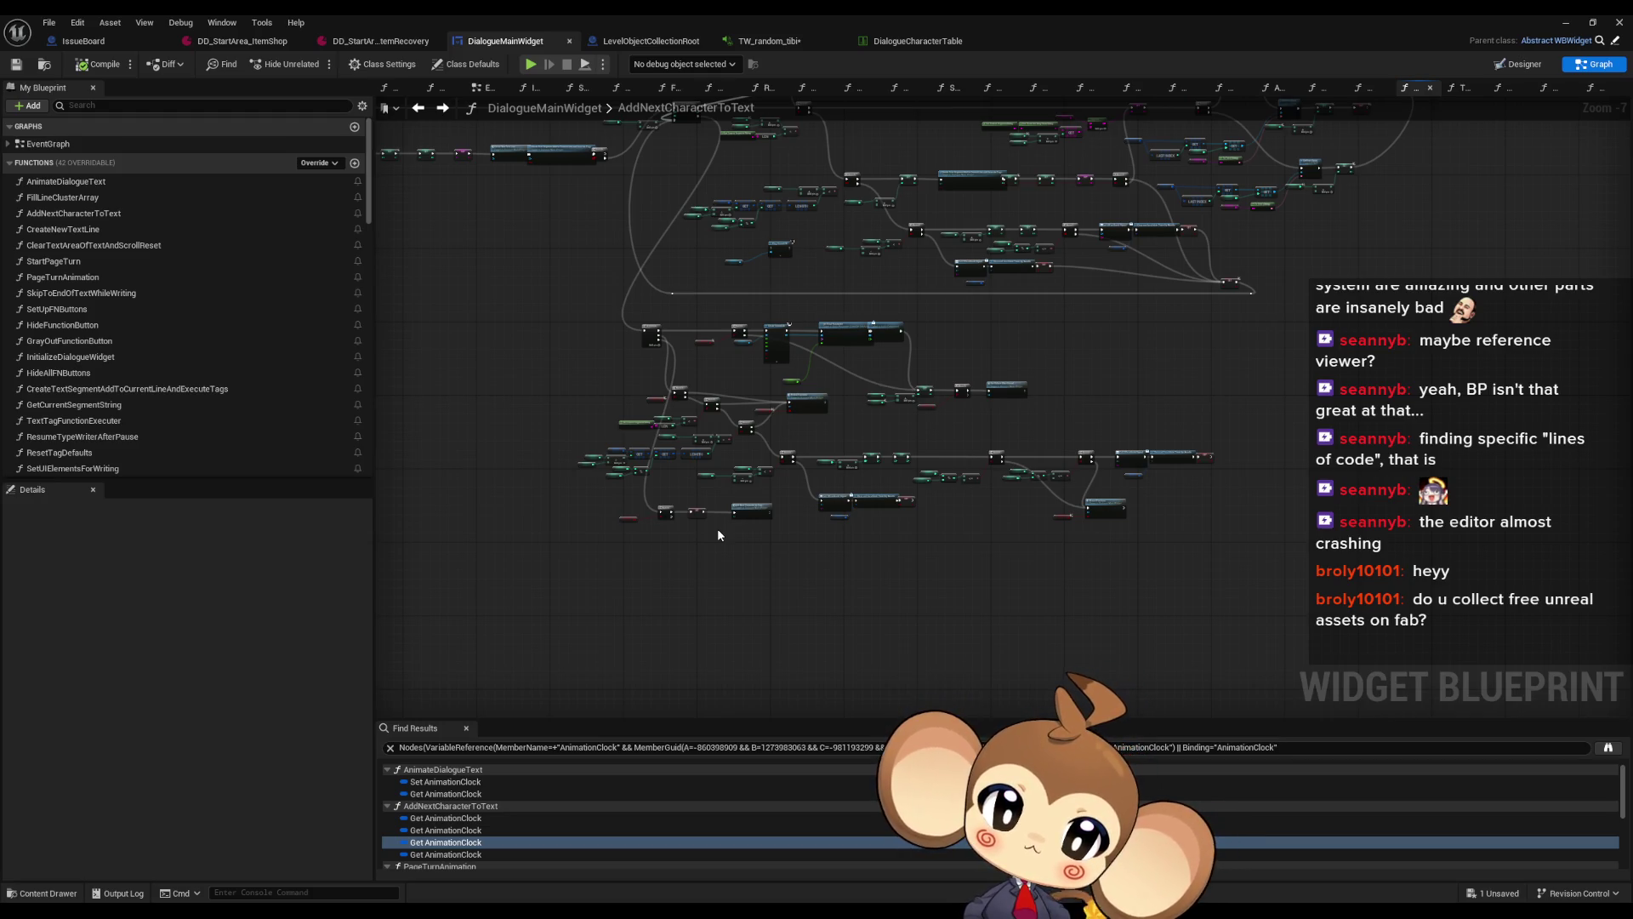
left_click(387, 42)
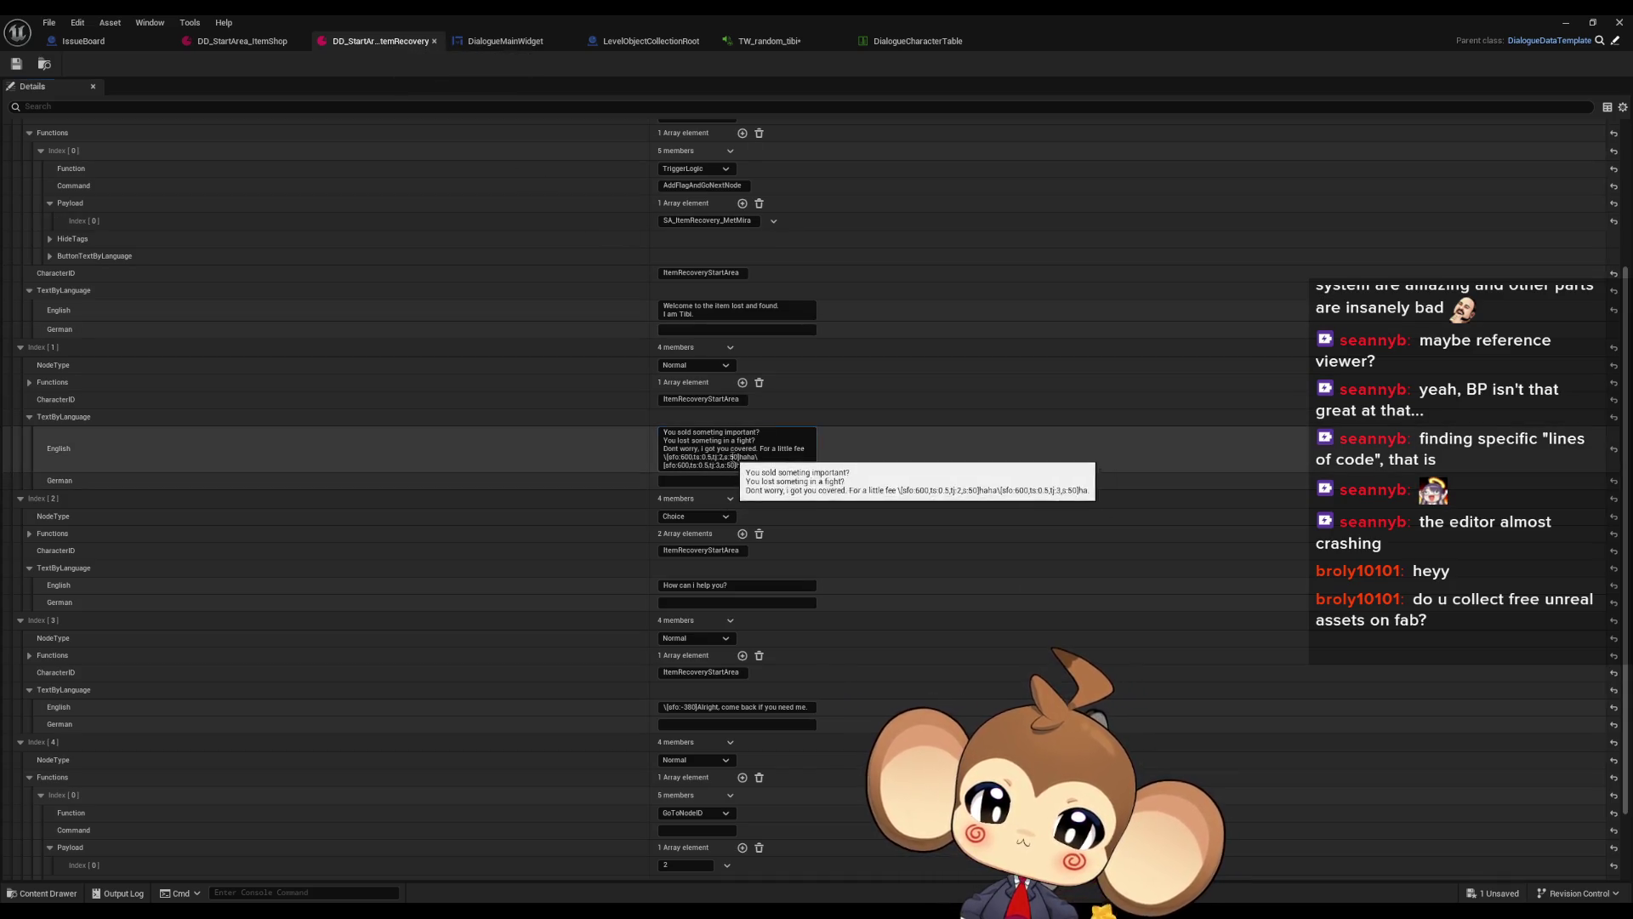
Insert the pause tag ',p:4,93' after s:50 in the second English dialogue line
left_click(736, 456)
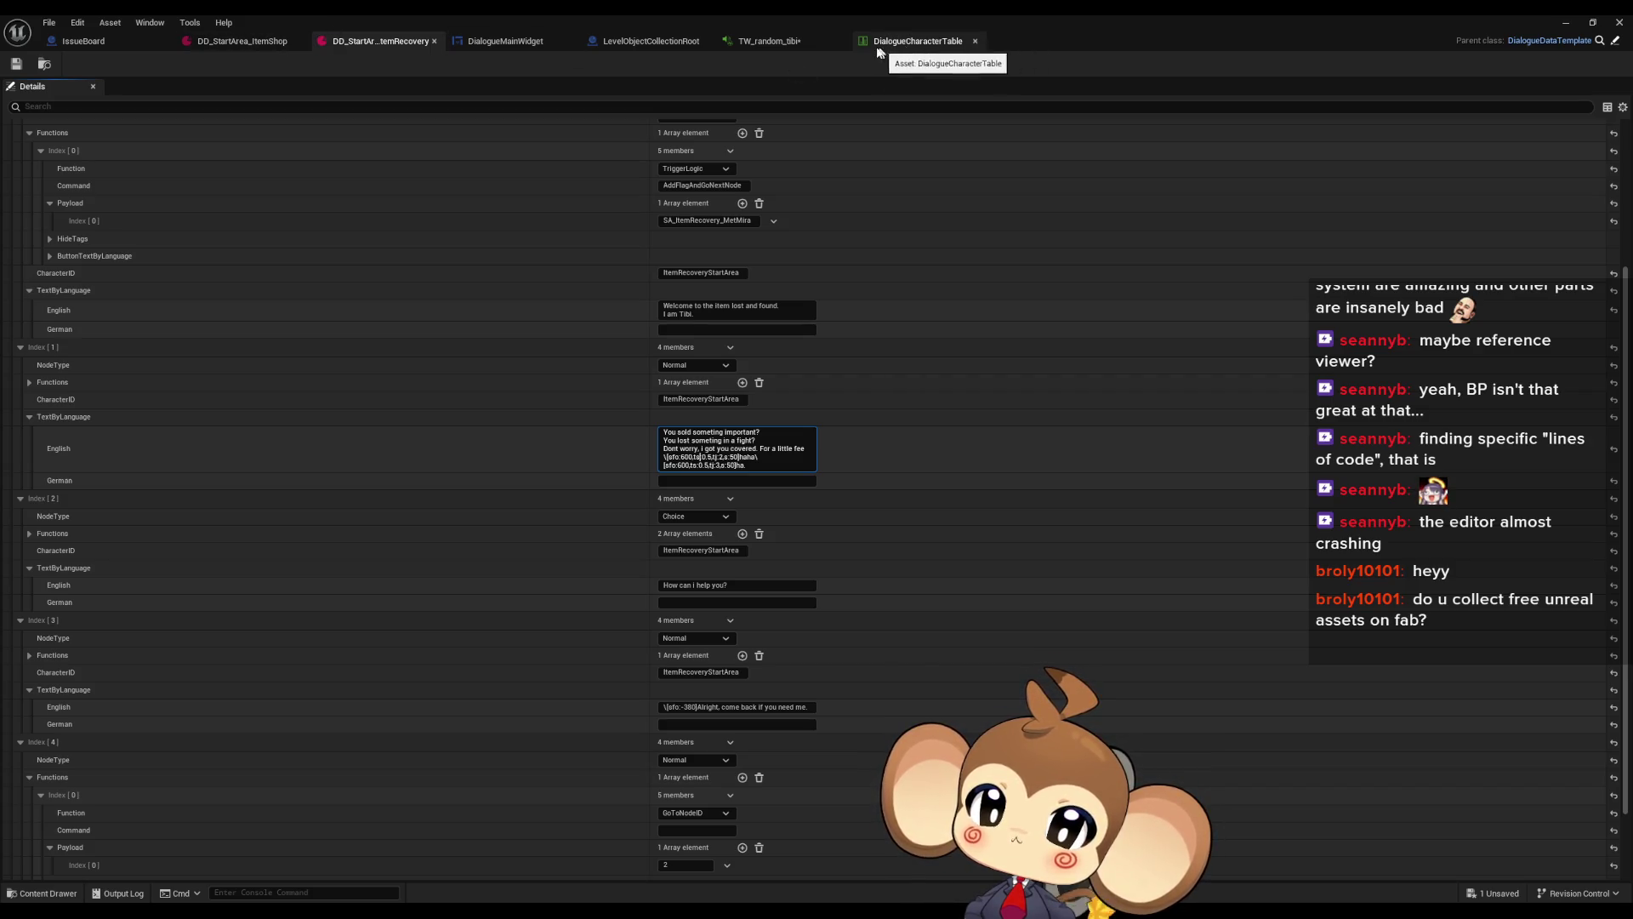
left_click(877, 49)
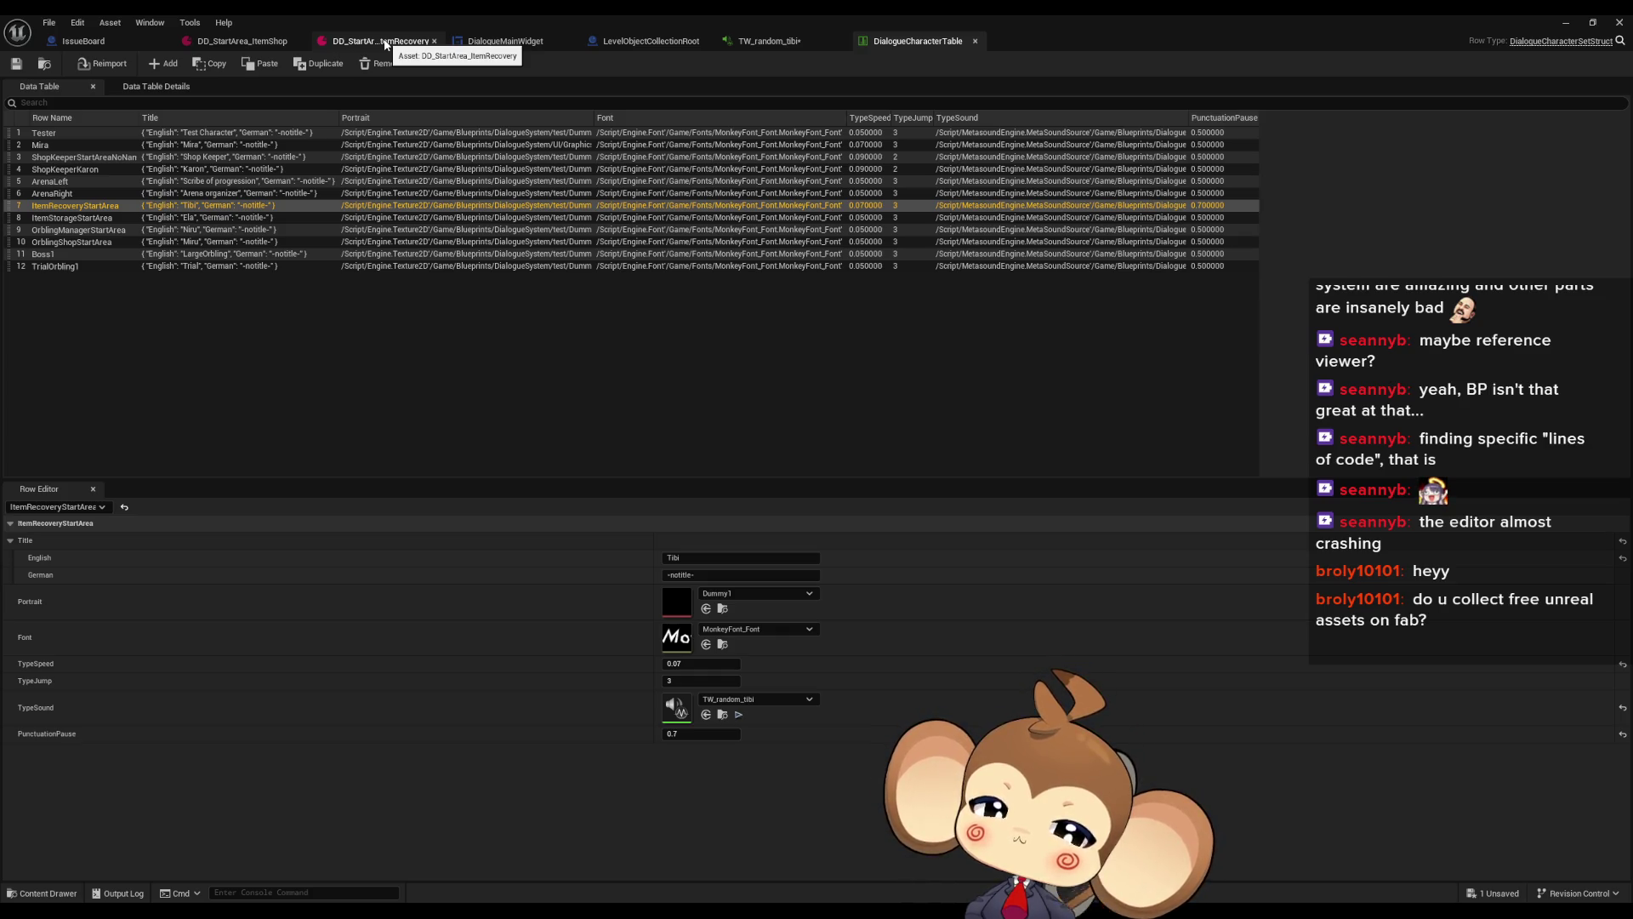
left_click(385, 44)
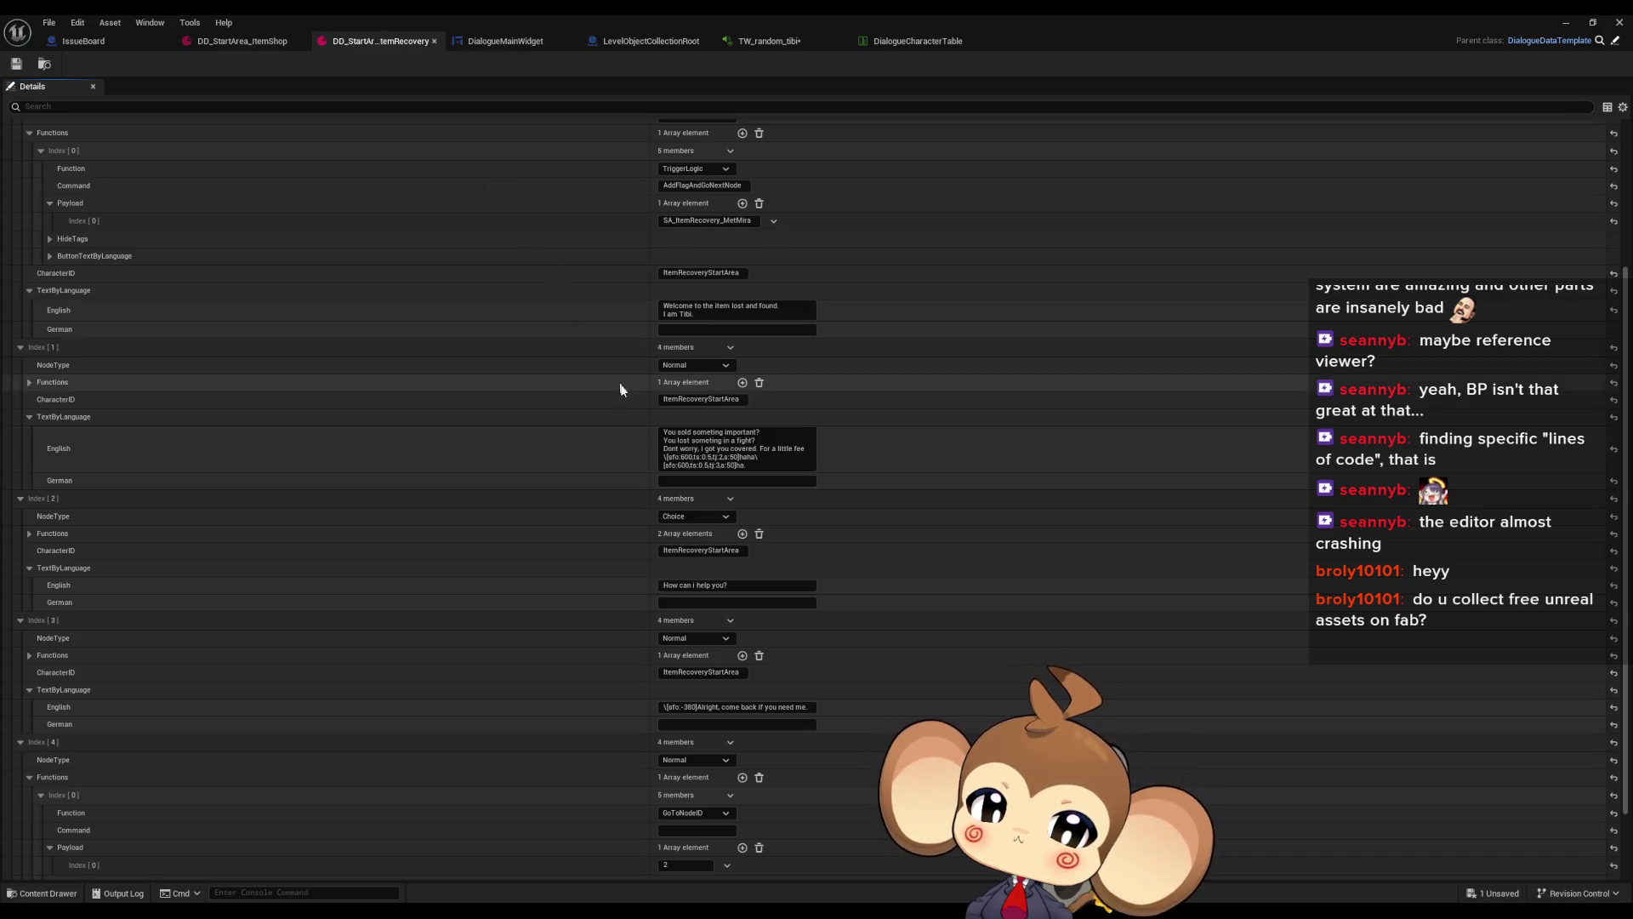
left_click(739, 458)
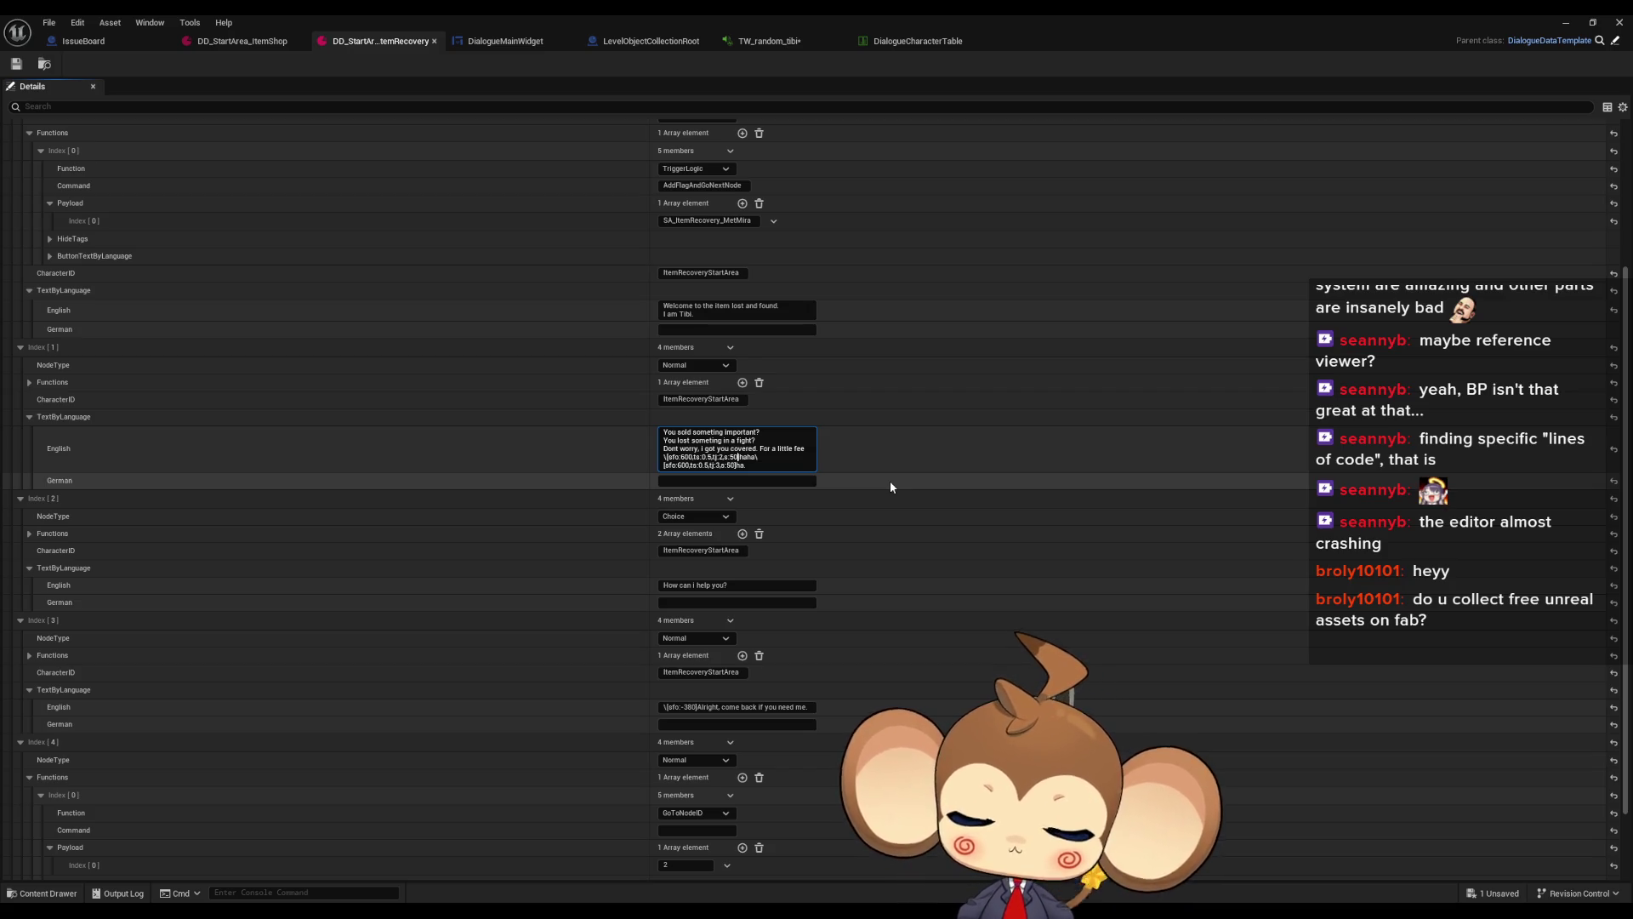
type(",")
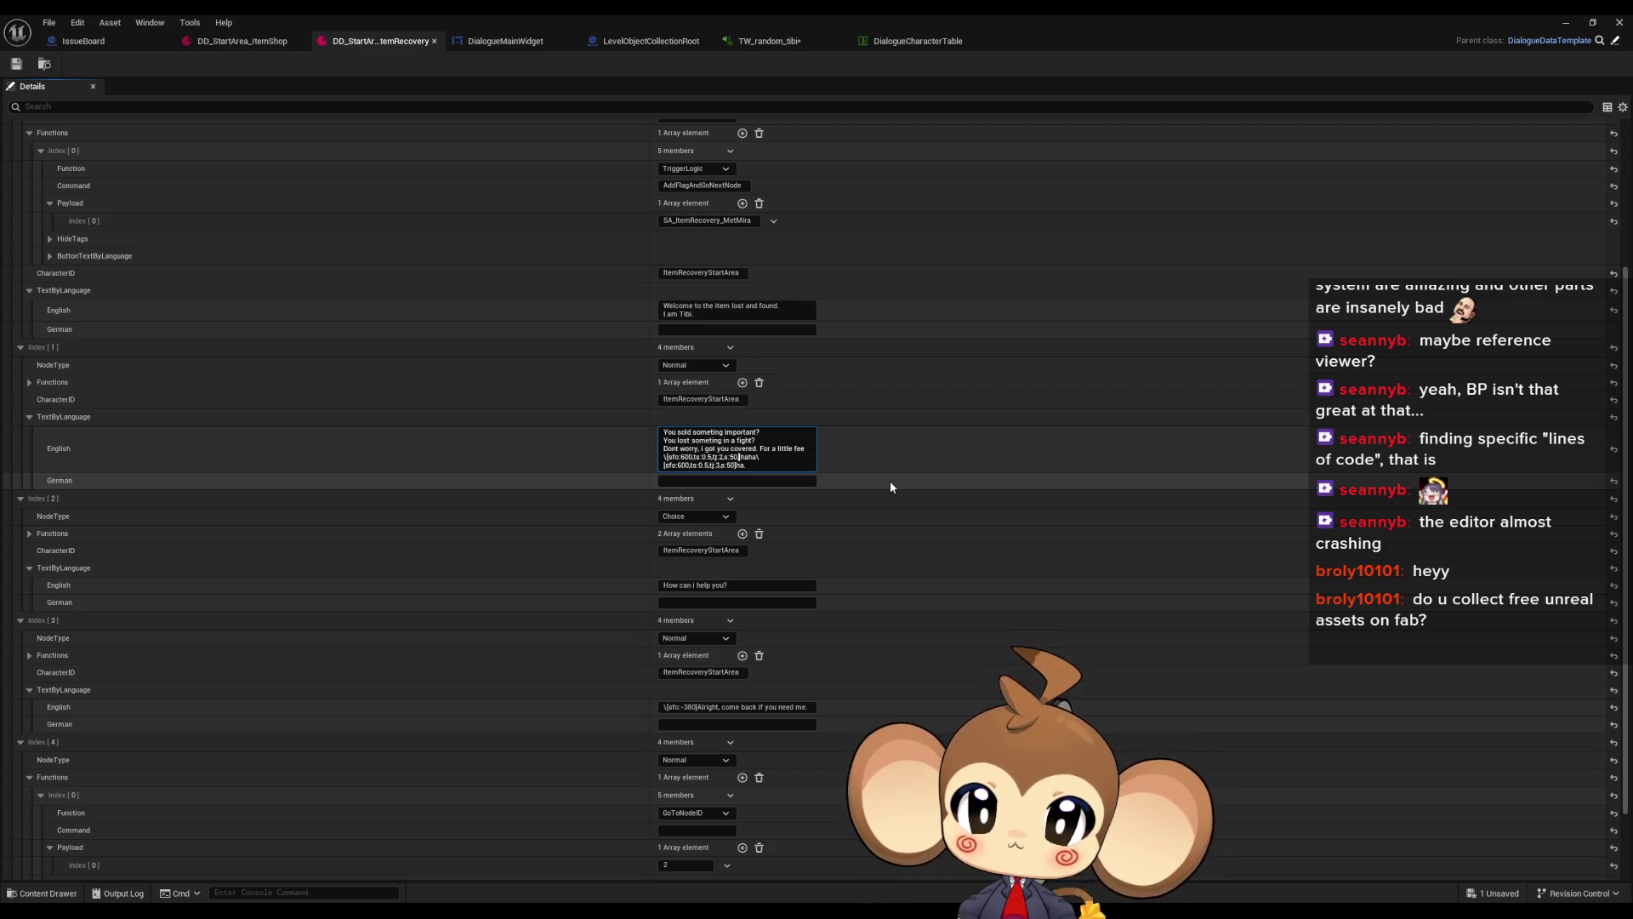
type("p")
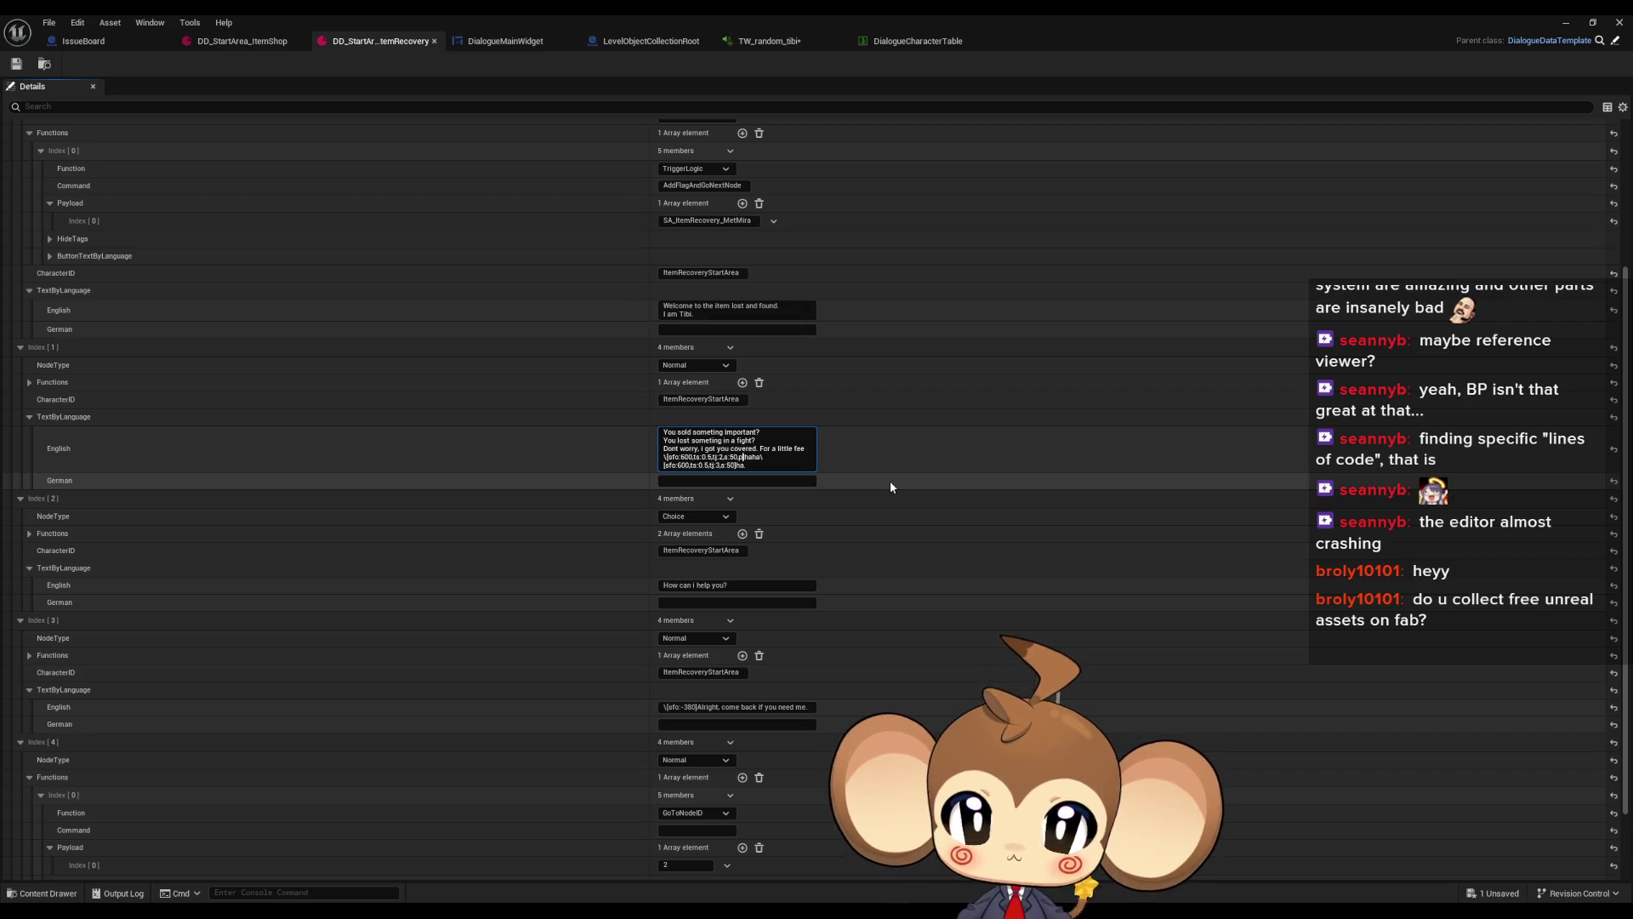
type(":")
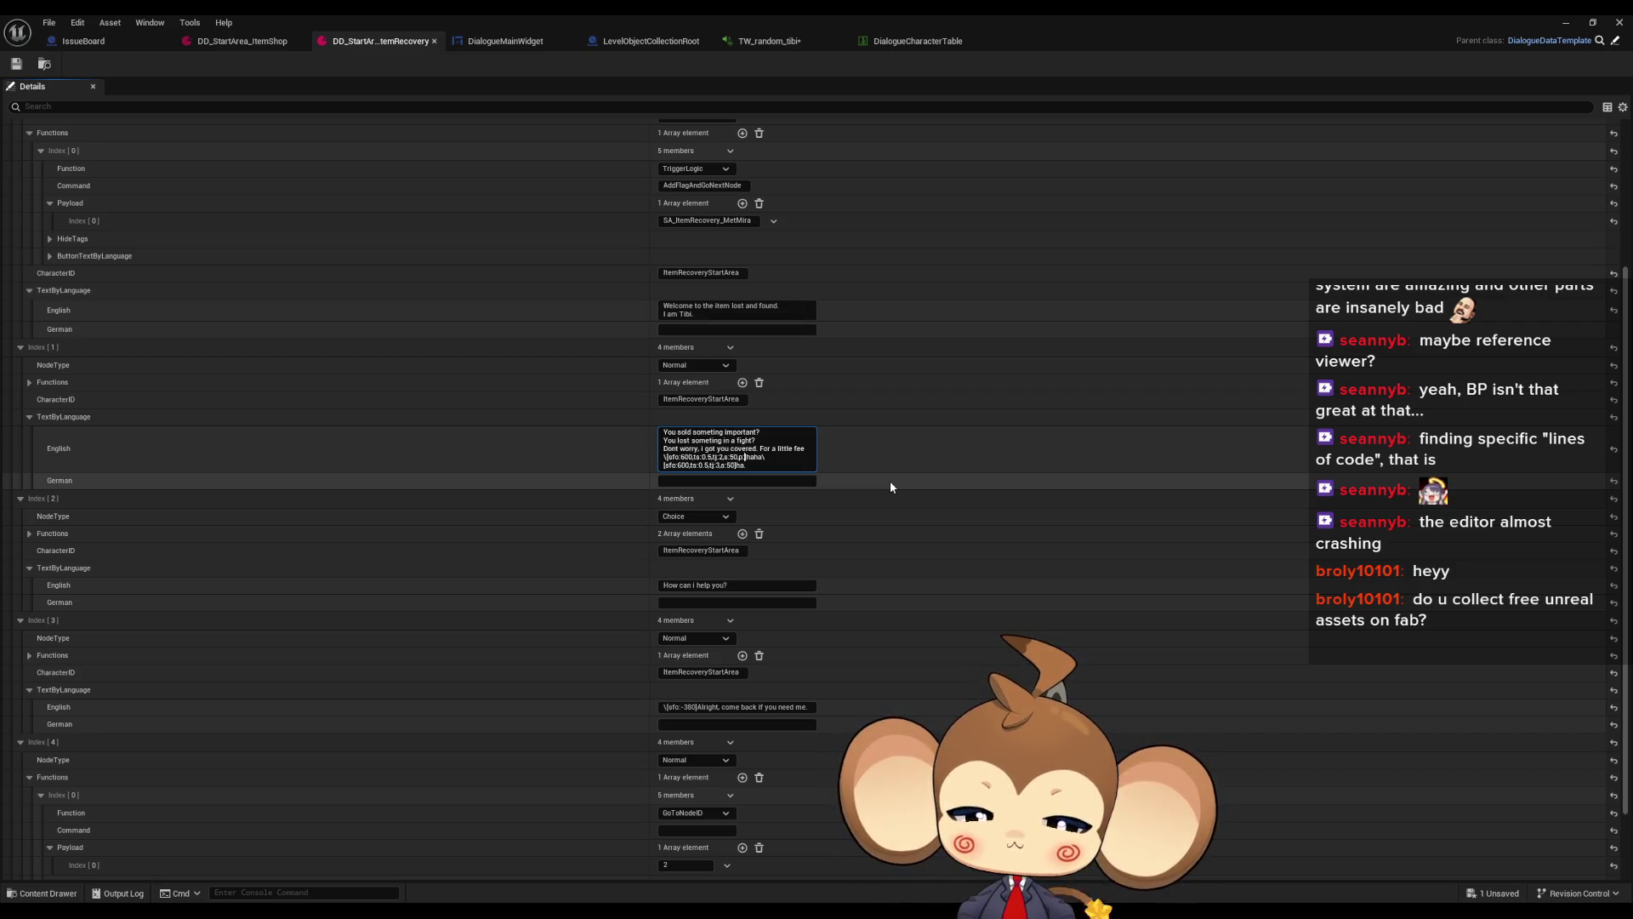
type("4,")
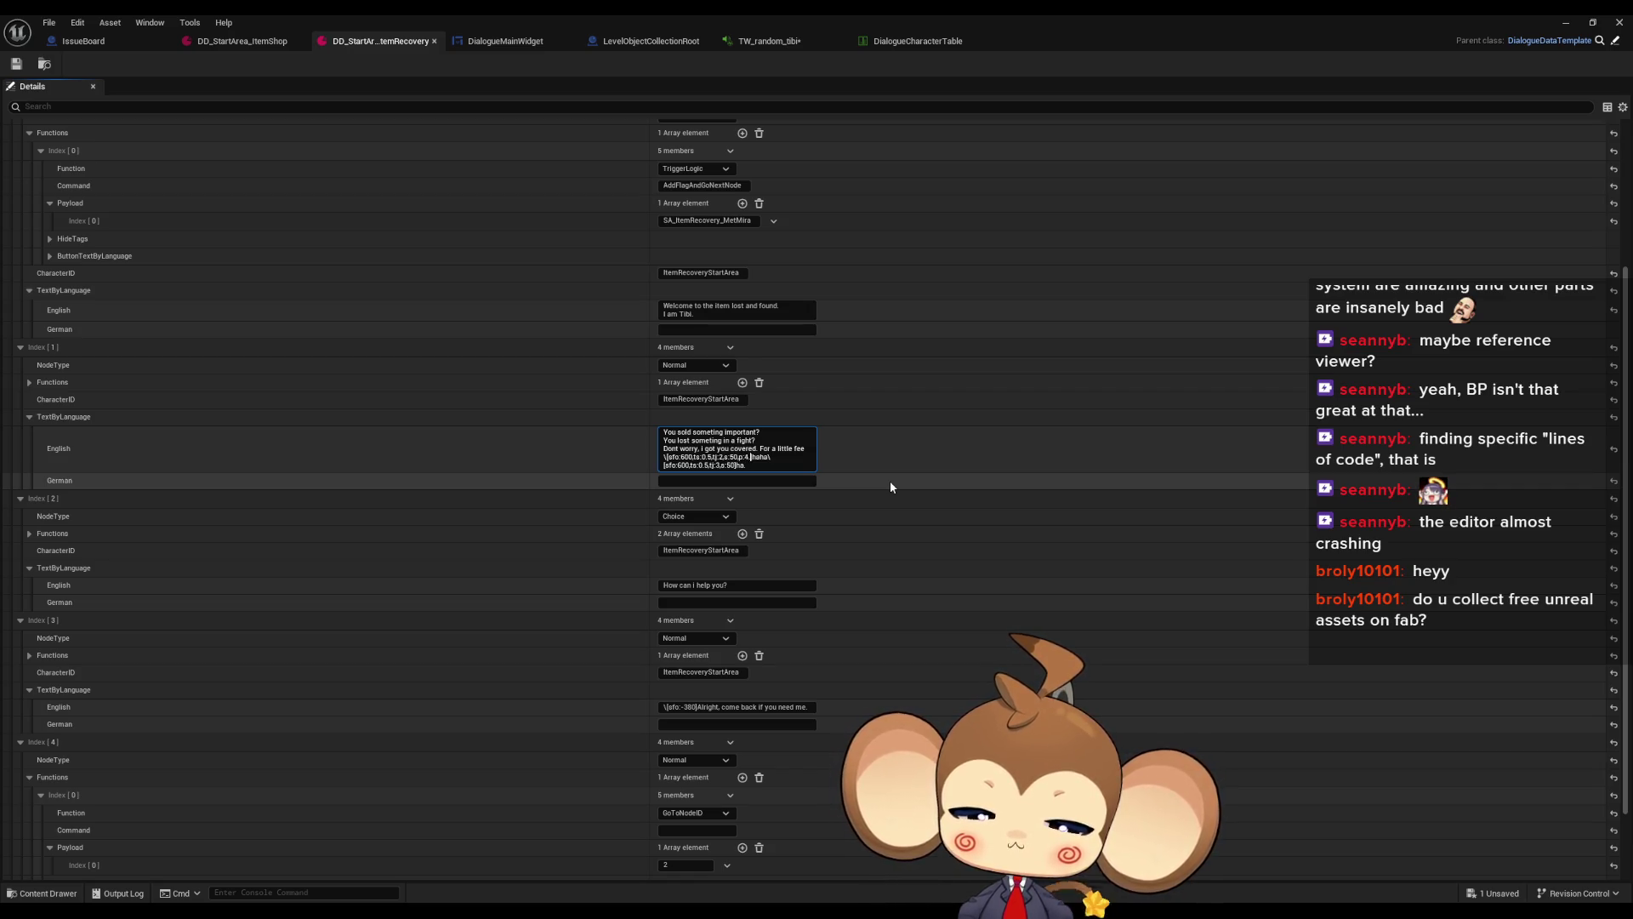
type("93")
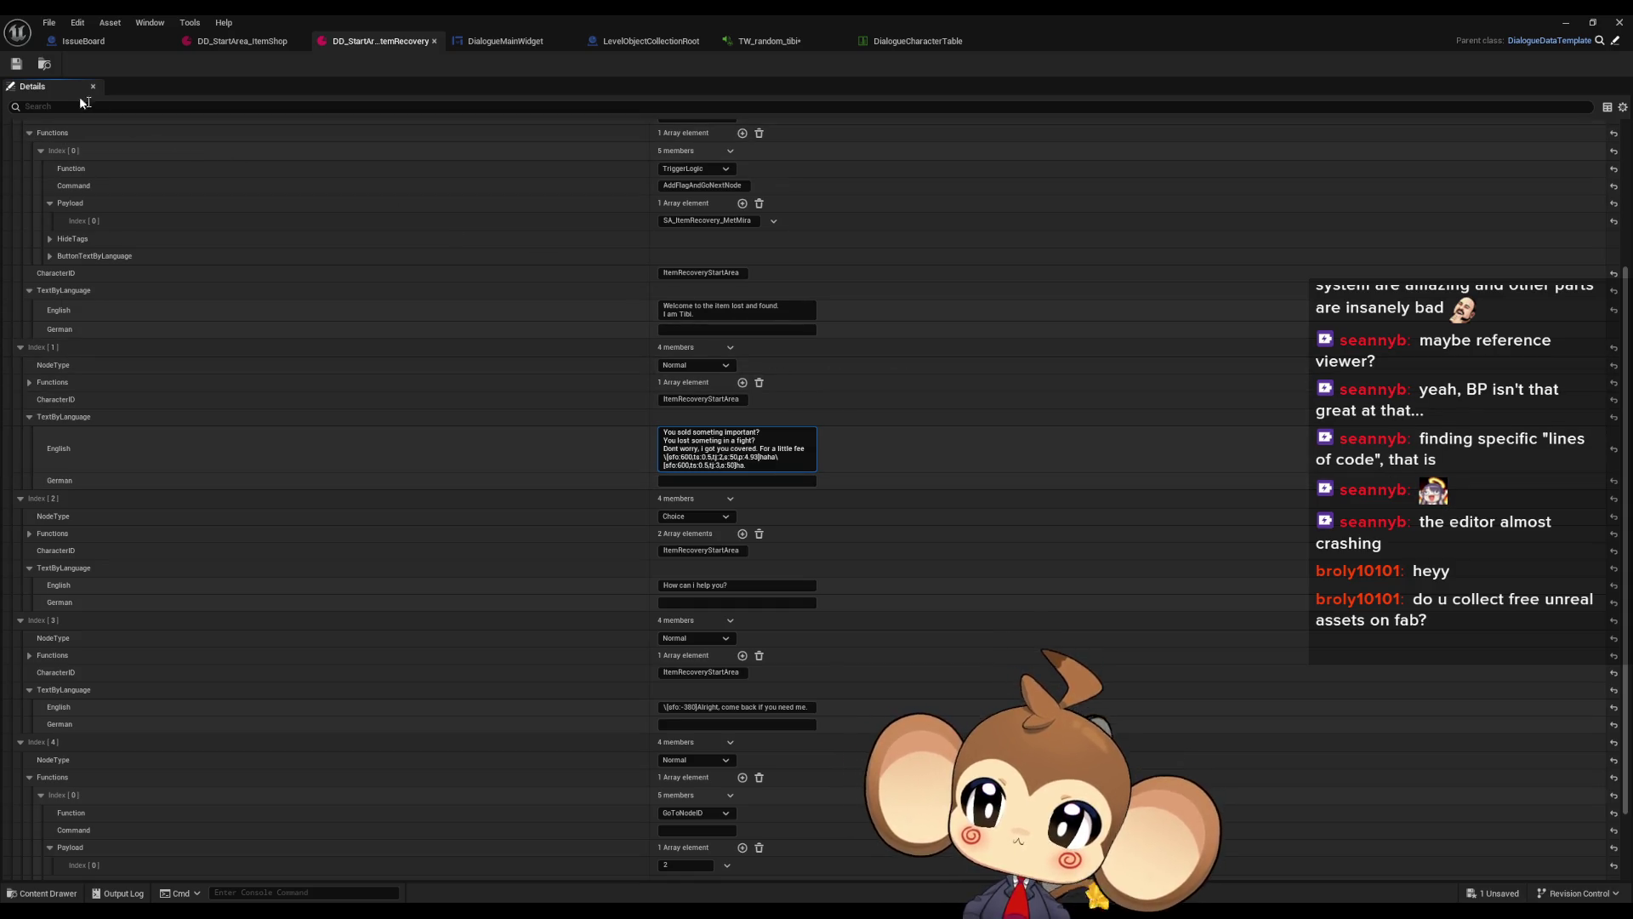
left_click(950, 117)
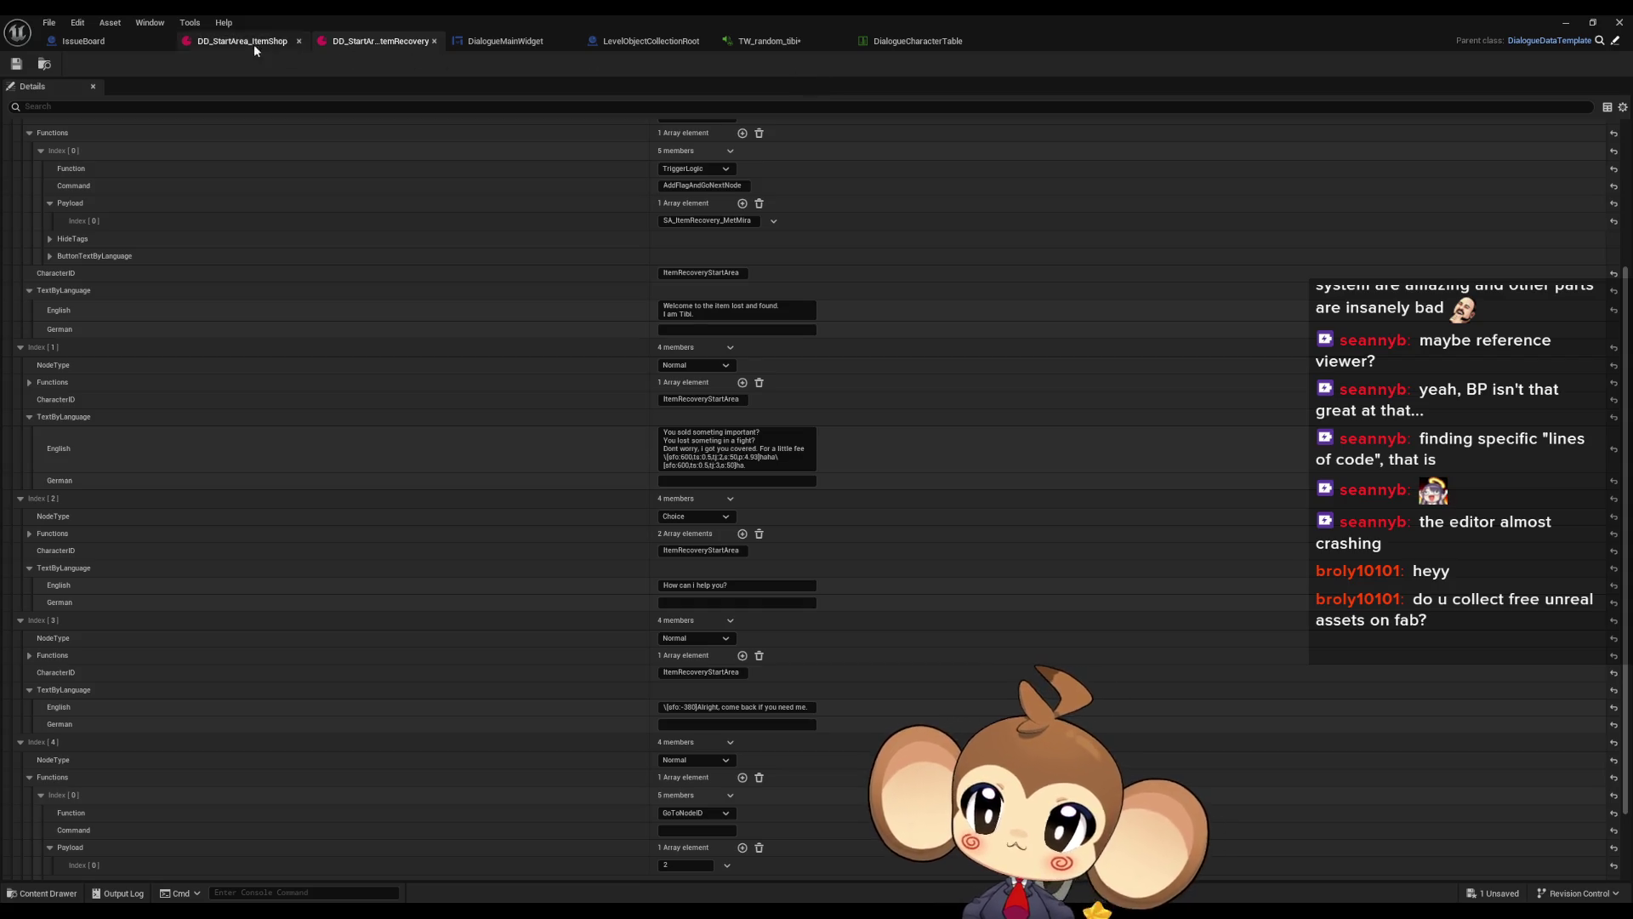
Reload the saved game in play-in-editor to watch Tibi's revised dialogue
left_click(624, 43)
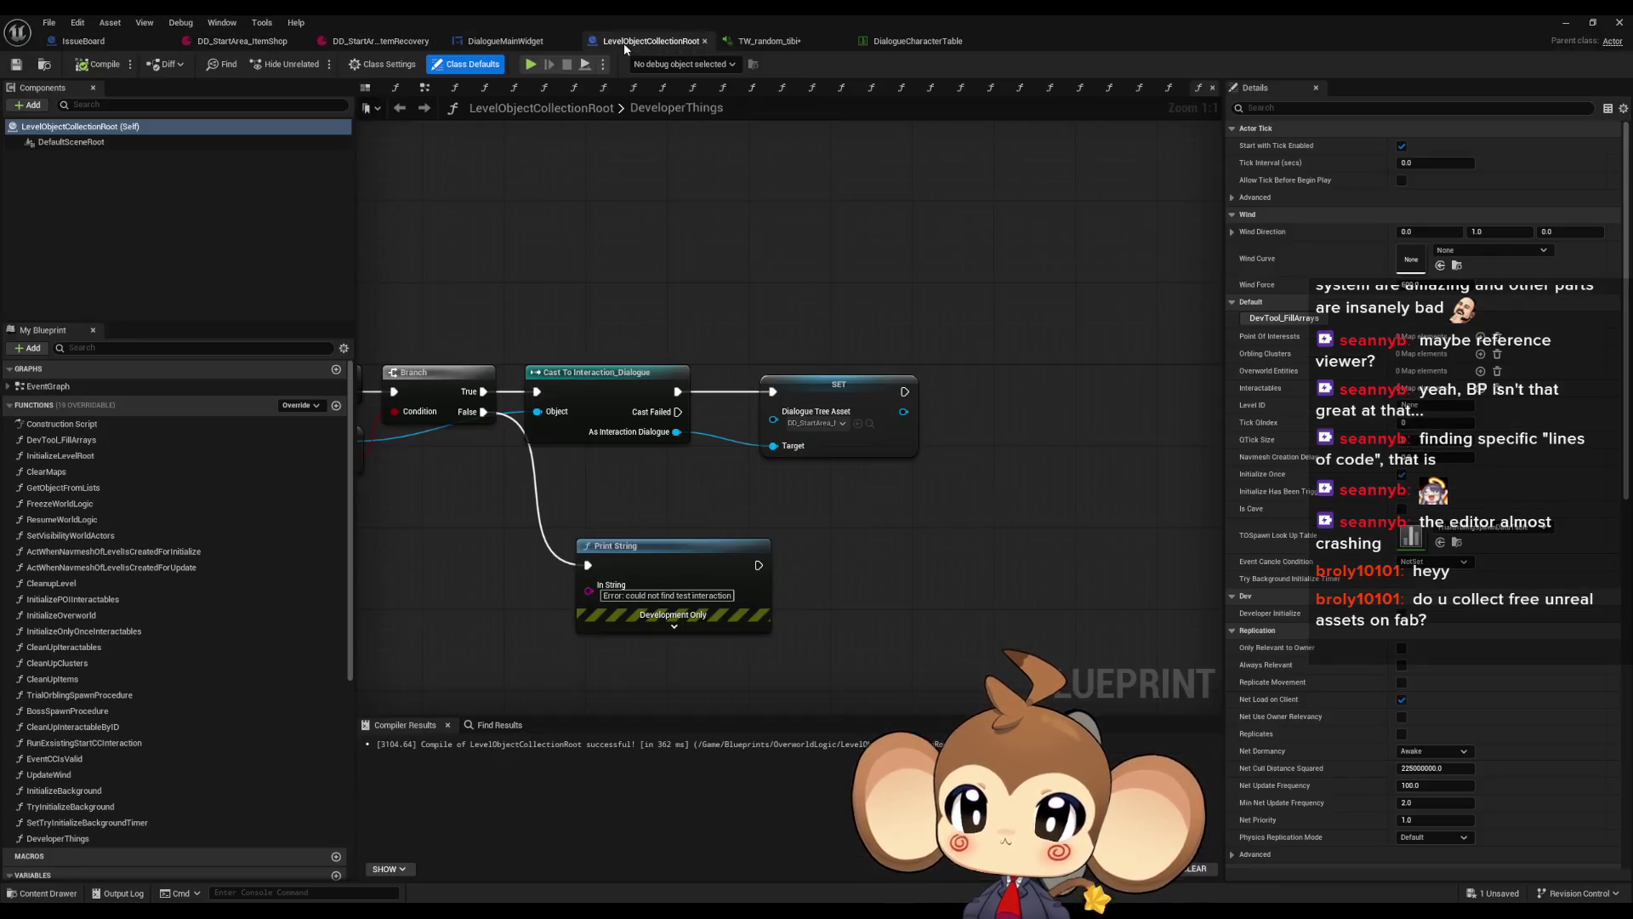
left_click(479, 44)
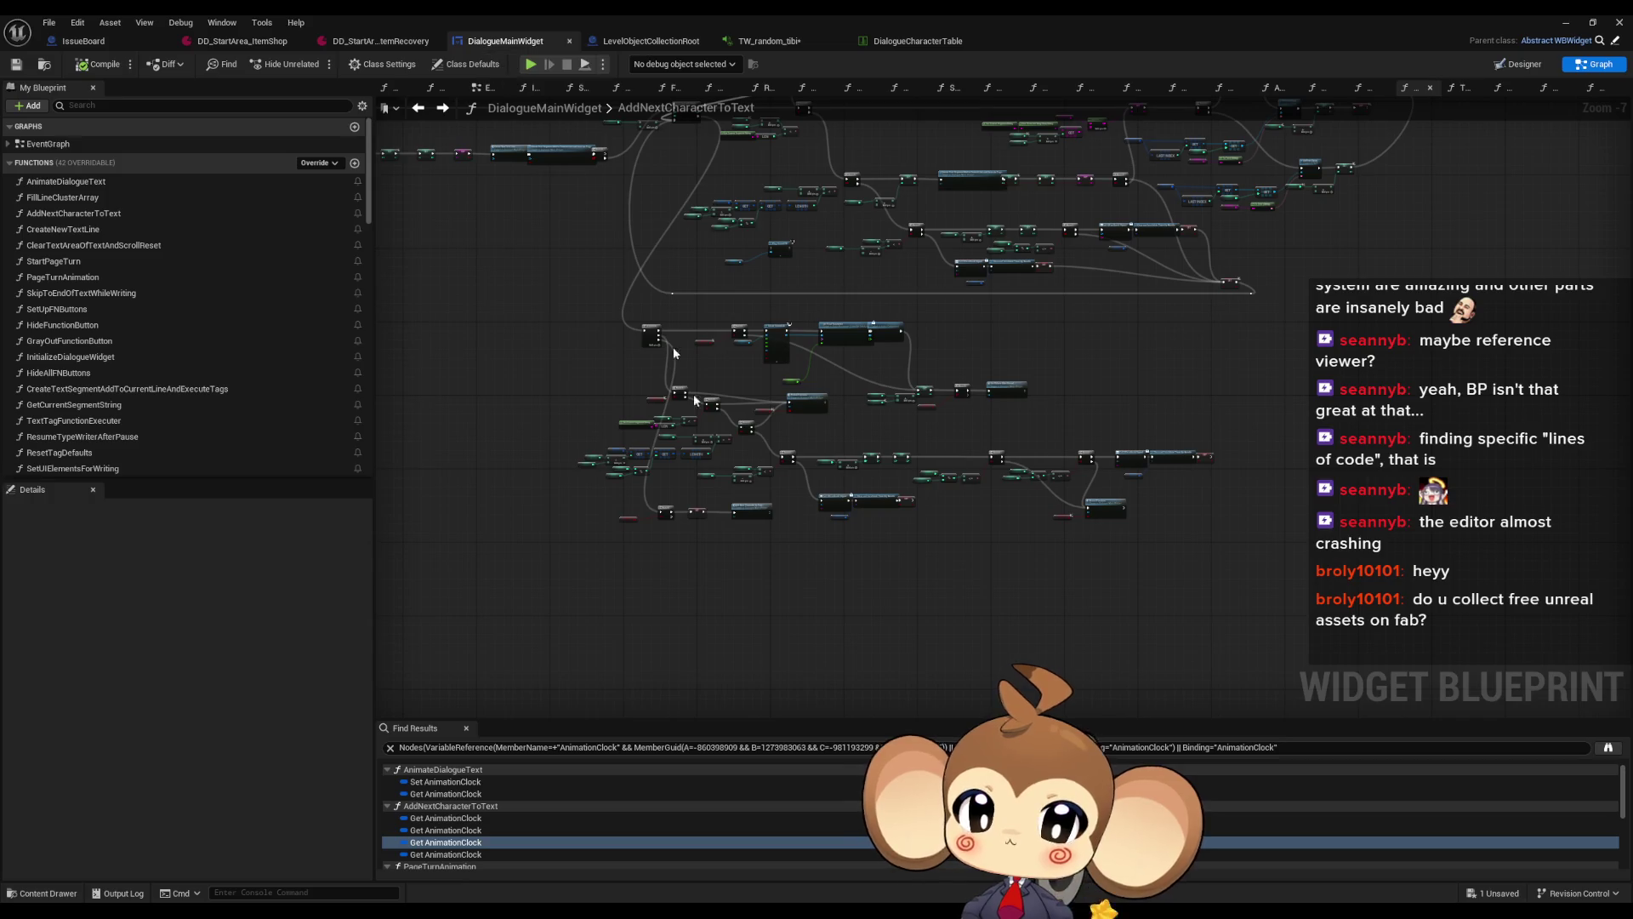
scroll(672, 347, "up", 3)
scroll(833, 489, "up", 2)
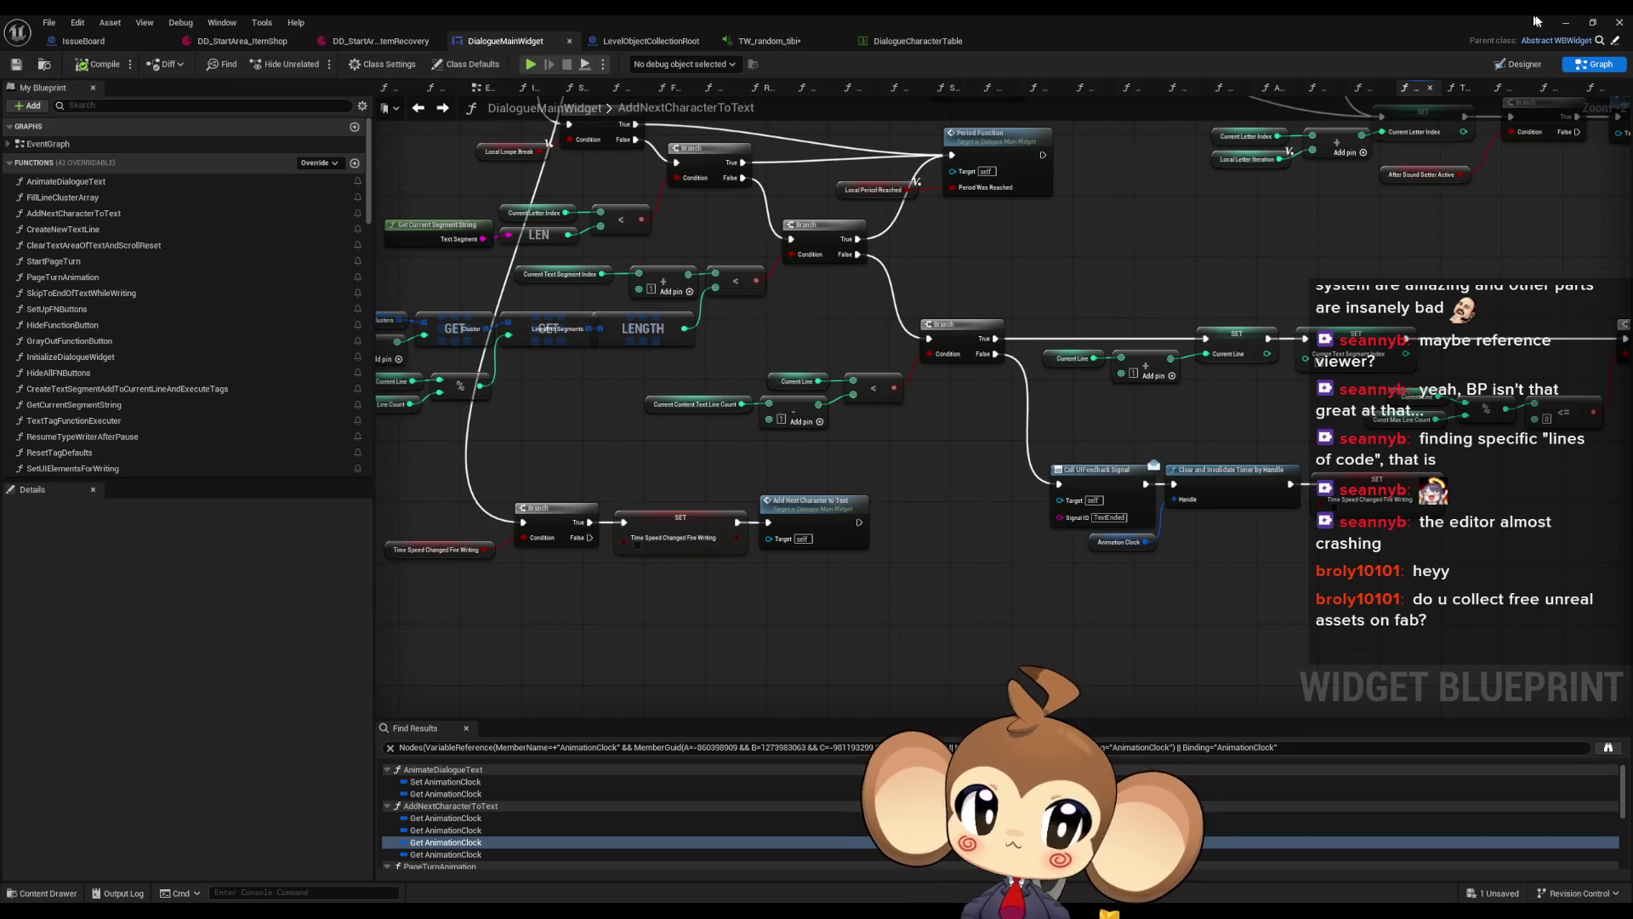
left_click(1564, 22)
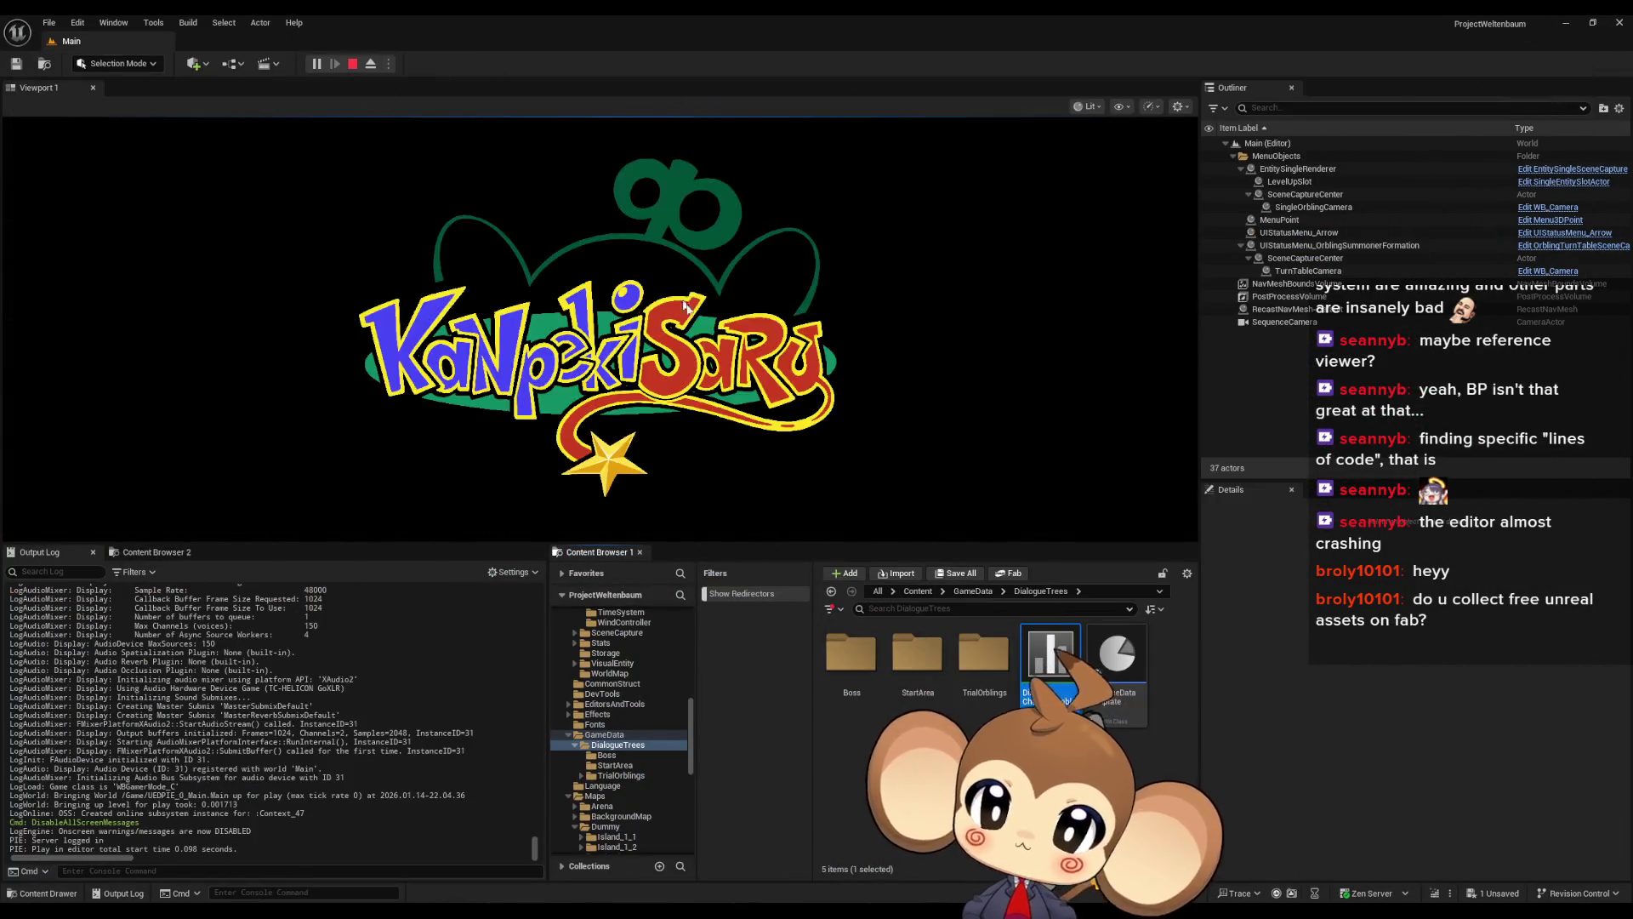
left_click(153, 467)
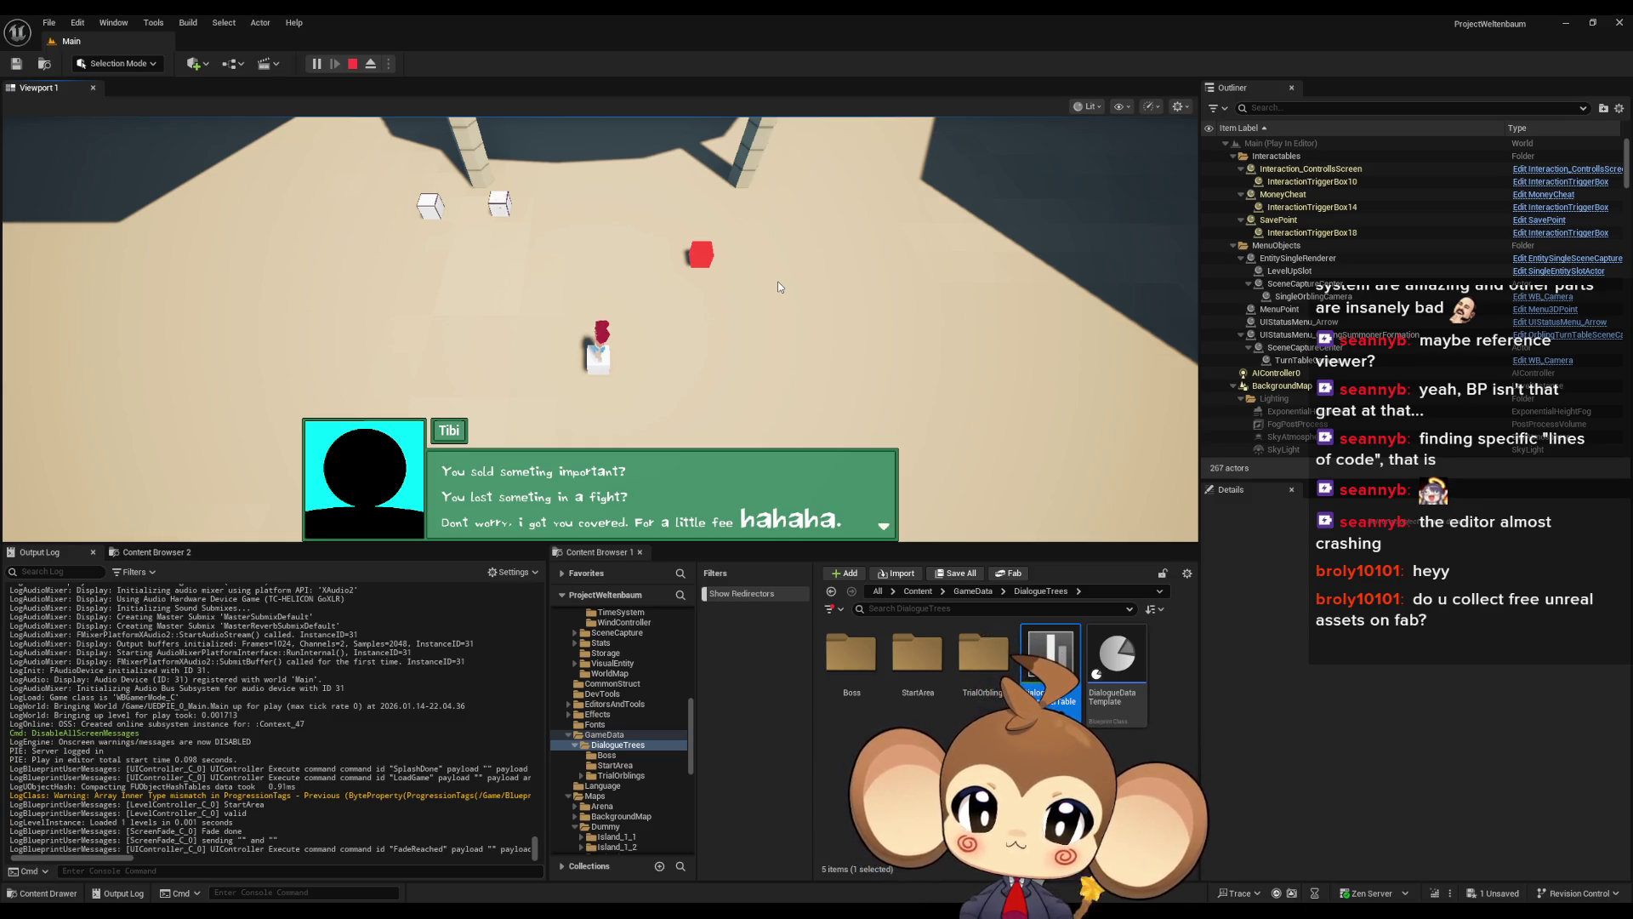
Stop play and bring up the DD_StartArea_ItemRecovery dialogue asset's details
left_click(352, 63)
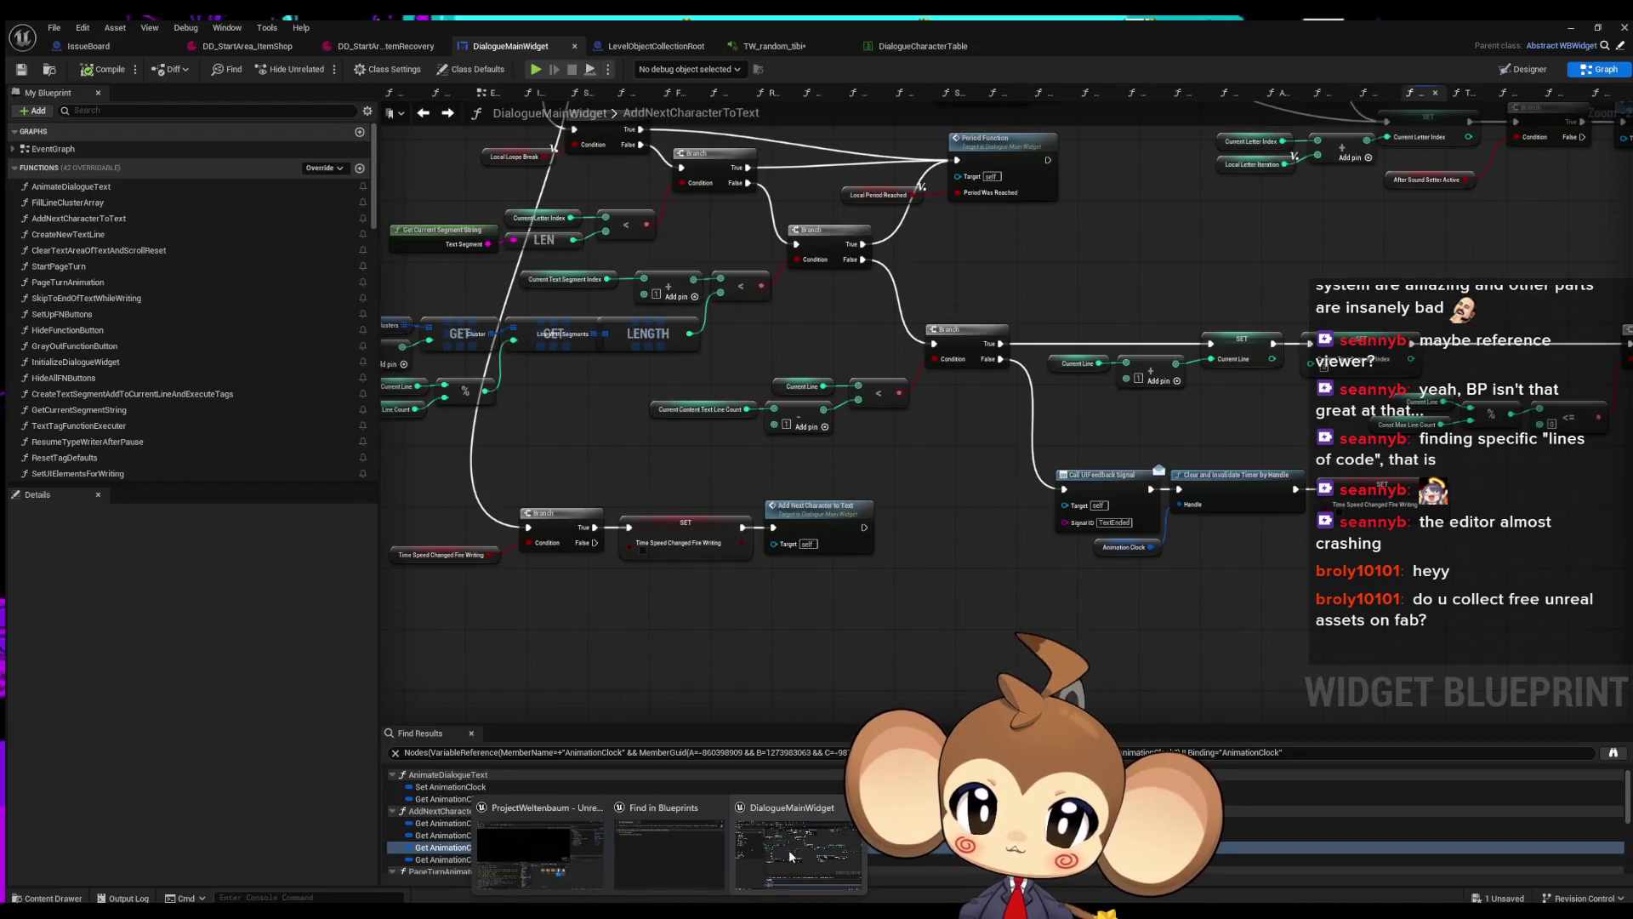
left_click(788, 842)
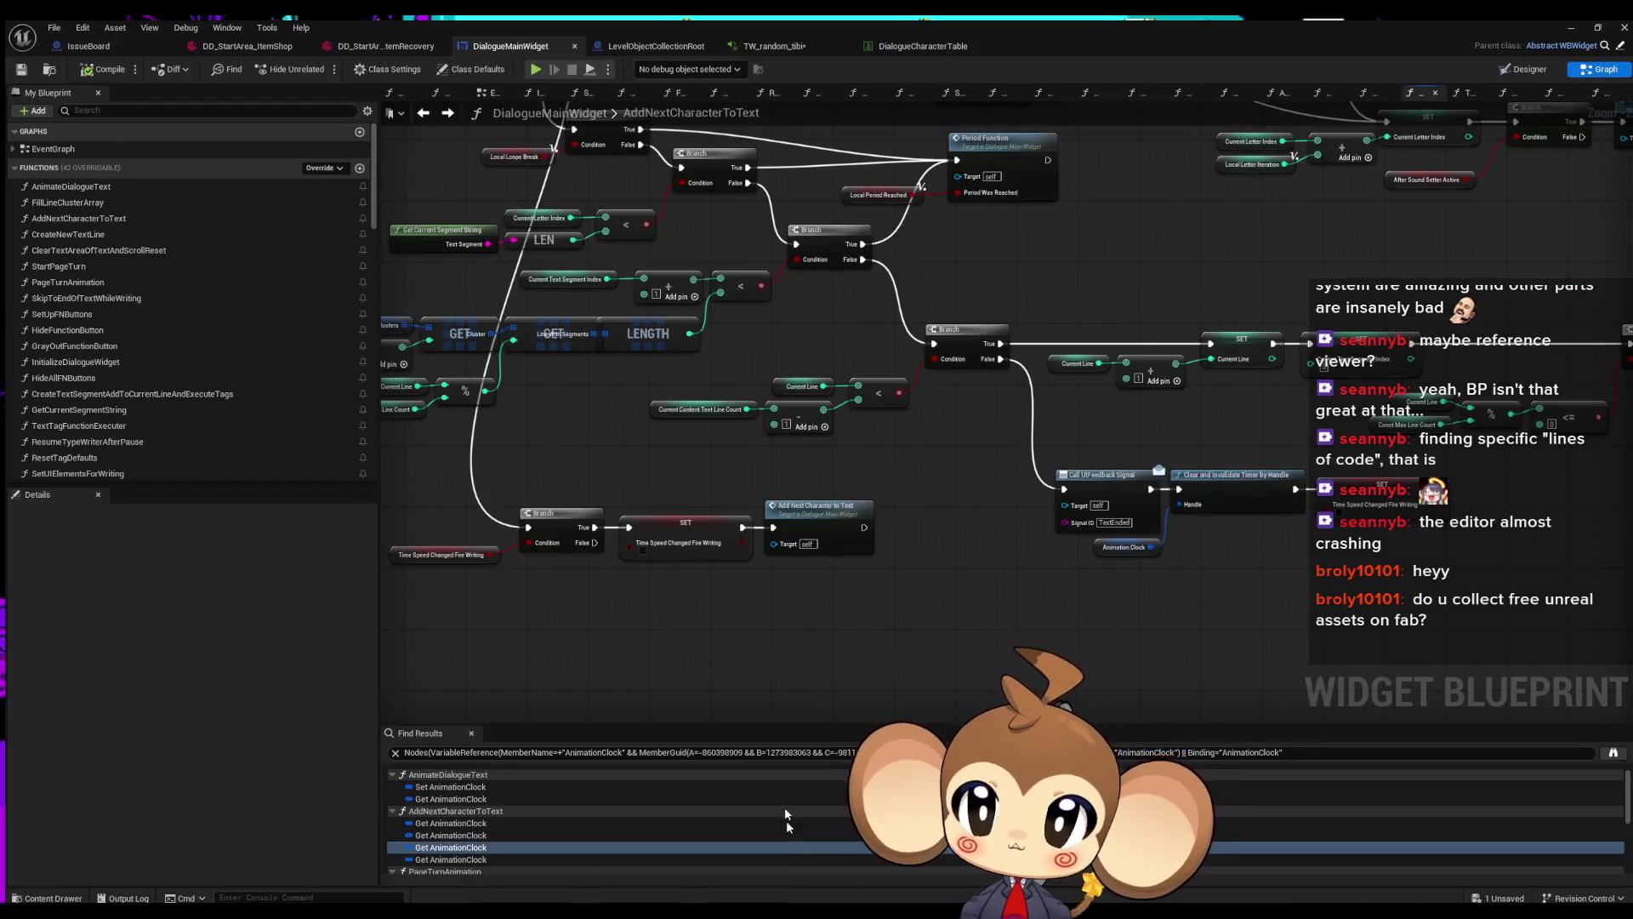
left_click(381, 48)
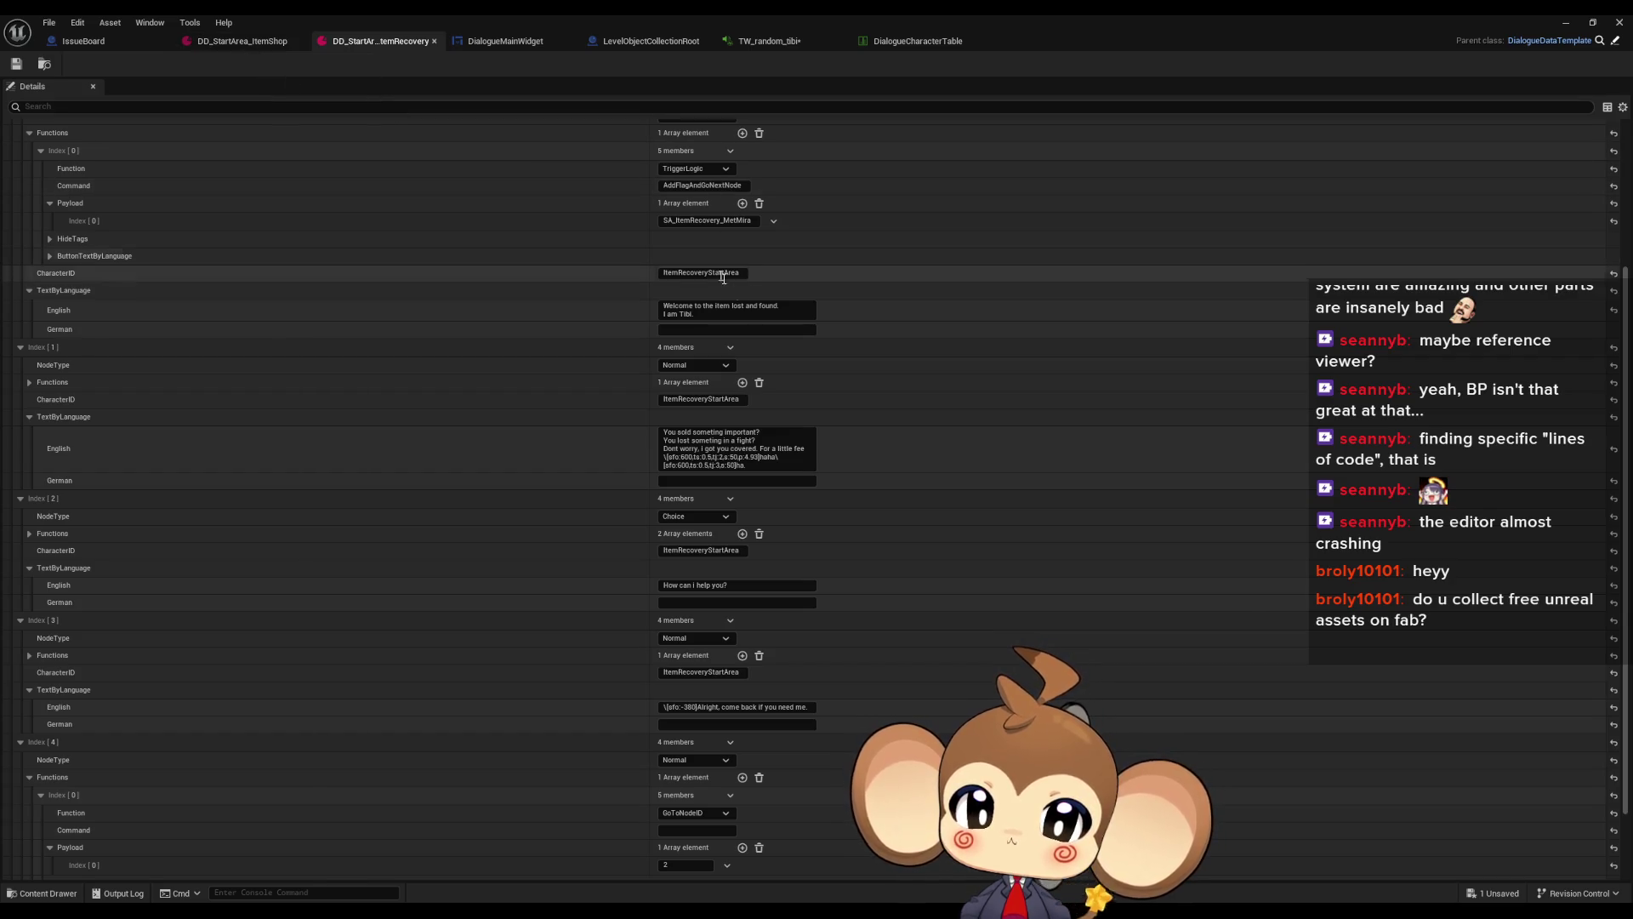
Revise the second English line's typing tags, changing the pause value to 4
left_click(756, 460)
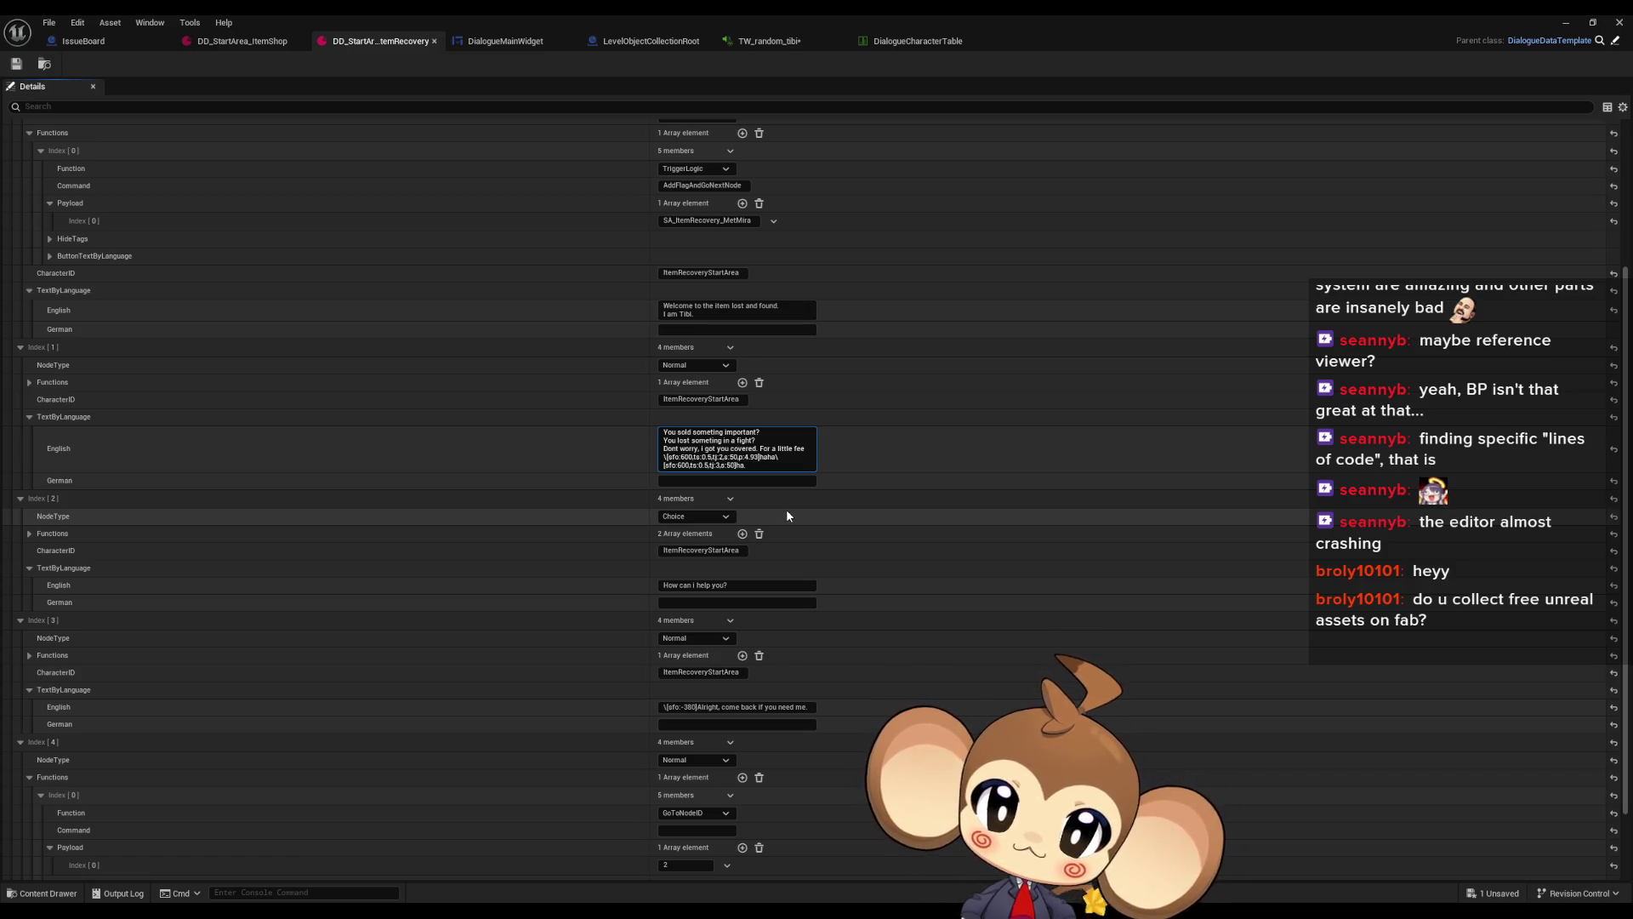
type(".")
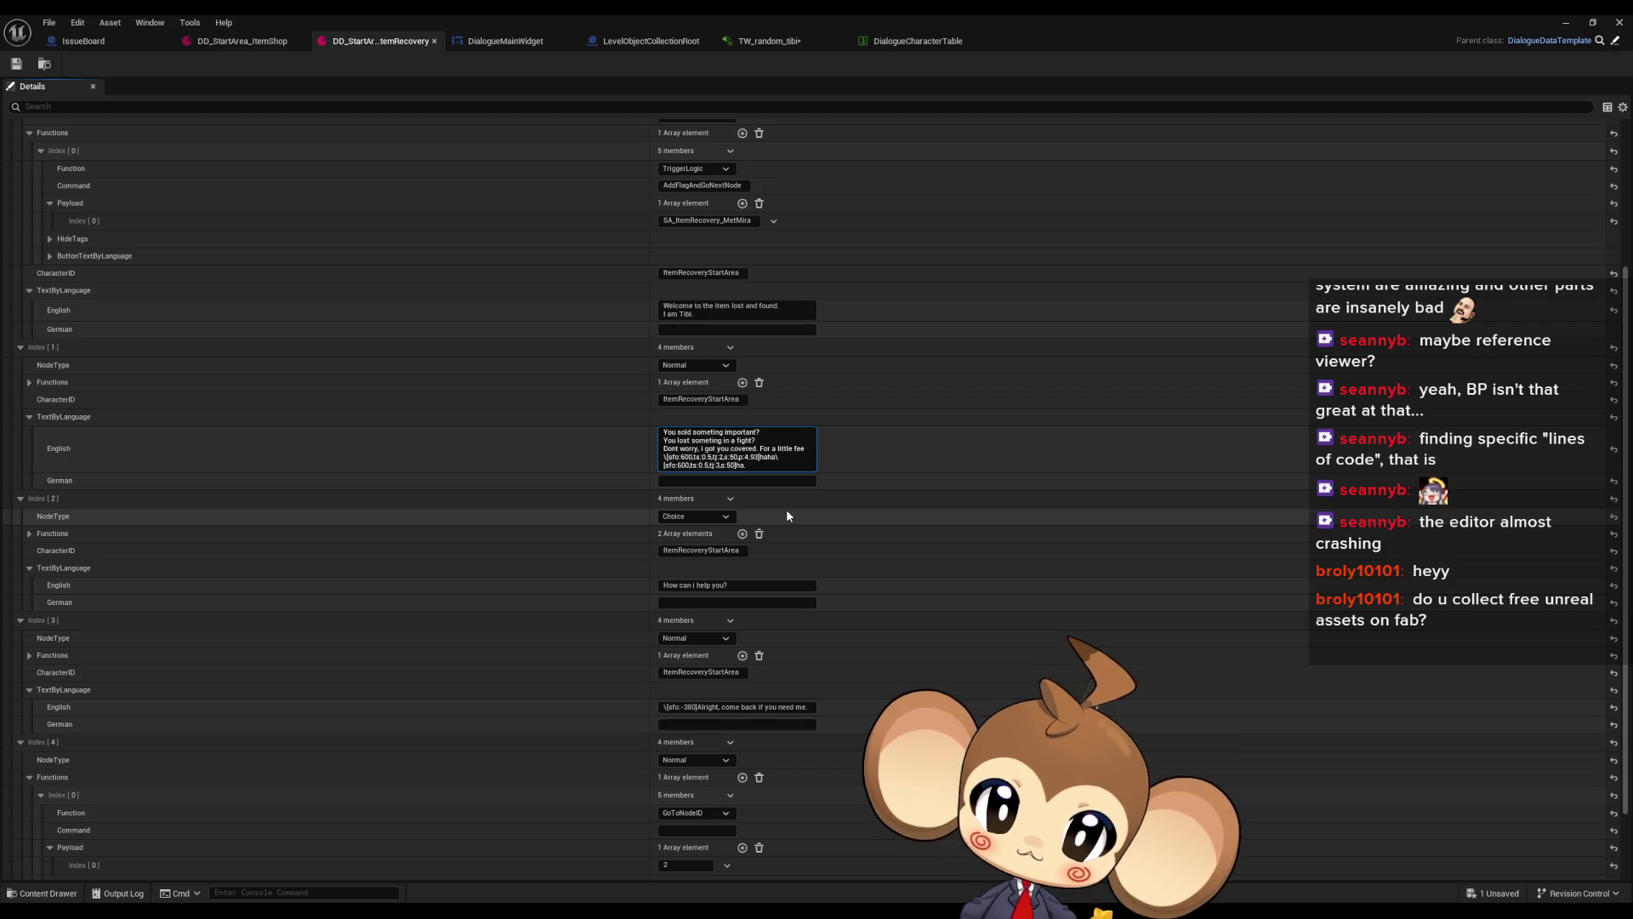
key("BackSpace")
key("BackSpace")
type("[")
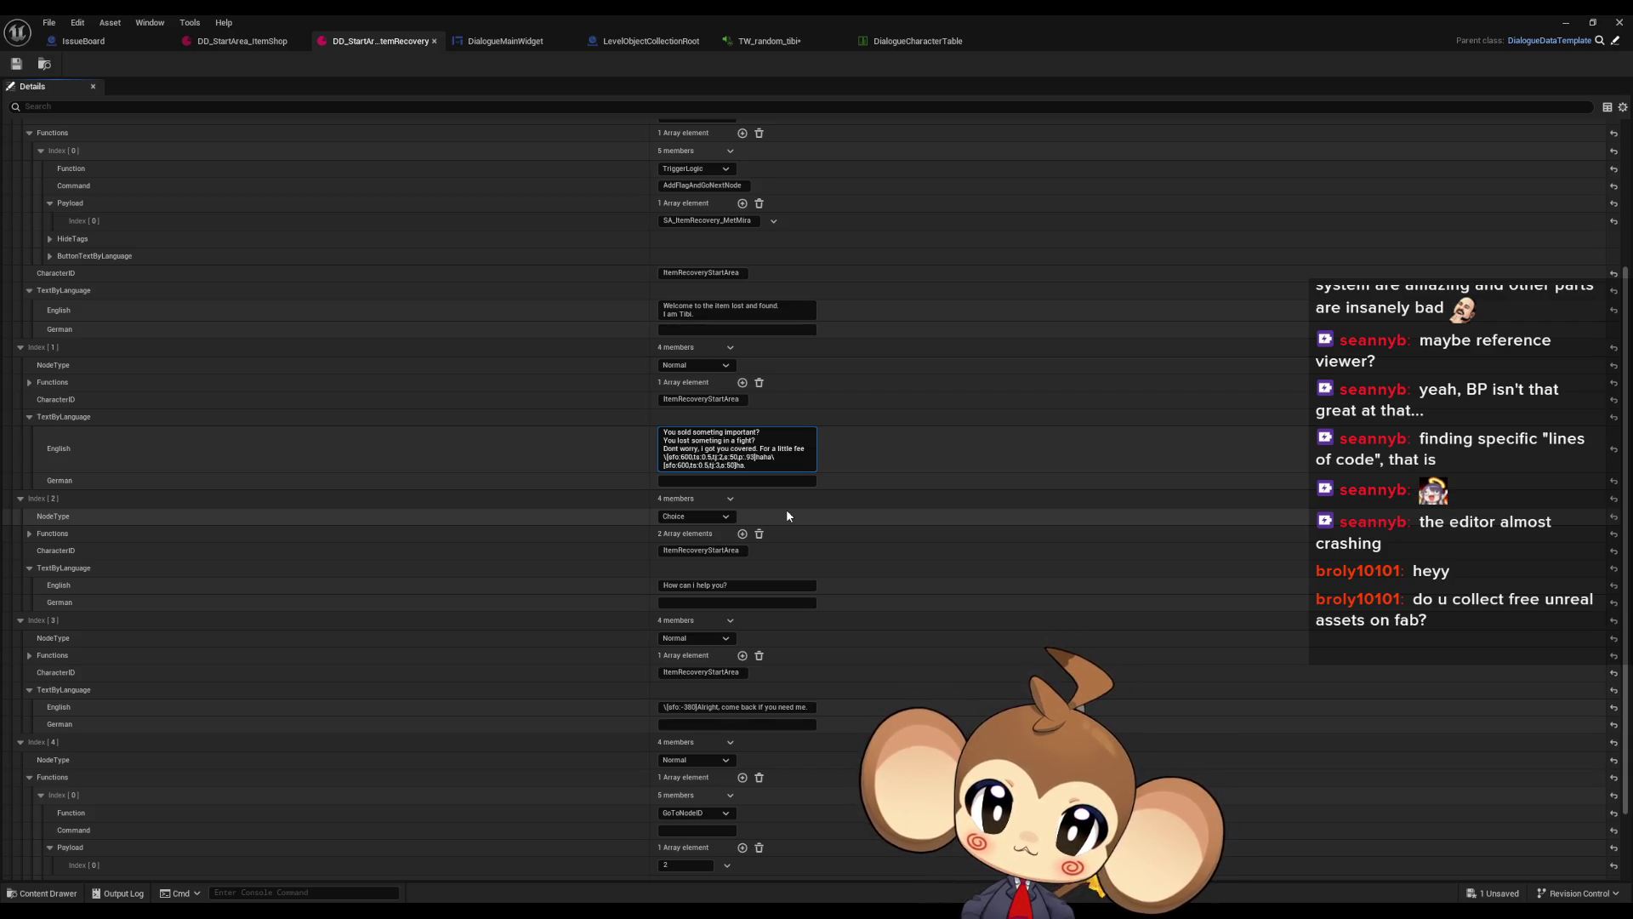
type("0")
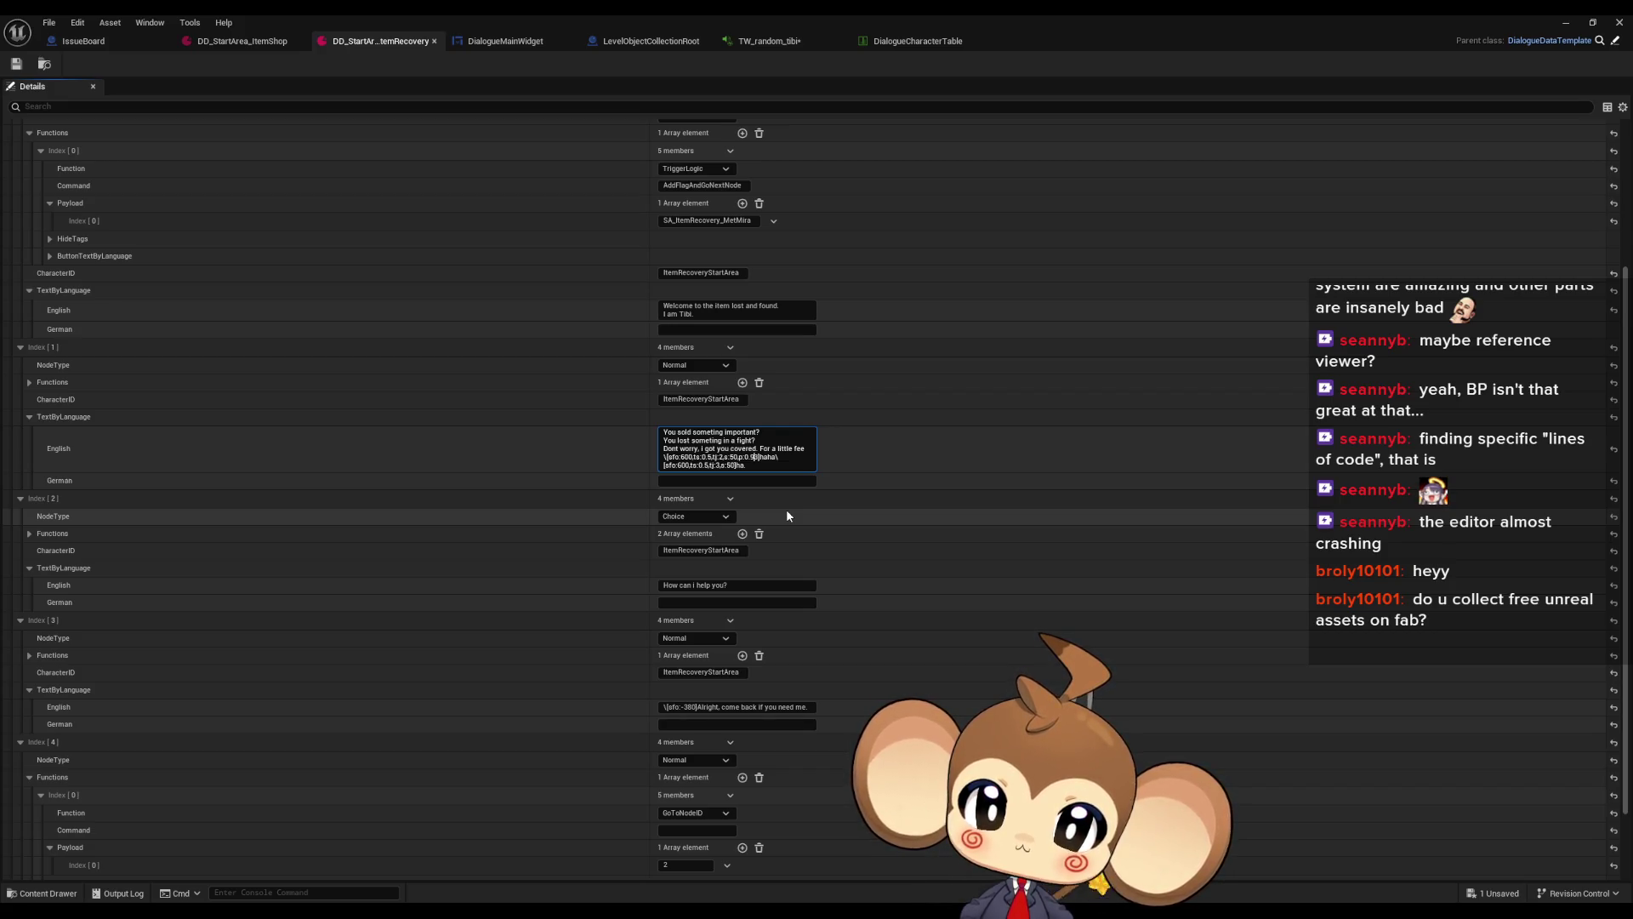
key("BackSpace")
type("43")
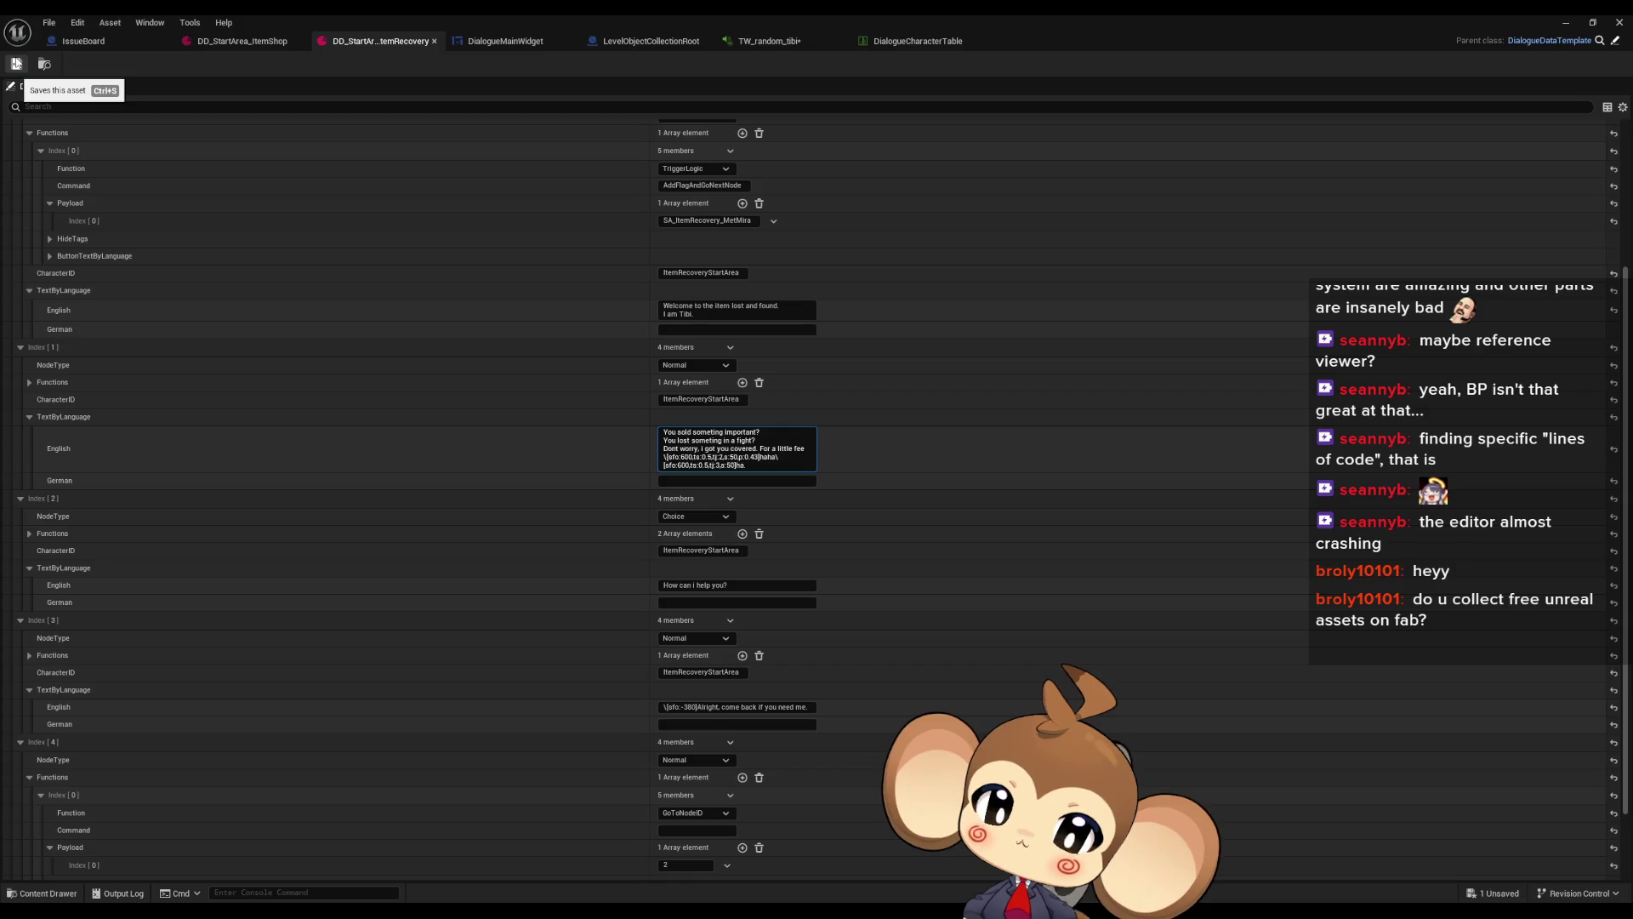
left_click(16, 63)
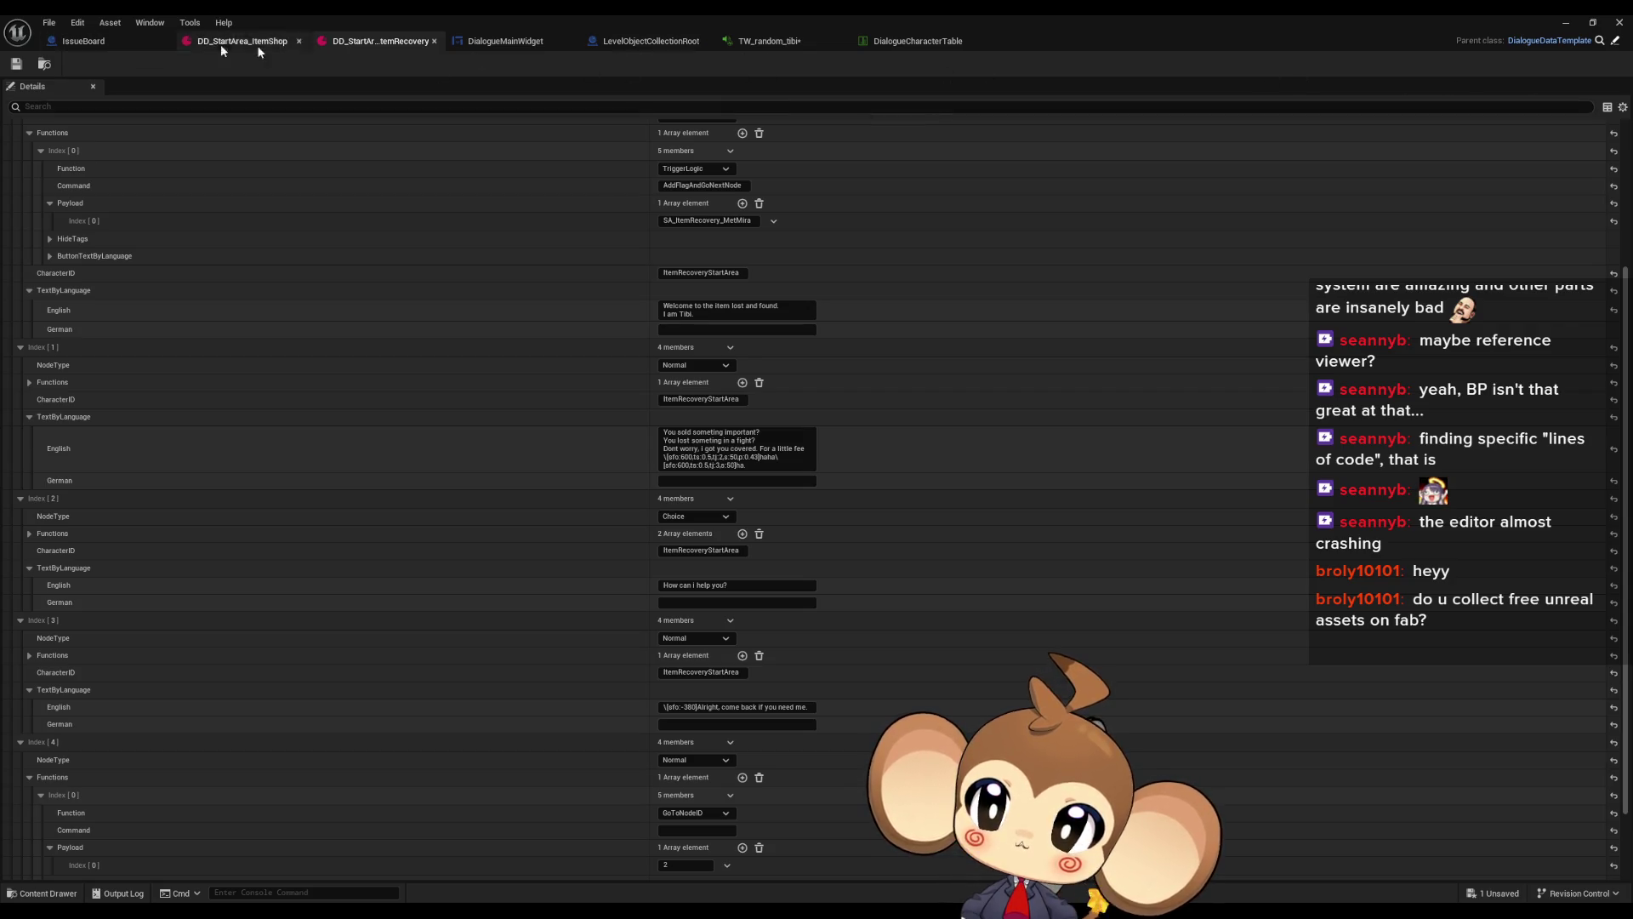
Open DialogueMainWidget's TextTagFunctionExecuter function graph from the My Blueprint list
left_click(545, 43)
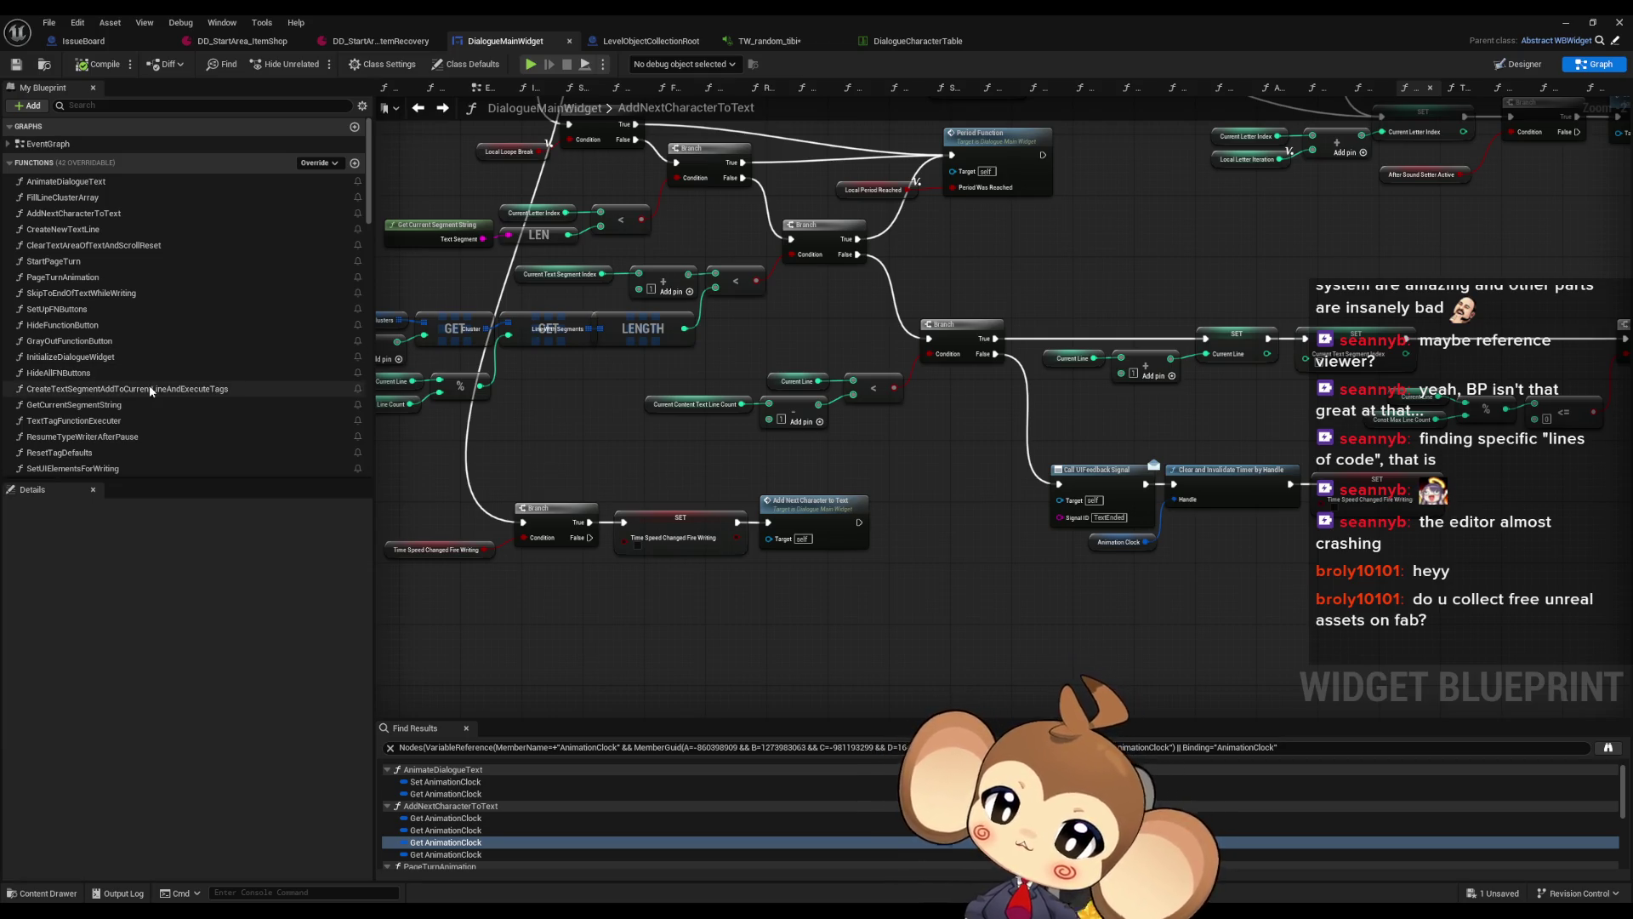
scroll(148, 387, "down", 3)
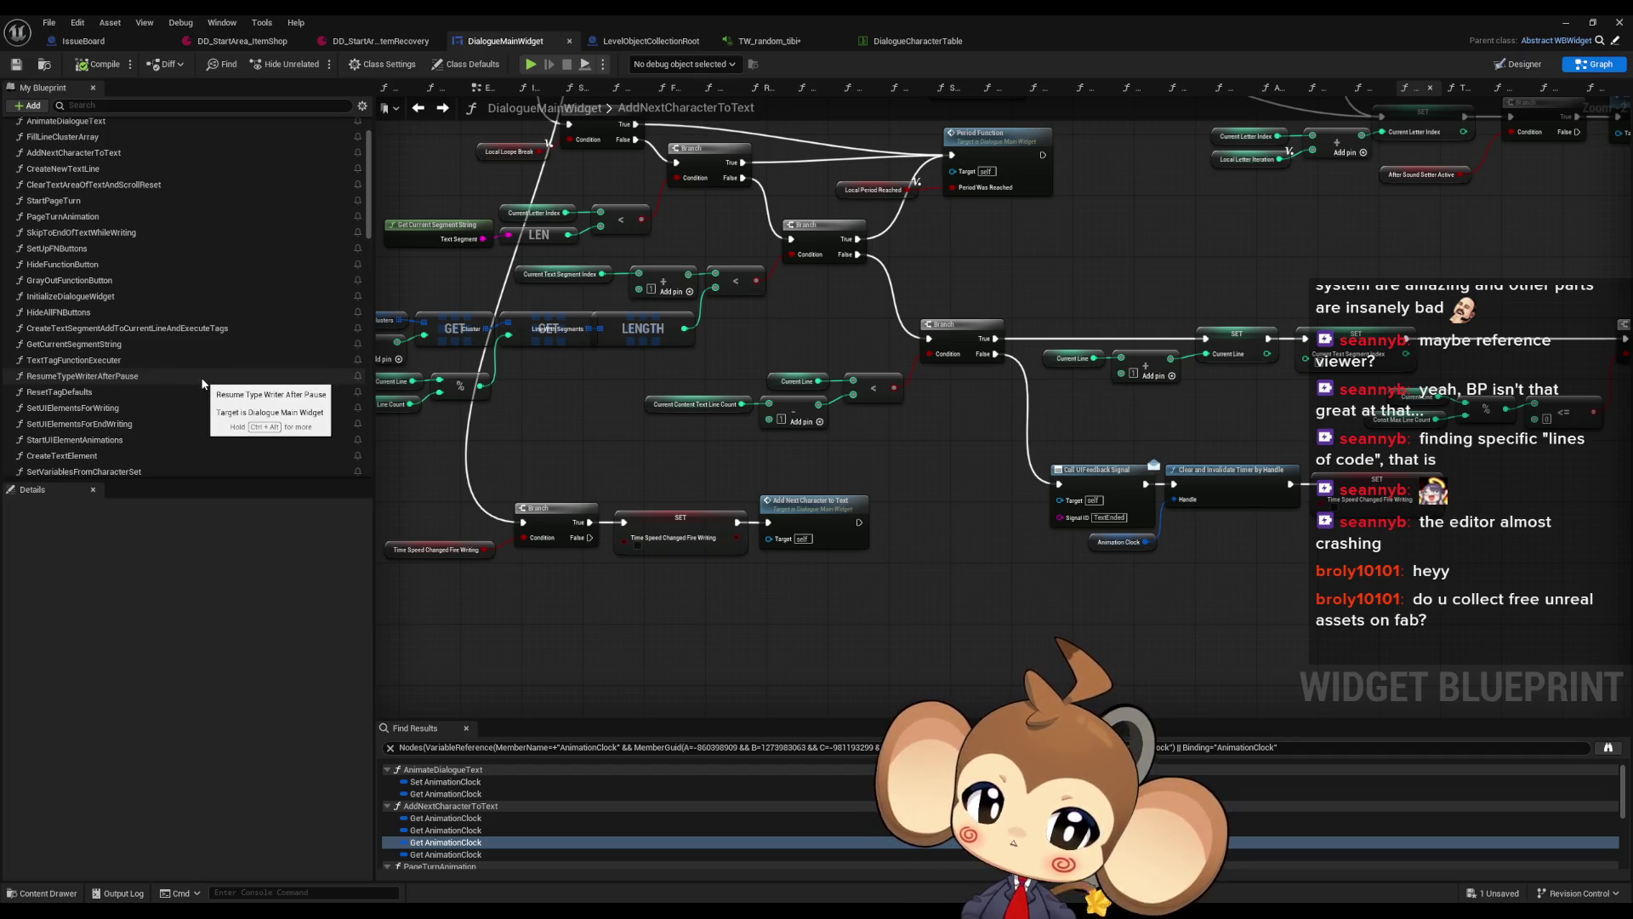
scroll(762, 558, "down", 5)
scroll(175, 398, "up", 3)
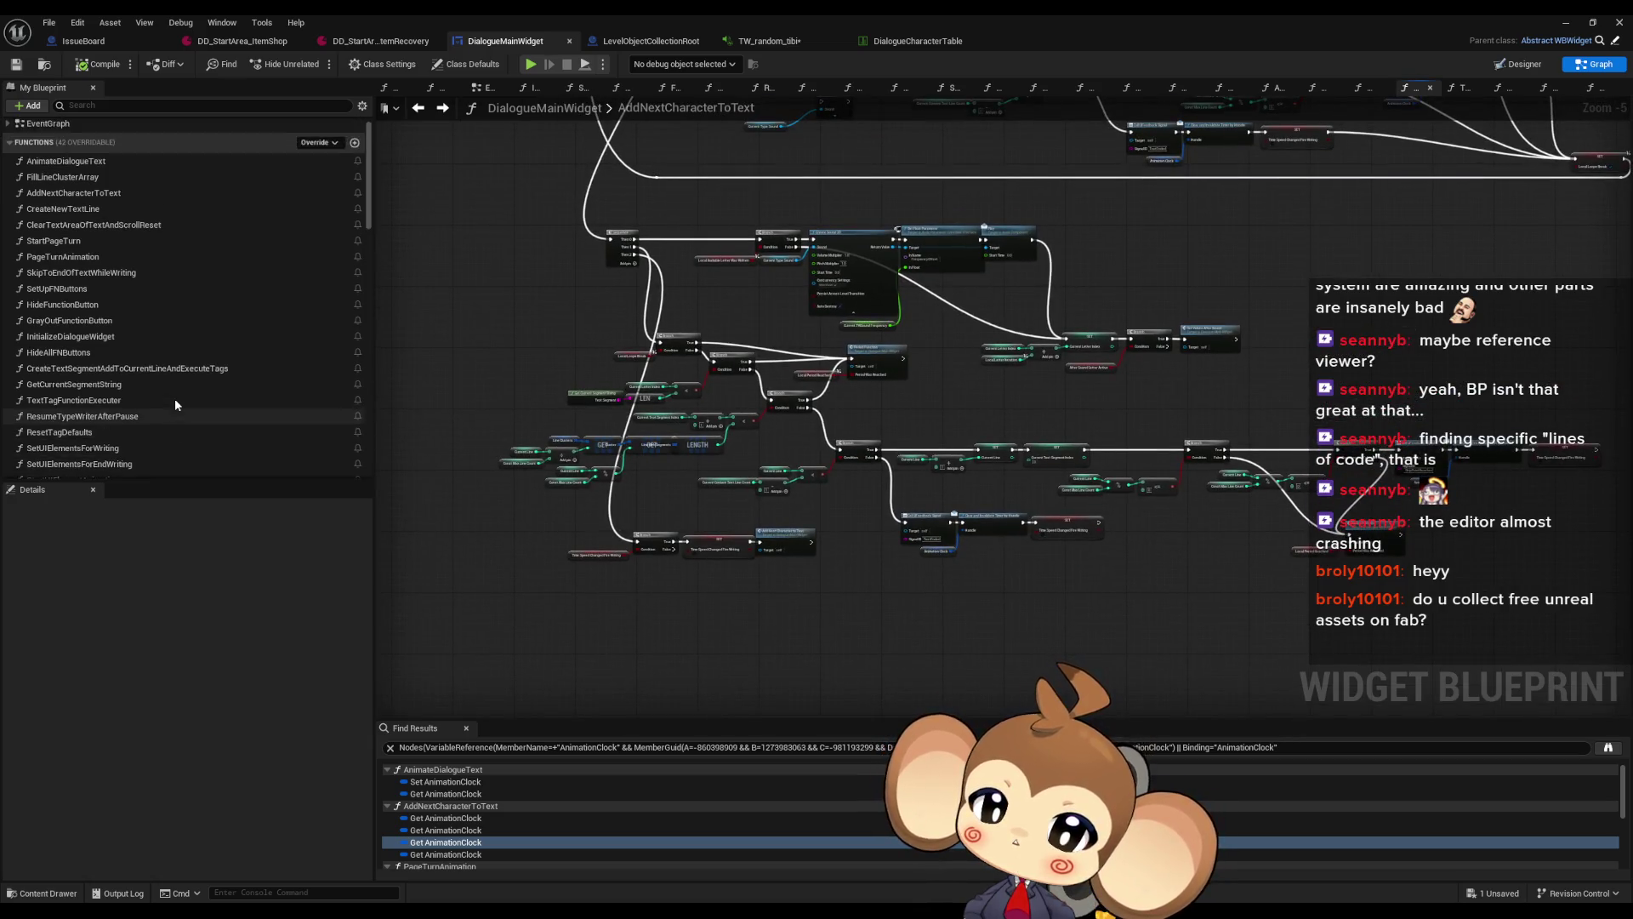
scroll(175, 398, "down", 3)
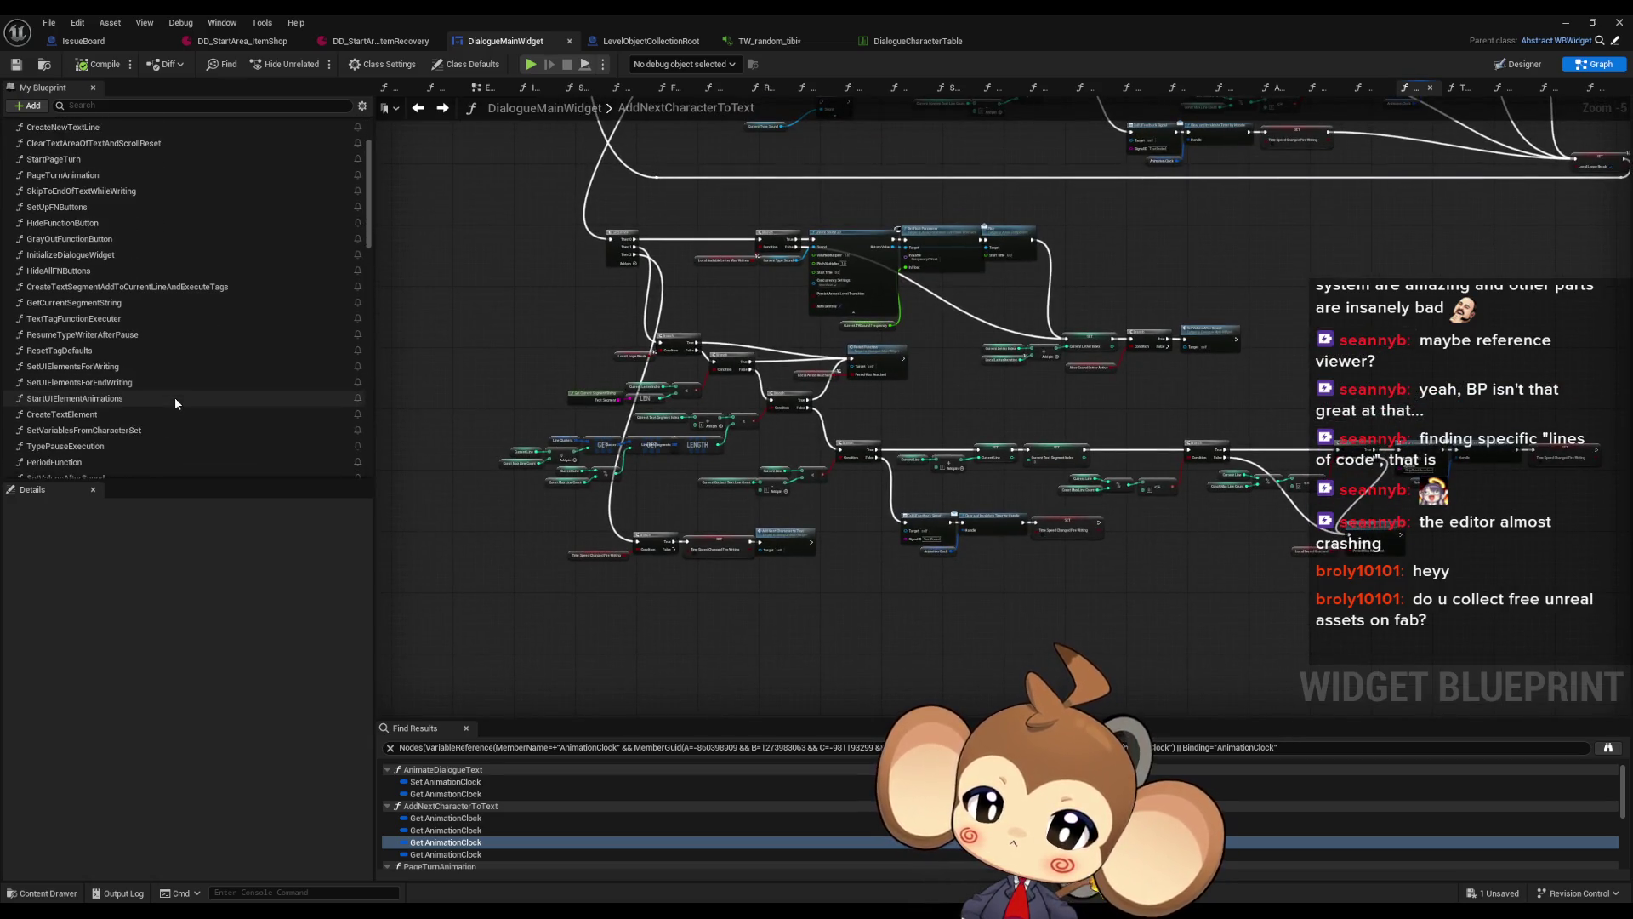
scroll(175, 396, "down", 2)
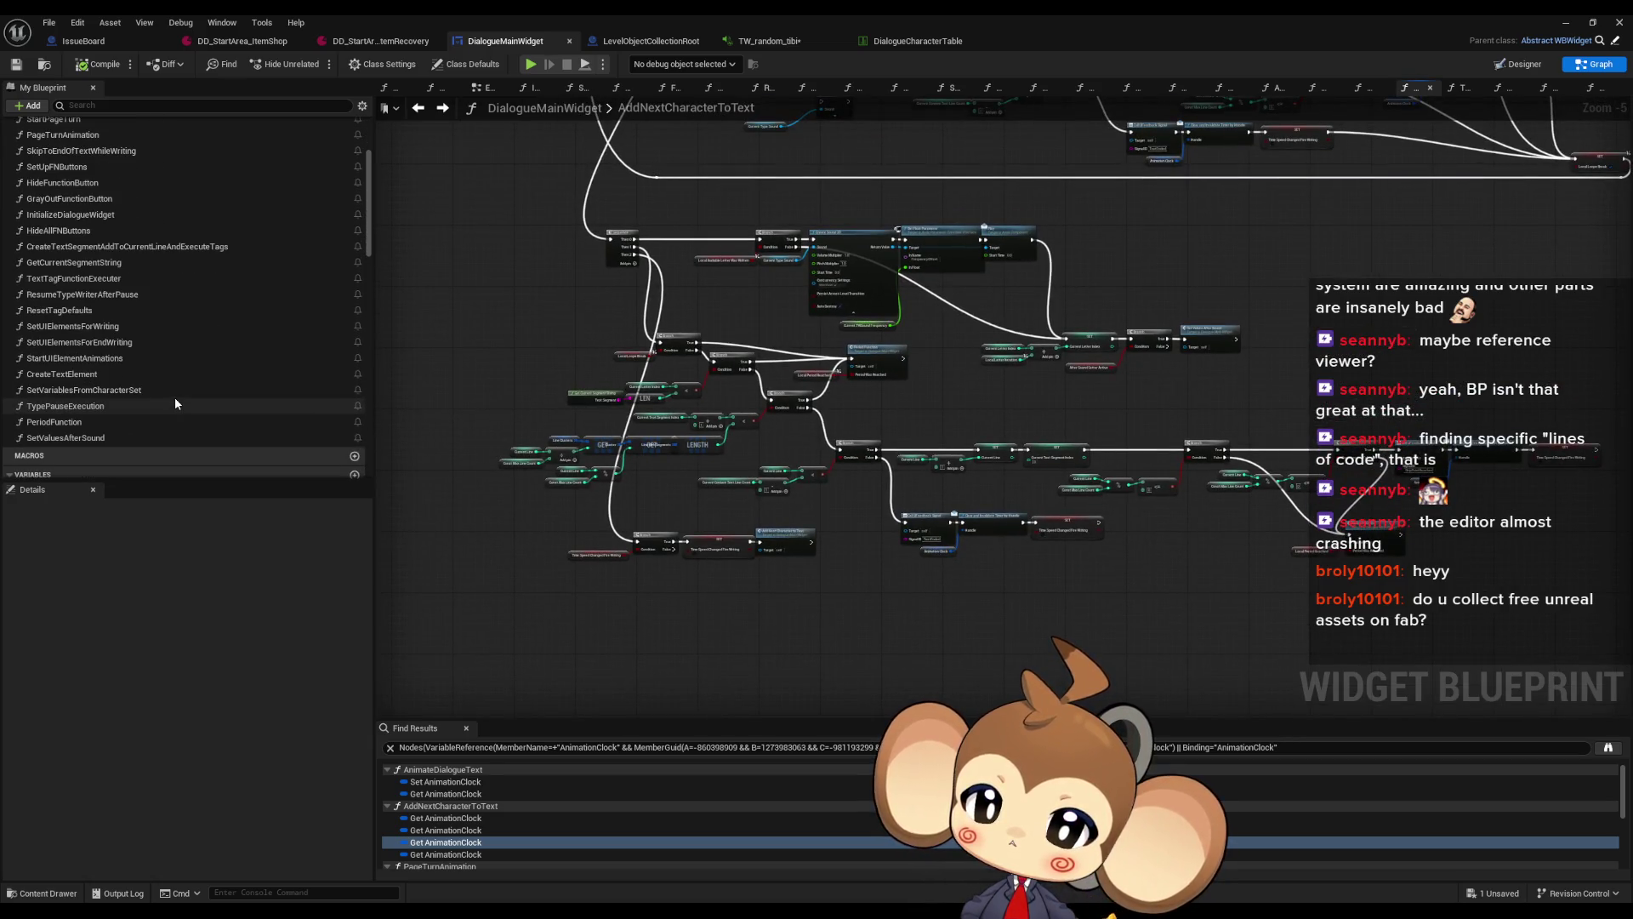
double_click(60, 280)
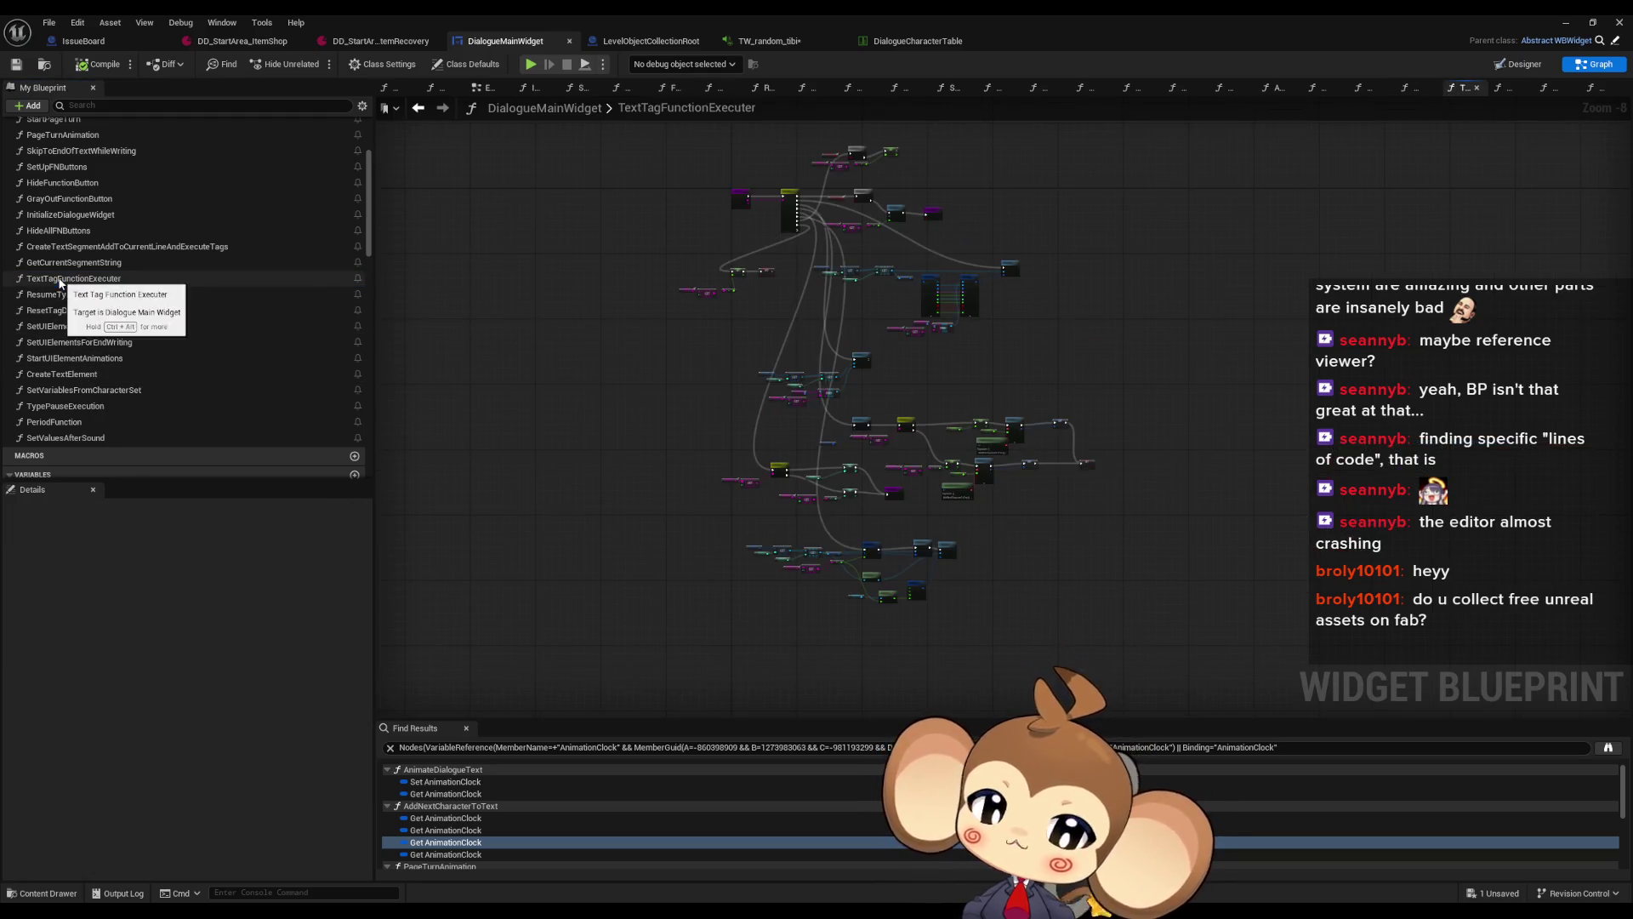
scroll(760, 235, "up", 8)
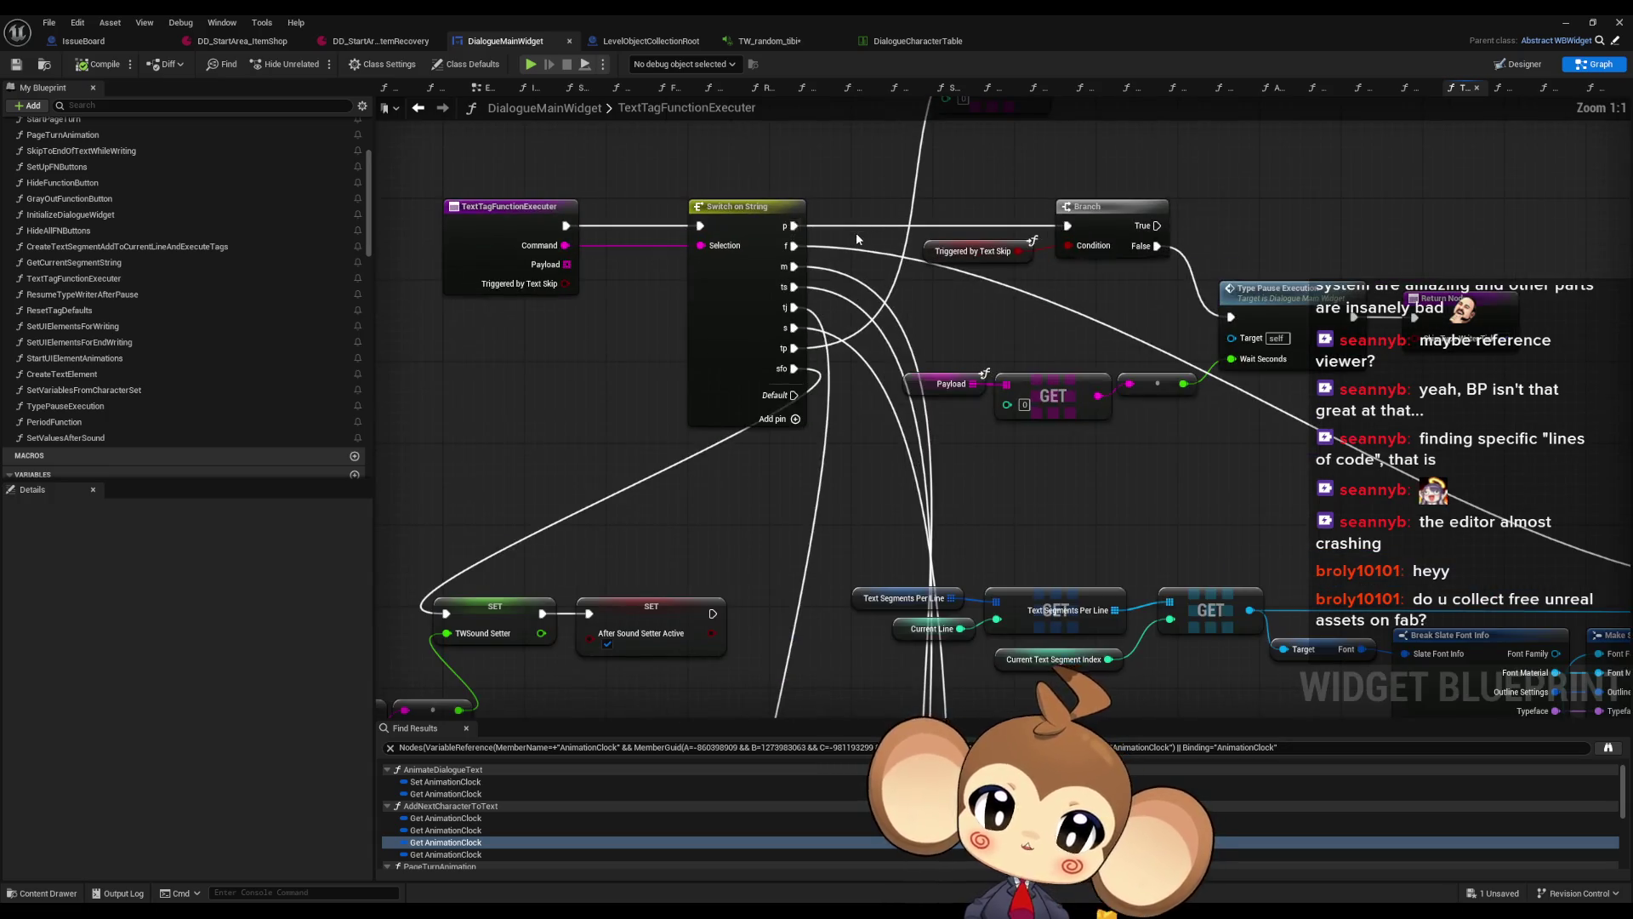
scroll(758, 323, "down", 1)
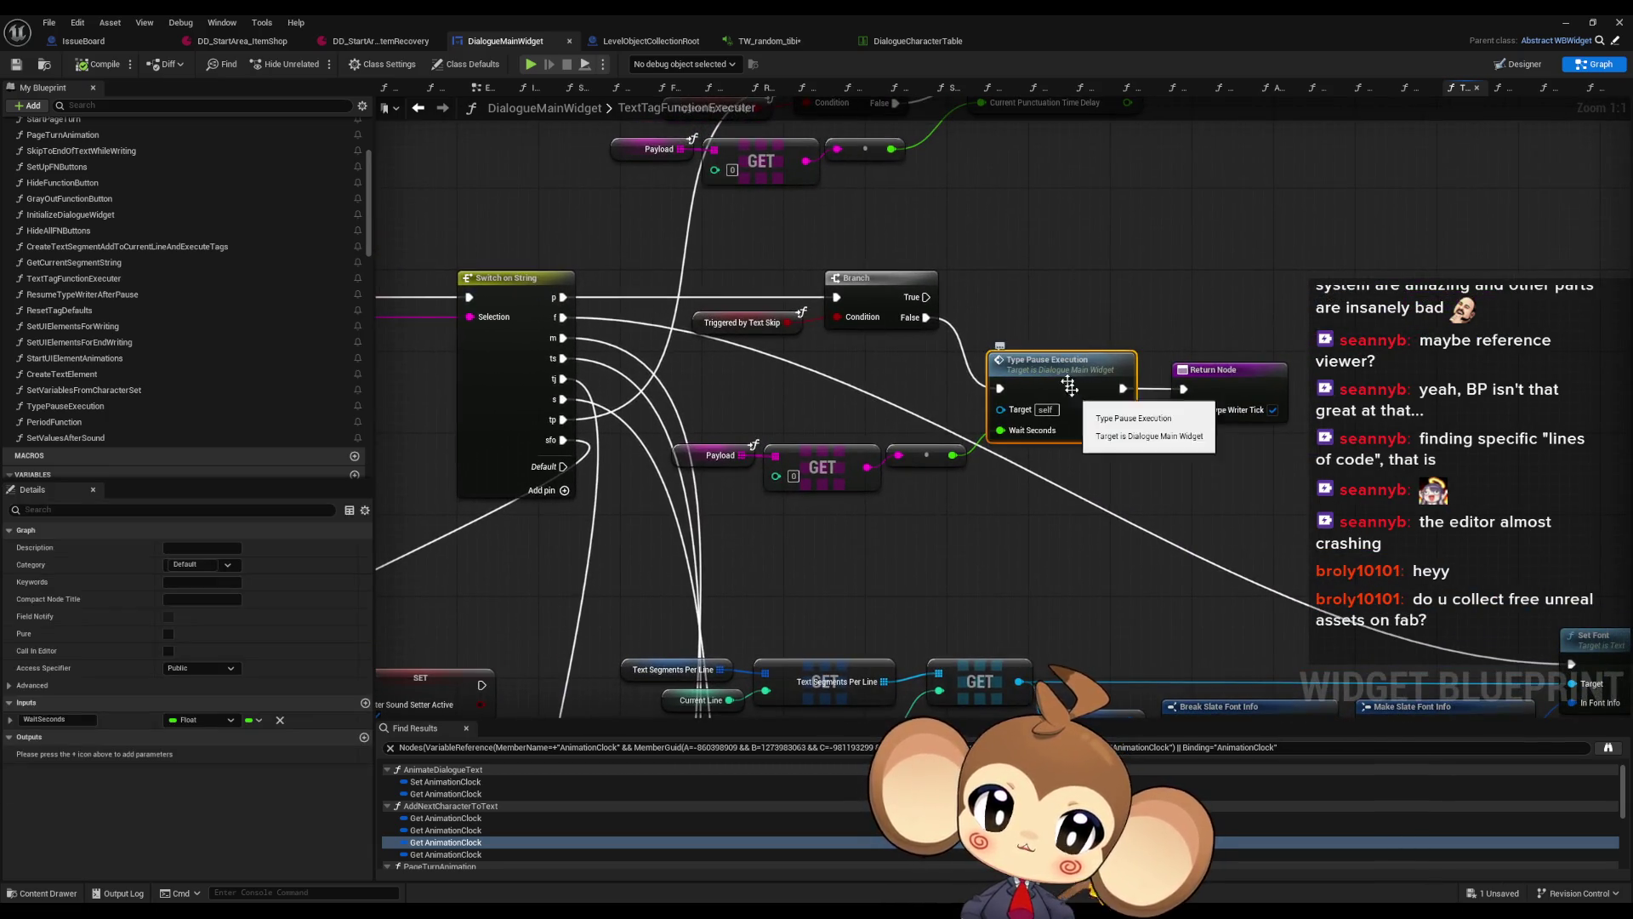
Open the TypePauseExecution graph and inspect its Create Event node
double_click(1063, 379)
left_click_drag(645, 482, 815, 565)
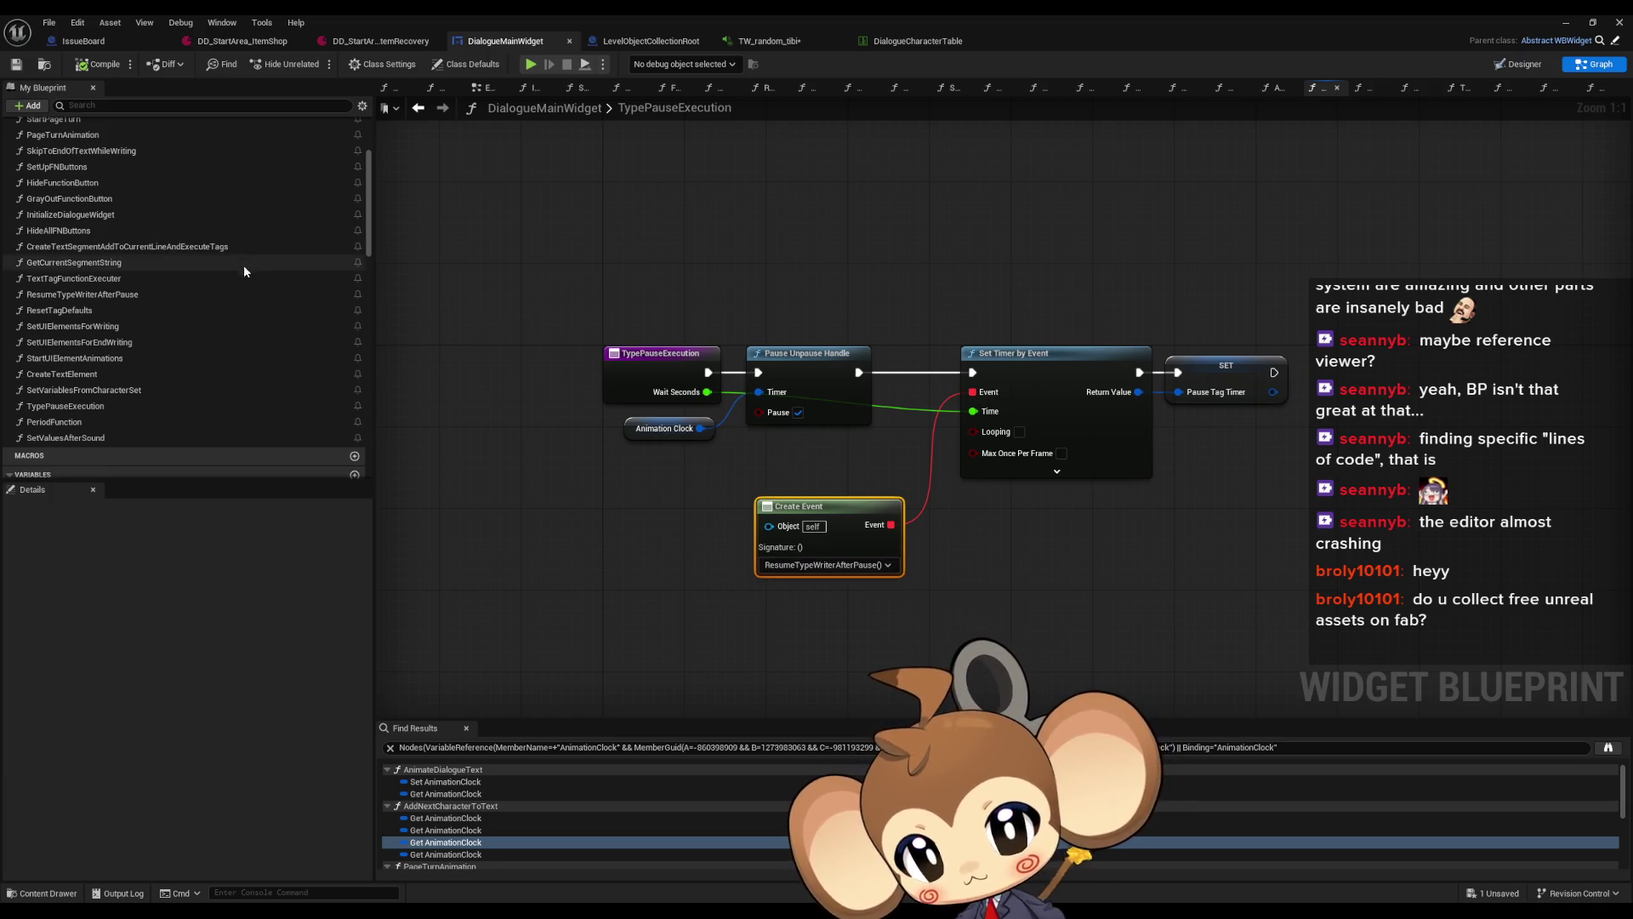
scroll(187, 345, "up", 3)
scroll(187, 345, "down", 3)
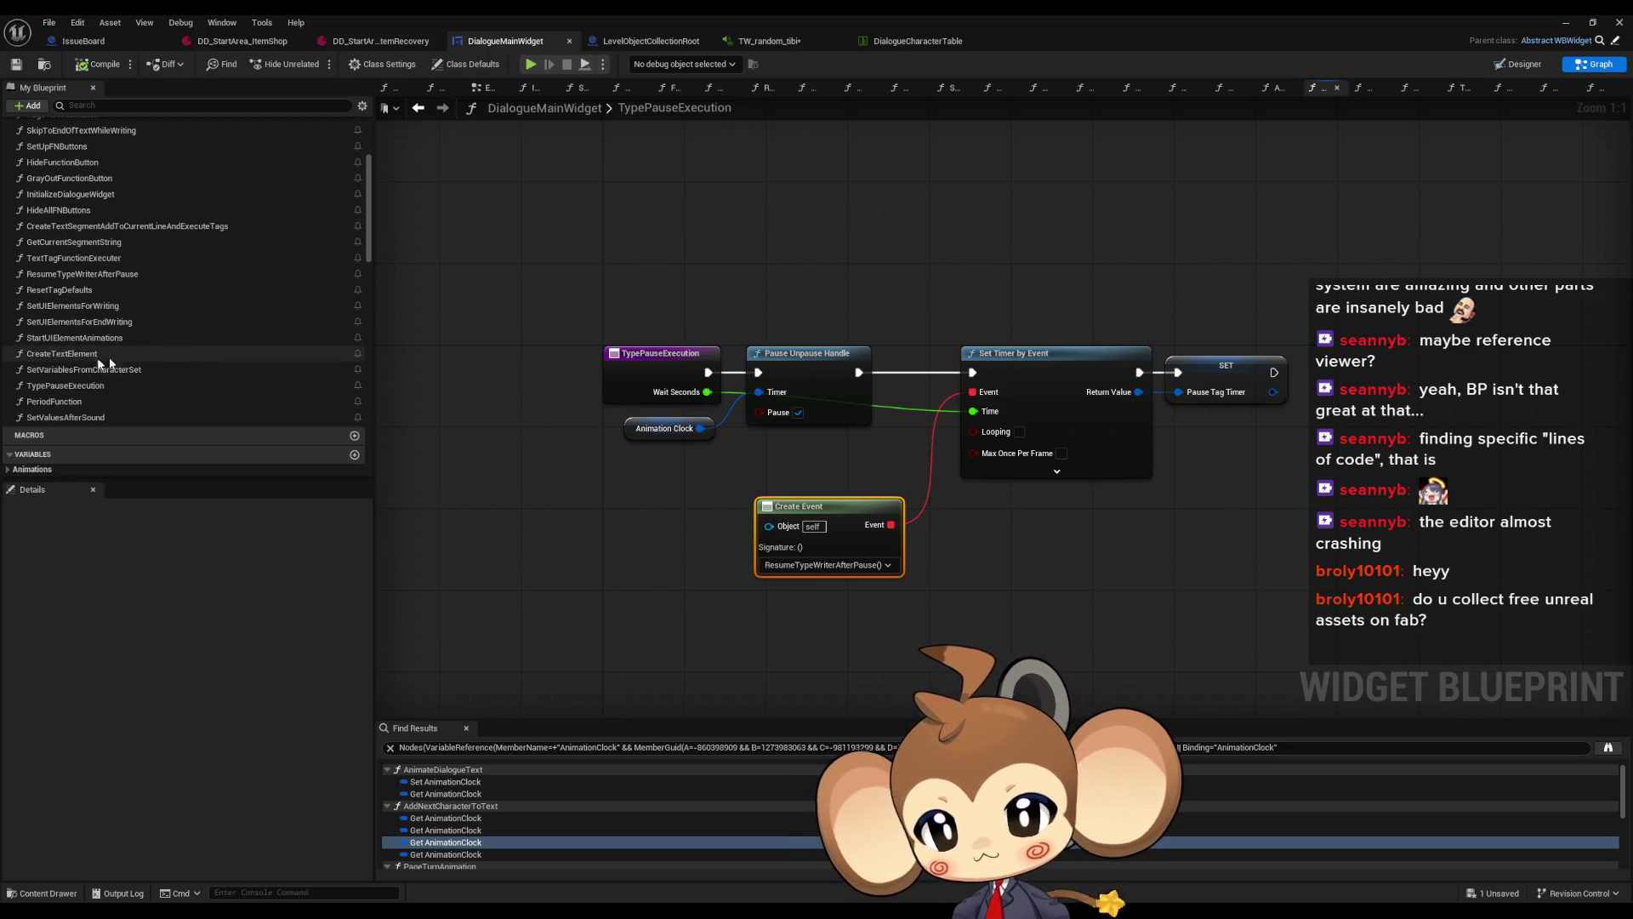
Review ResumeTypeWriterAfterPause, then open the AddNextCharacterToText function graph
double_click(64, 275)
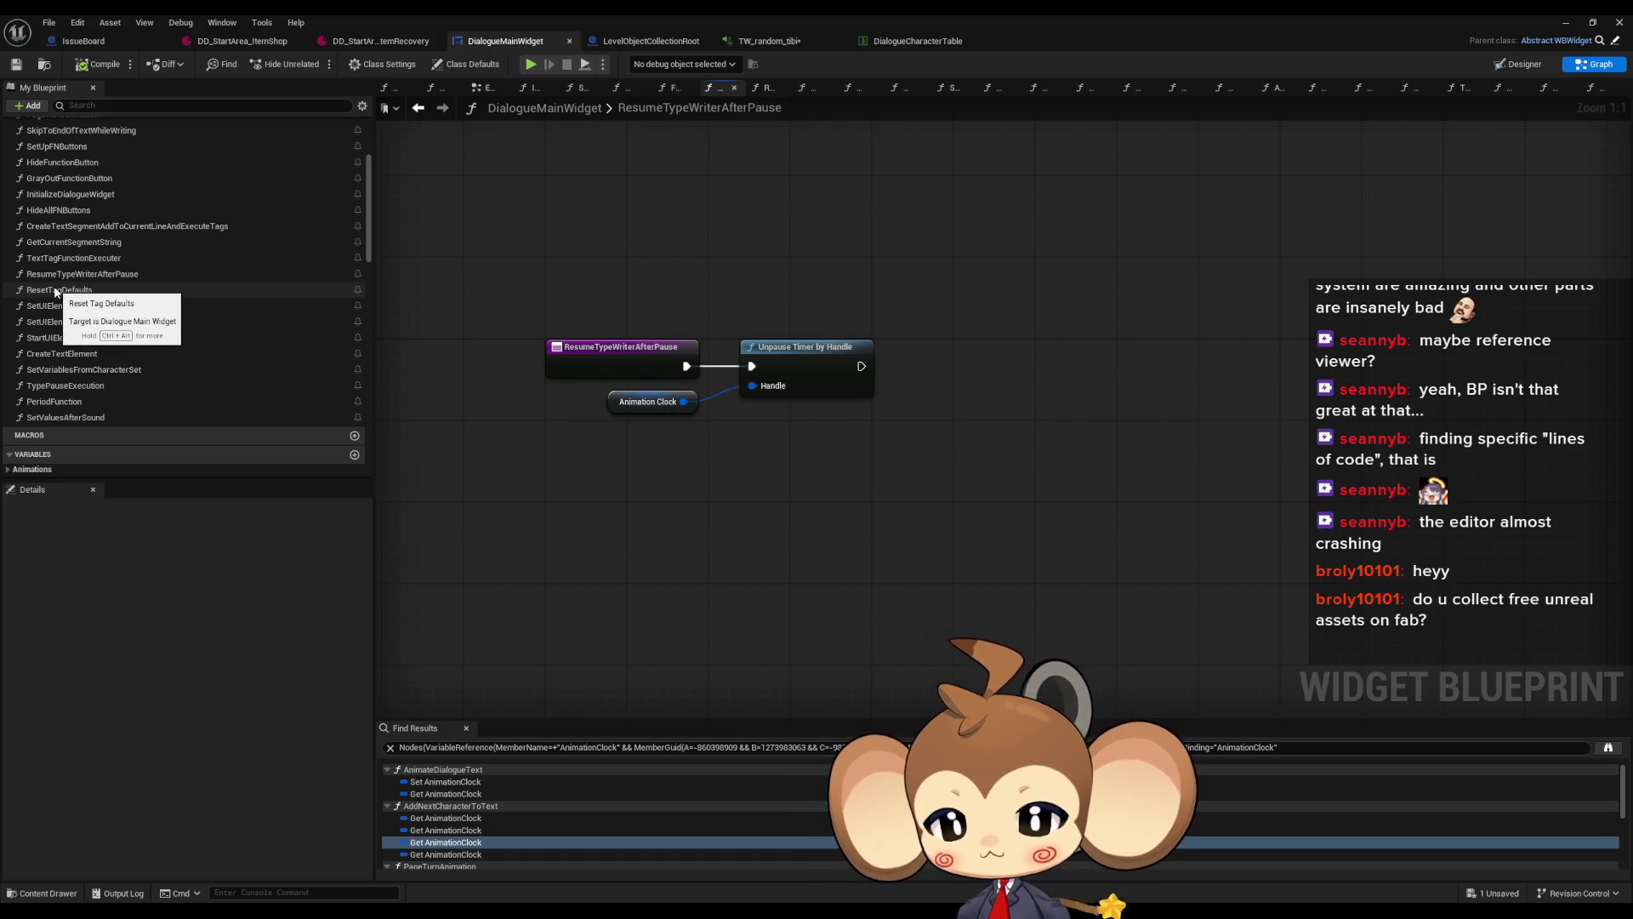
left_click(418, 109)
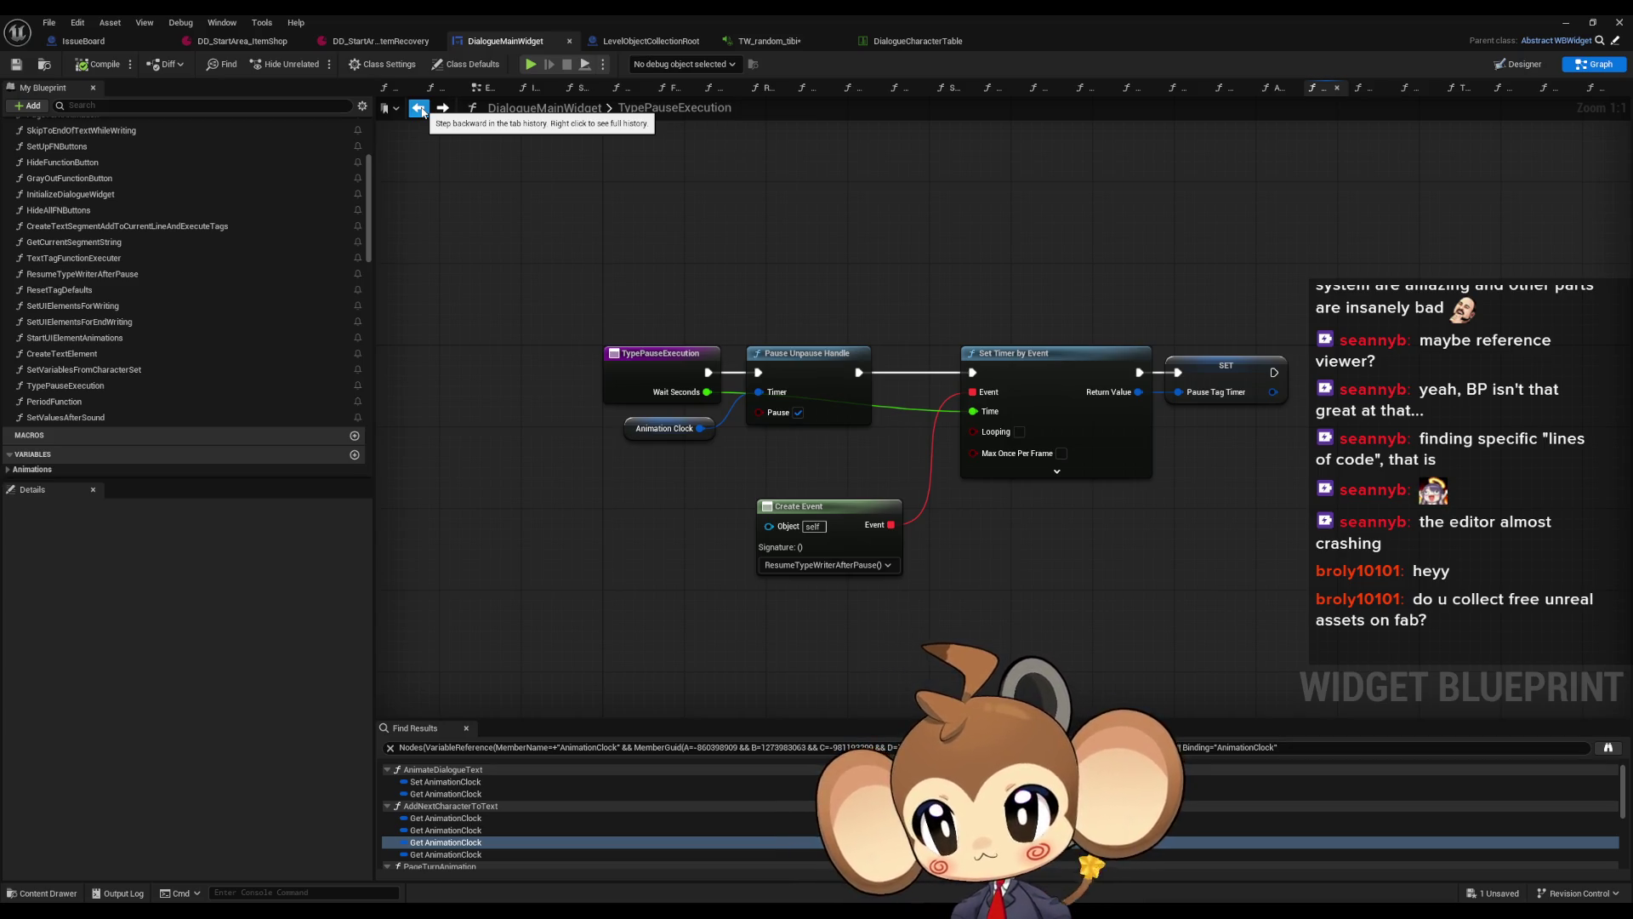
scroll(139, 227, "up", 5)
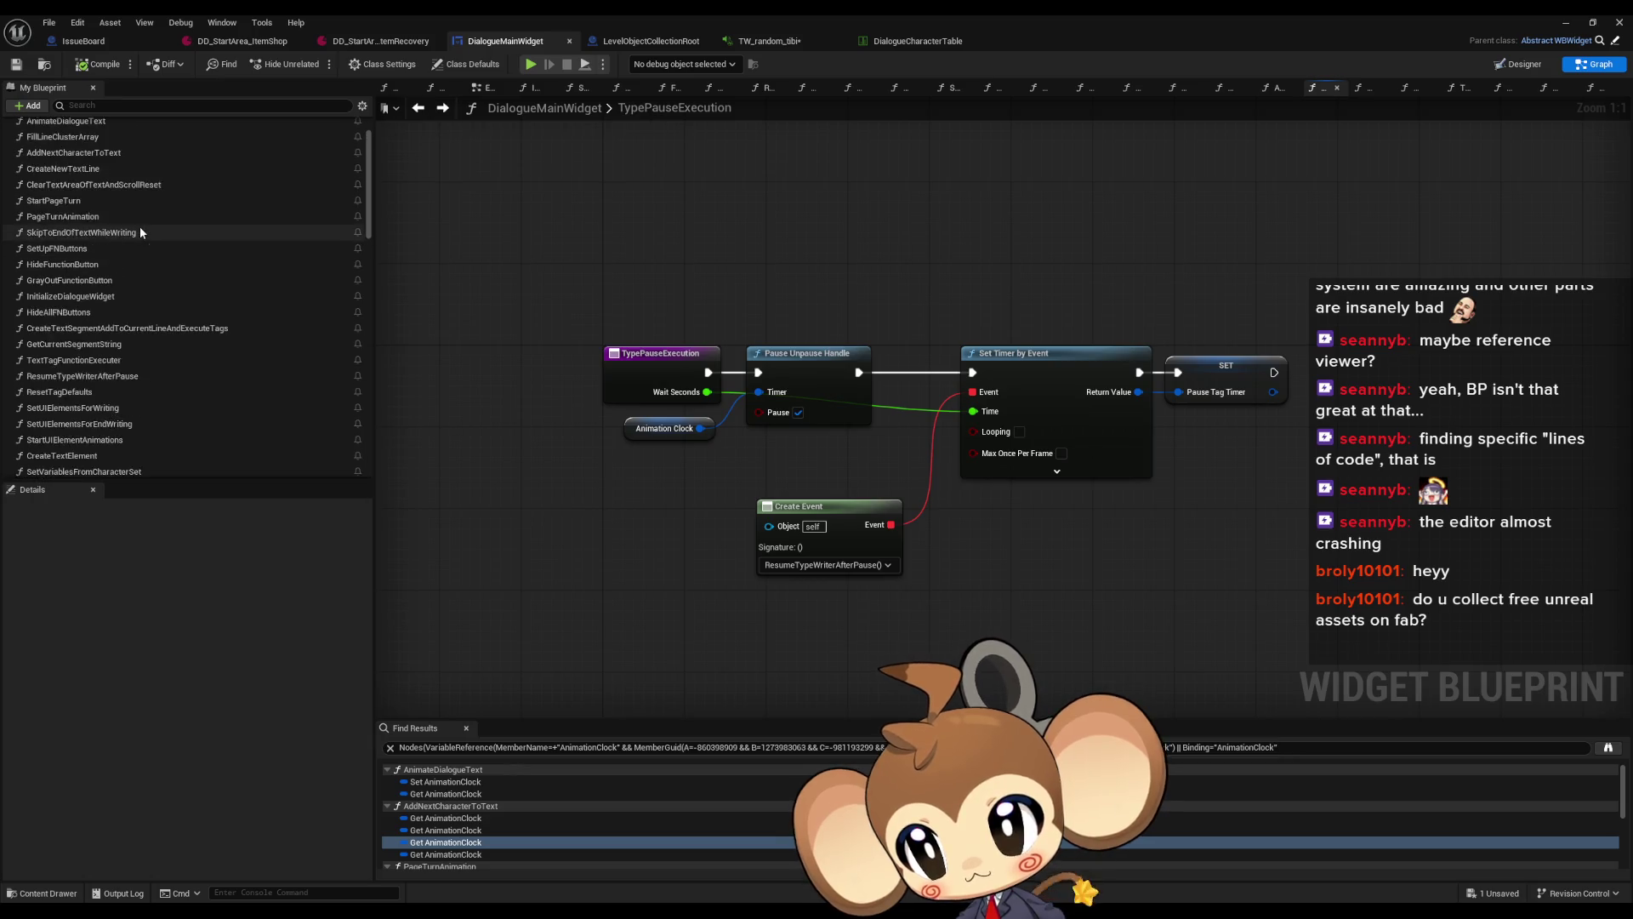
double_click(69, 214)
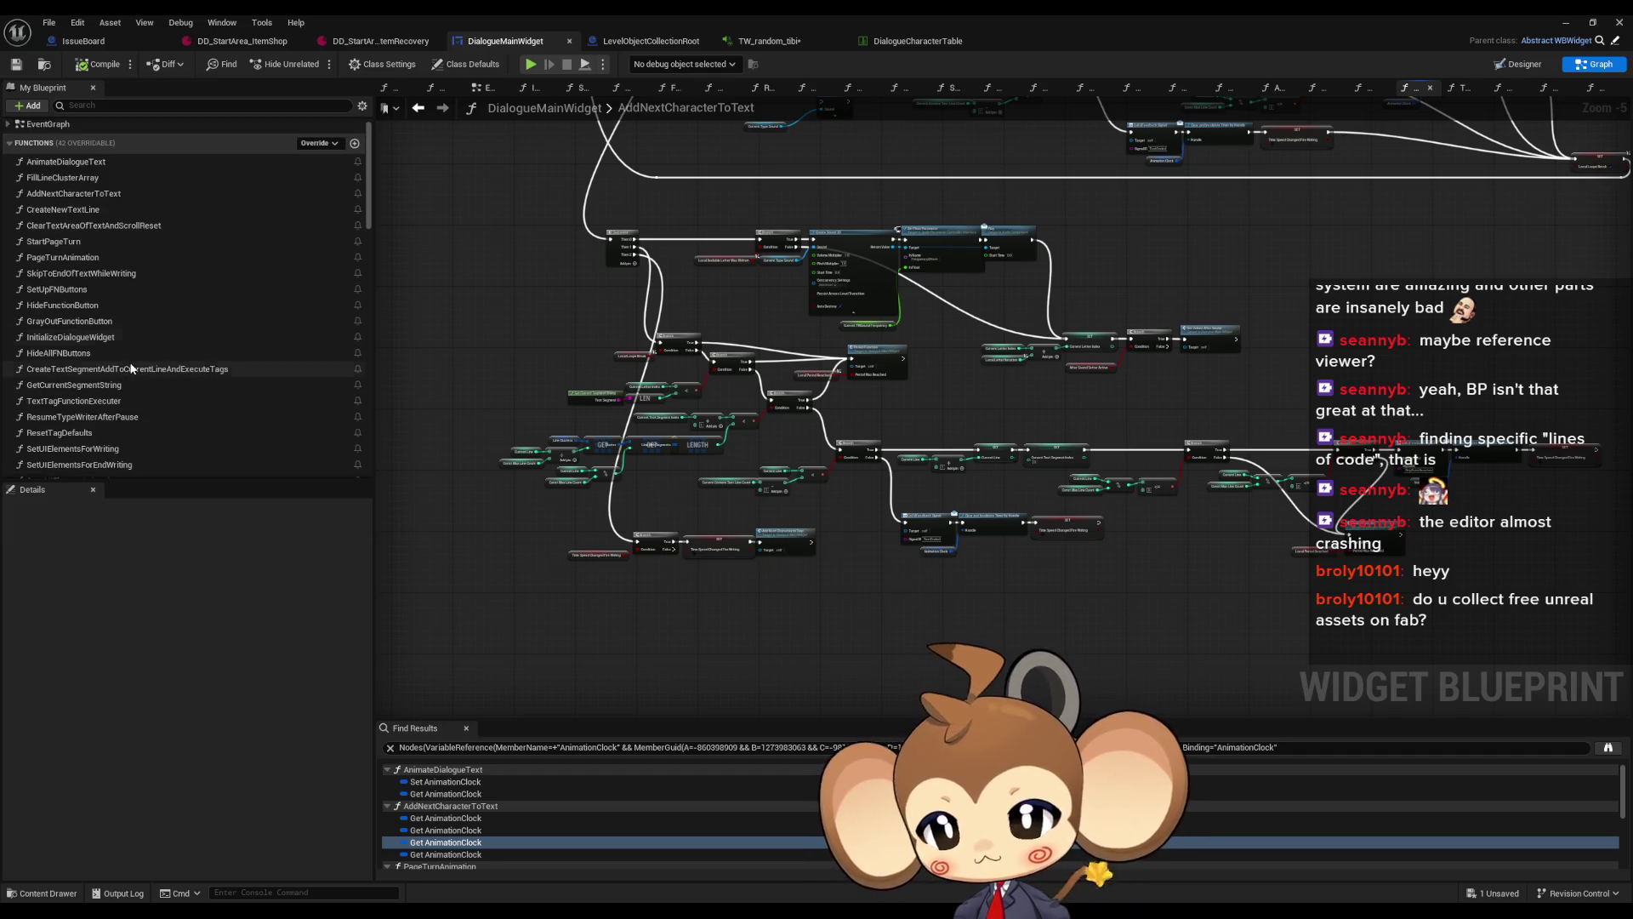
Go back to the CreateTextSegmentAddToCurrentLineAndExecuteTags graph and frame the Reset Tag Defaults call
scroll(119, 349, "down", 2)
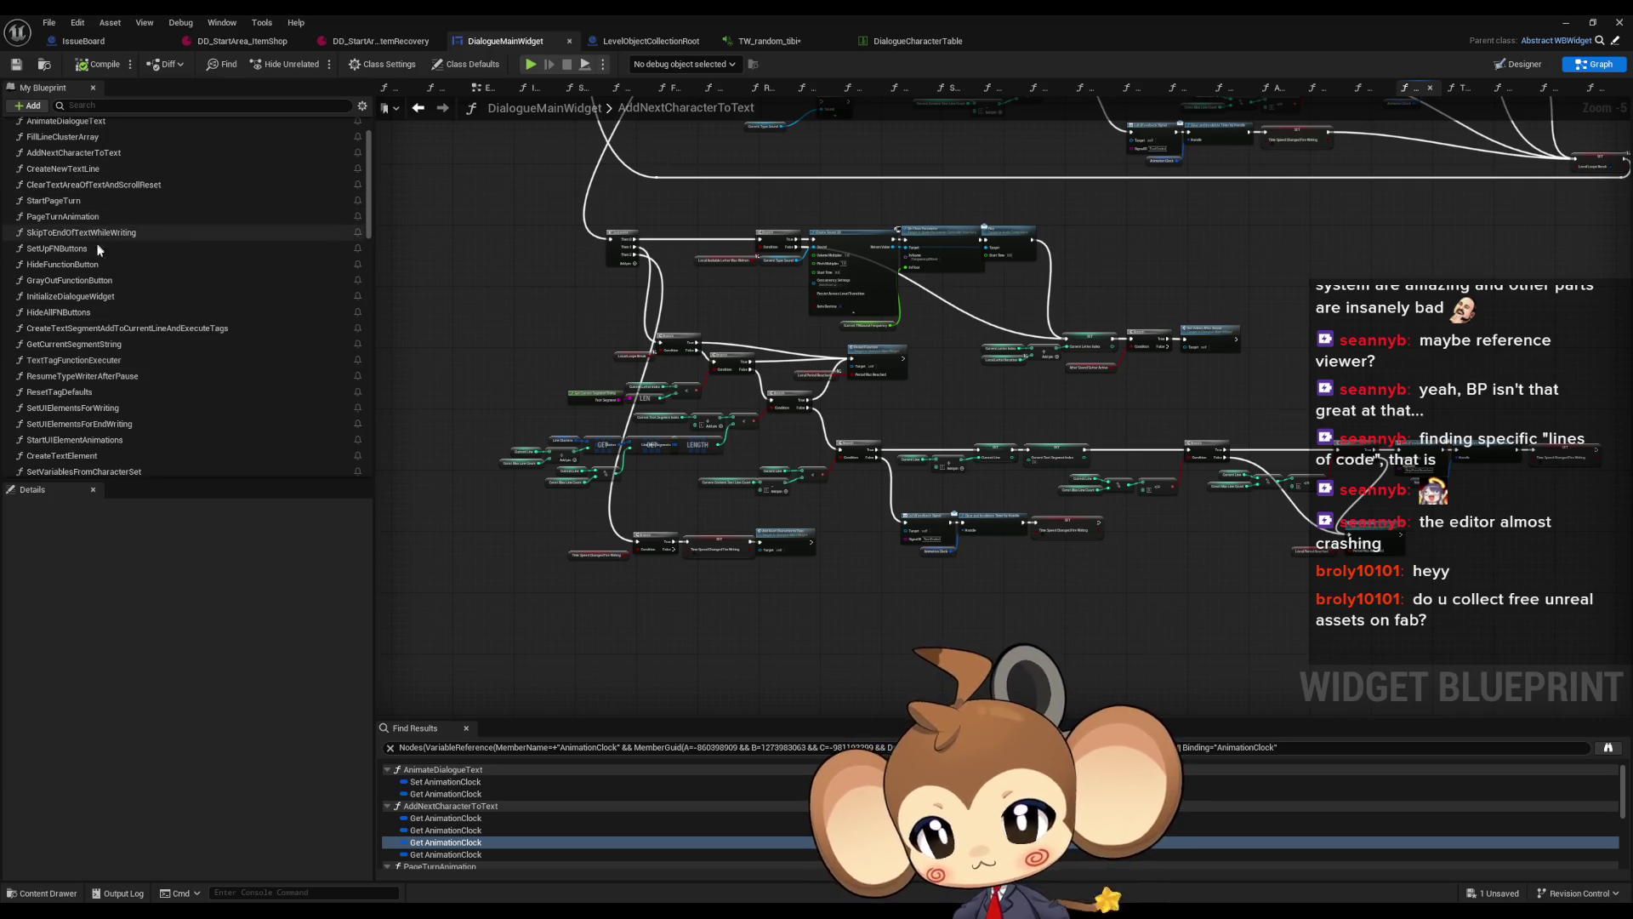
scroll(103, 323, "down", 1)
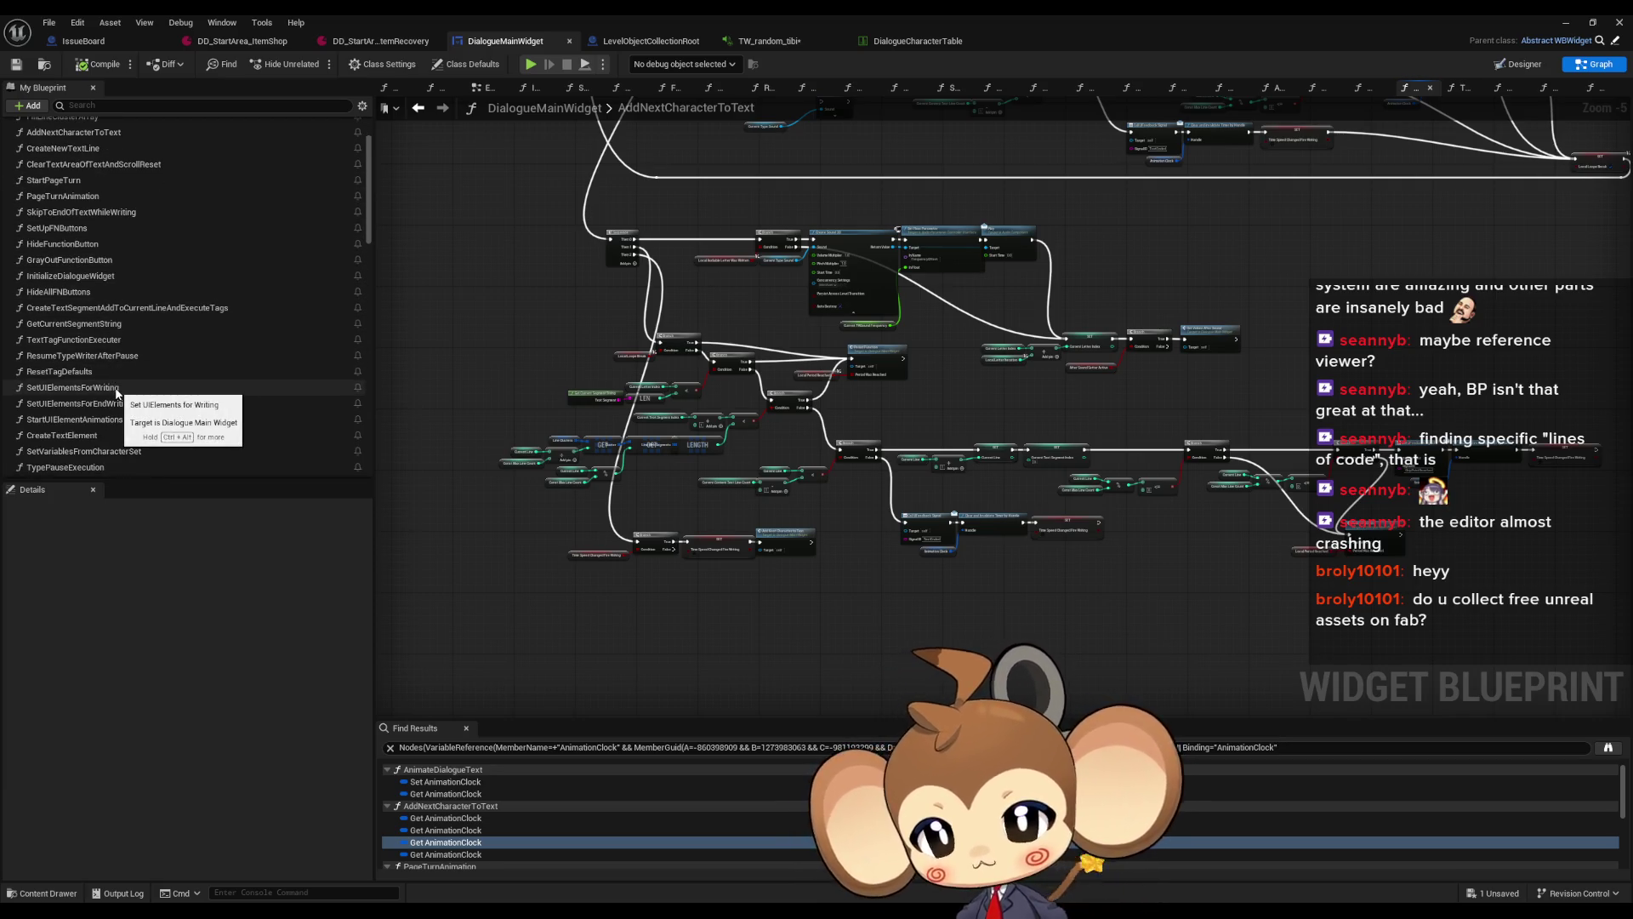
scroll(73, 408, "down", 2)
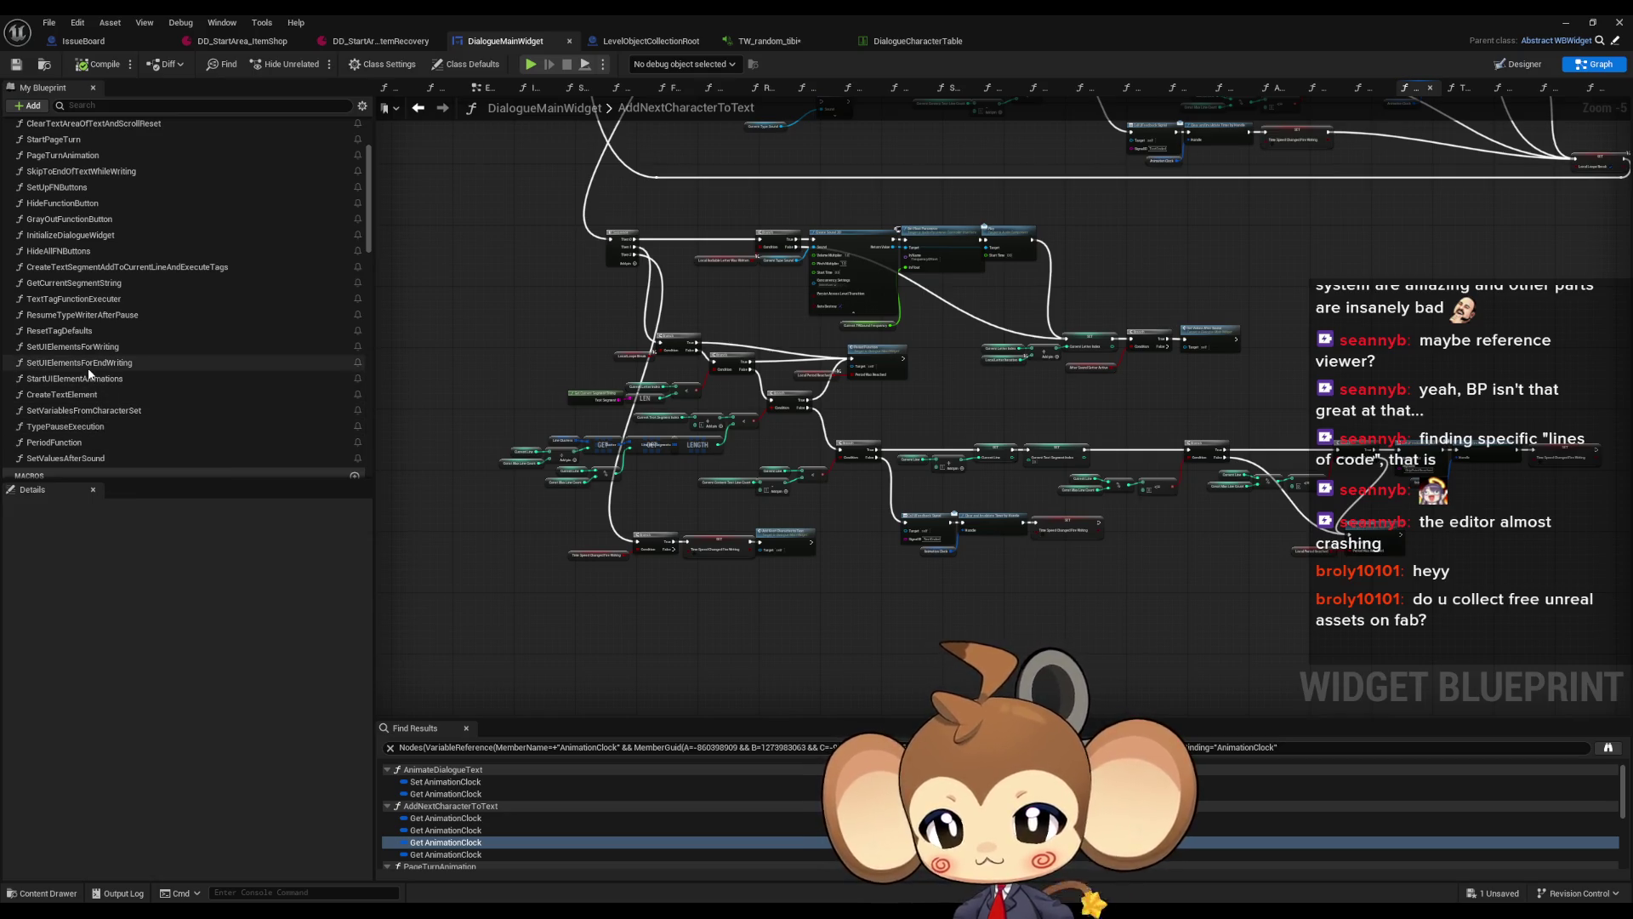
scroll(88, 367, "up", 1)
scroll(86, 370, "down", 1)
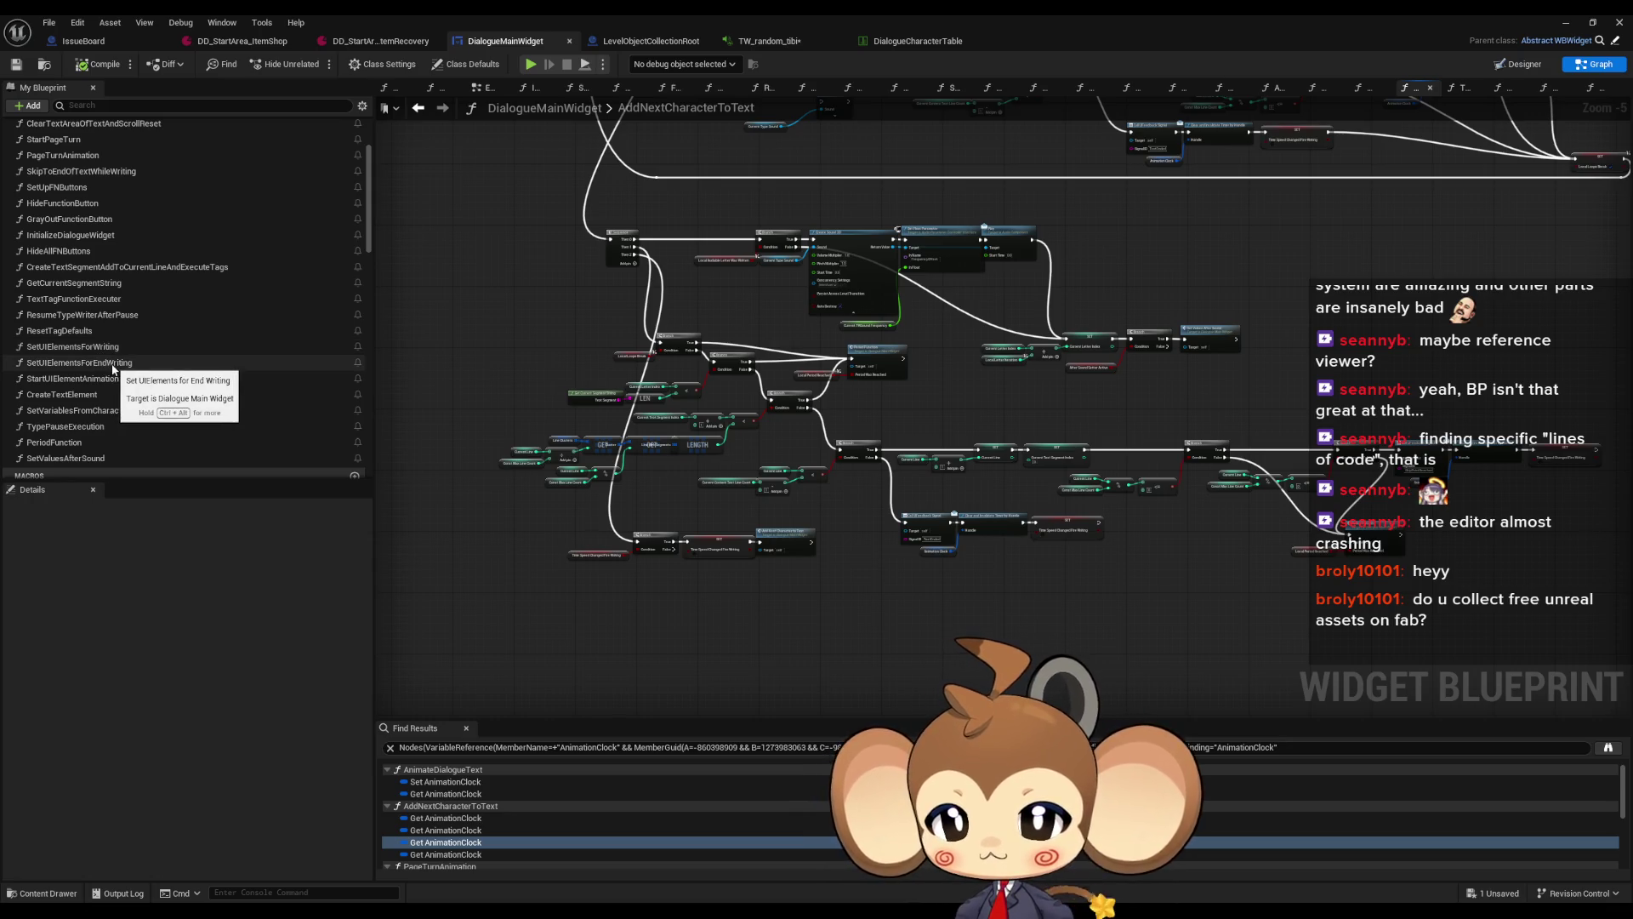
scroll(113, 405, "down", 1)
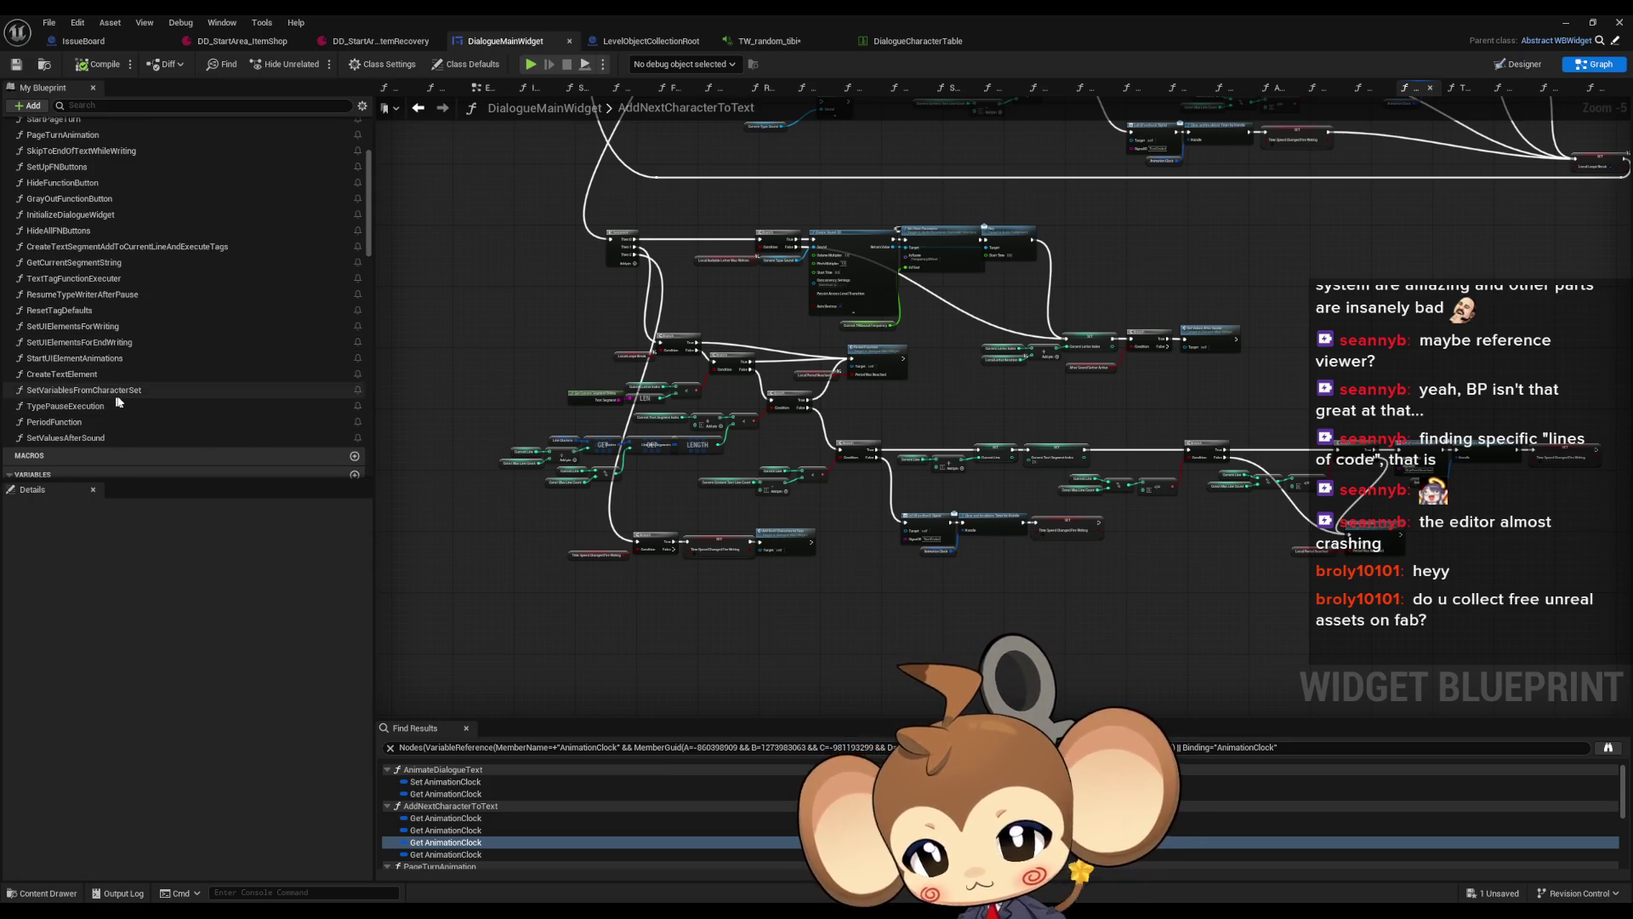
scroll(111, 358, "up", 6)
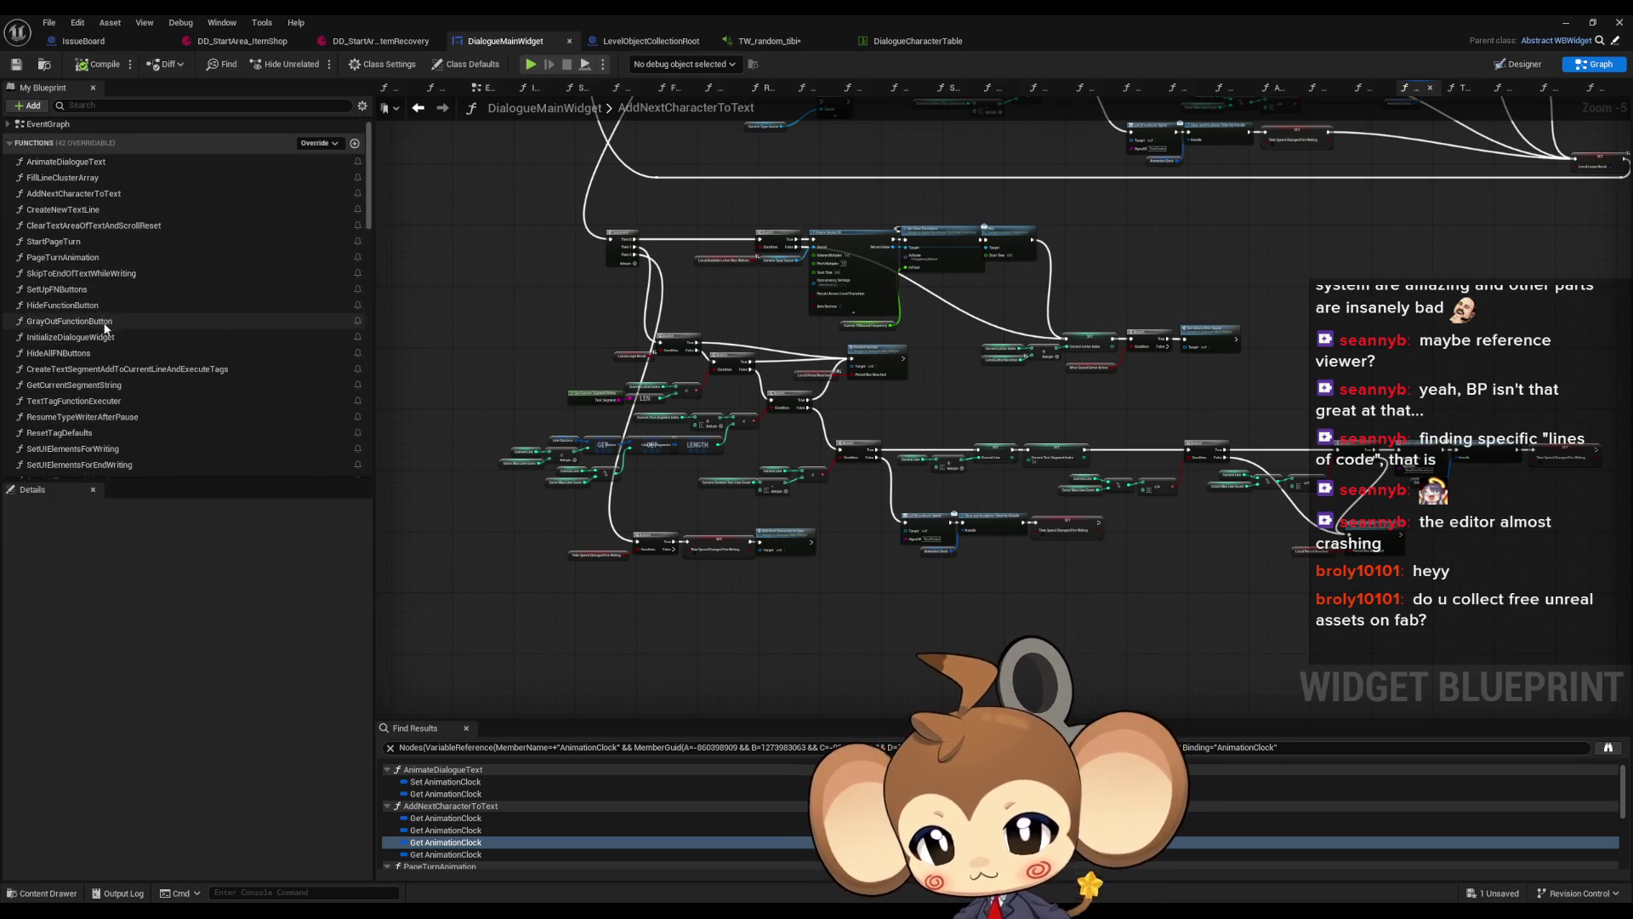
scroll(115, 383, "up", 1)
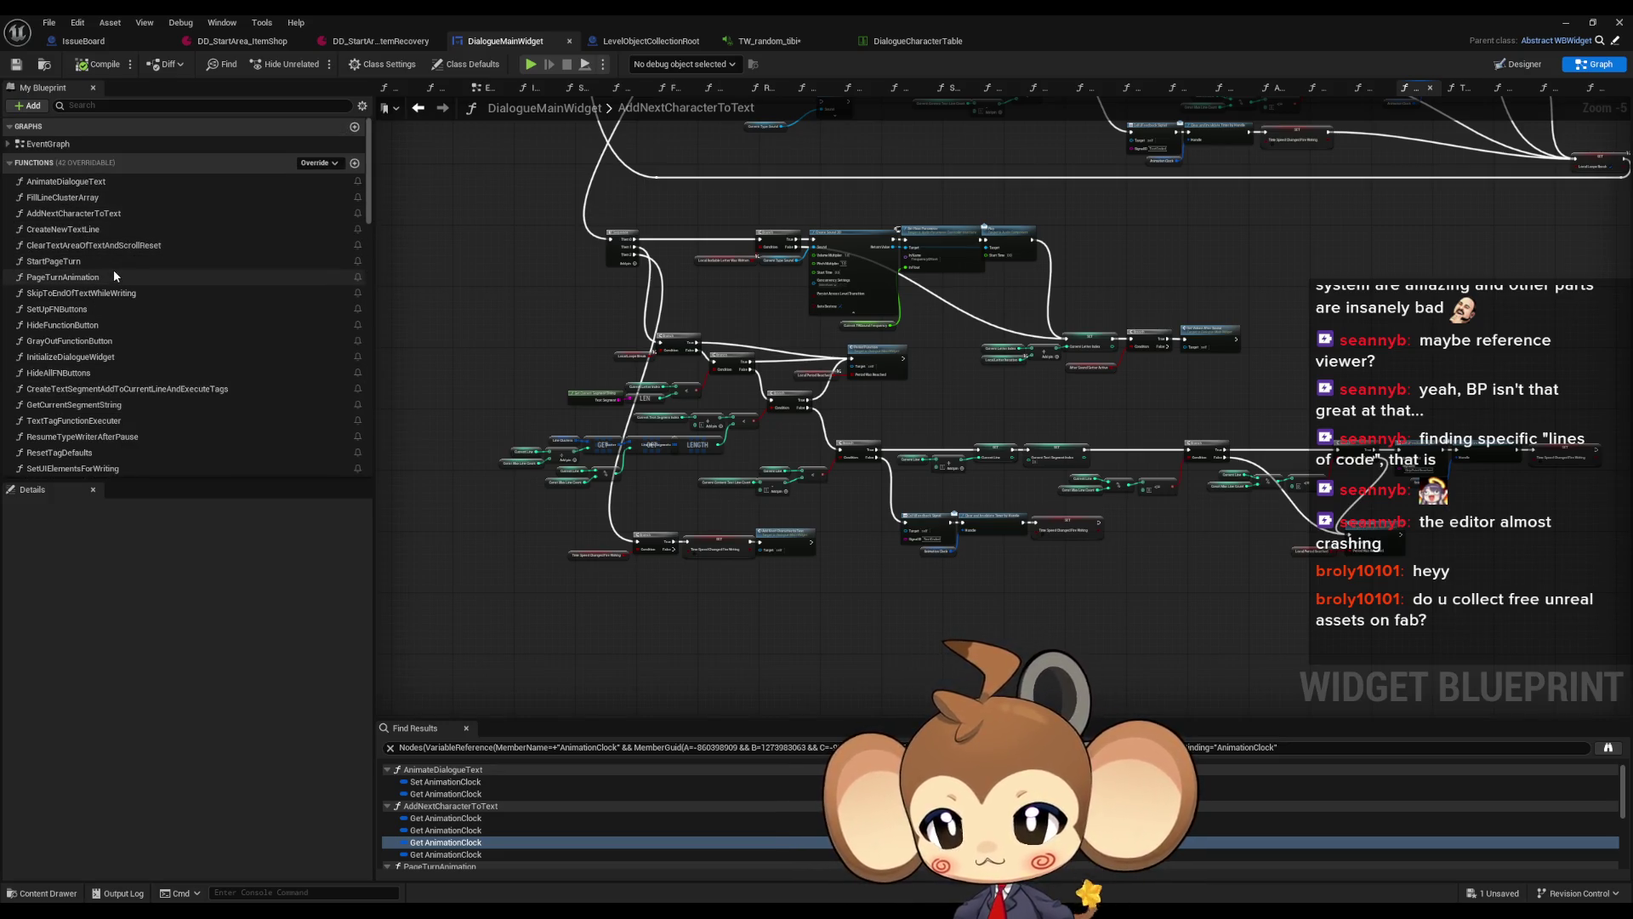
key("alt+Left")
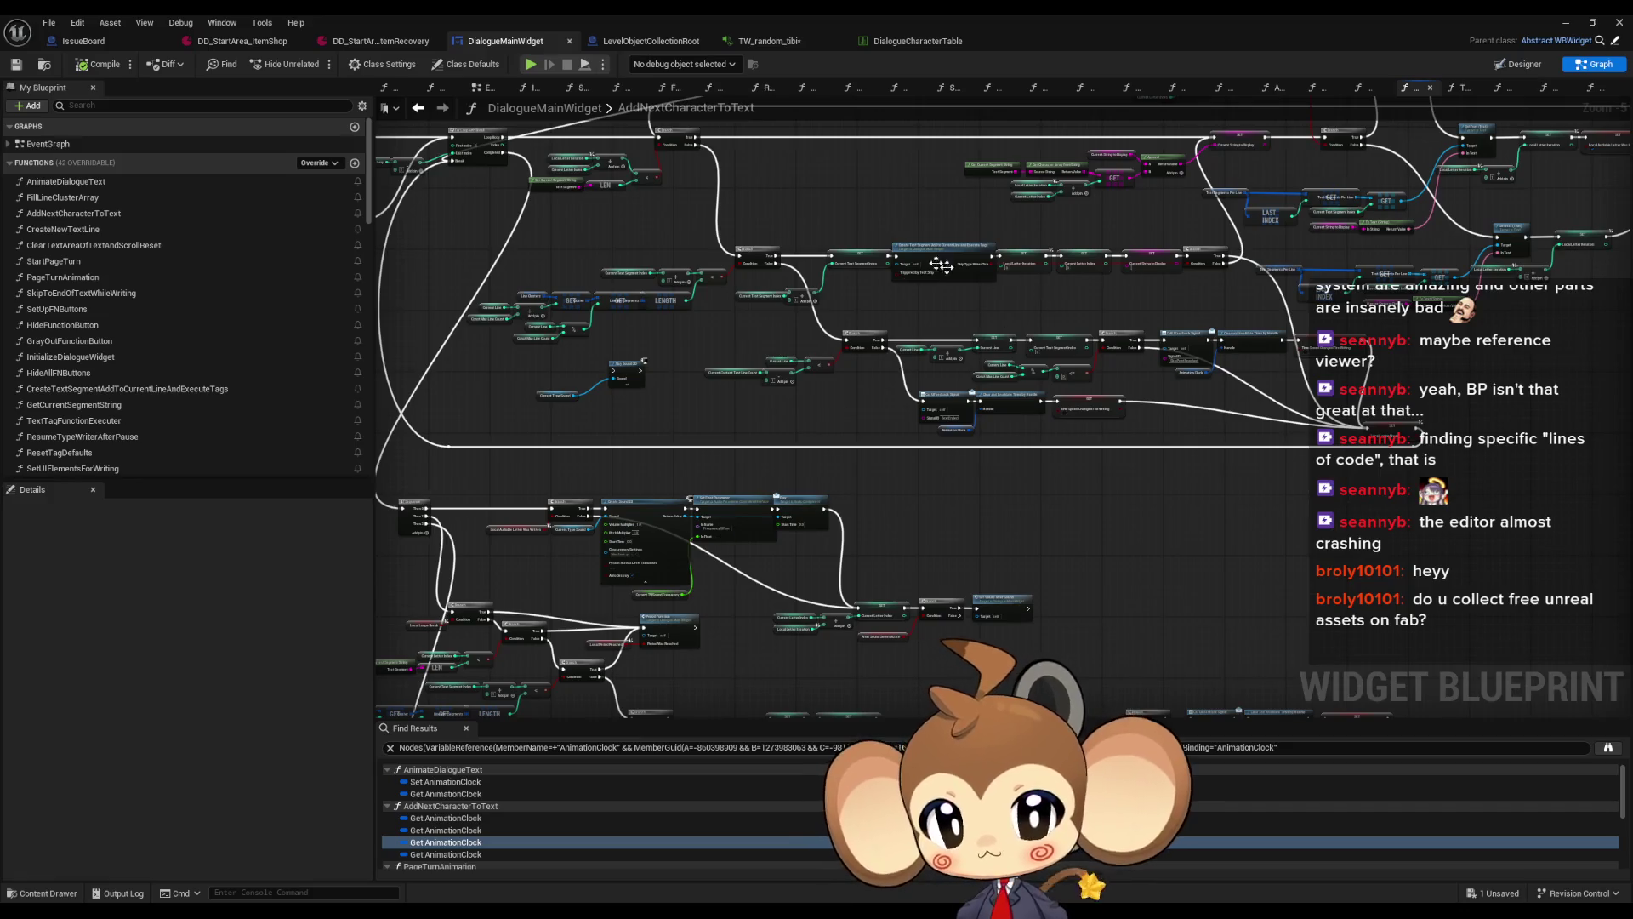
scroll(906, 246, "up", 5)
left_click_drag(906, 245, 1301, 402)
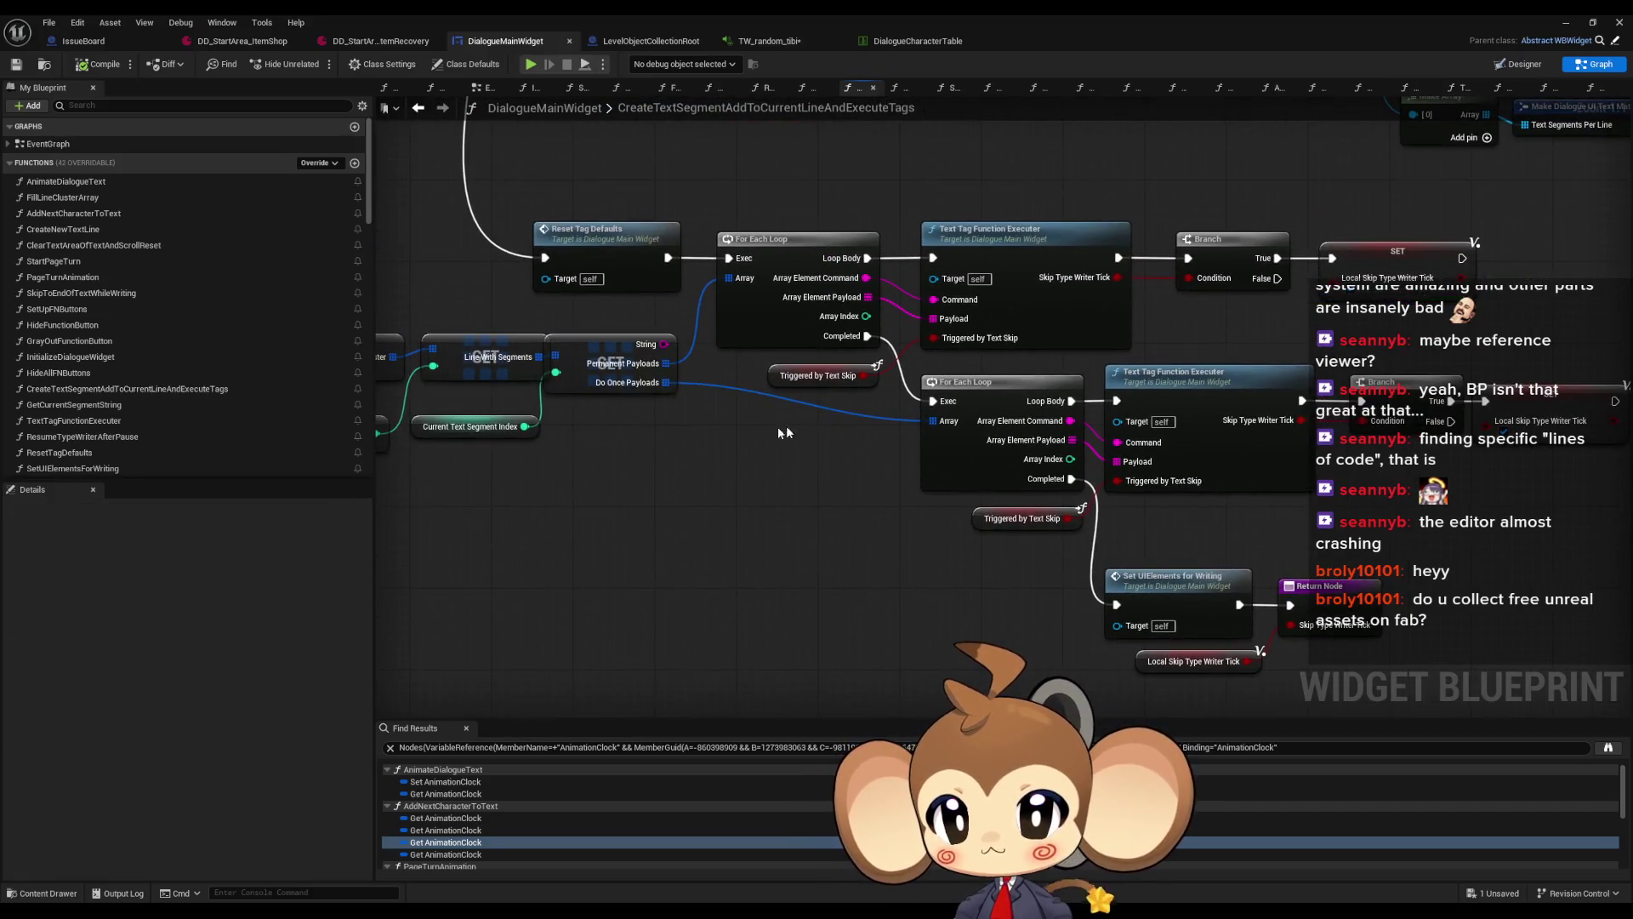
Open the ResetTagDefaults graph and select its tick-rate, timer and Animation Clock nodes
left_click(595, 241)
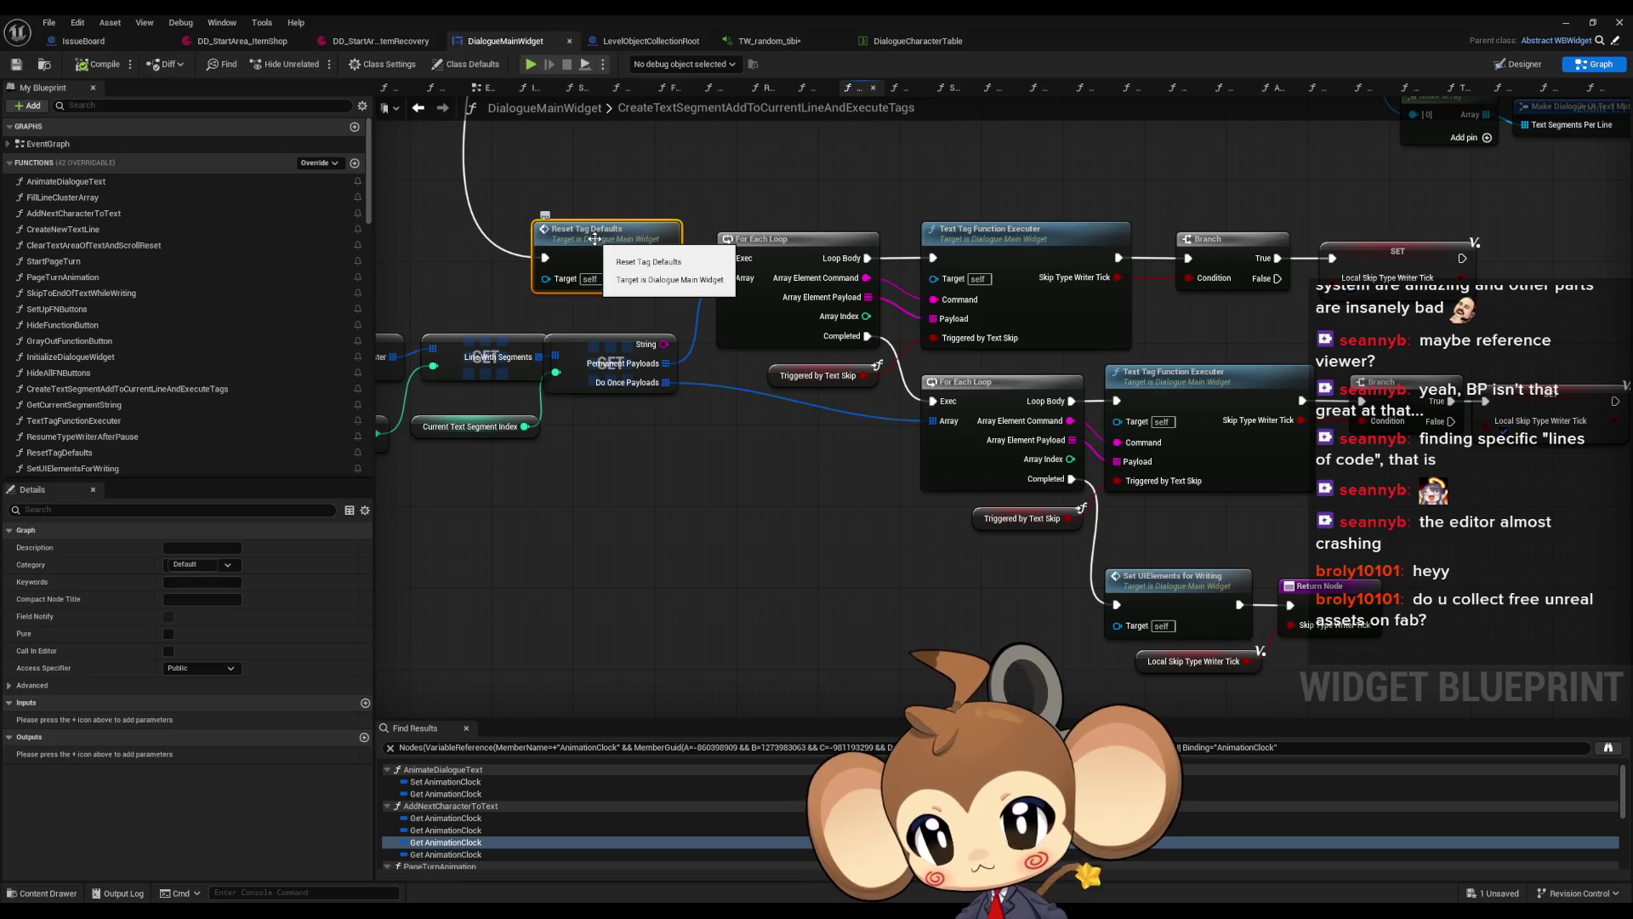
double_click(596, 239)
scroll(766, 494, "up", 5)
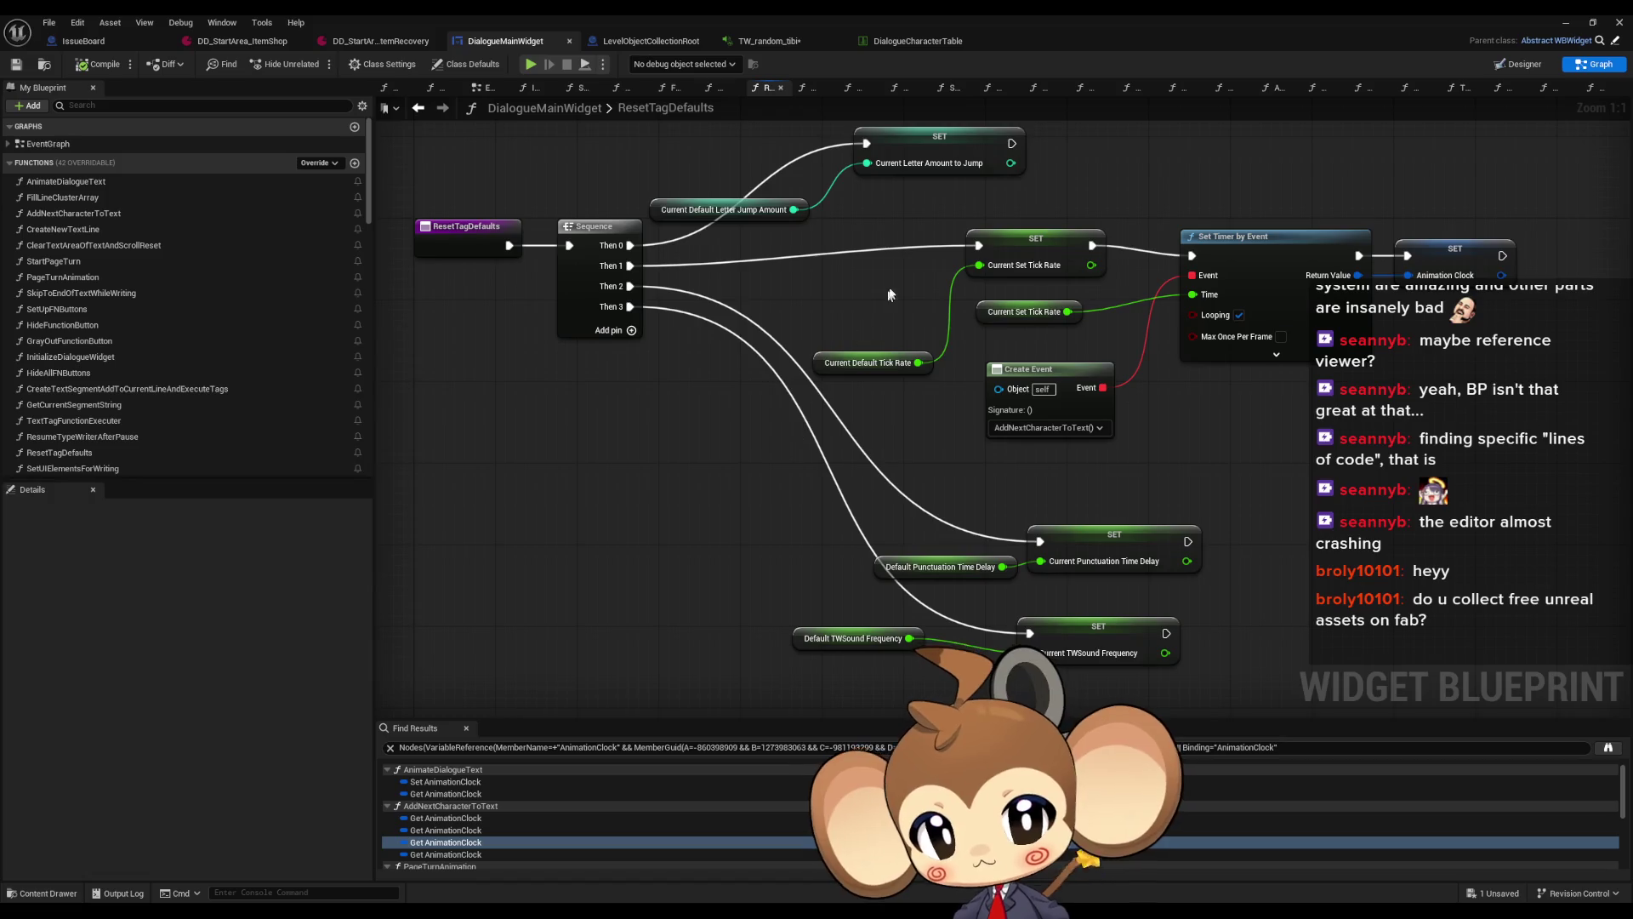
left_click_drag(855, 242, 1421, 457)
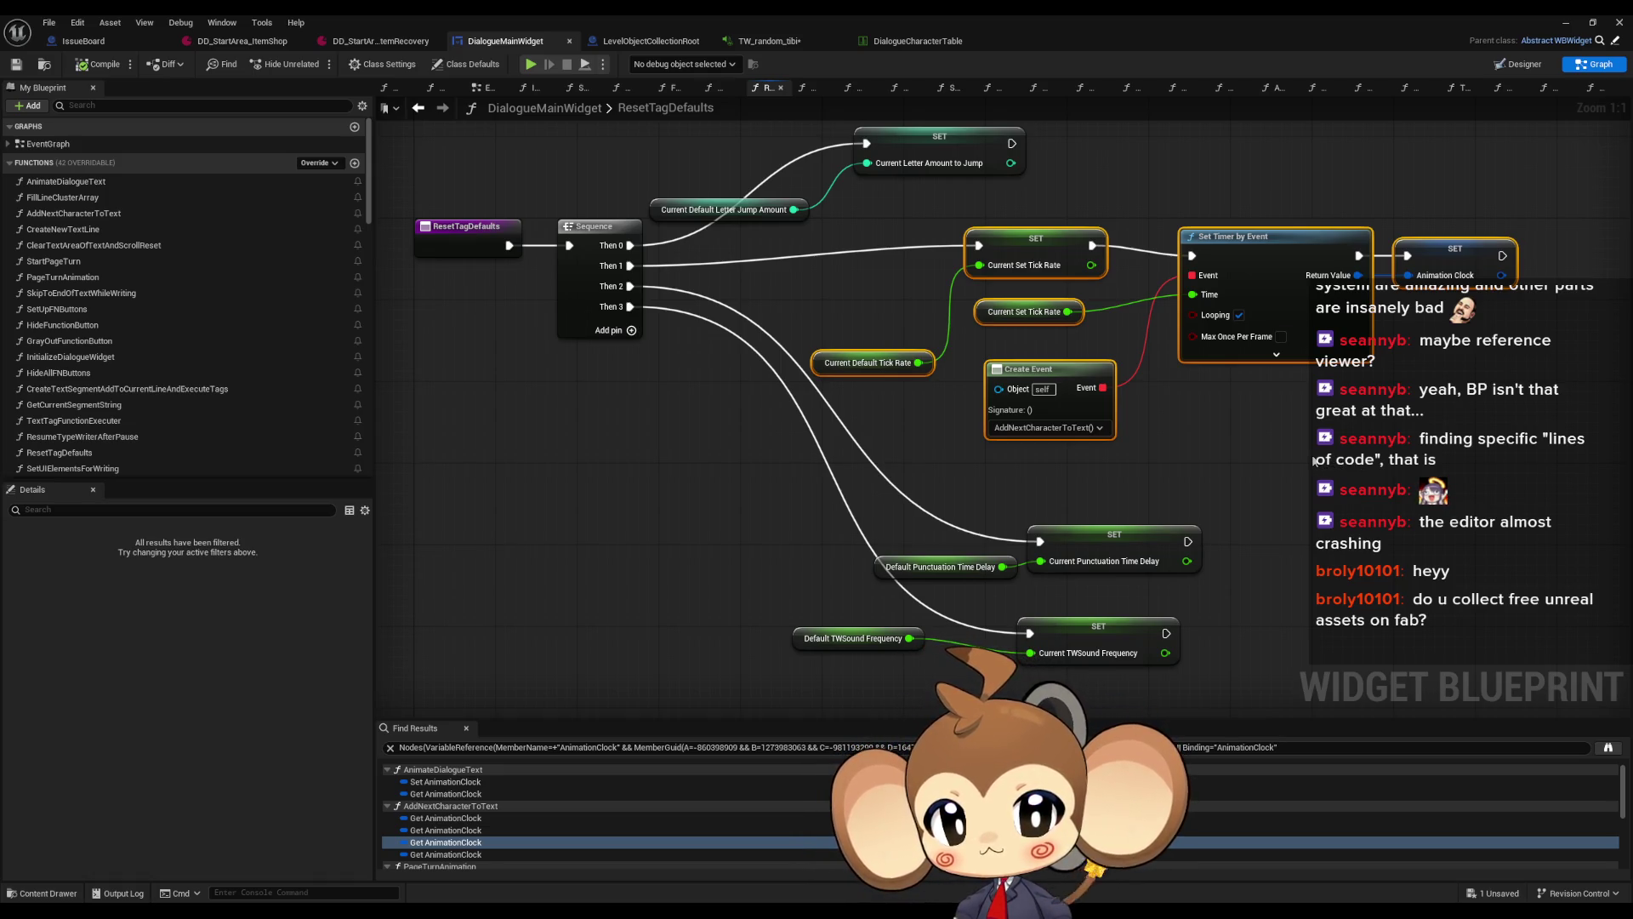
Check the DD_StartArea_ItemRecovery data, then return and open the TextTagFunctionExecuter graph
left_click(371, 44)
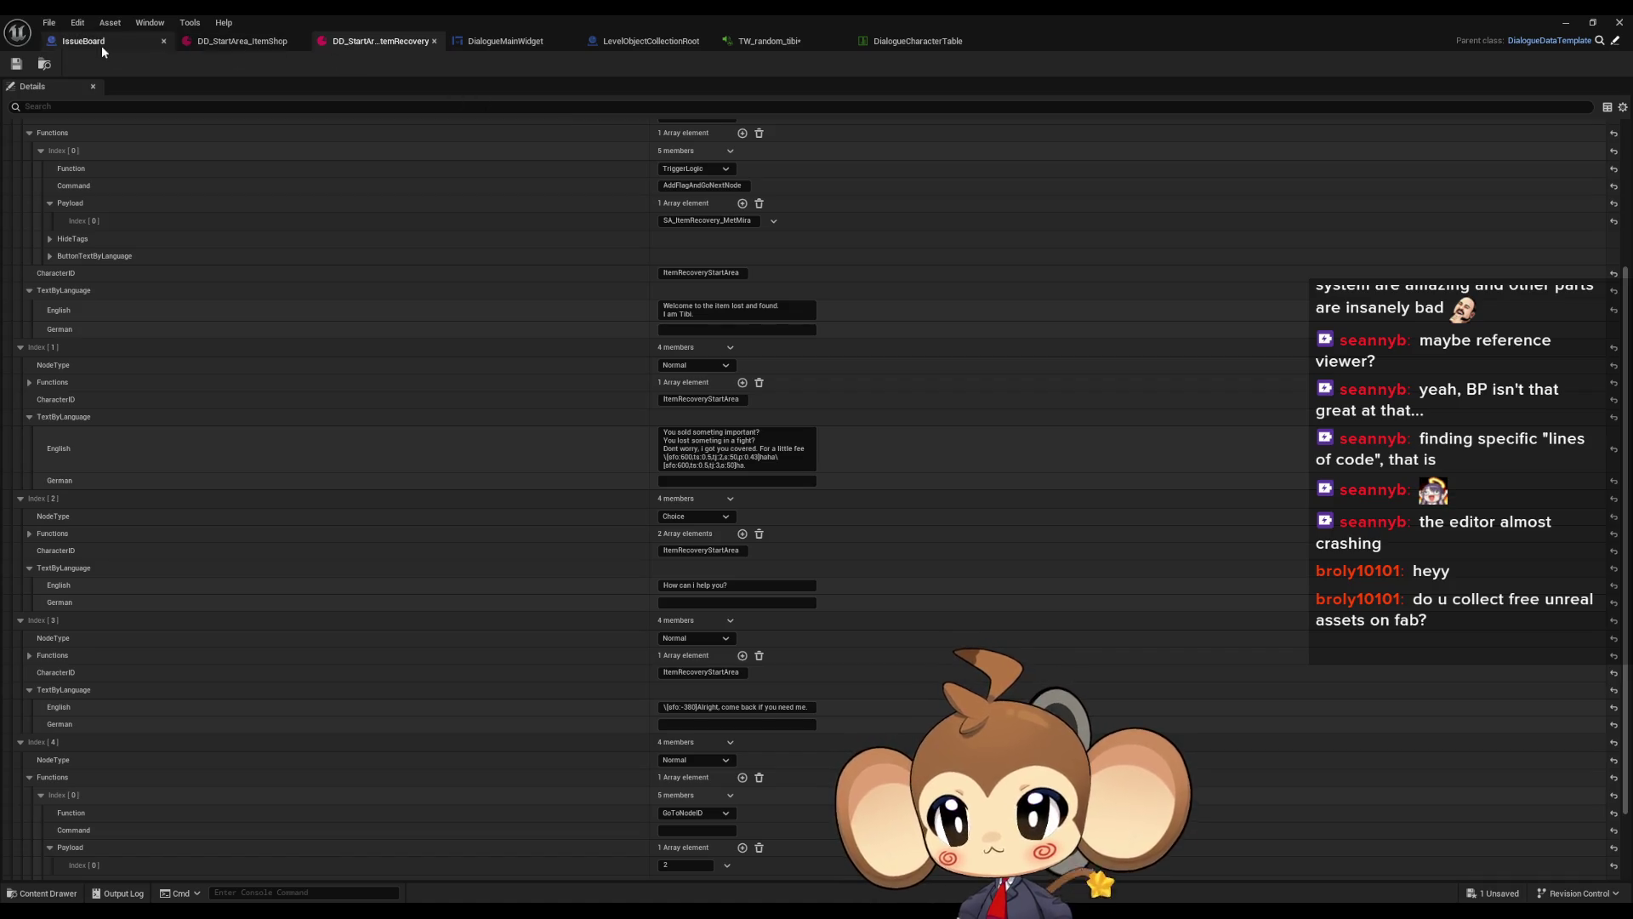
left_click(513, 43)
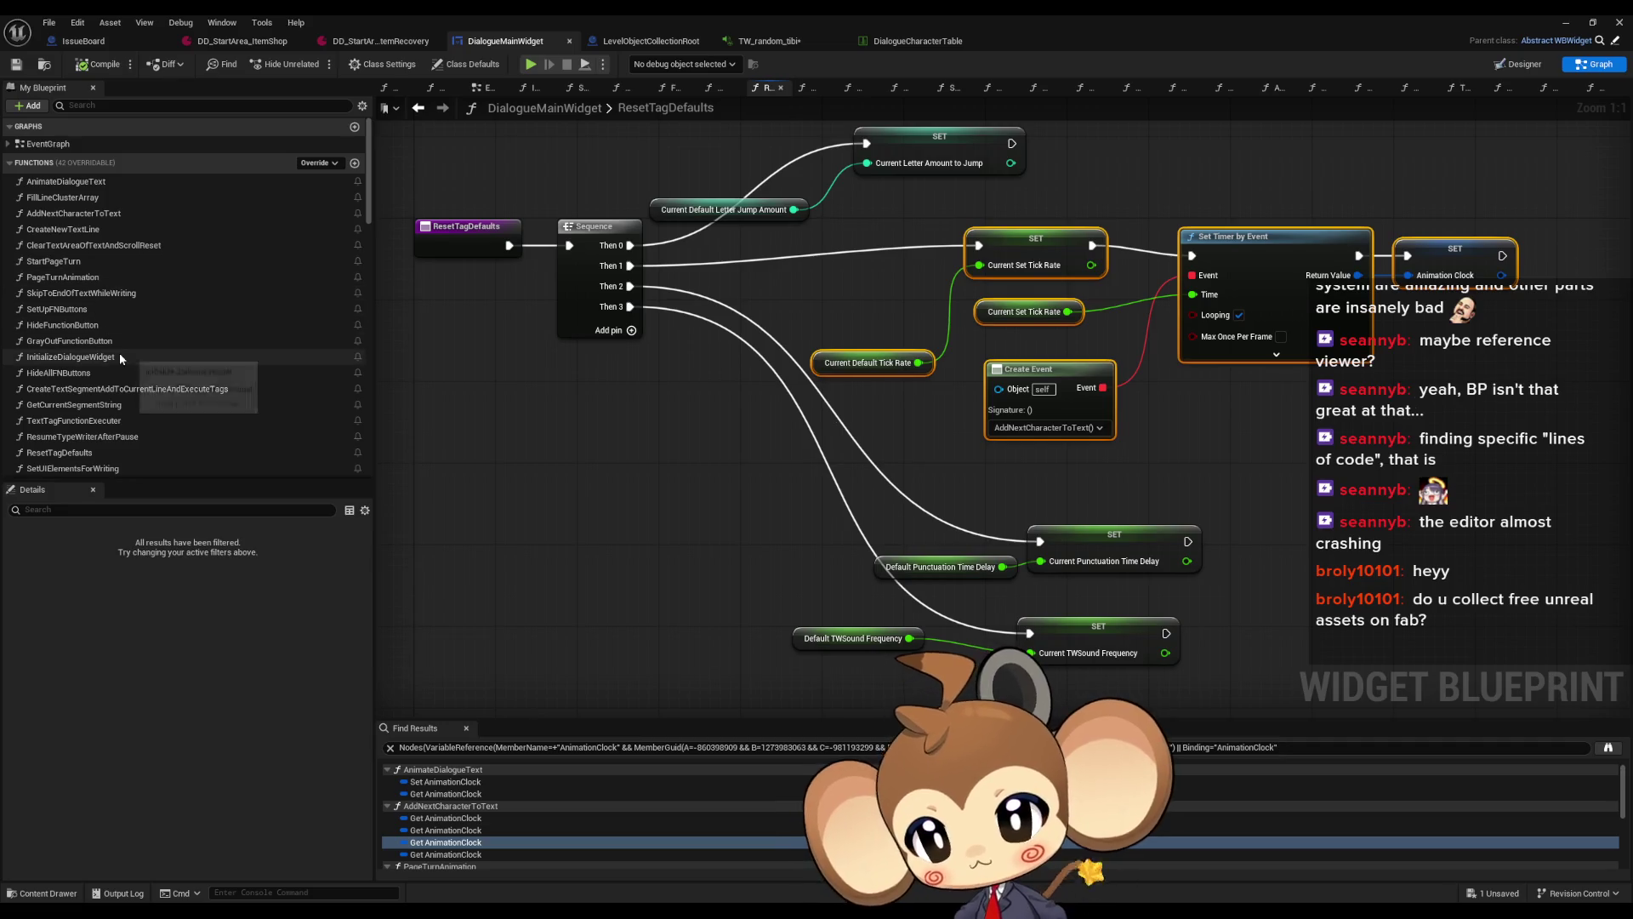
scroll(101, 383, "down", 1)
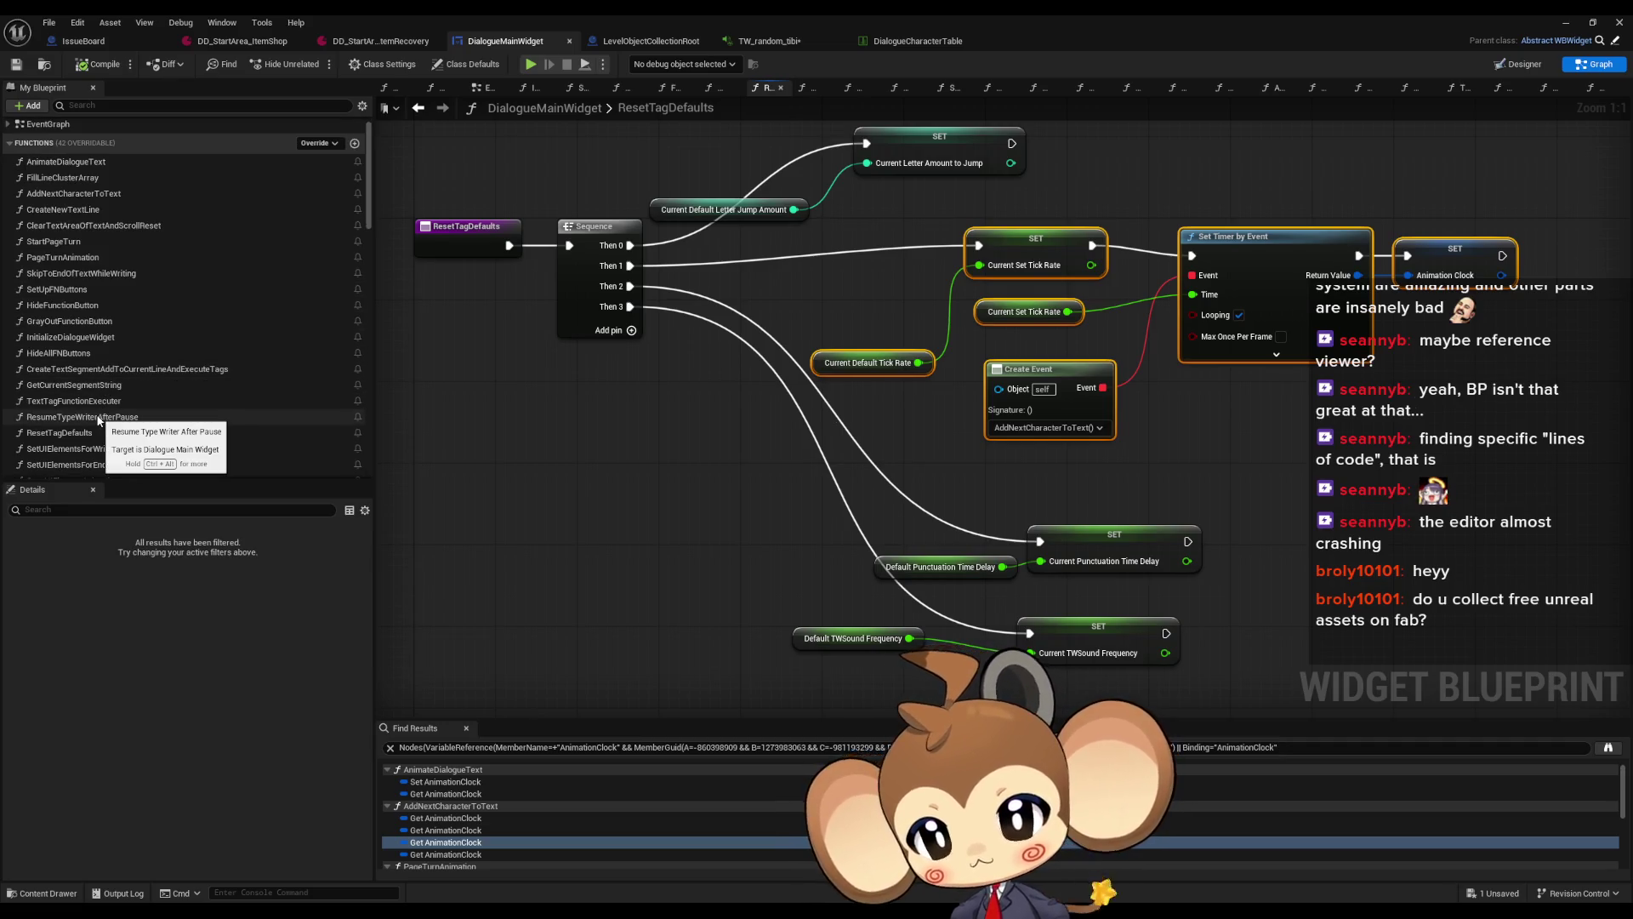
scroll(93, 400, "down", 4)
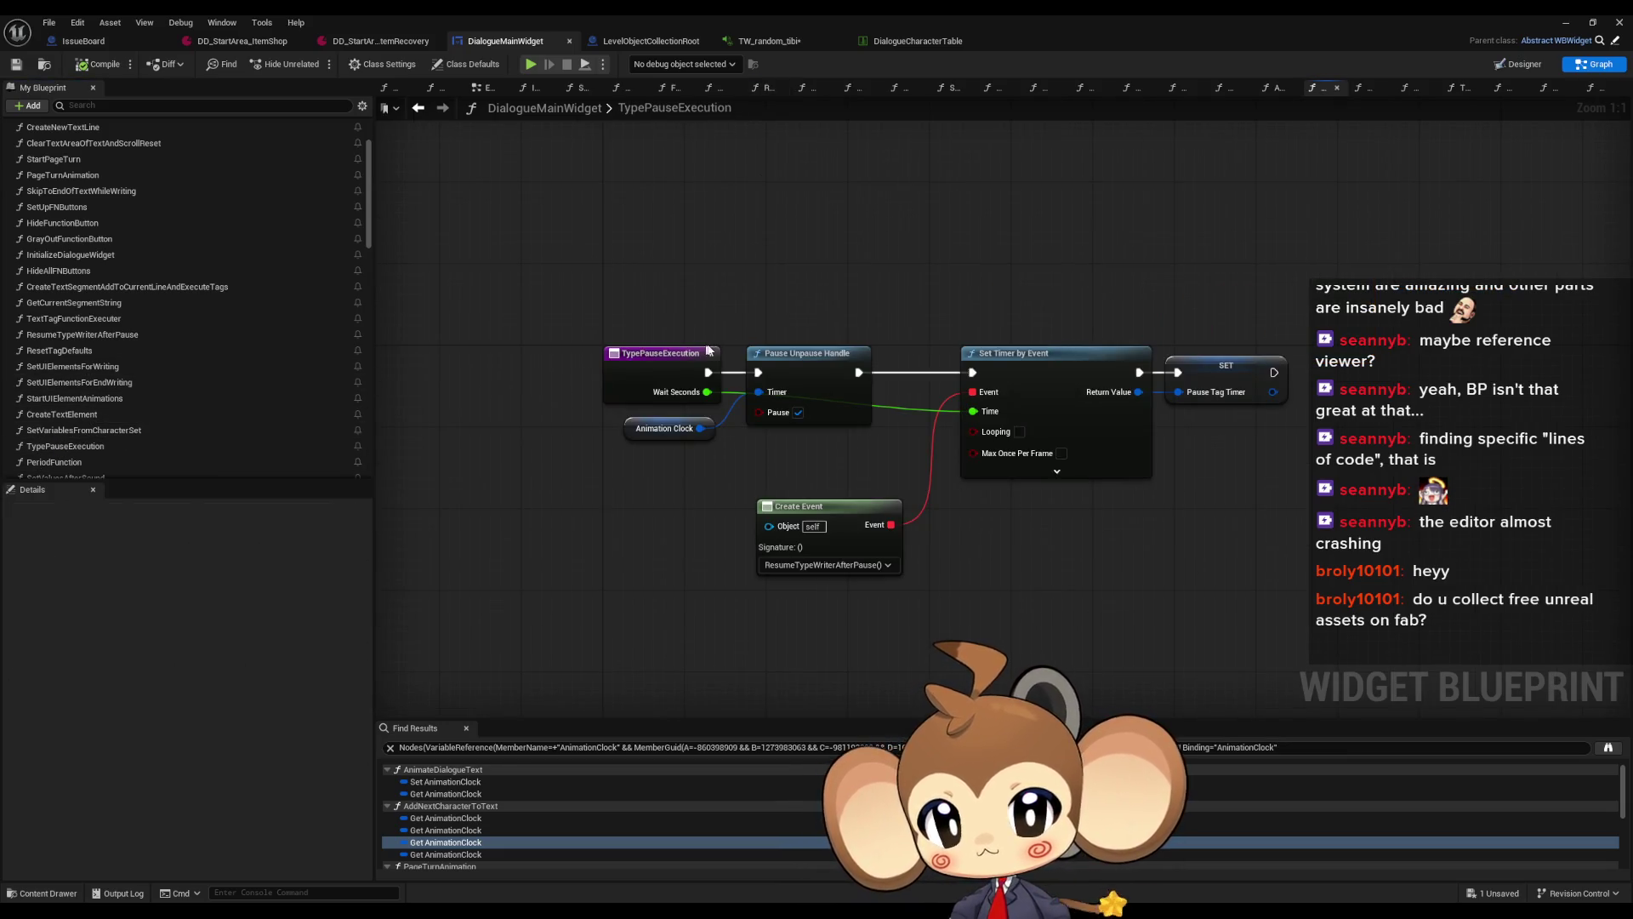
scroll(34, 340, "down", 2)
double_click(65, 268)
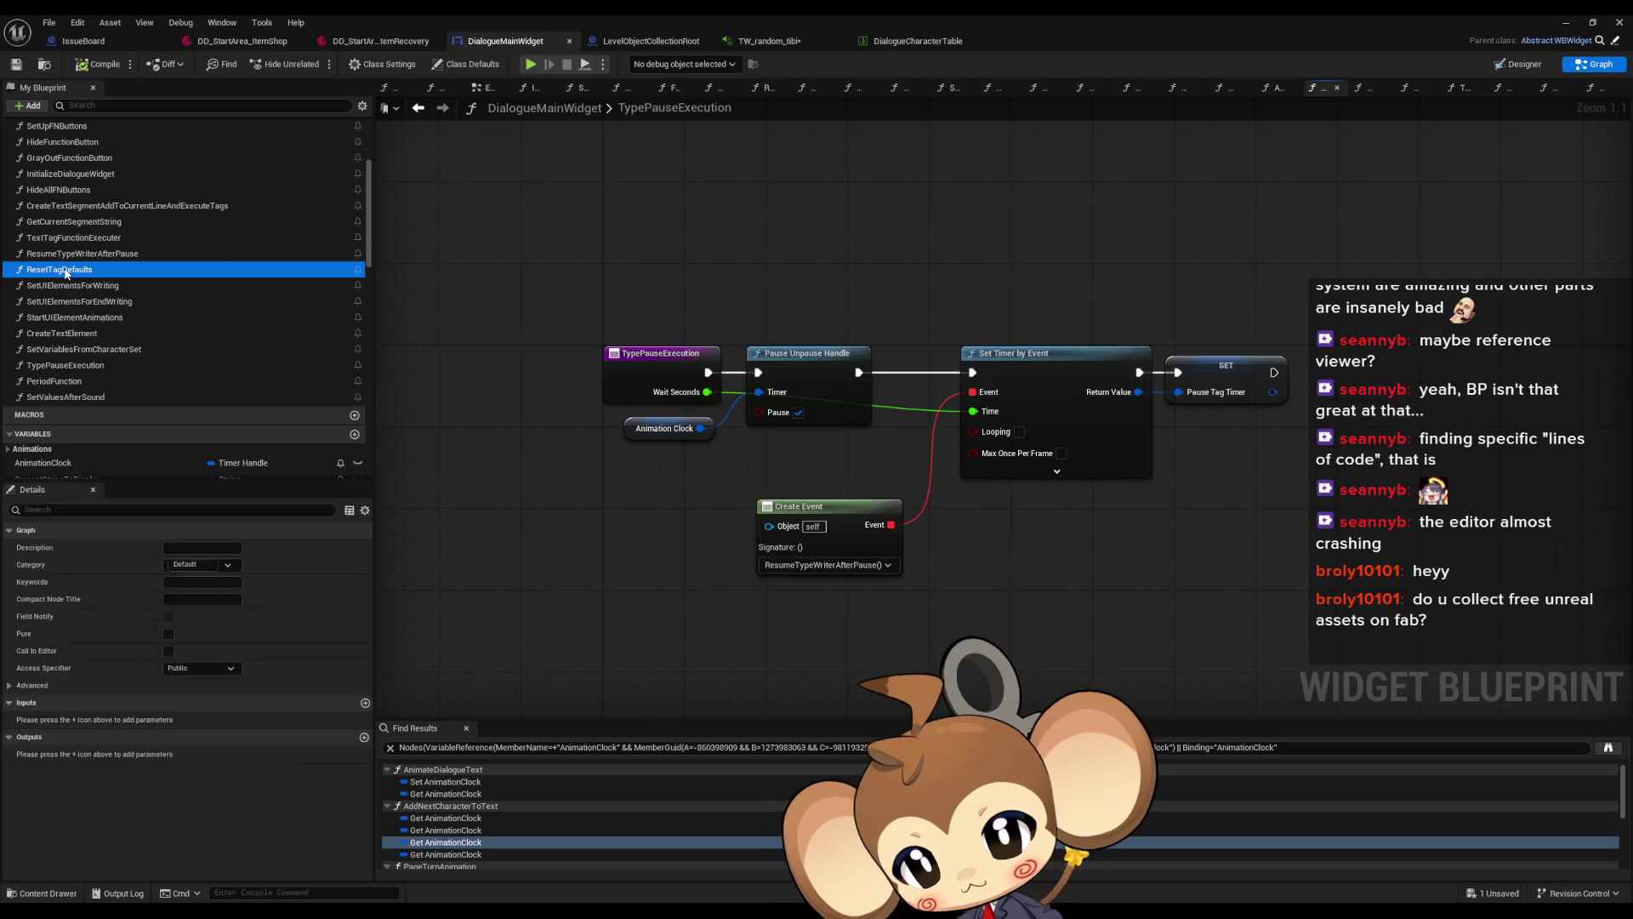
double_click(73, 237)
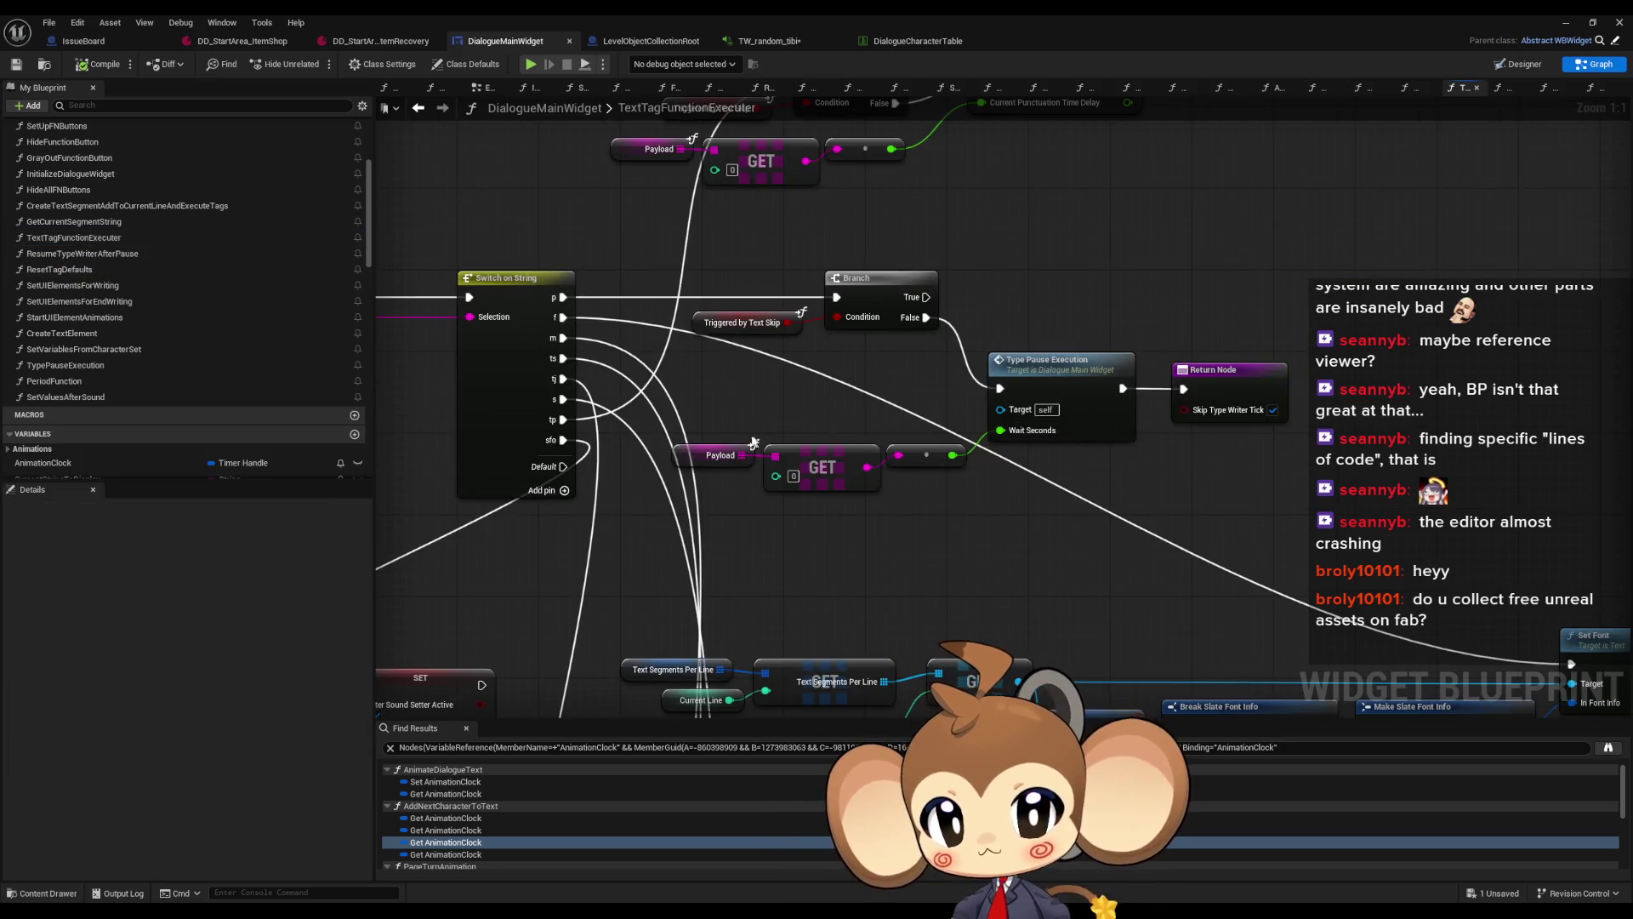
Inspect Clear and Invalidate Timer by Handle and the nearby Set Font Material and FIND nodes
scroll(738, 437, "down", 1)
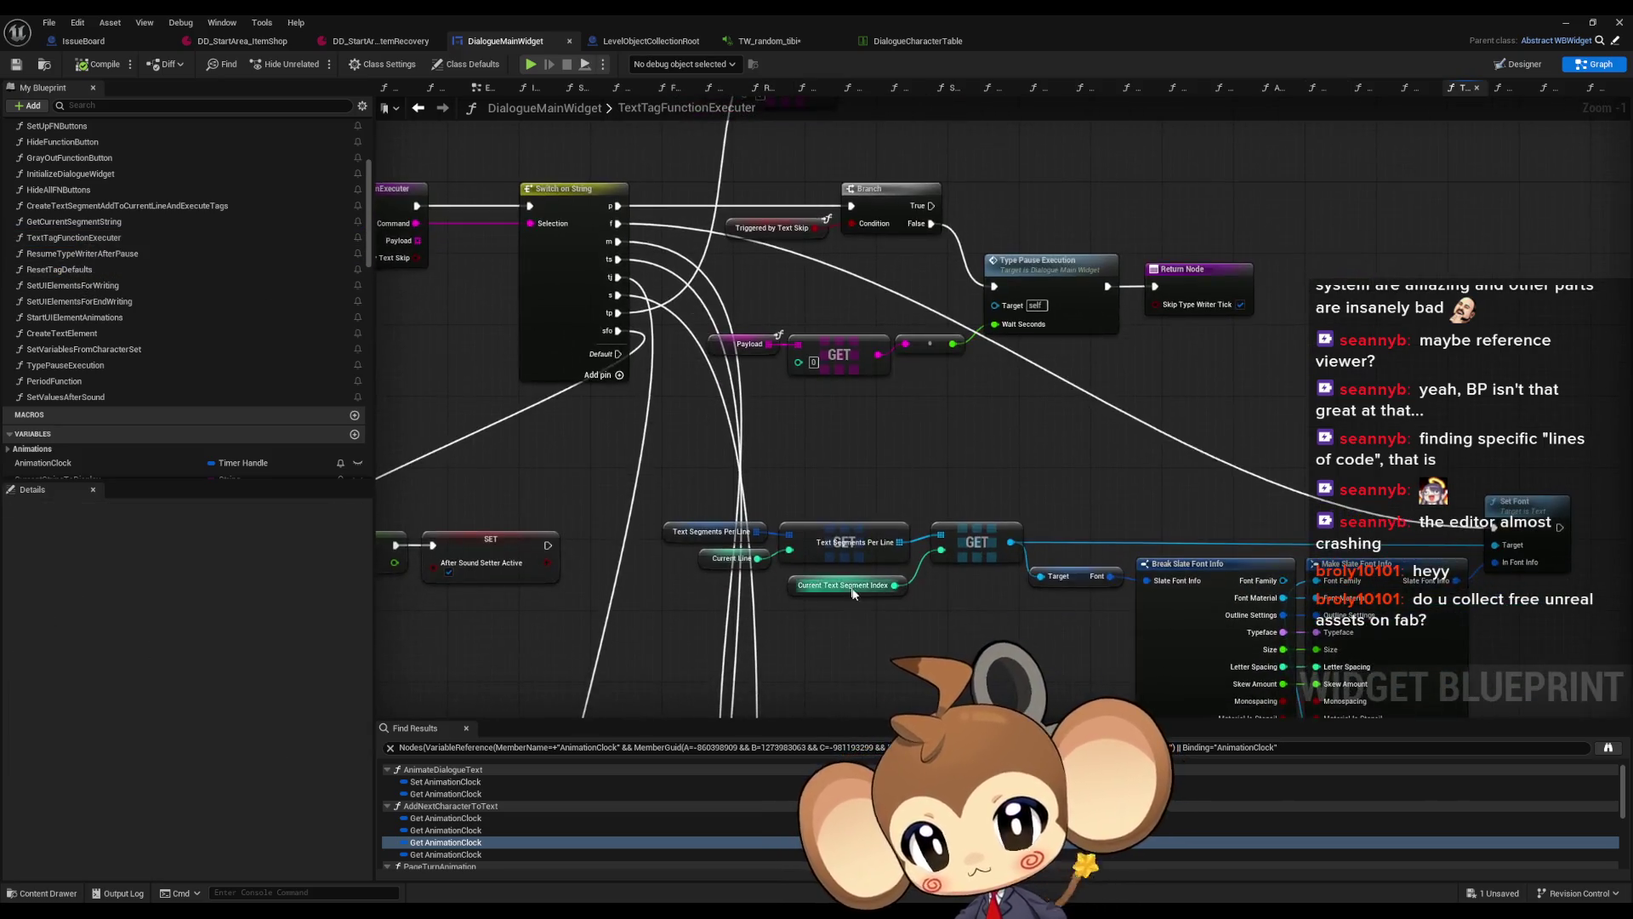
scroll(854, 593, "down", 4)
scroll(1093, 394, "up", 3)
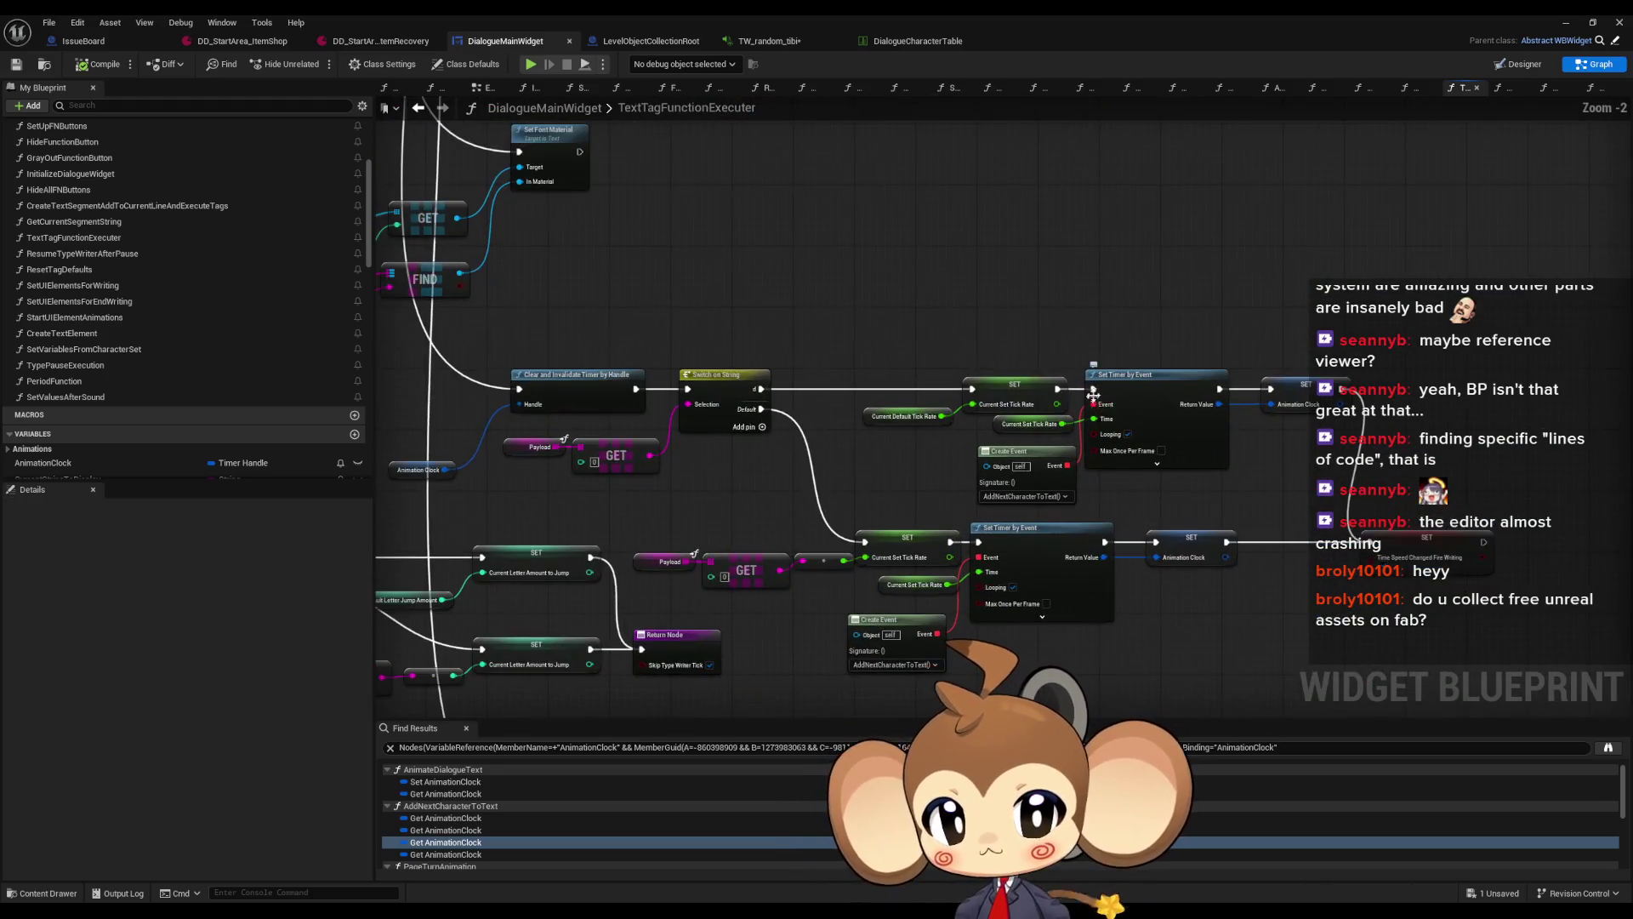
left_click_drag(1093, 393, 1072, 321)
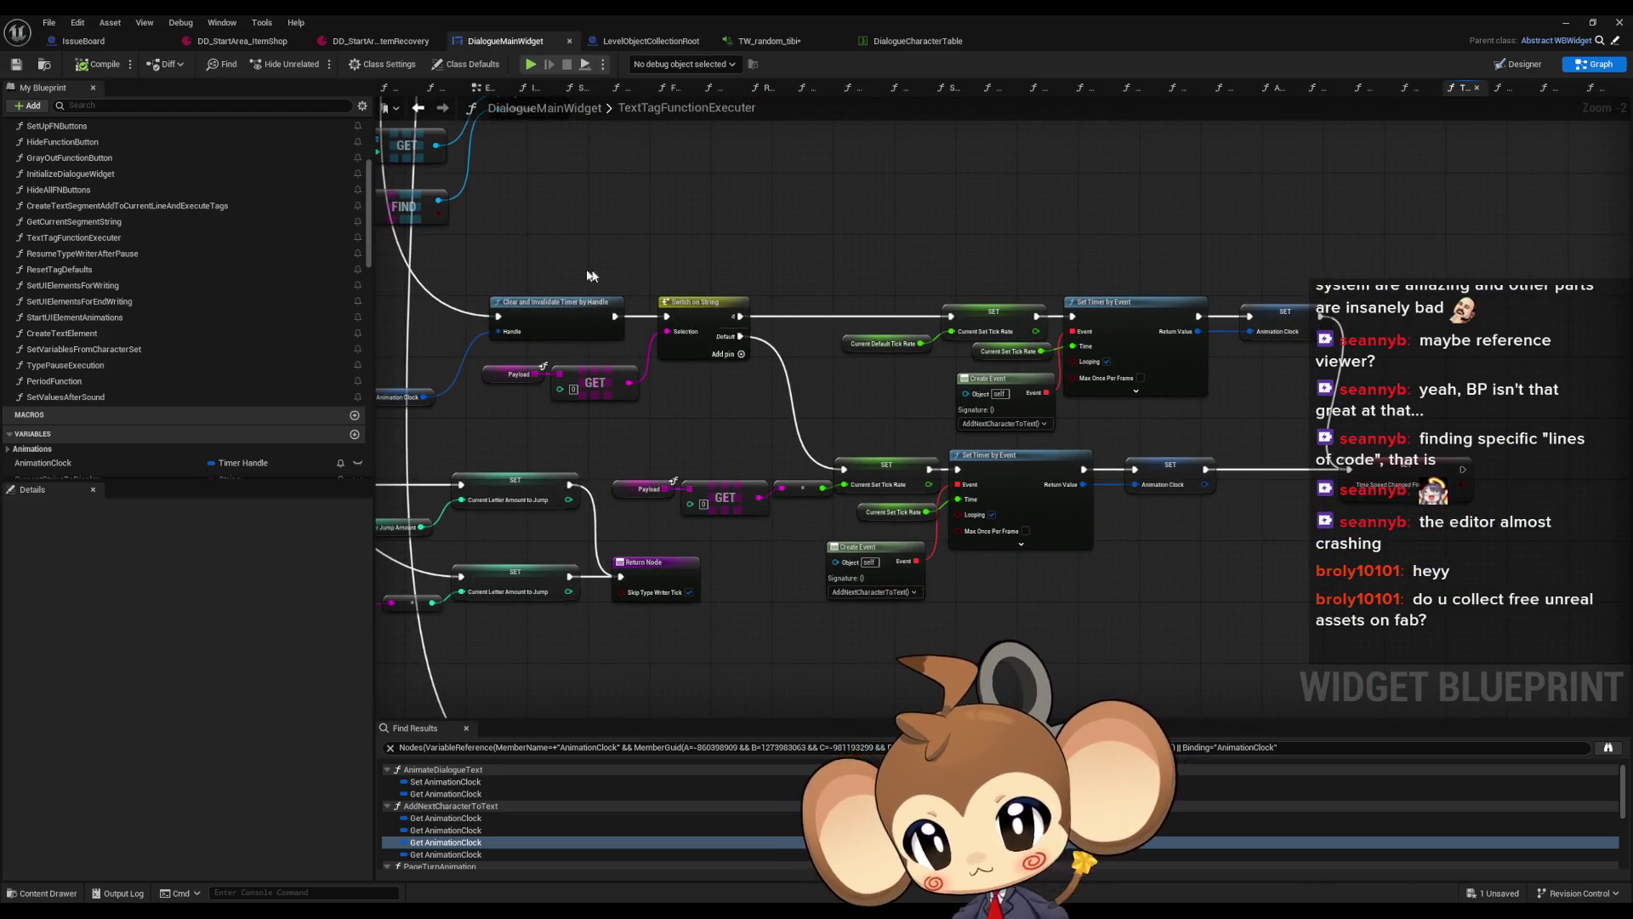
left_click(548, 316)
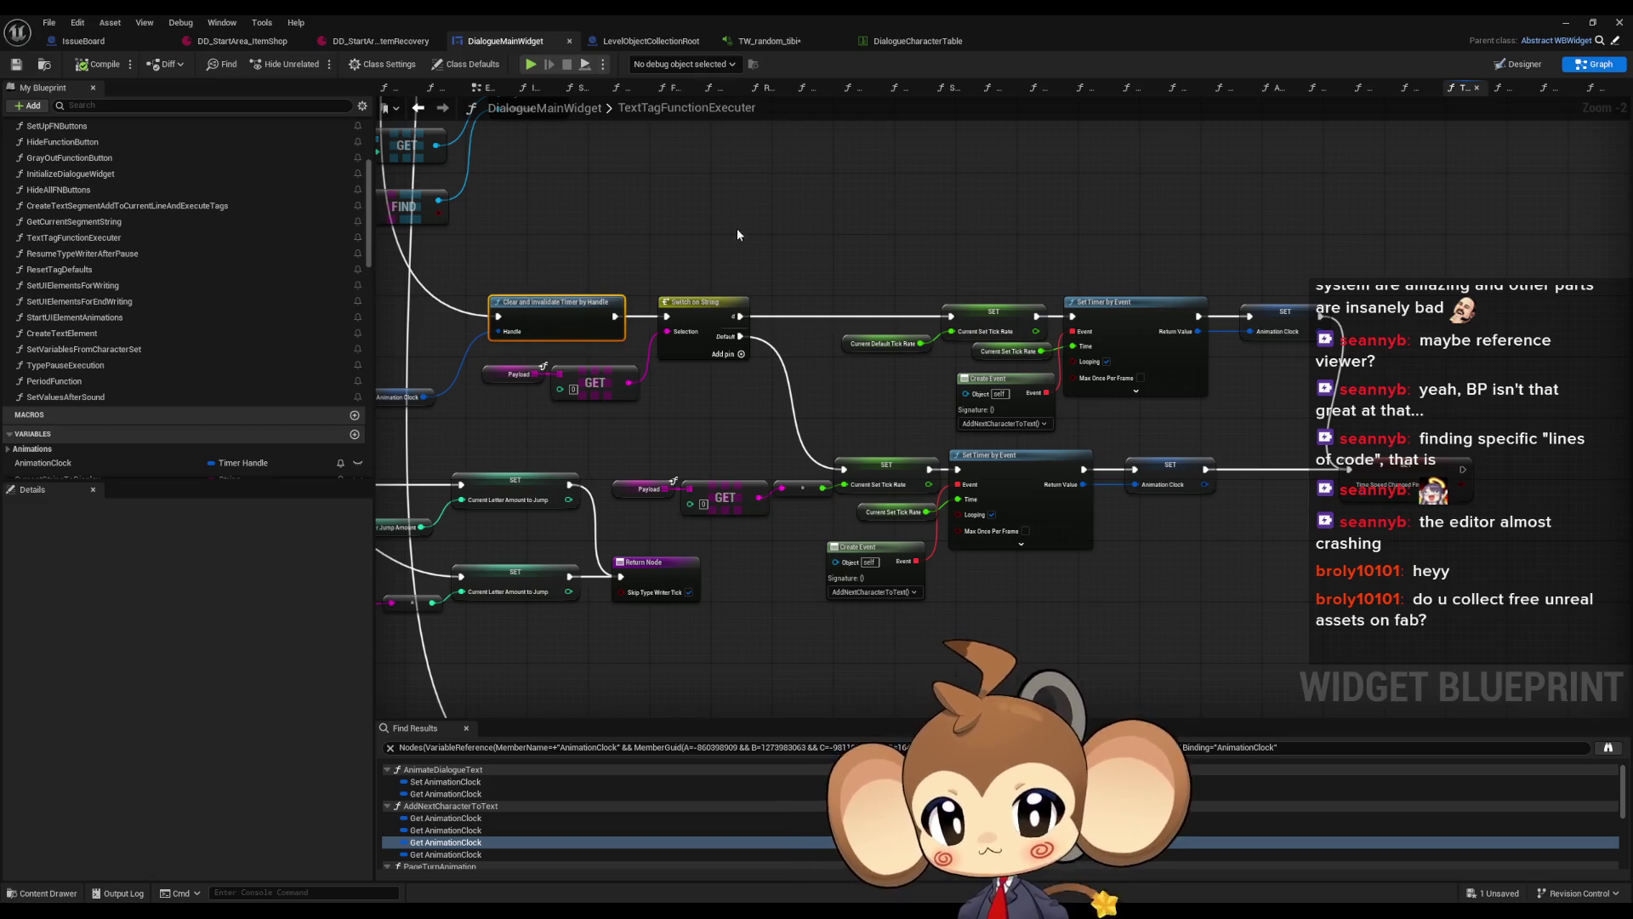
mouse_move(742, 232)
left_mouse_down()
mouse_move(961, 280)
mouse_move(957, 502)
left_mouse_up()
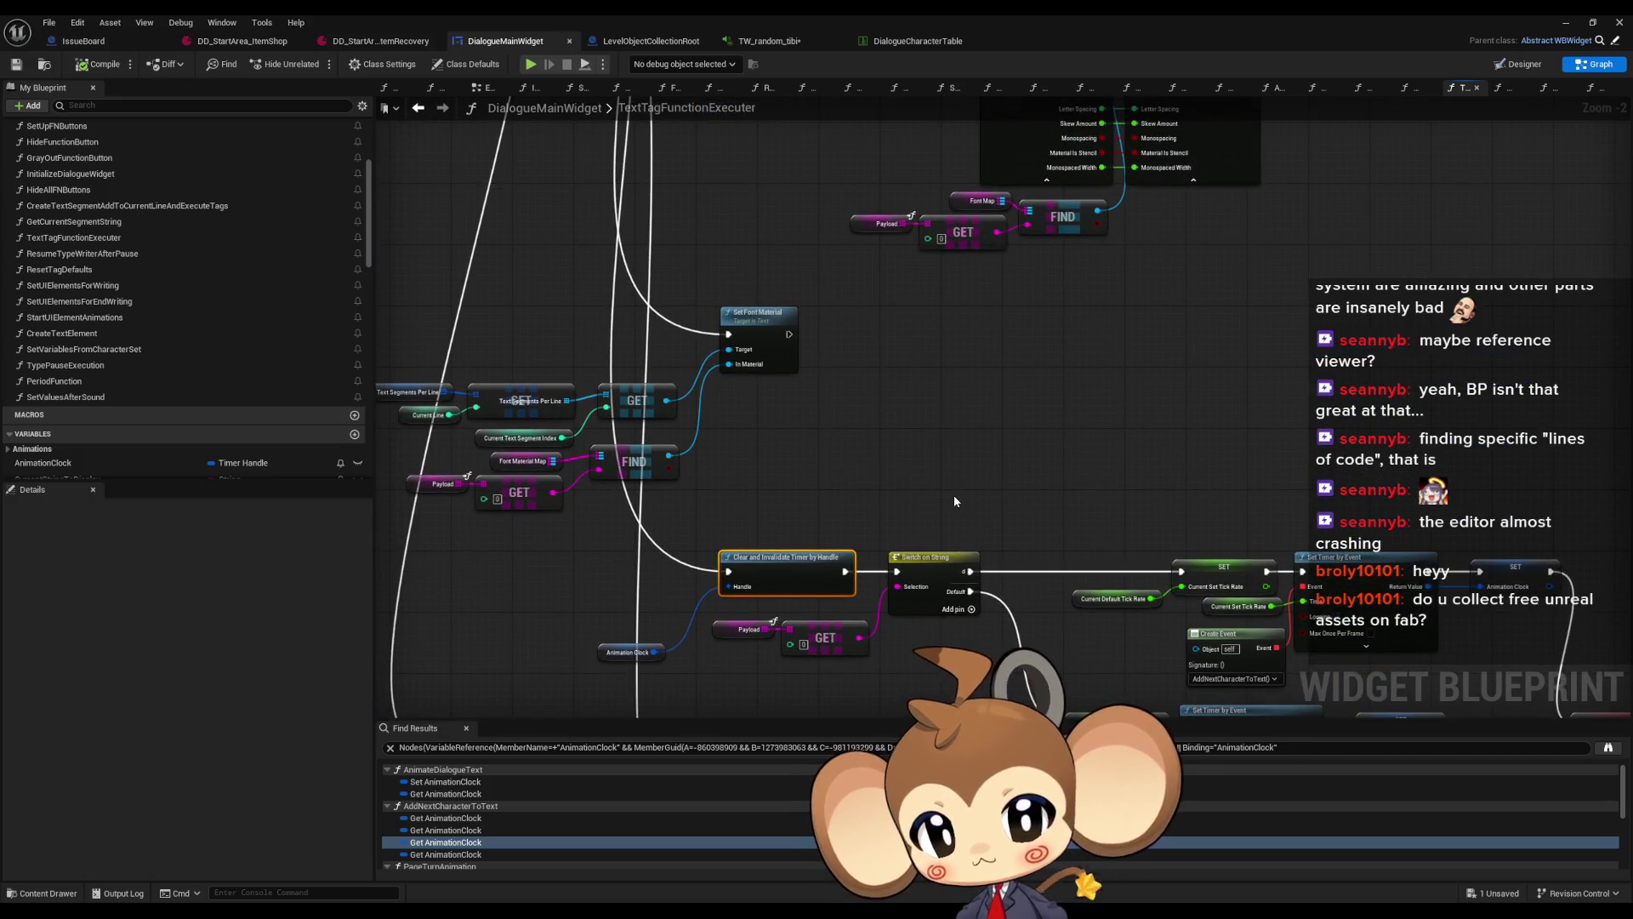
scroll(942, 484, "down", 2)
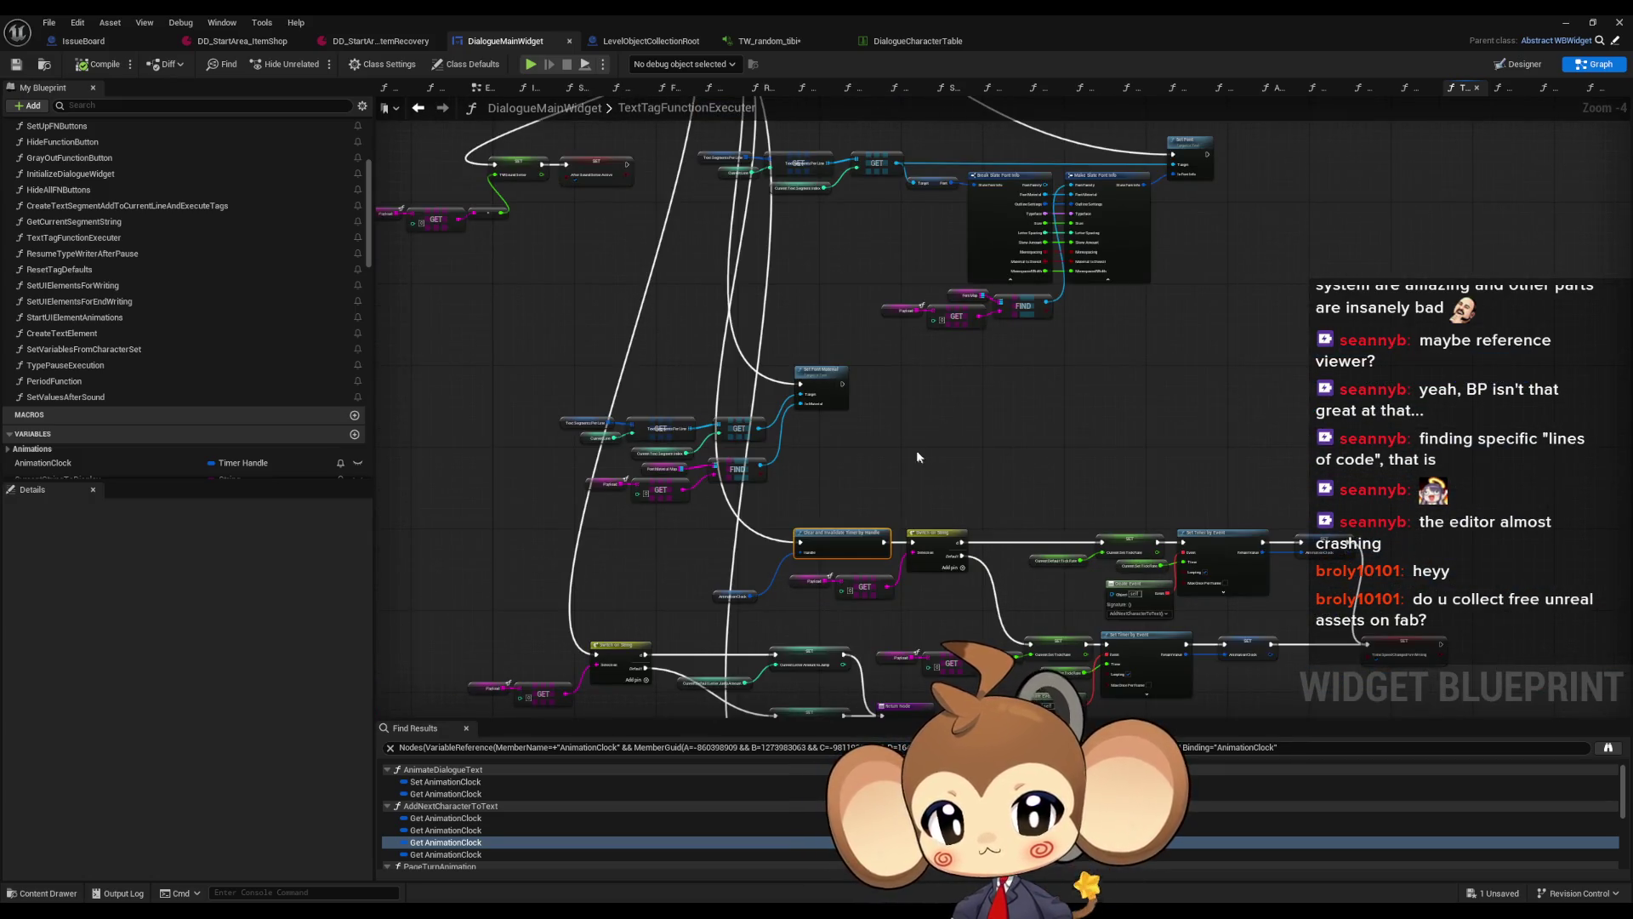
left_click_drag(916, 450, 904, 401)
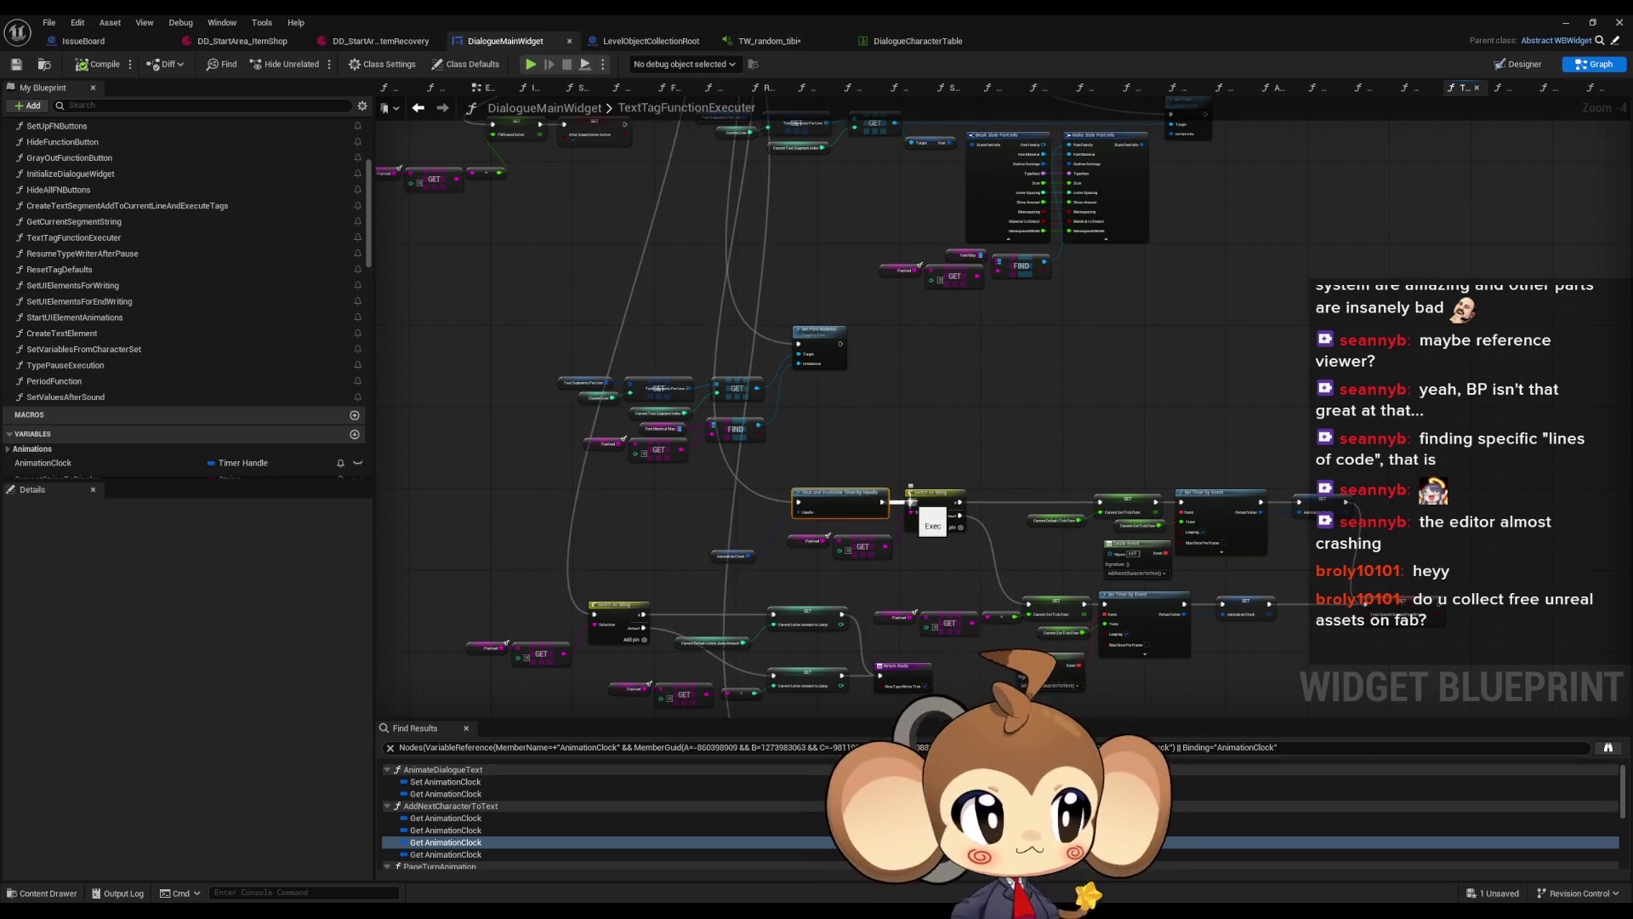
Add a reroute node on the exec wire into Clear and Invalidate Timer by Handle
scroll(766, 587, "up", 3)
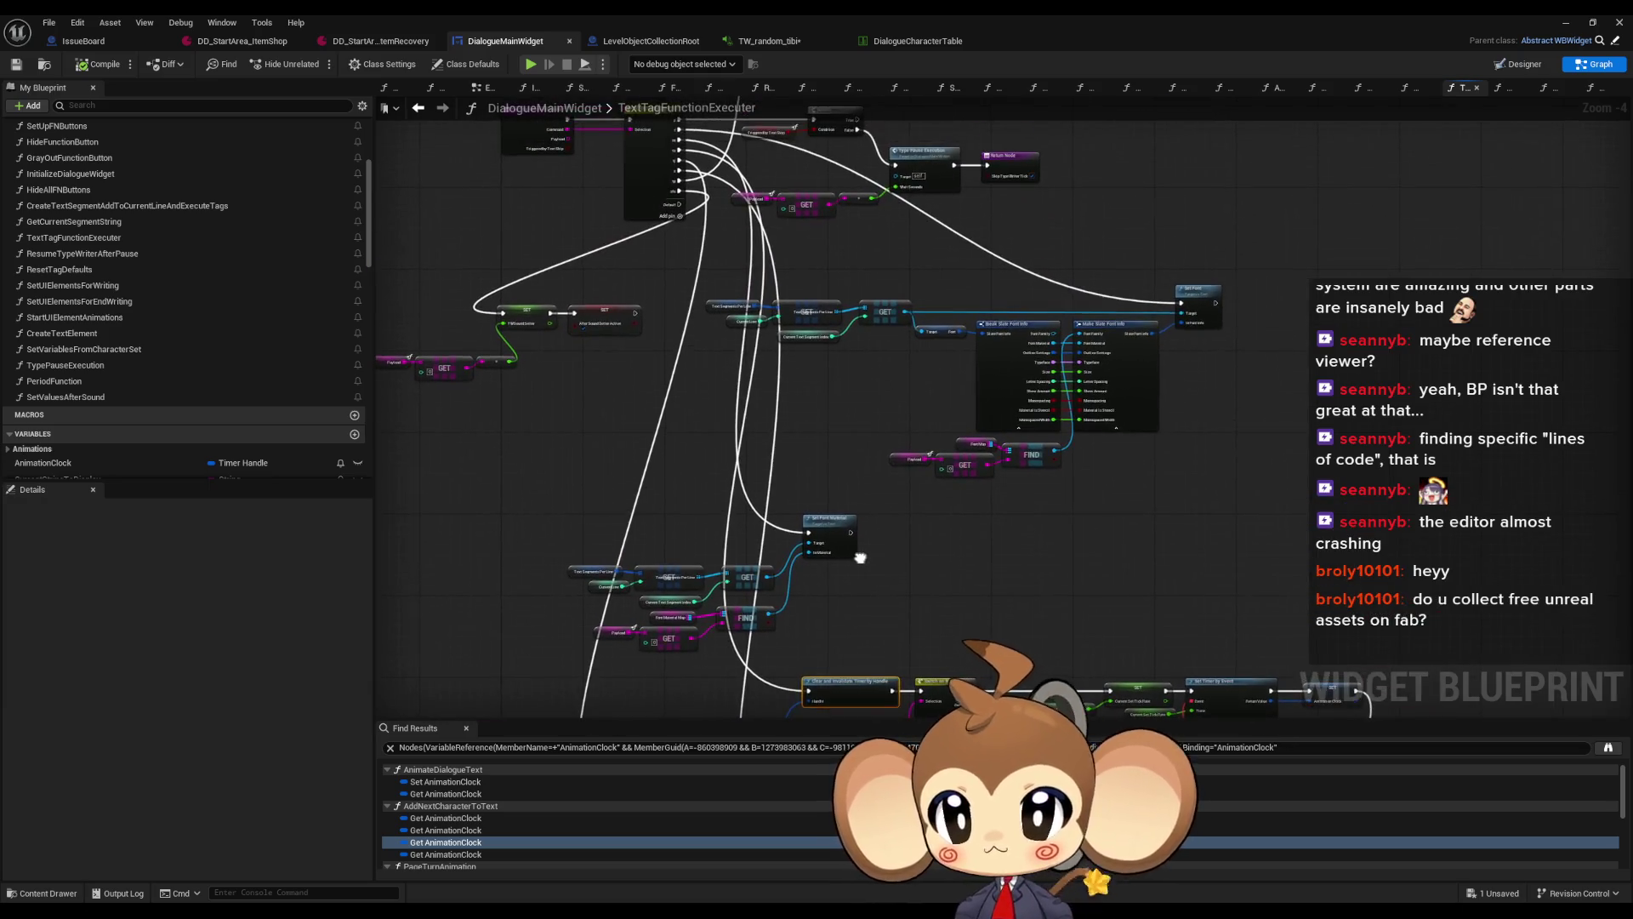
scroll(778, 422, "up", 1)
left_click(760, 425)
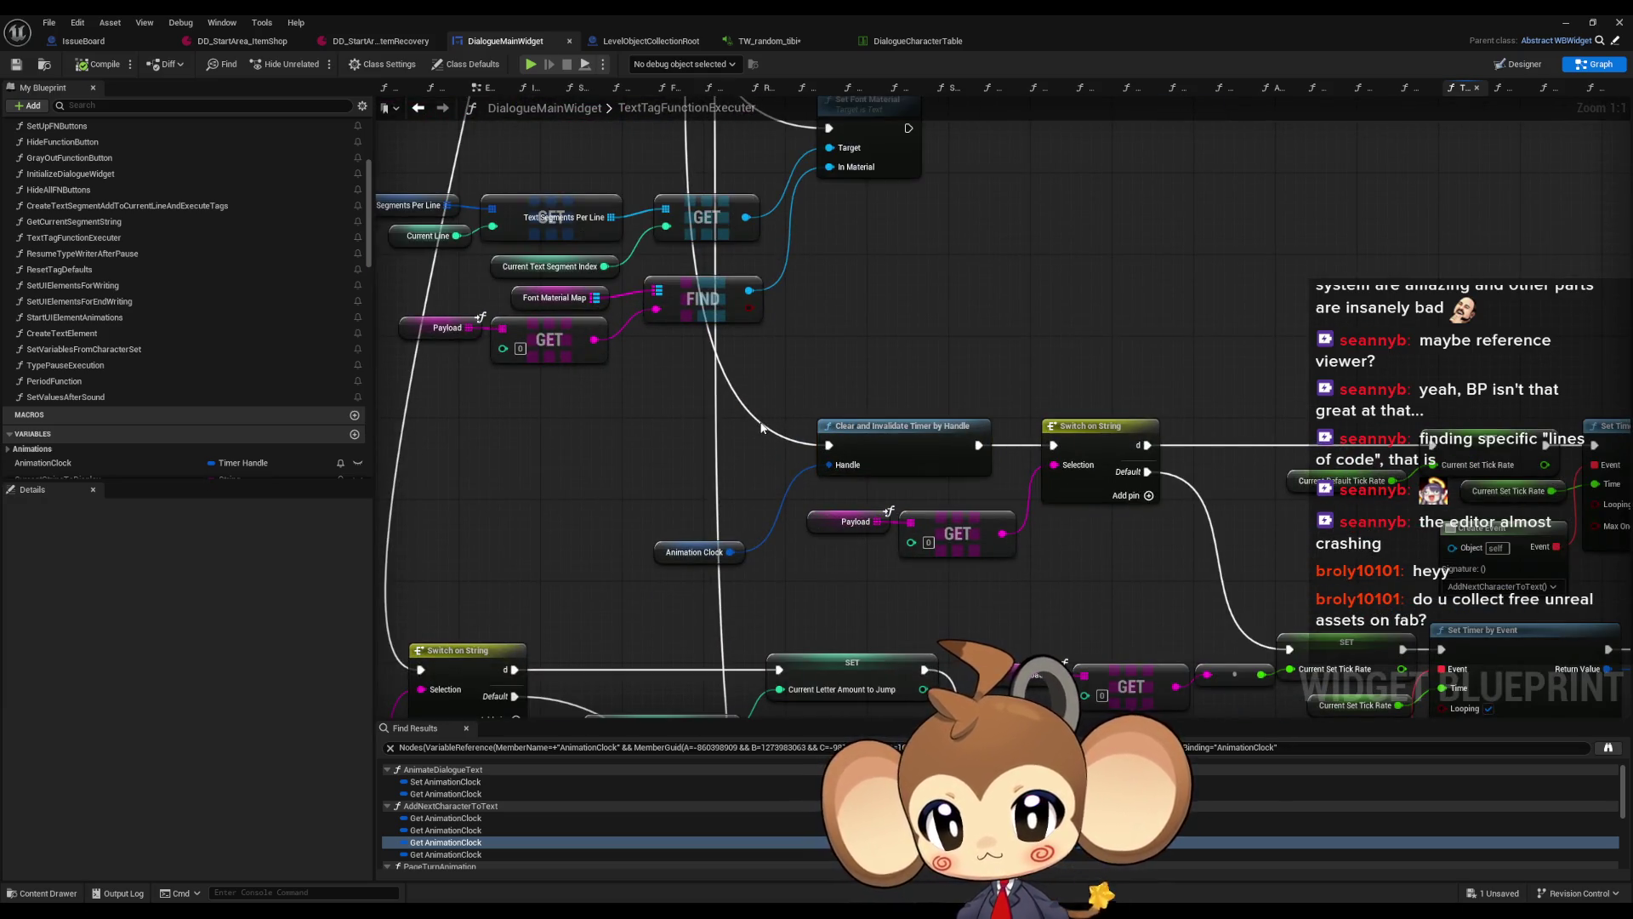
double_click(757, 414)
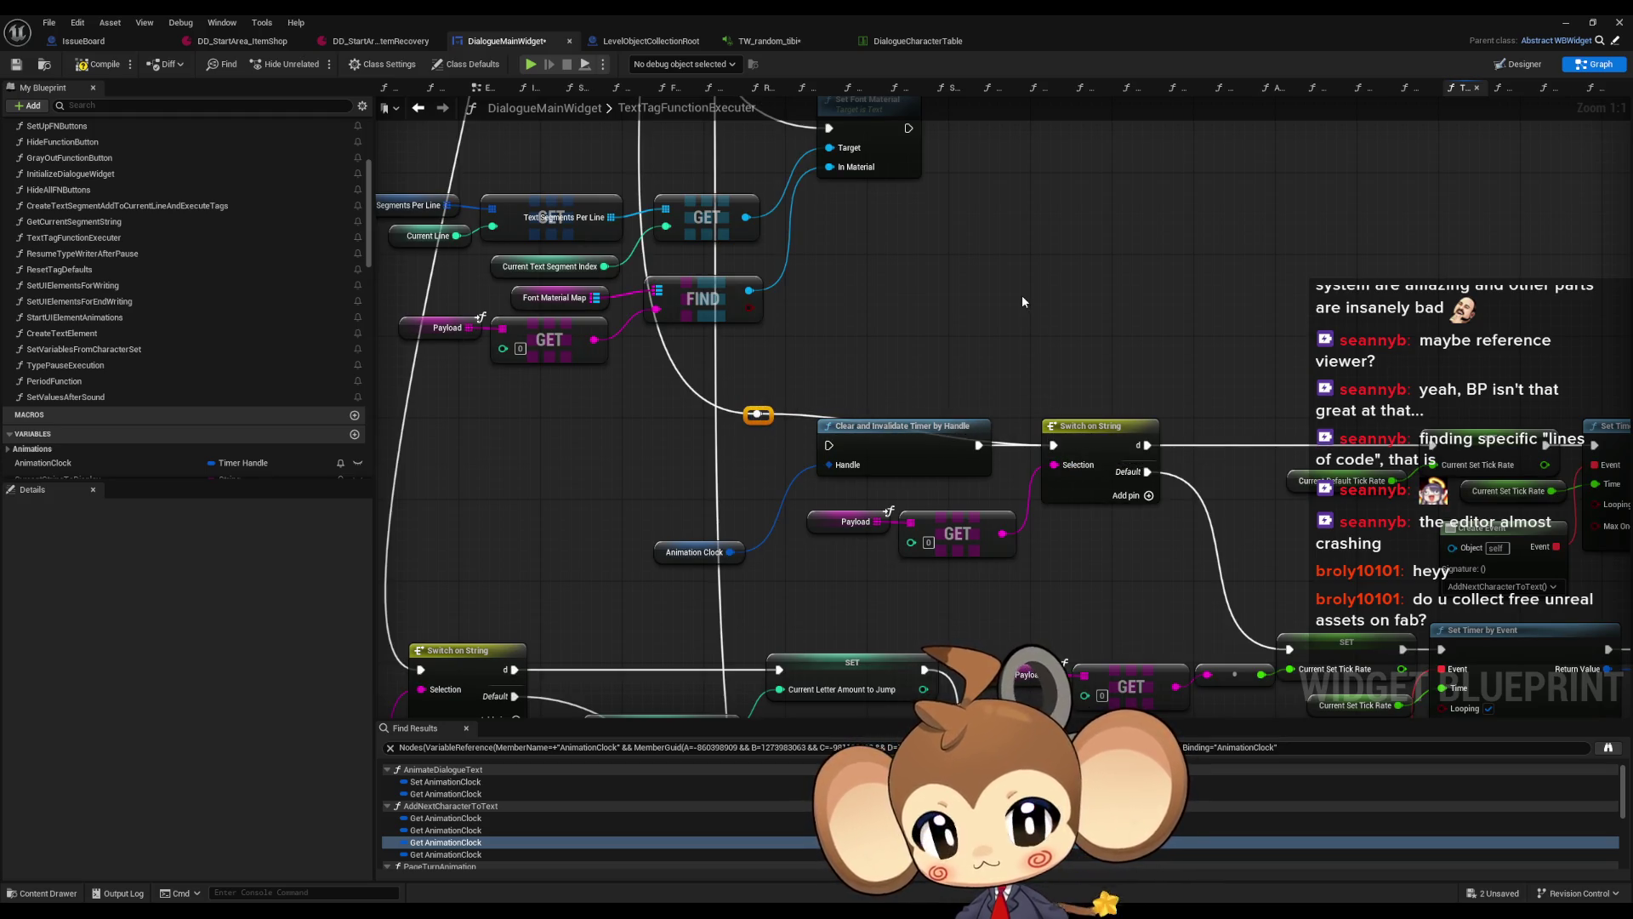
mouse_move(1023, 302)
left_mouse_down()
mouse_move(586, 221)
mouse_move(567, 131)
mouse_move(749, 272)
mouse_move(906, 359)
left_mouse_up()
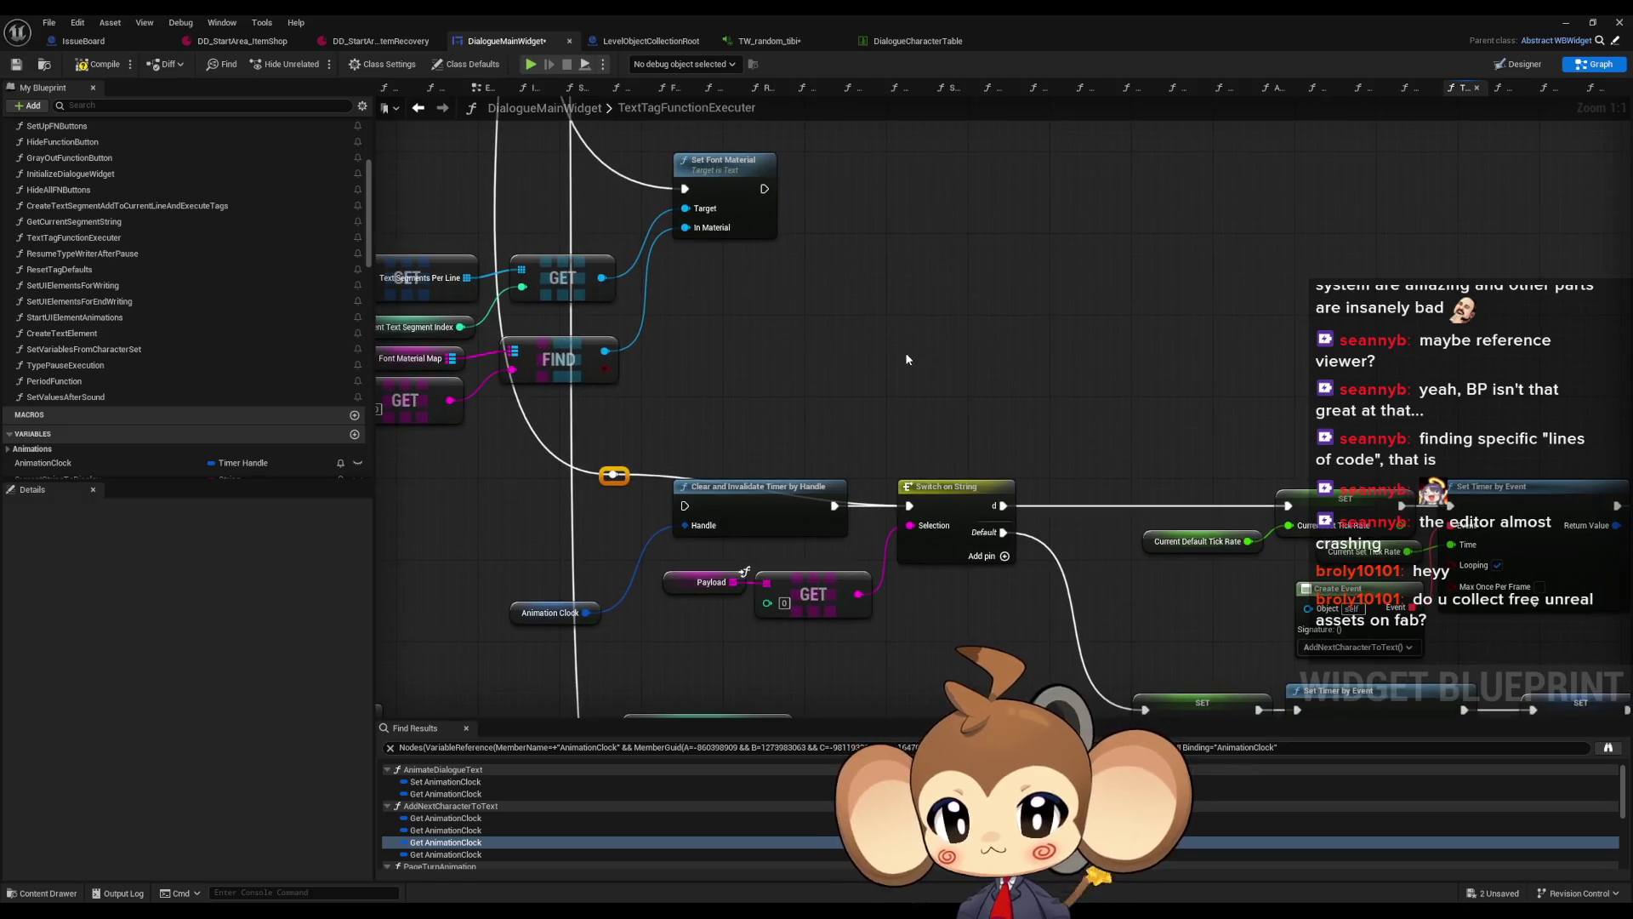
left_click(1565, 23)
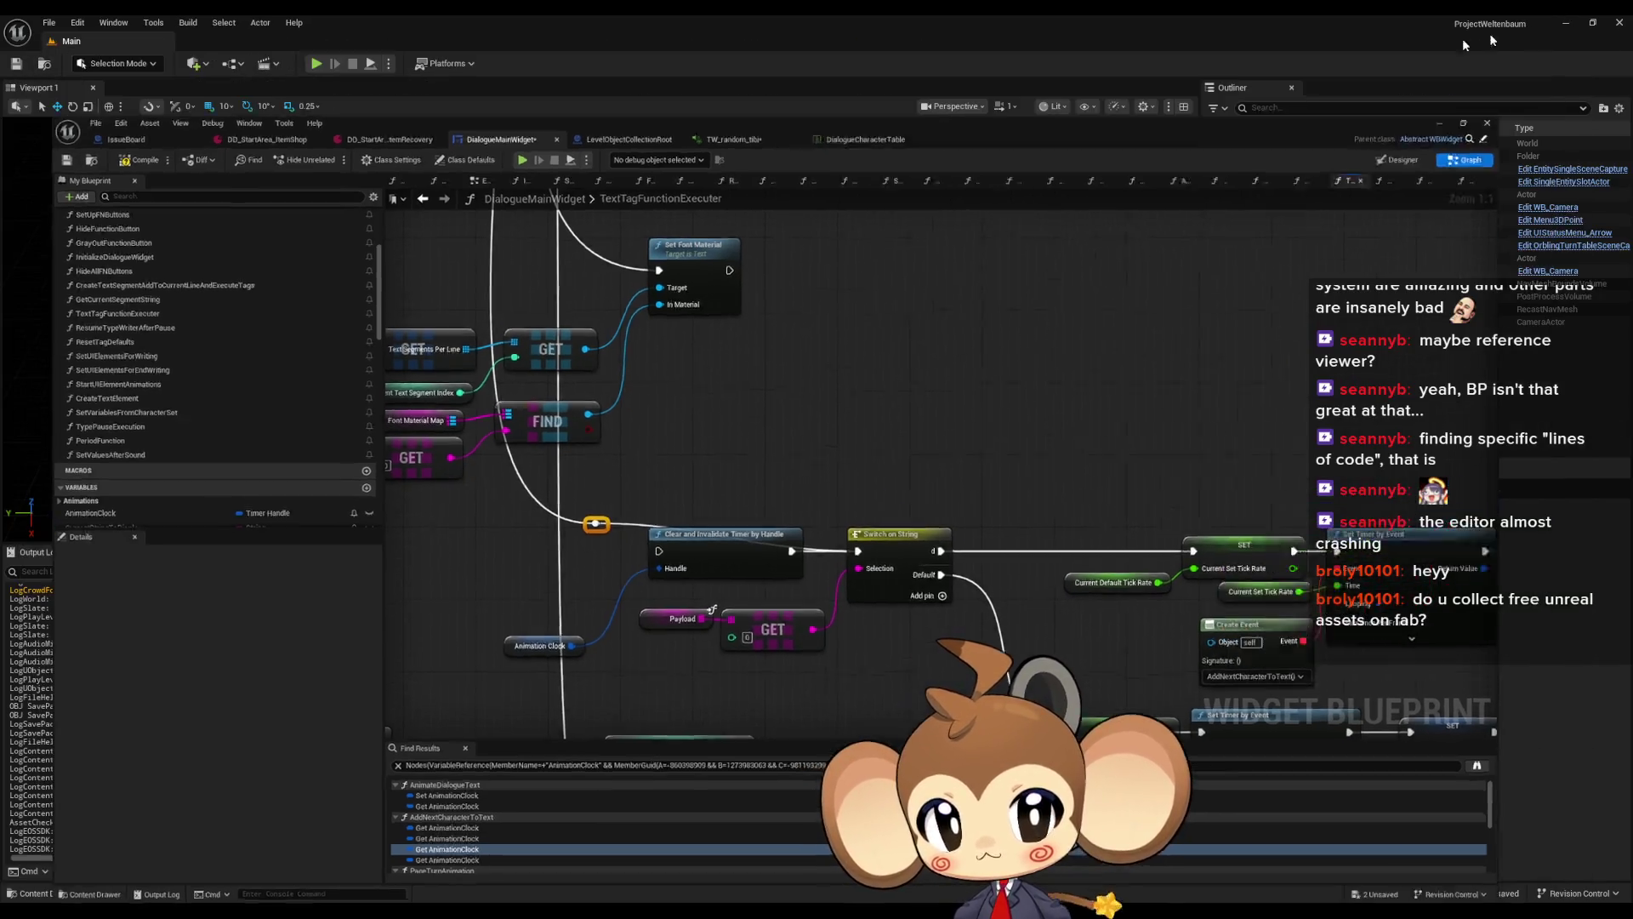
left_click(321, 66)
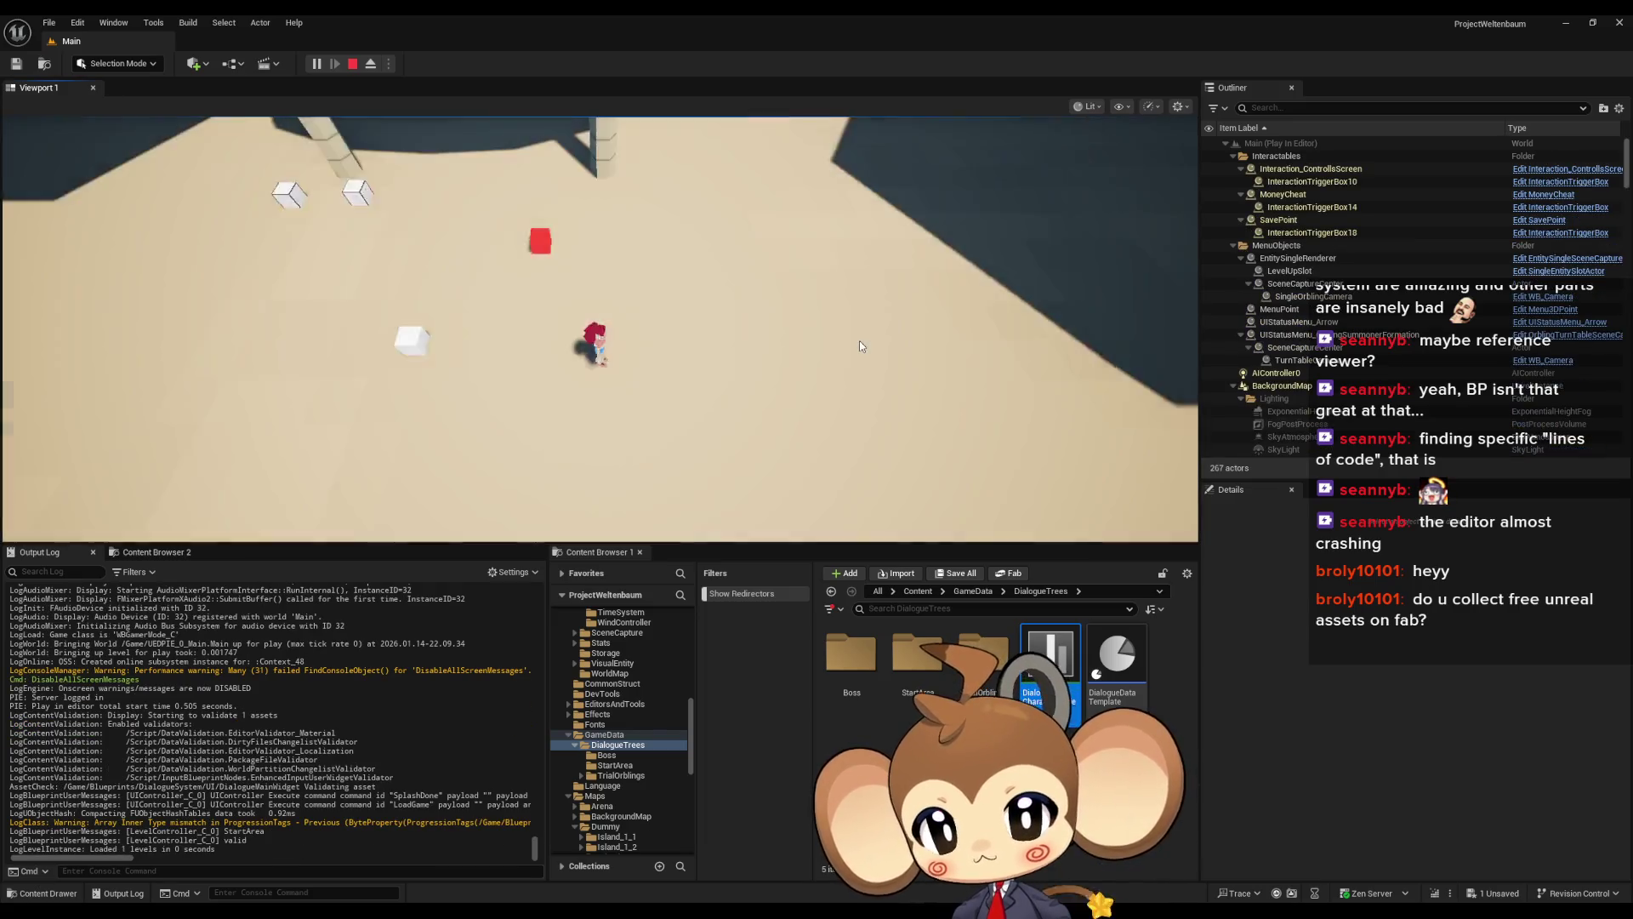
key("space")
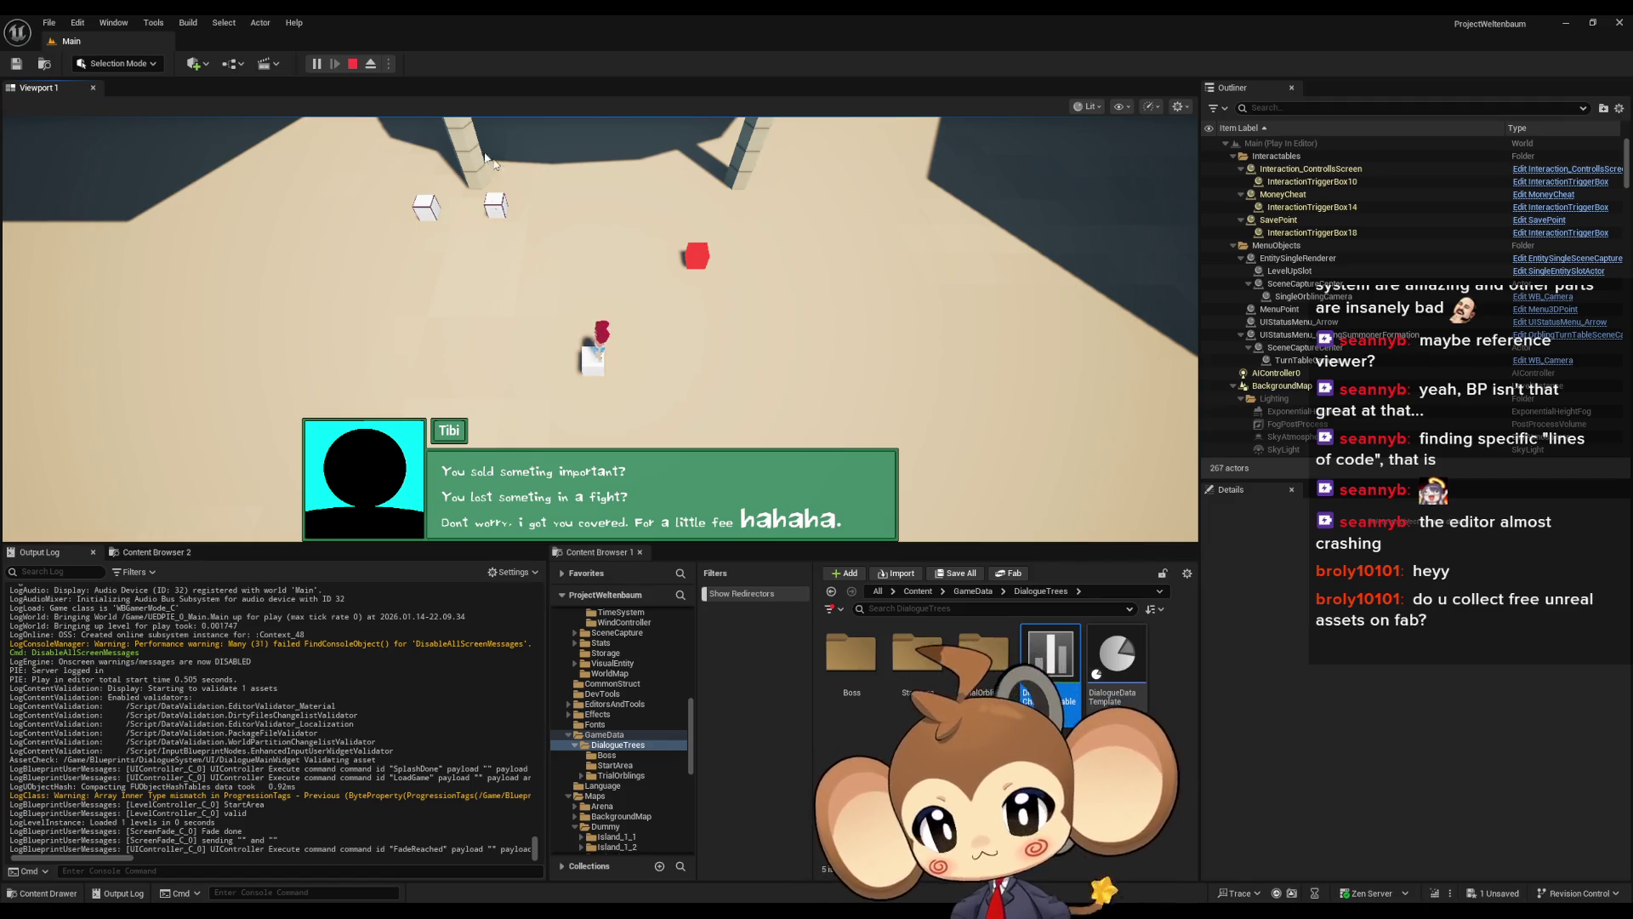
left_click(353, 64)
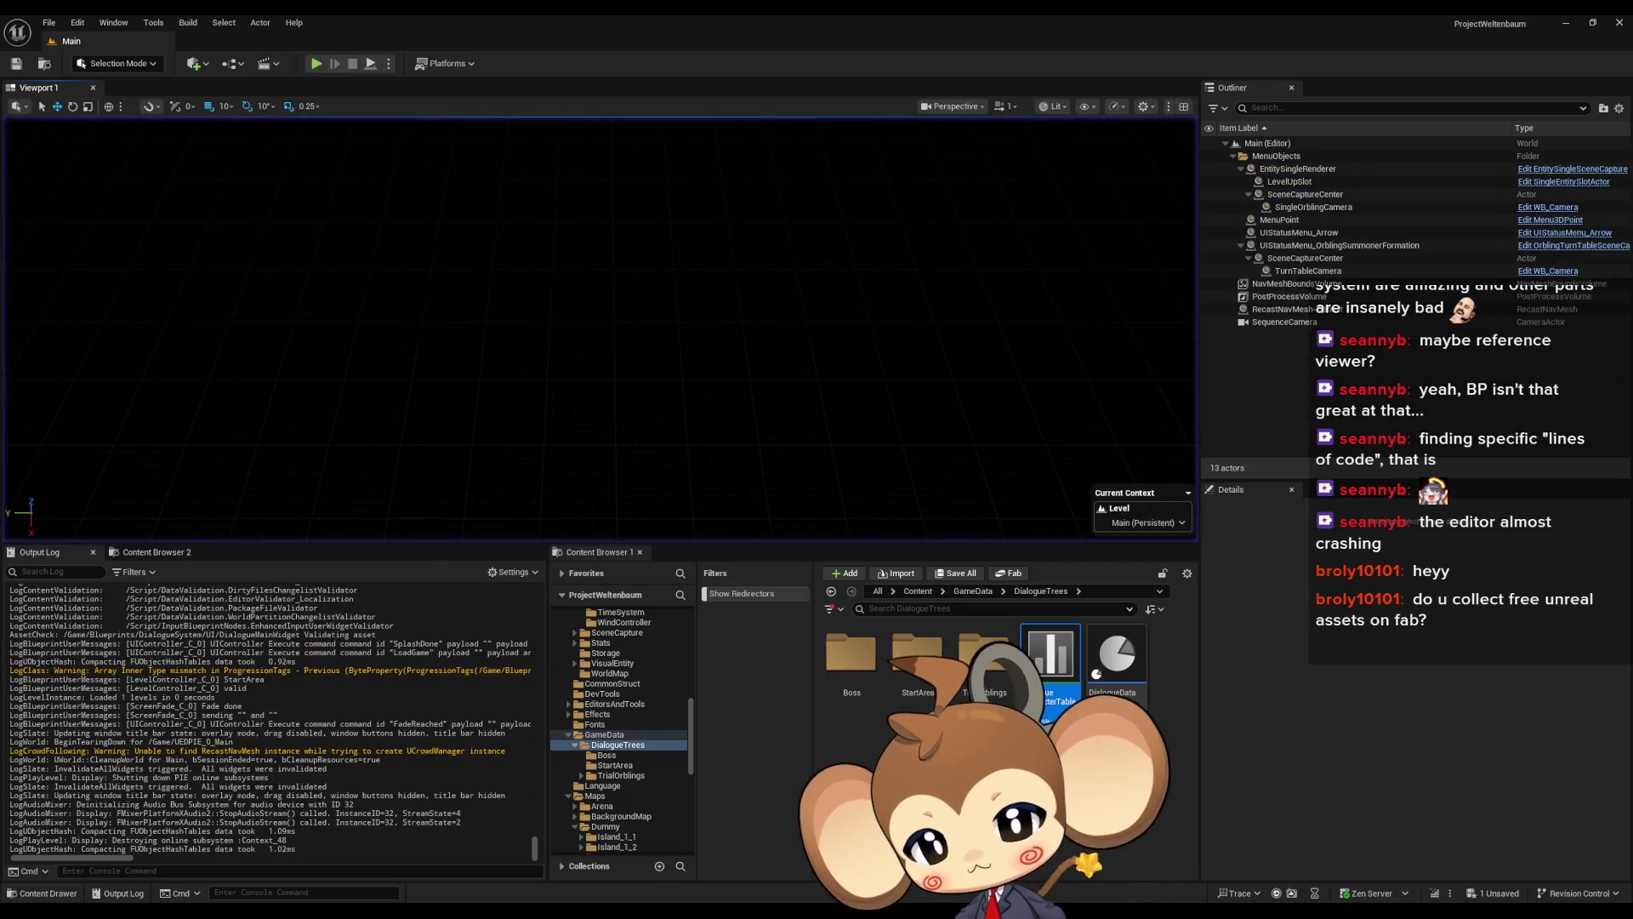
Disconnect an exec wire in AddNextCharacterToText, then start a play-in-editor test
left_click(759, 869)
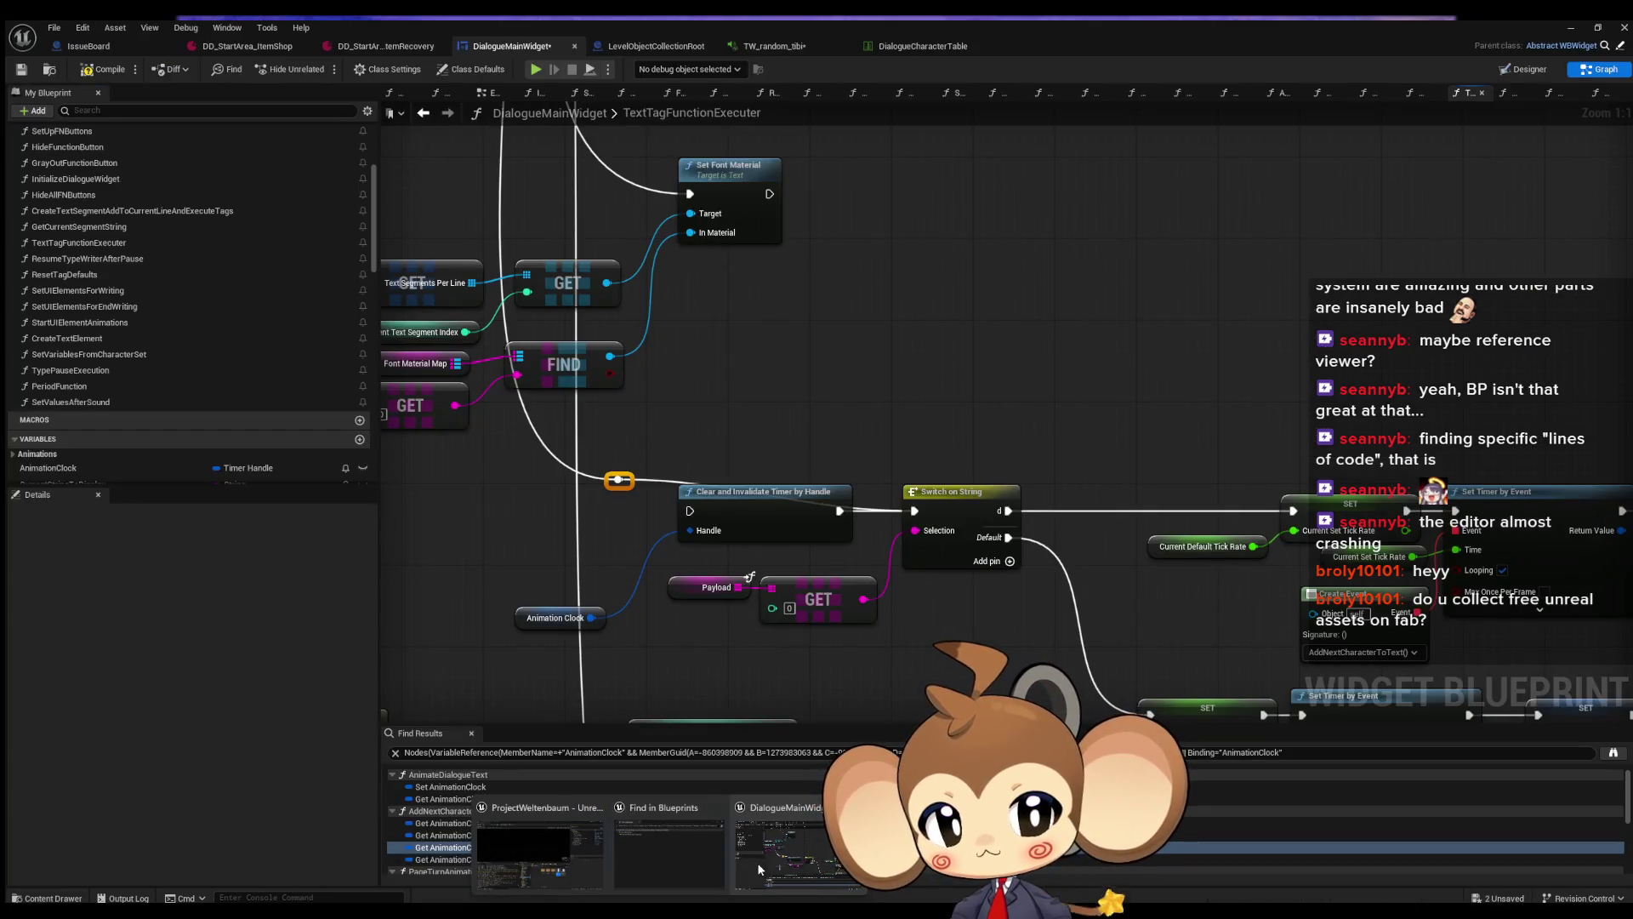
scroll(951, 508, "down", 3)
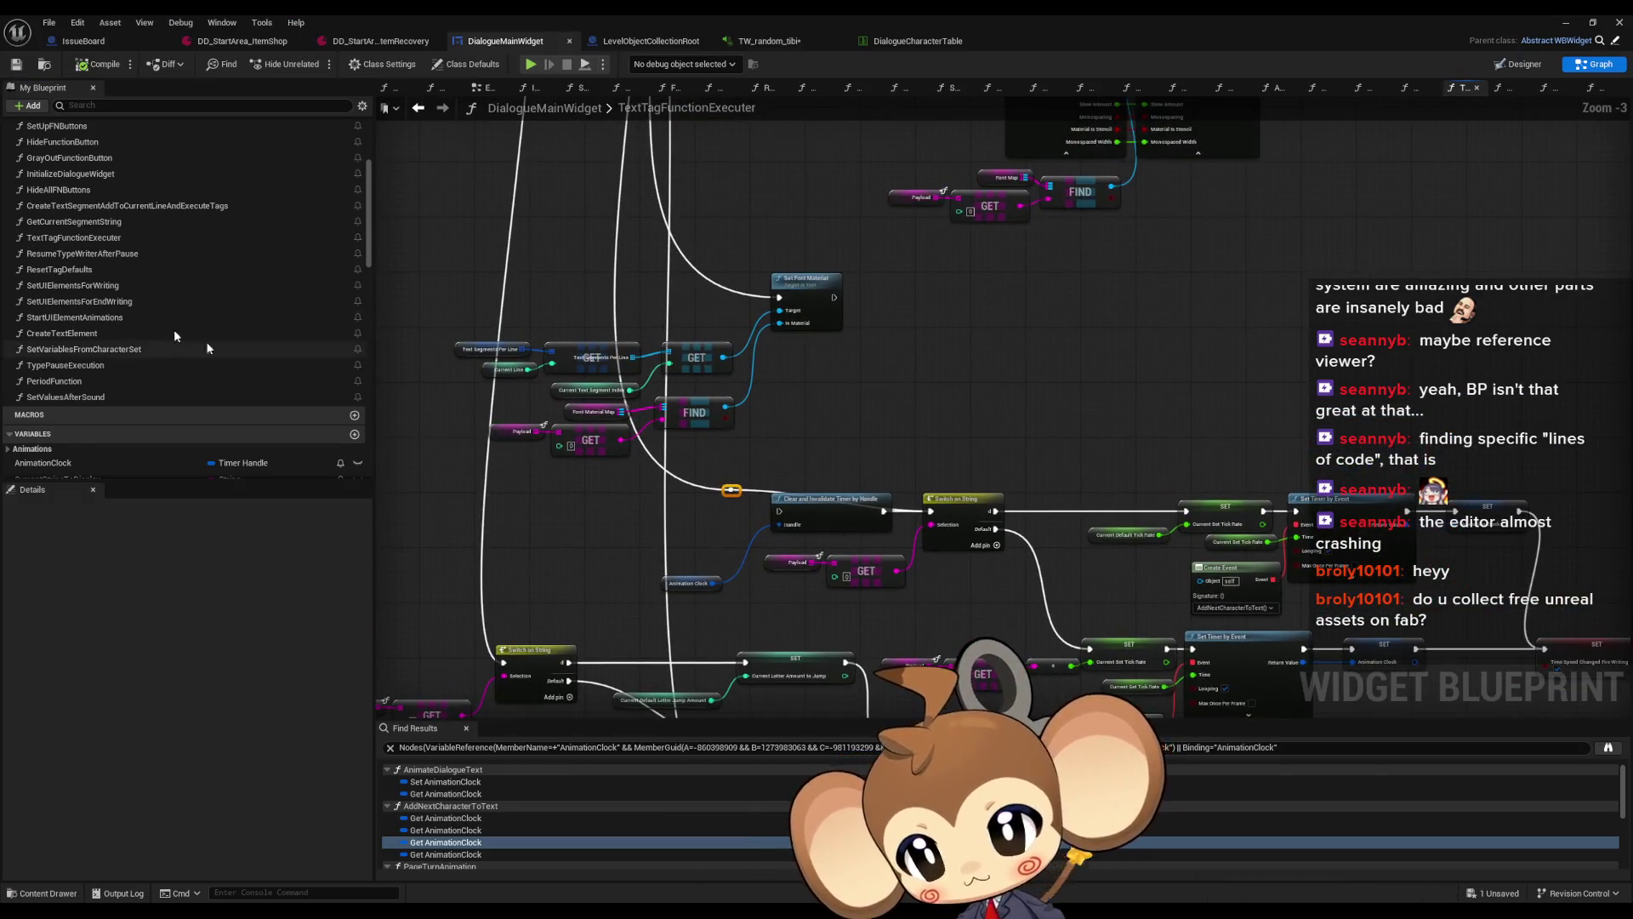
scroll(170, 314, "up", 3)
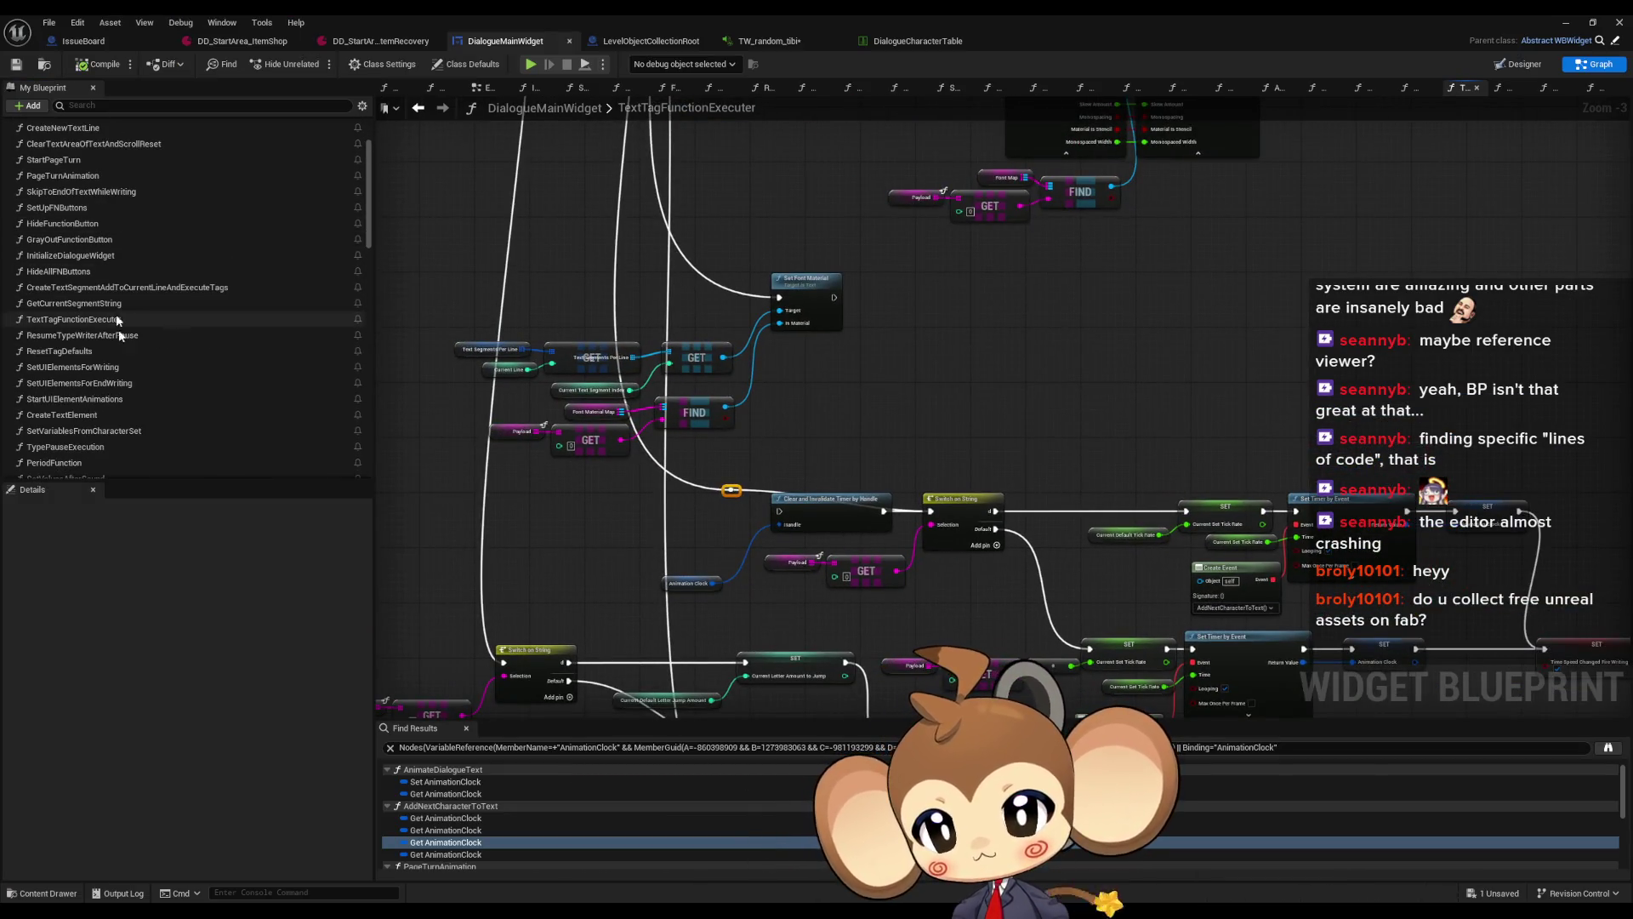
scroll(77, 213, "up", 3)
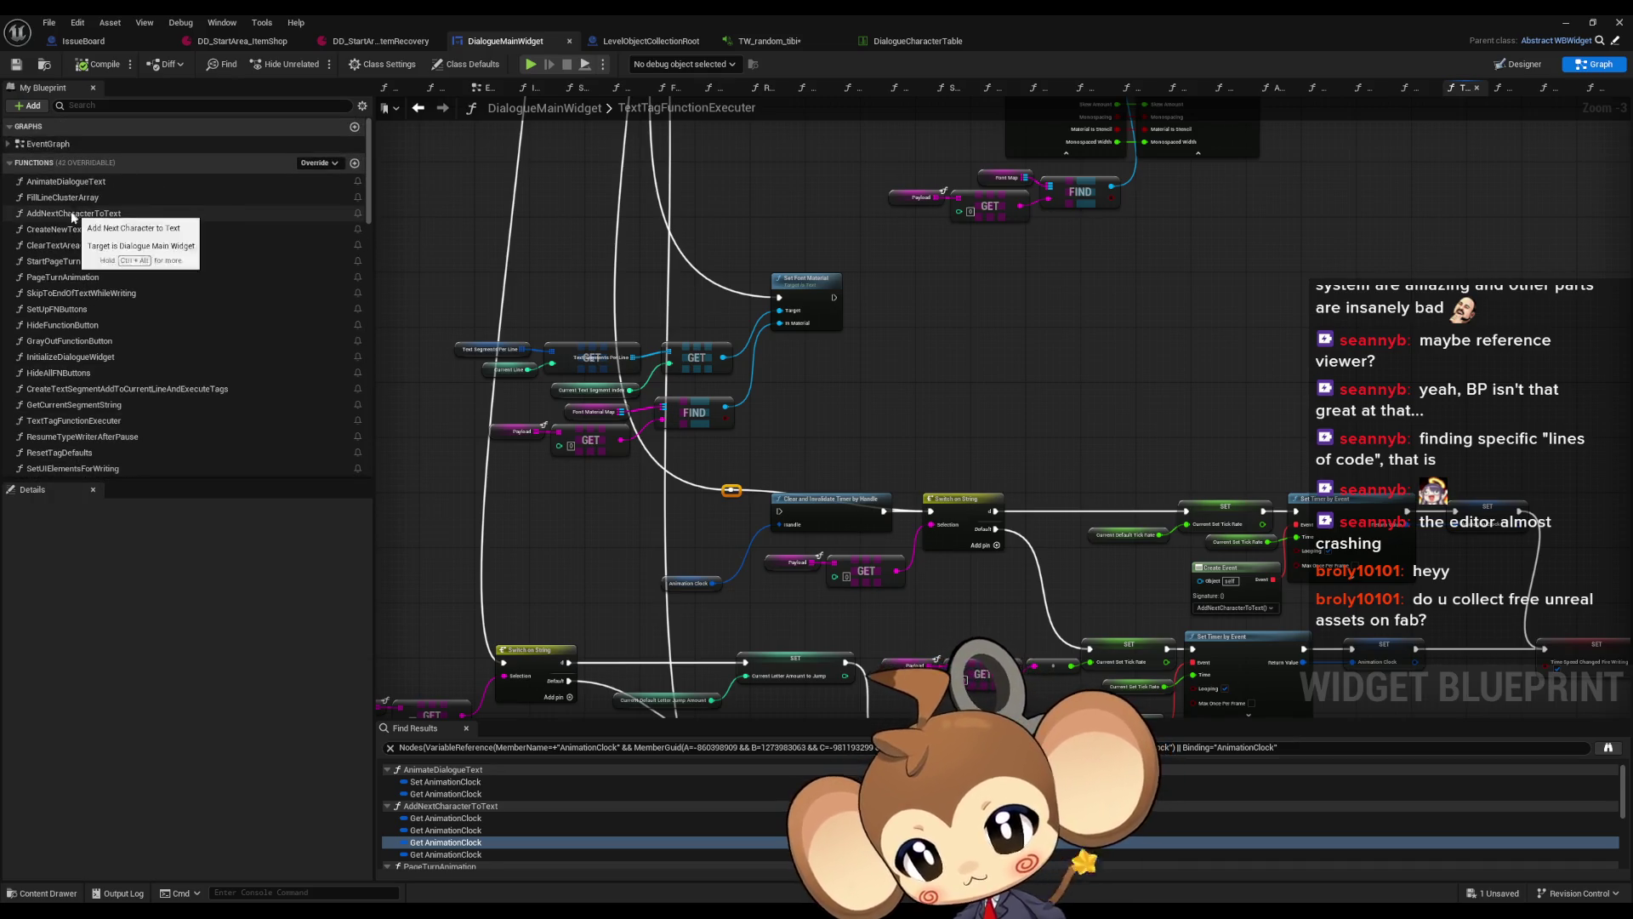
double_click(73, 214)
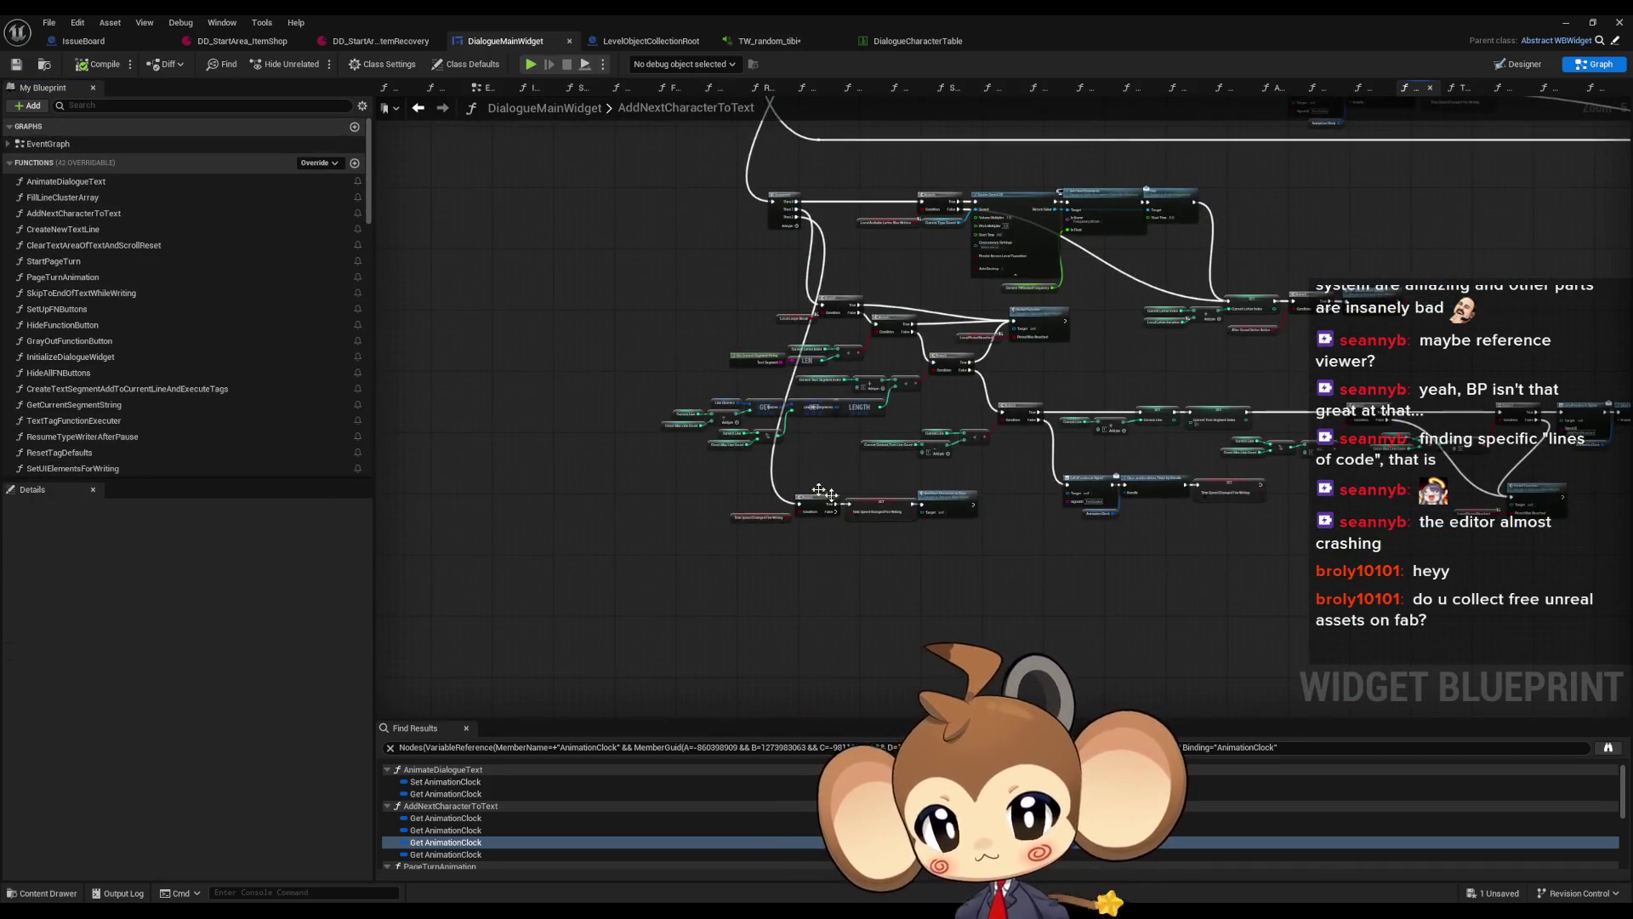
left_click_drag(799, 508, 995, 322)
left_click(1565, 21)
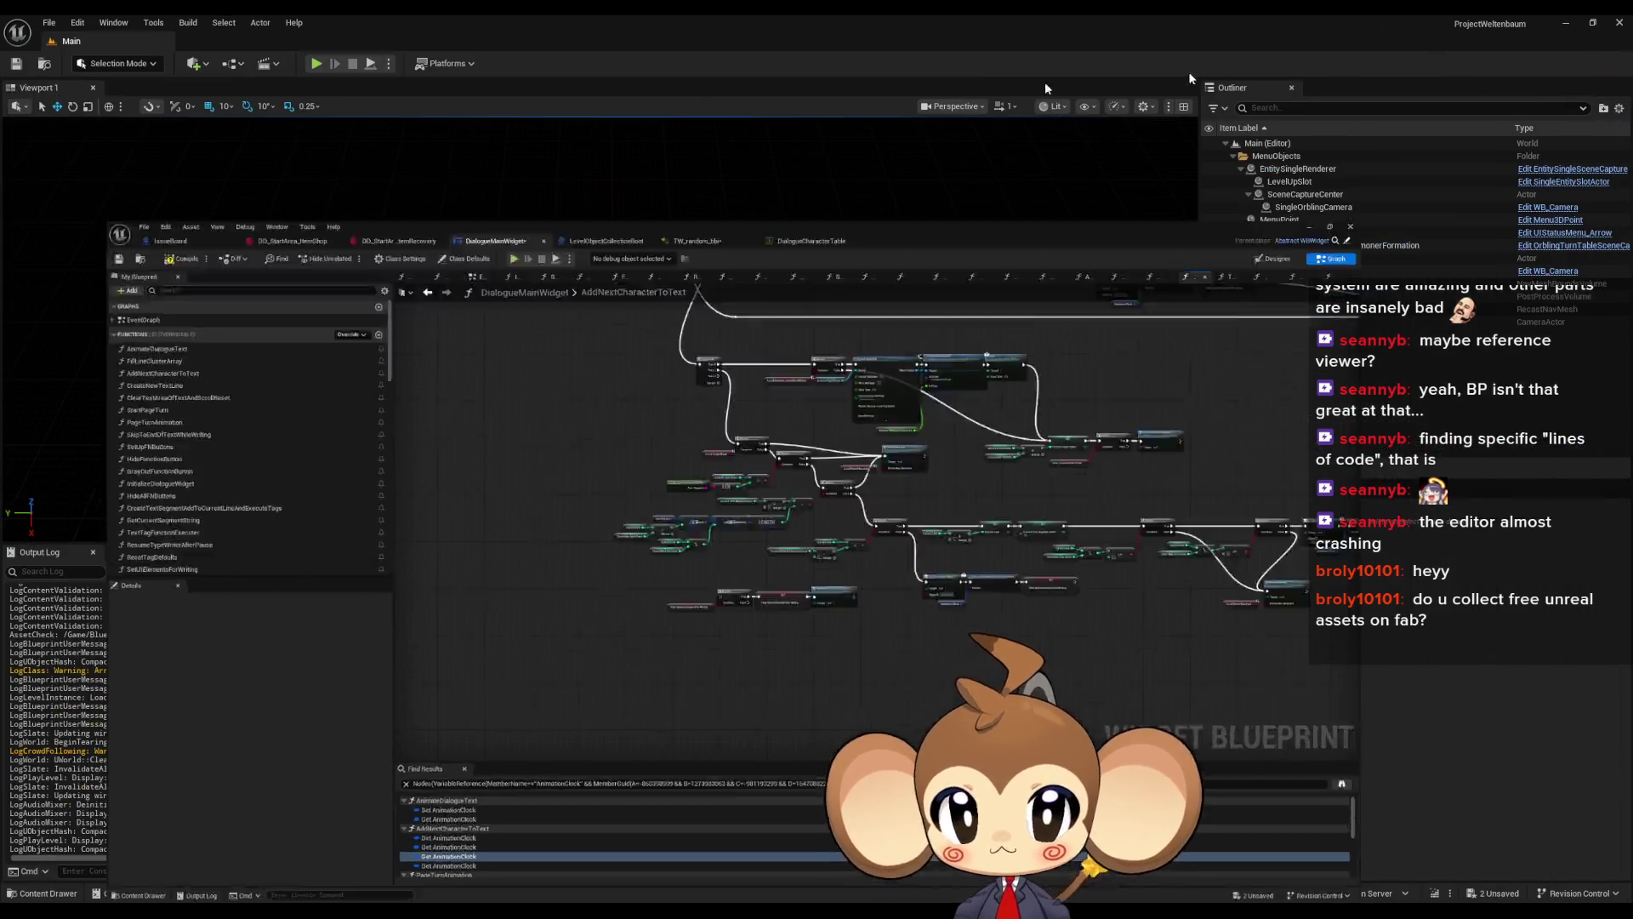
left_click(317, 64)
Load the saved game, skip the typewriter dialogue to its full lines, then stop play
key("Return")
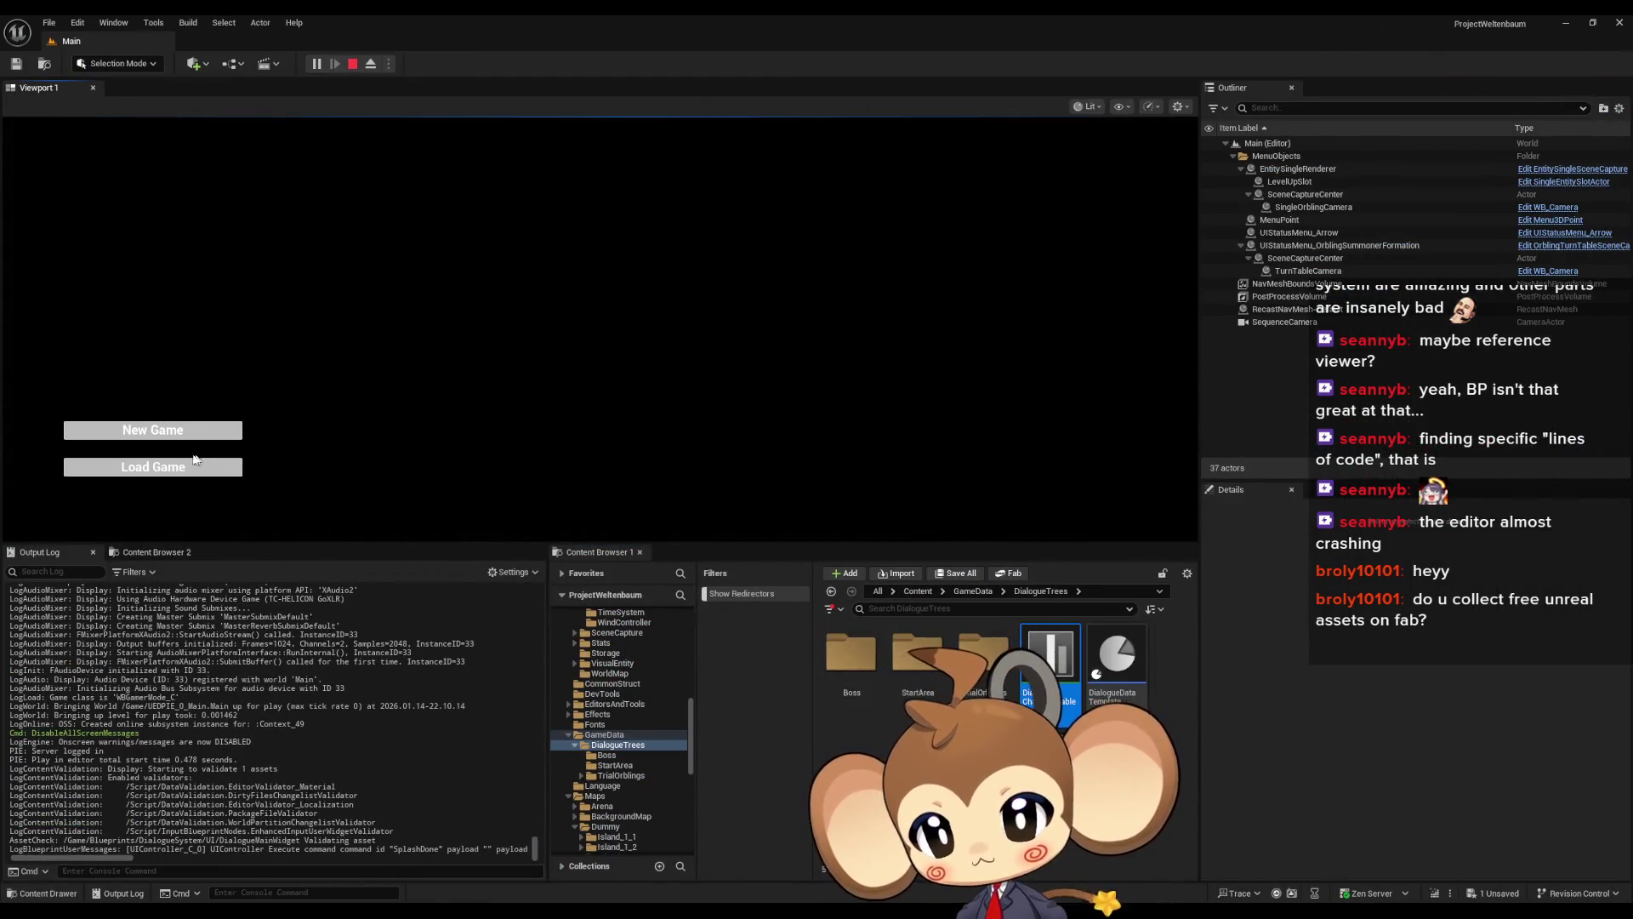
key("Return")
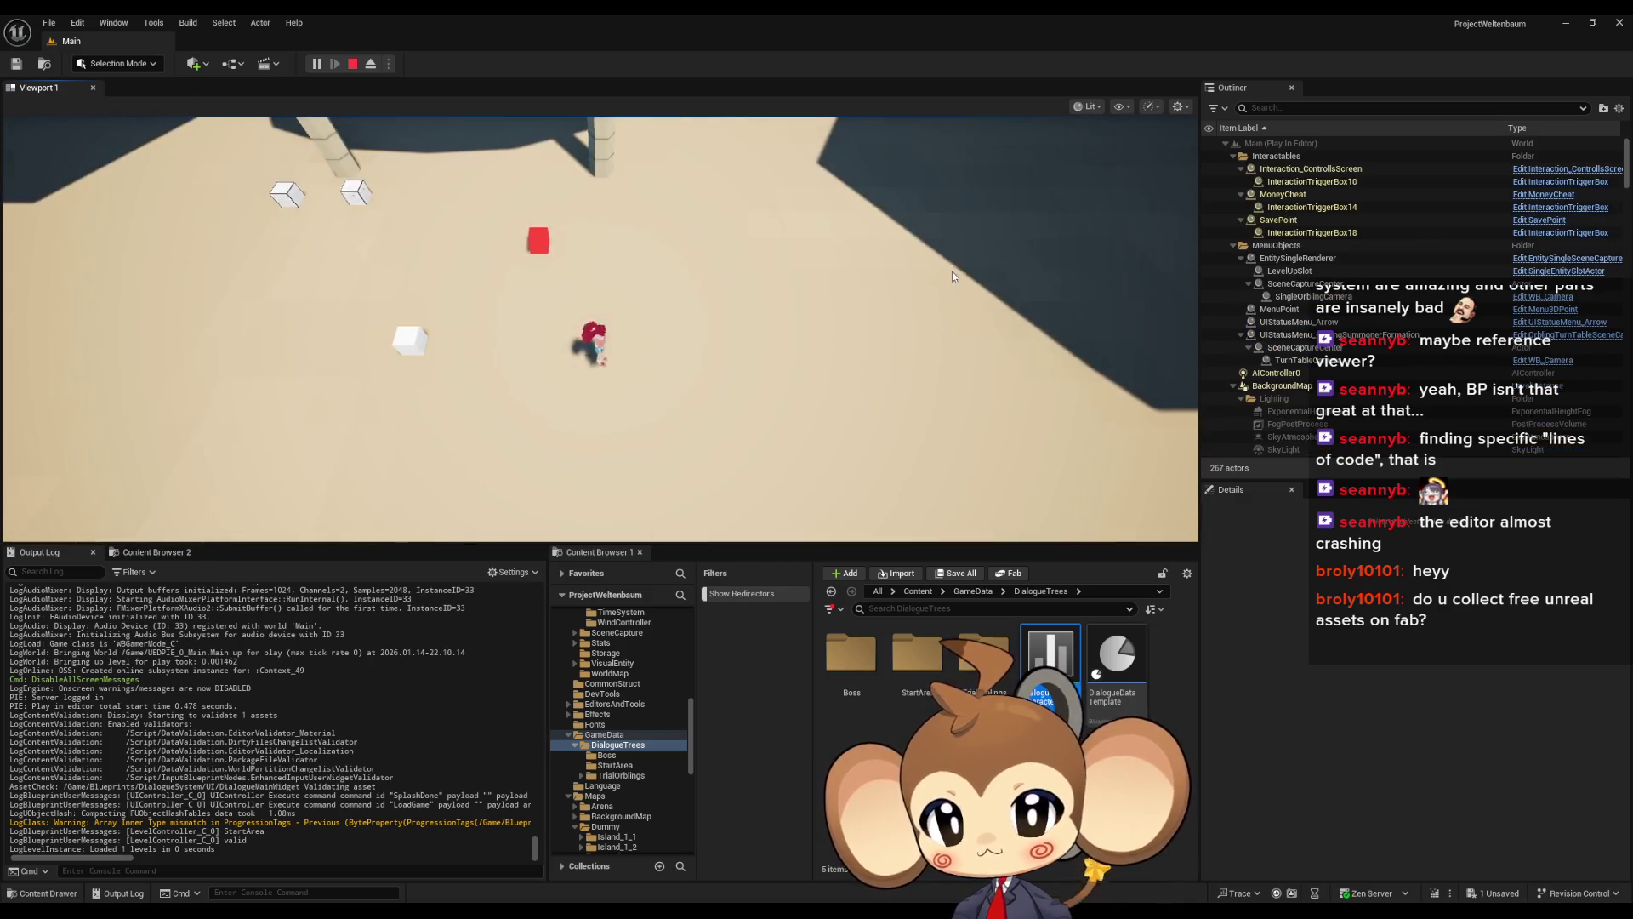
key("Return")
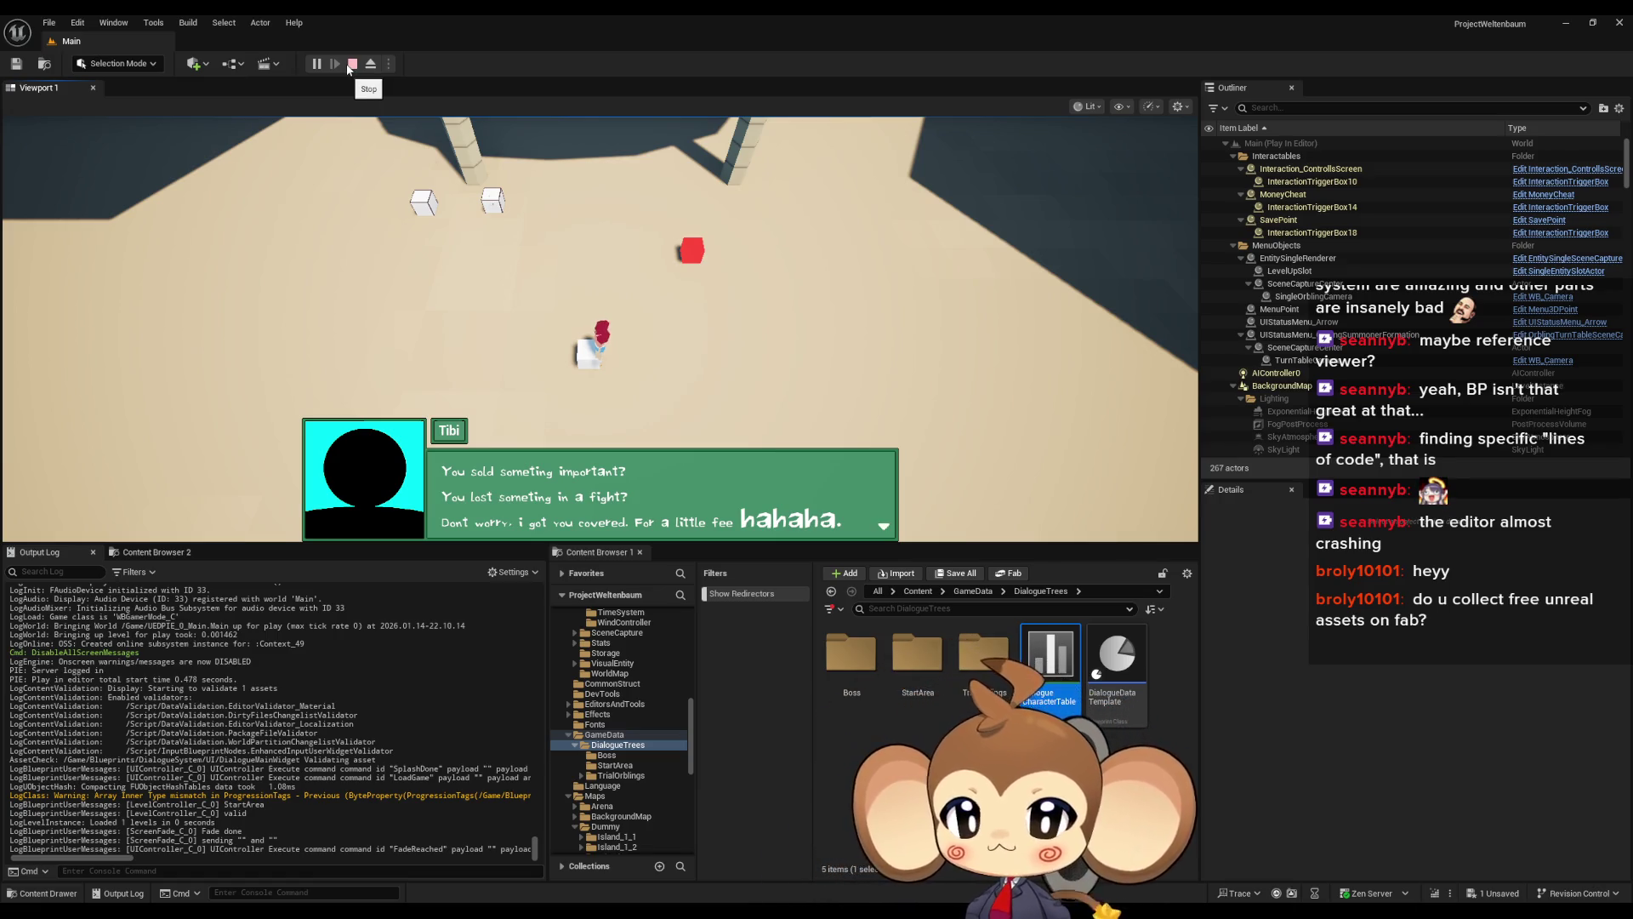
left_click(351, 64)
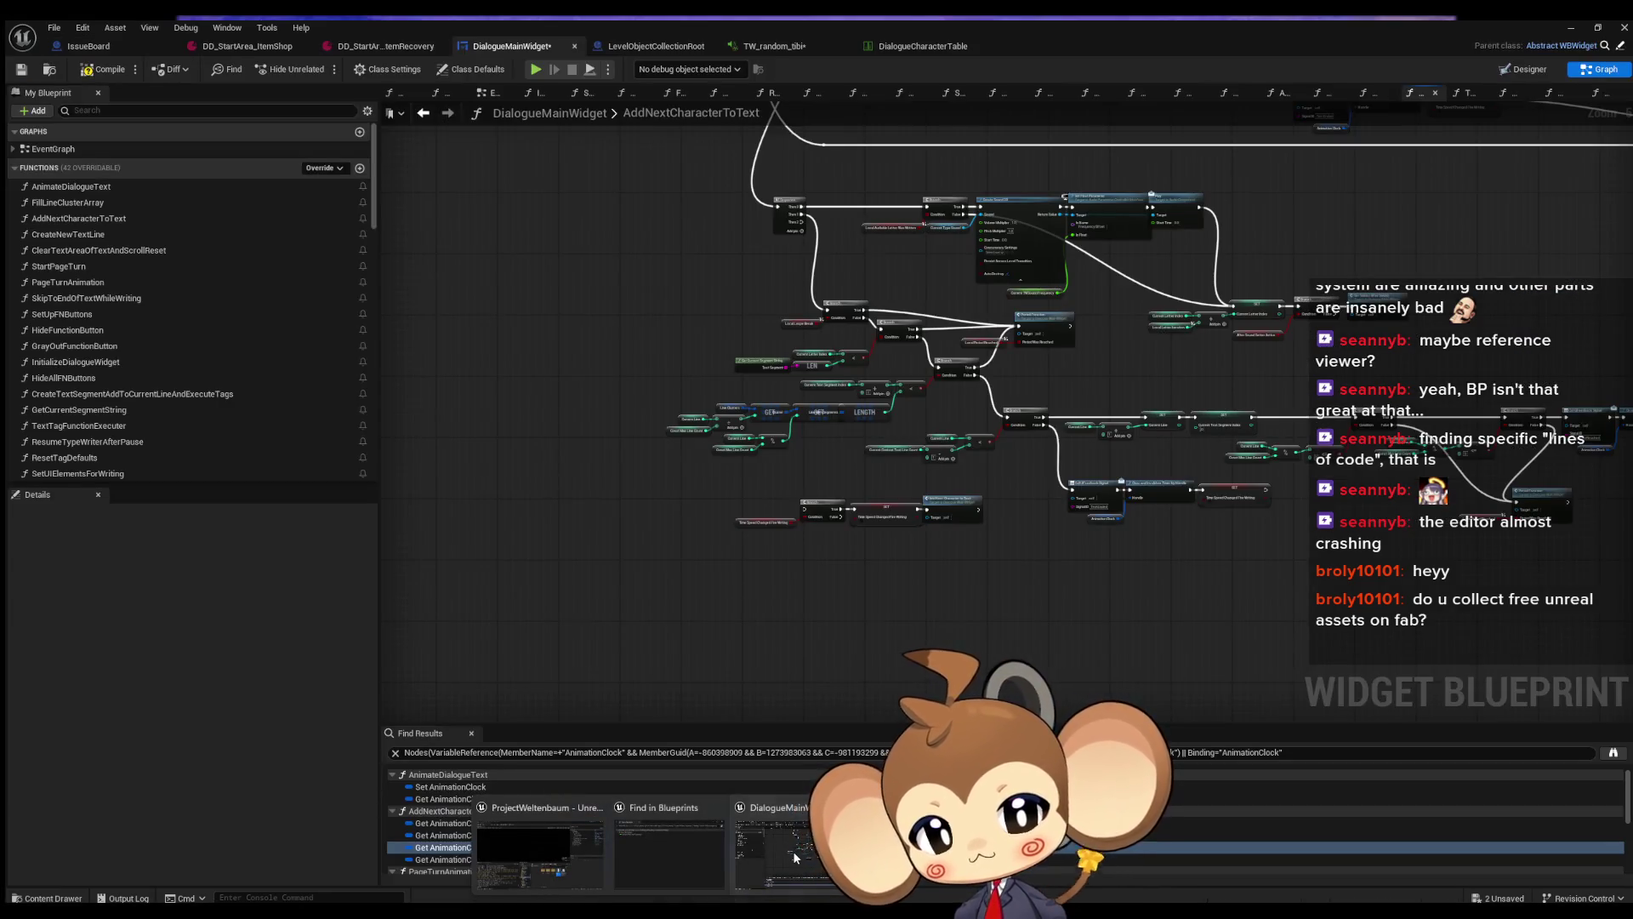
Open DD_StartArea_ItemRecovery and inspect the English text of dialogue line Index[1]
left_click(793, 851)
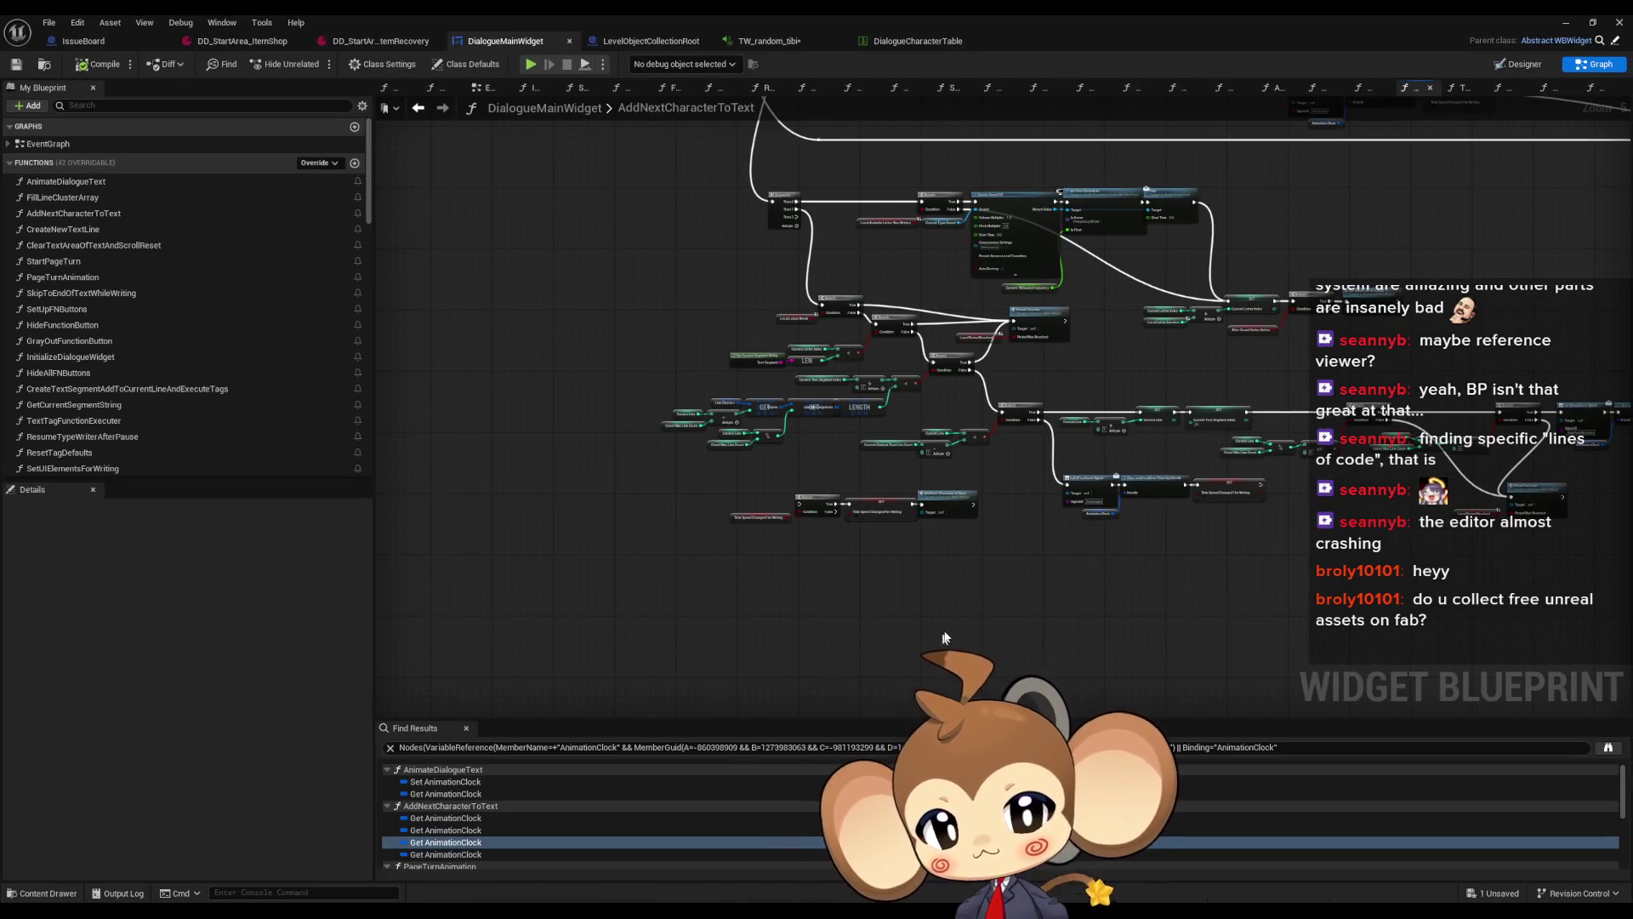
scroll(911, 573, "down", 2)
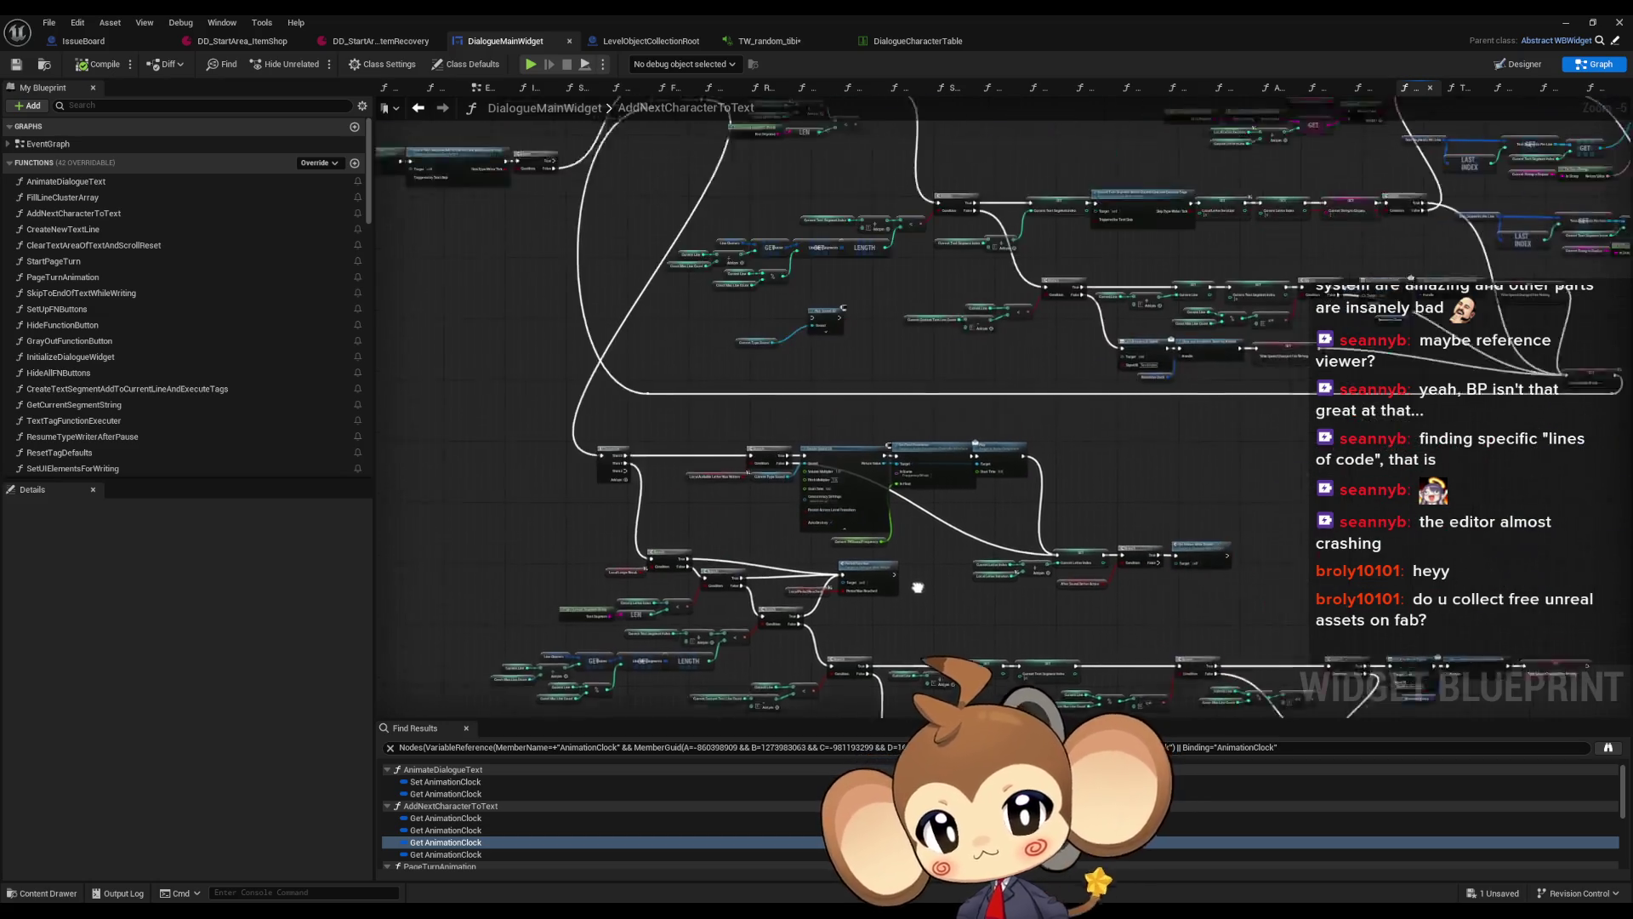
scroll(915, 576, "up", 3)
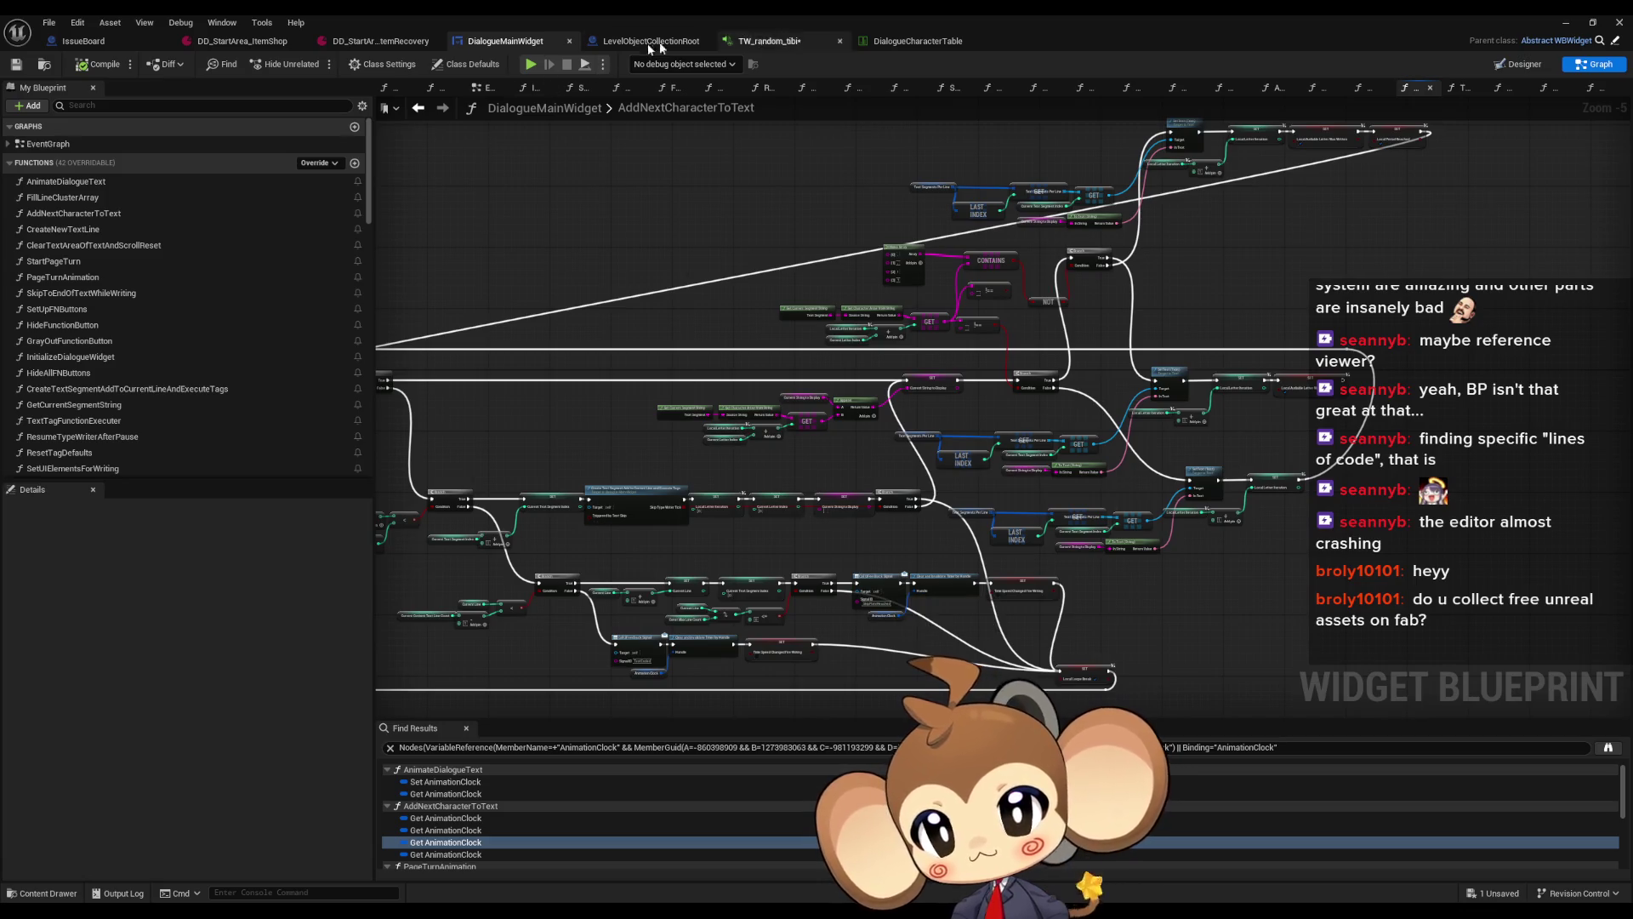
left_click(352, 42)
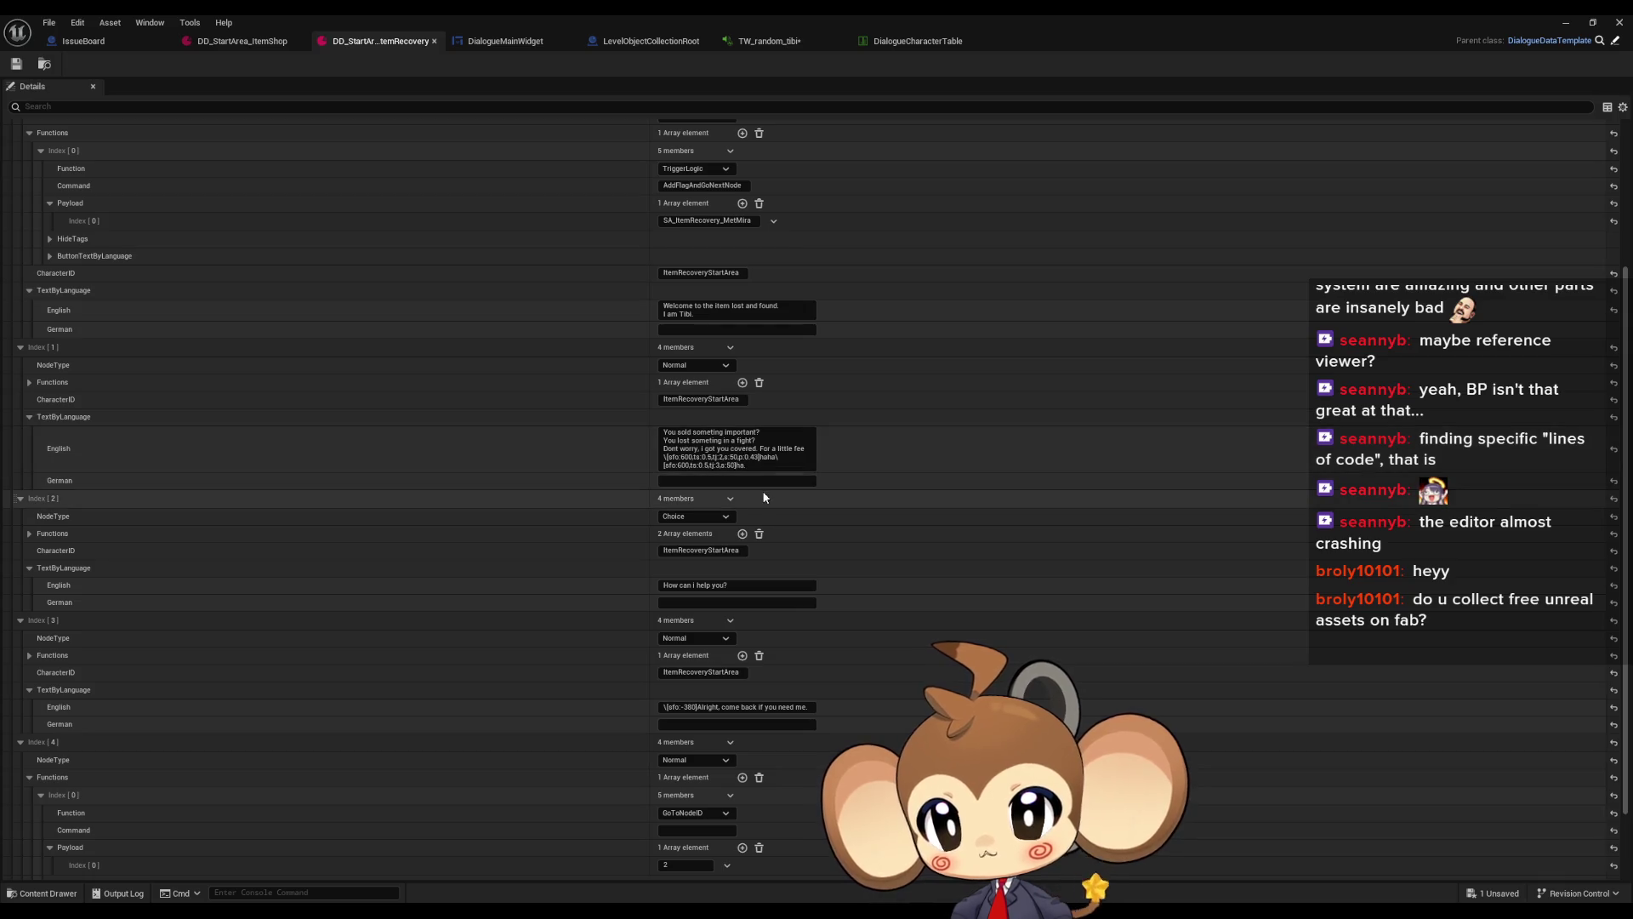
left_click(757, 467)
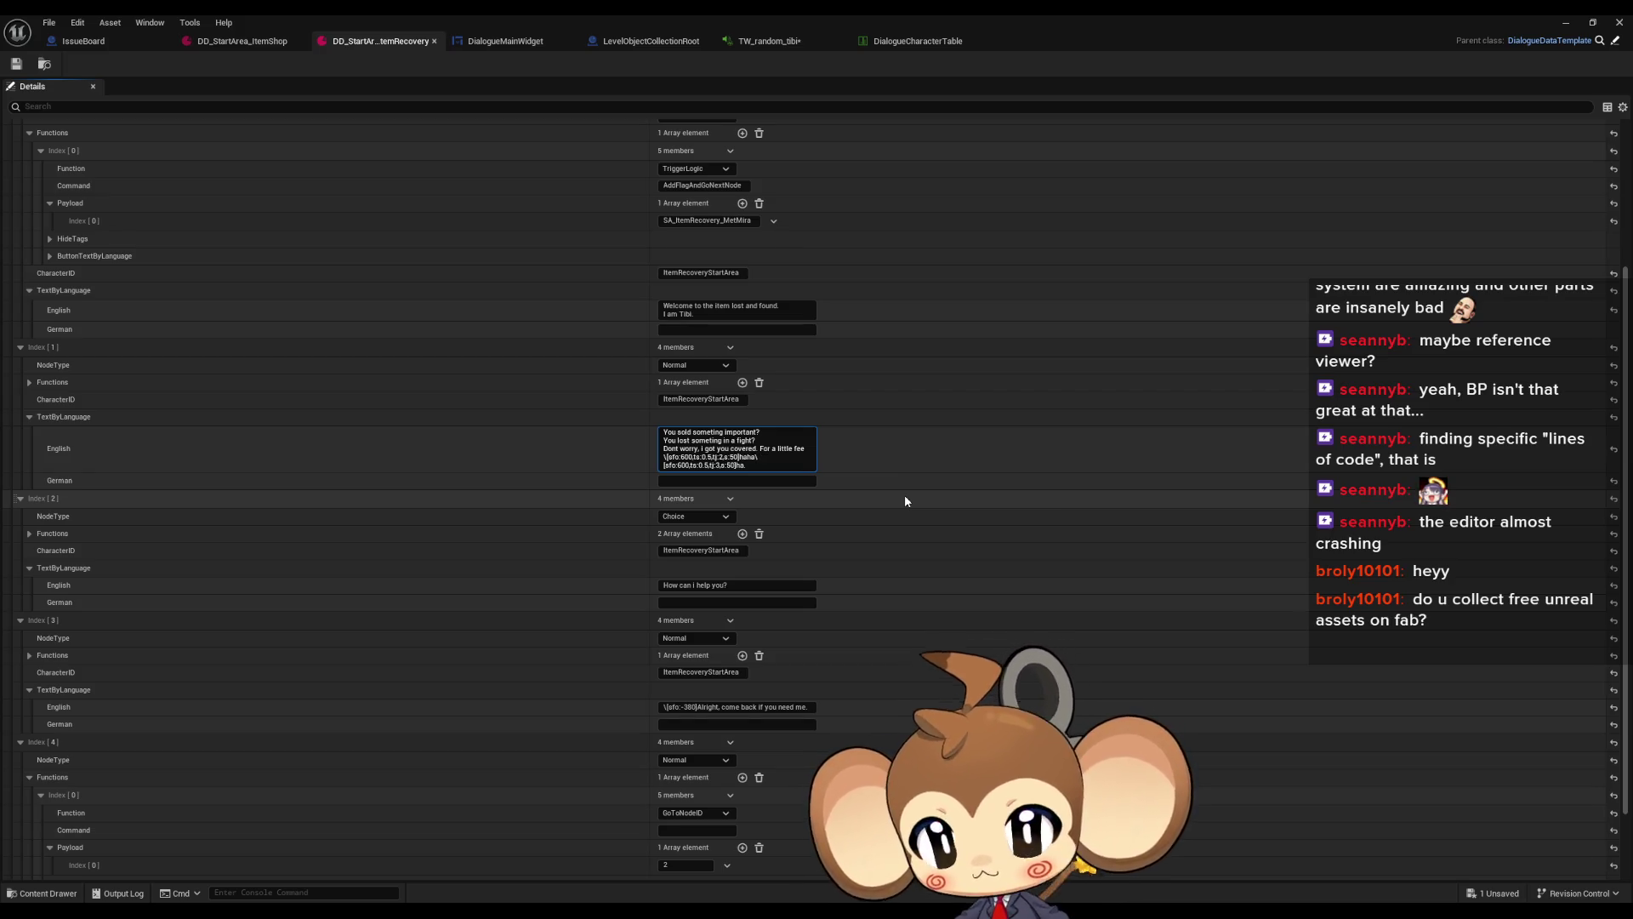
left_click(1515, 32)
Play-test Load Game and advance Tibi's dialogue, then stop and return to the dialogue editor
left_click(1566, 23)
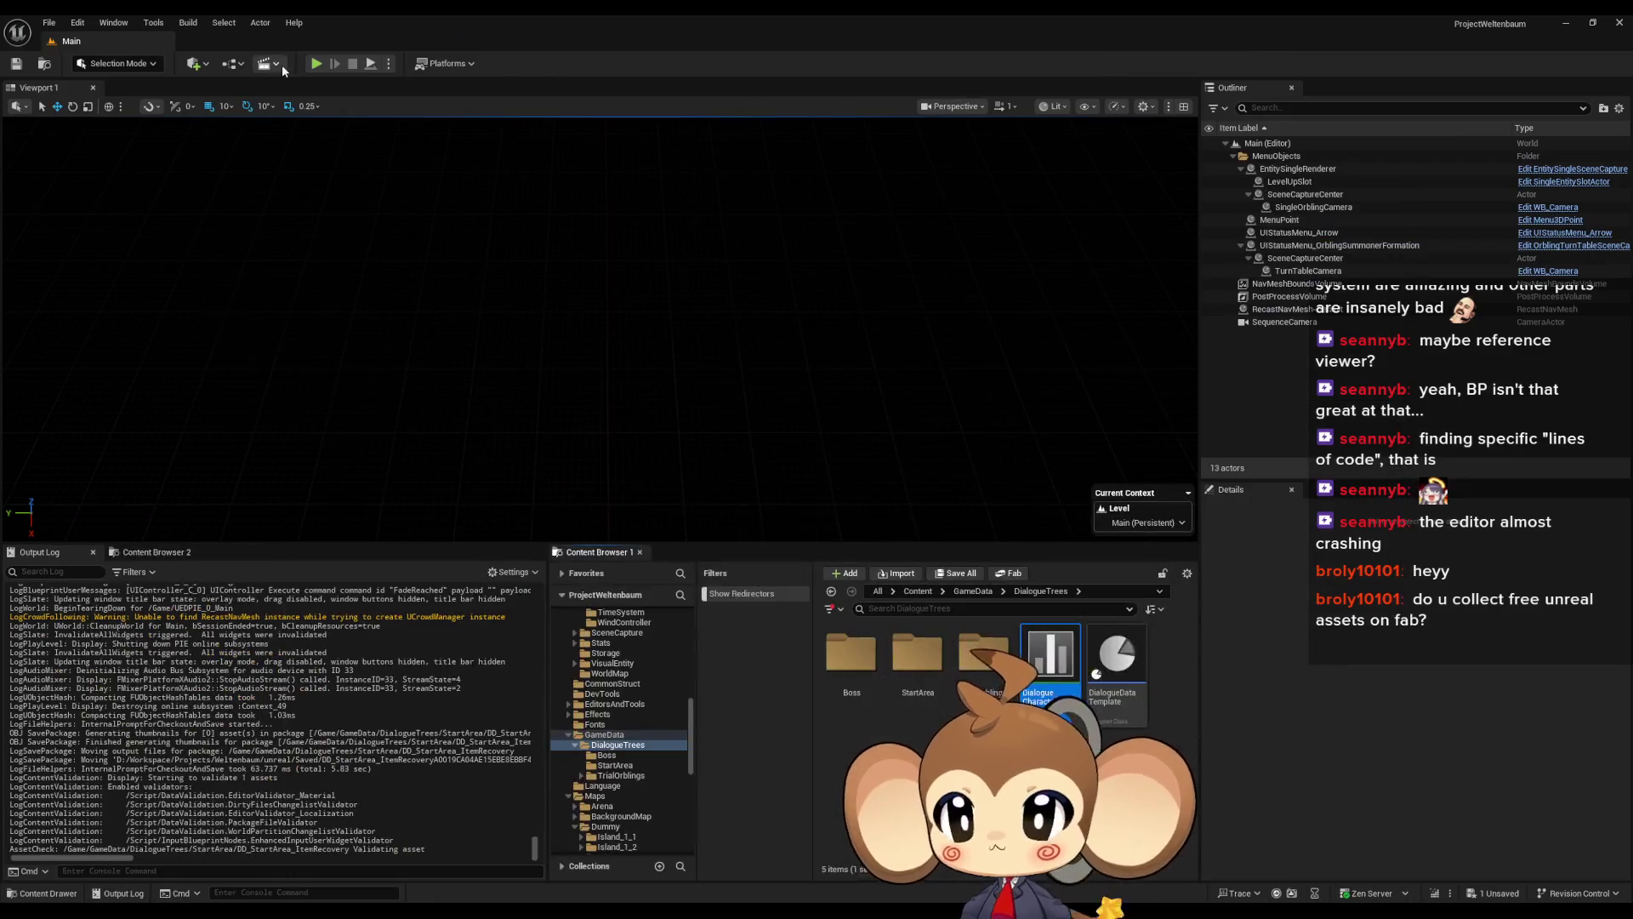
left_click(627, 334)
left_click(197, 467)
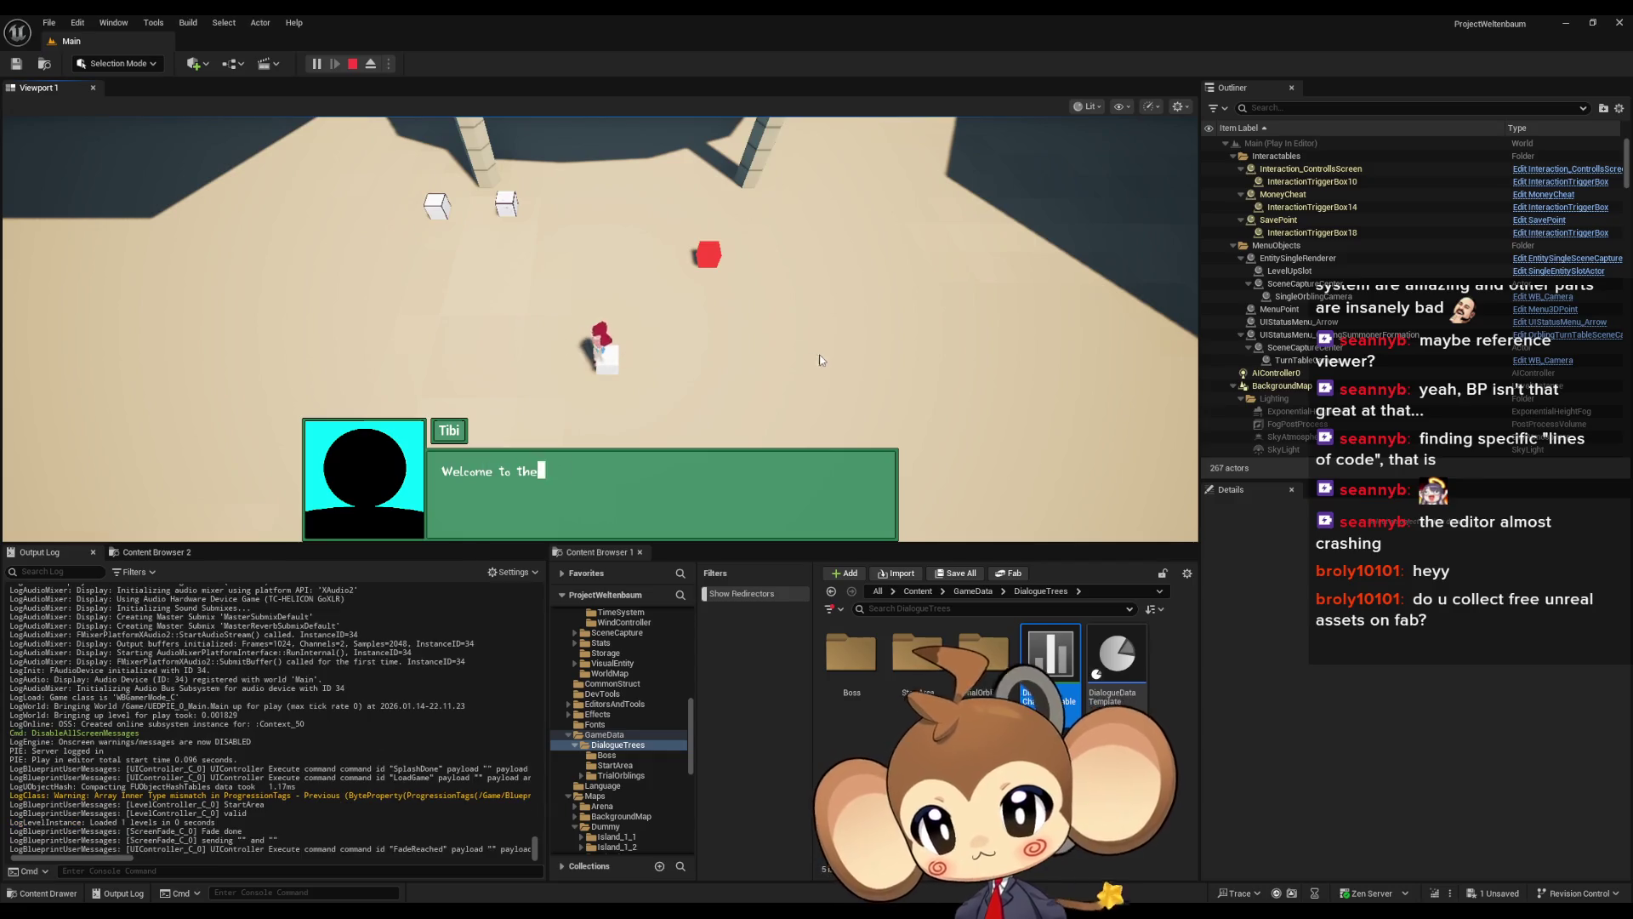
left_click(820, 355)
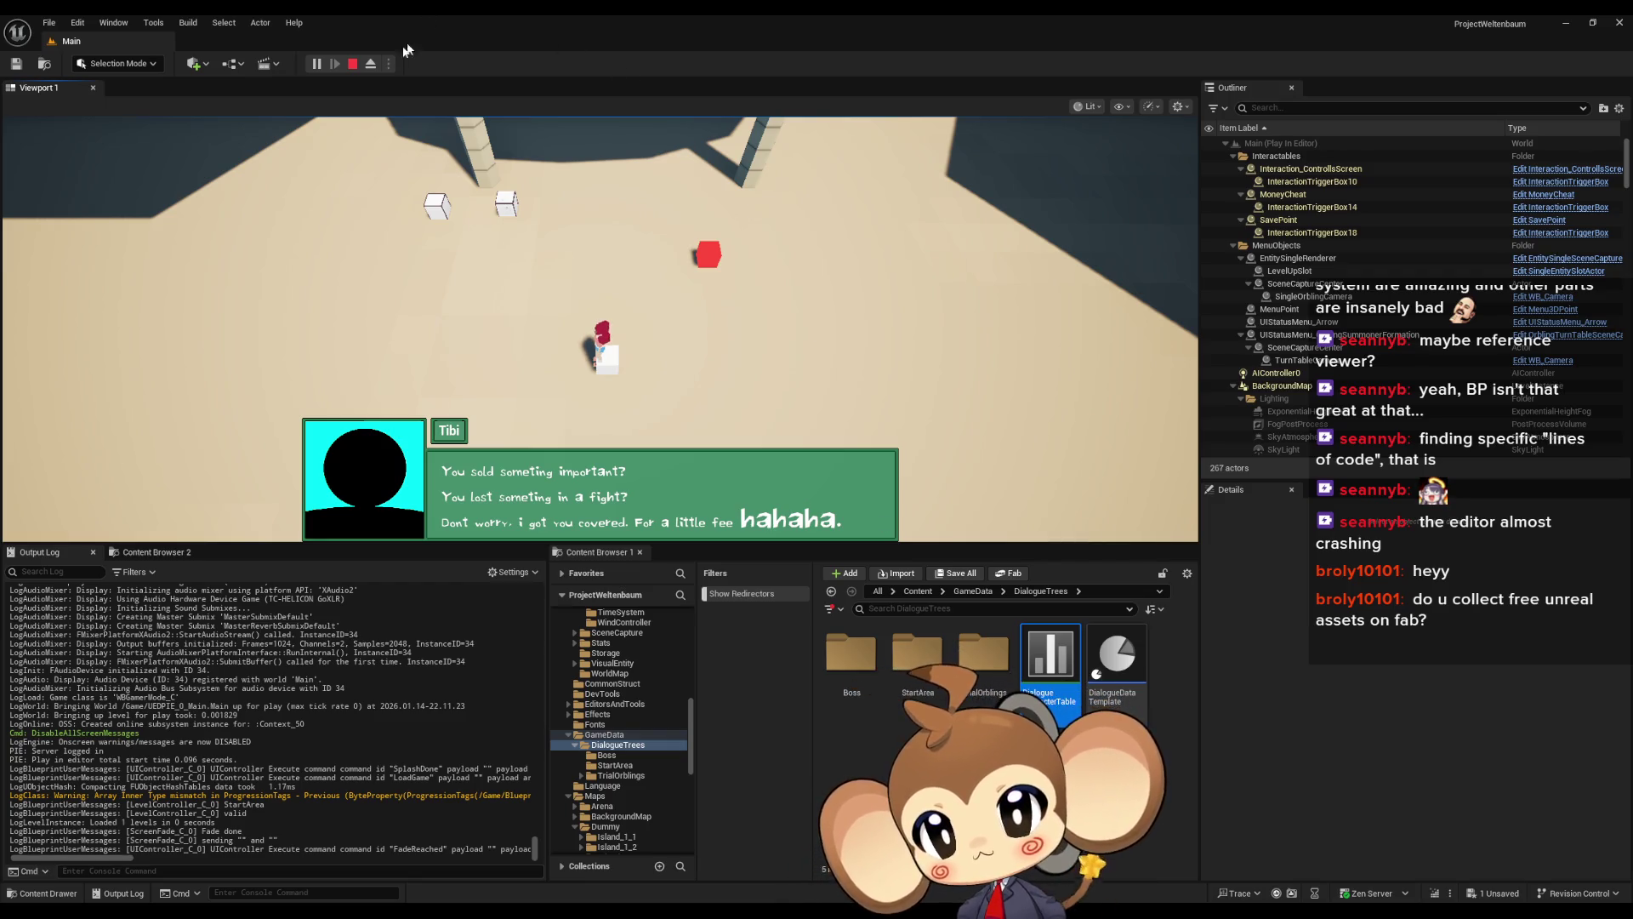
left_click(353, 63)
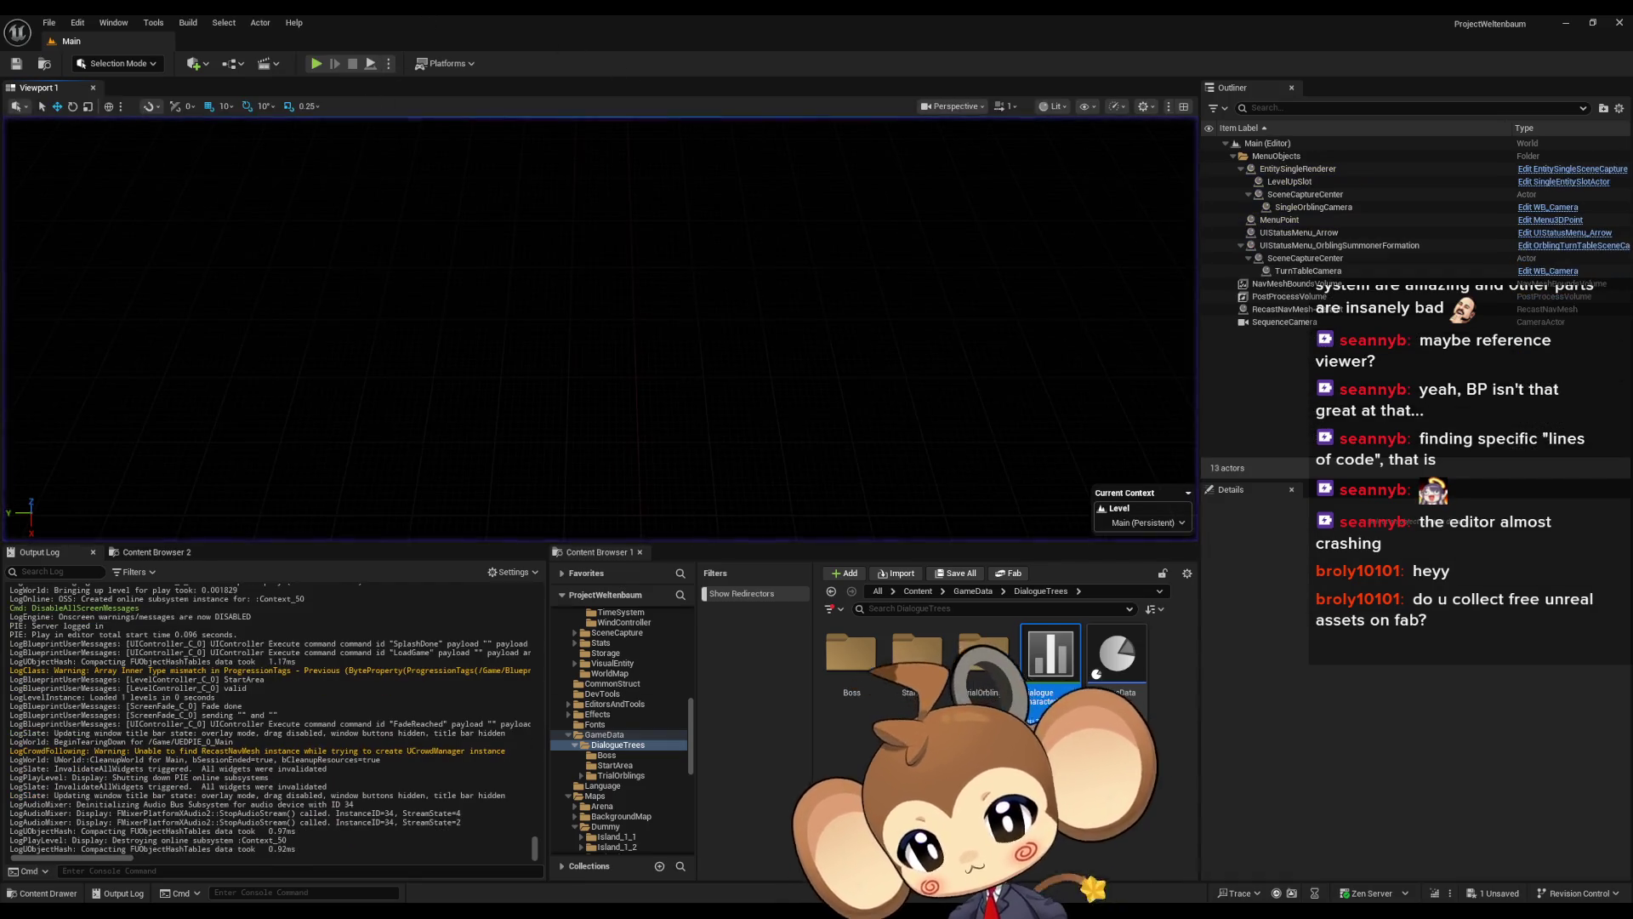
mouse_move(626, 912)
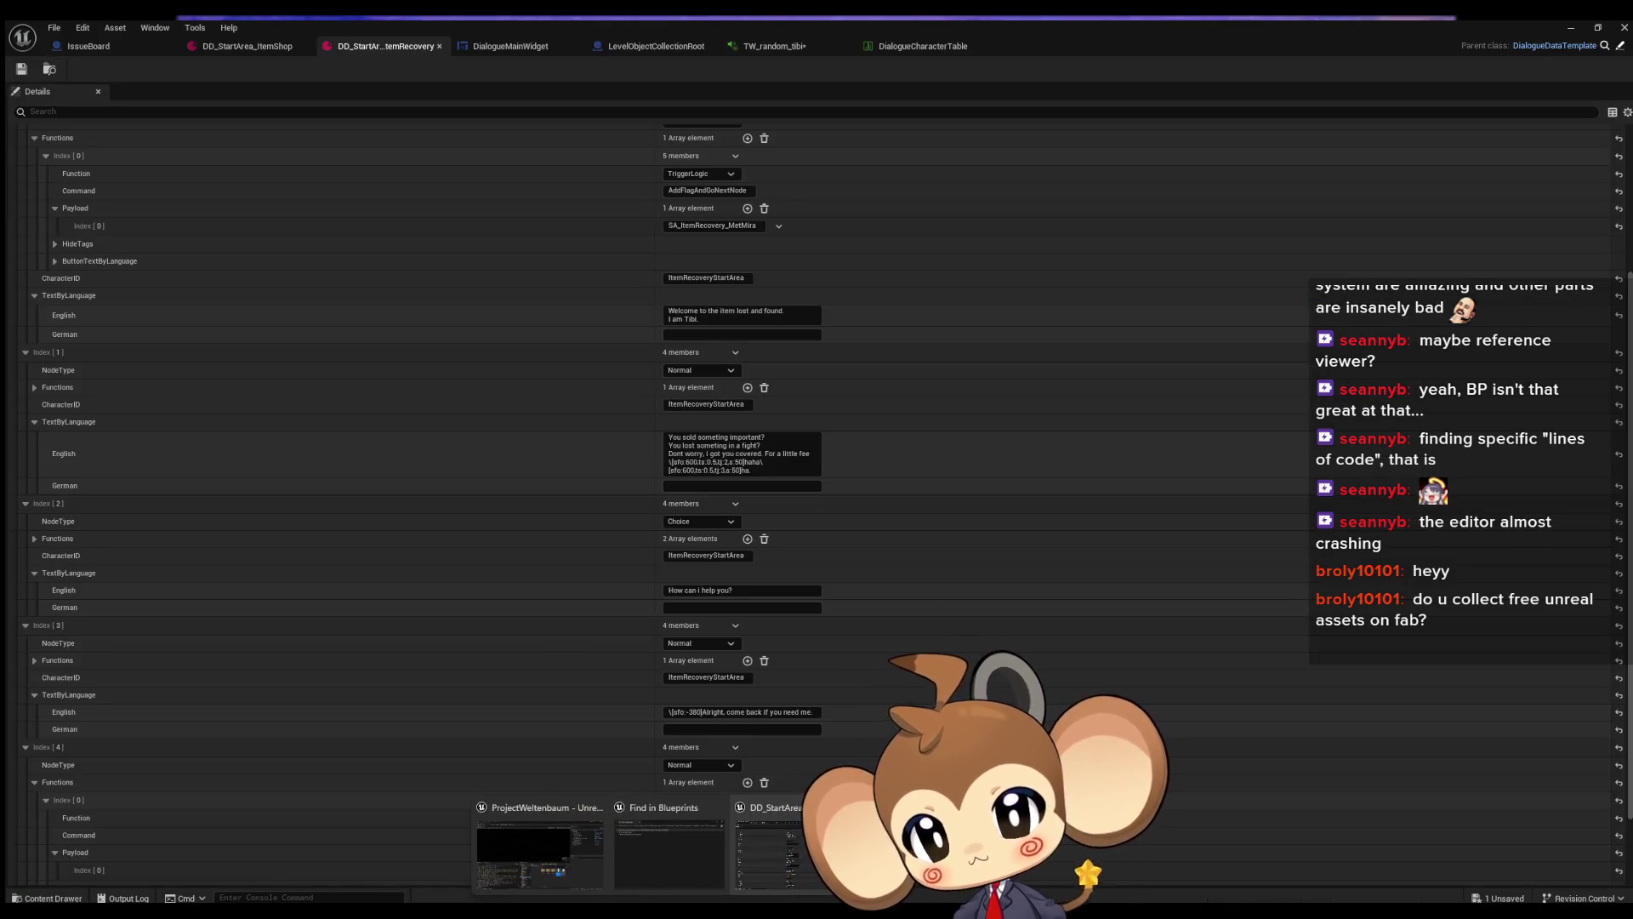
left_click(765, 850)
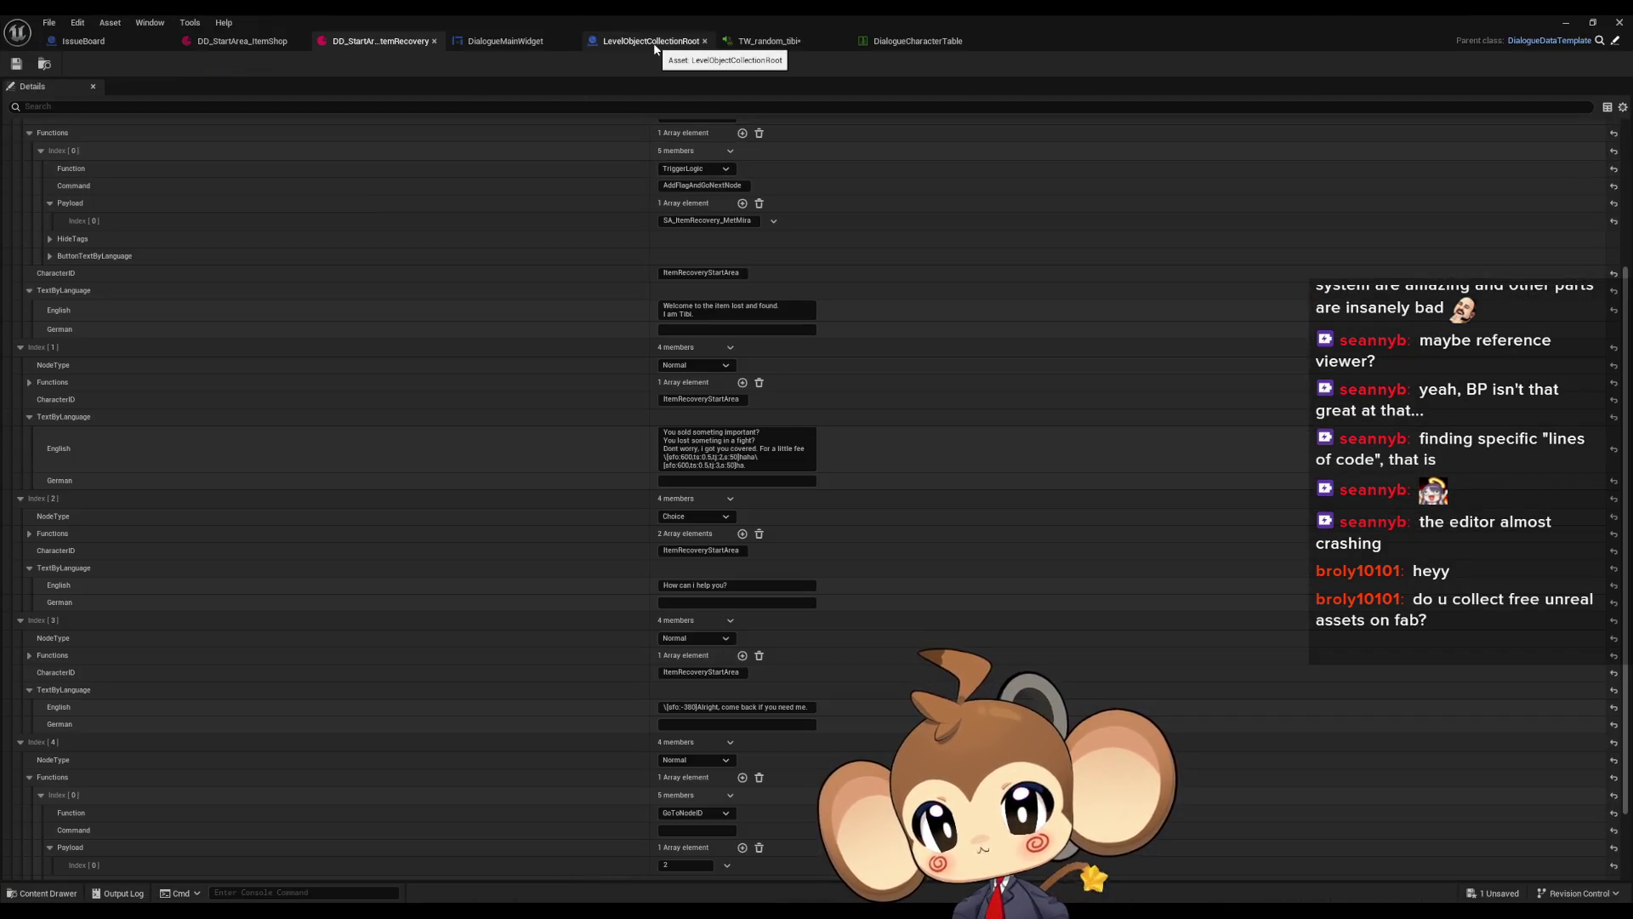
Find all references to TimeSpeedChangedFireWriting and step through them
left_click(479, 41)
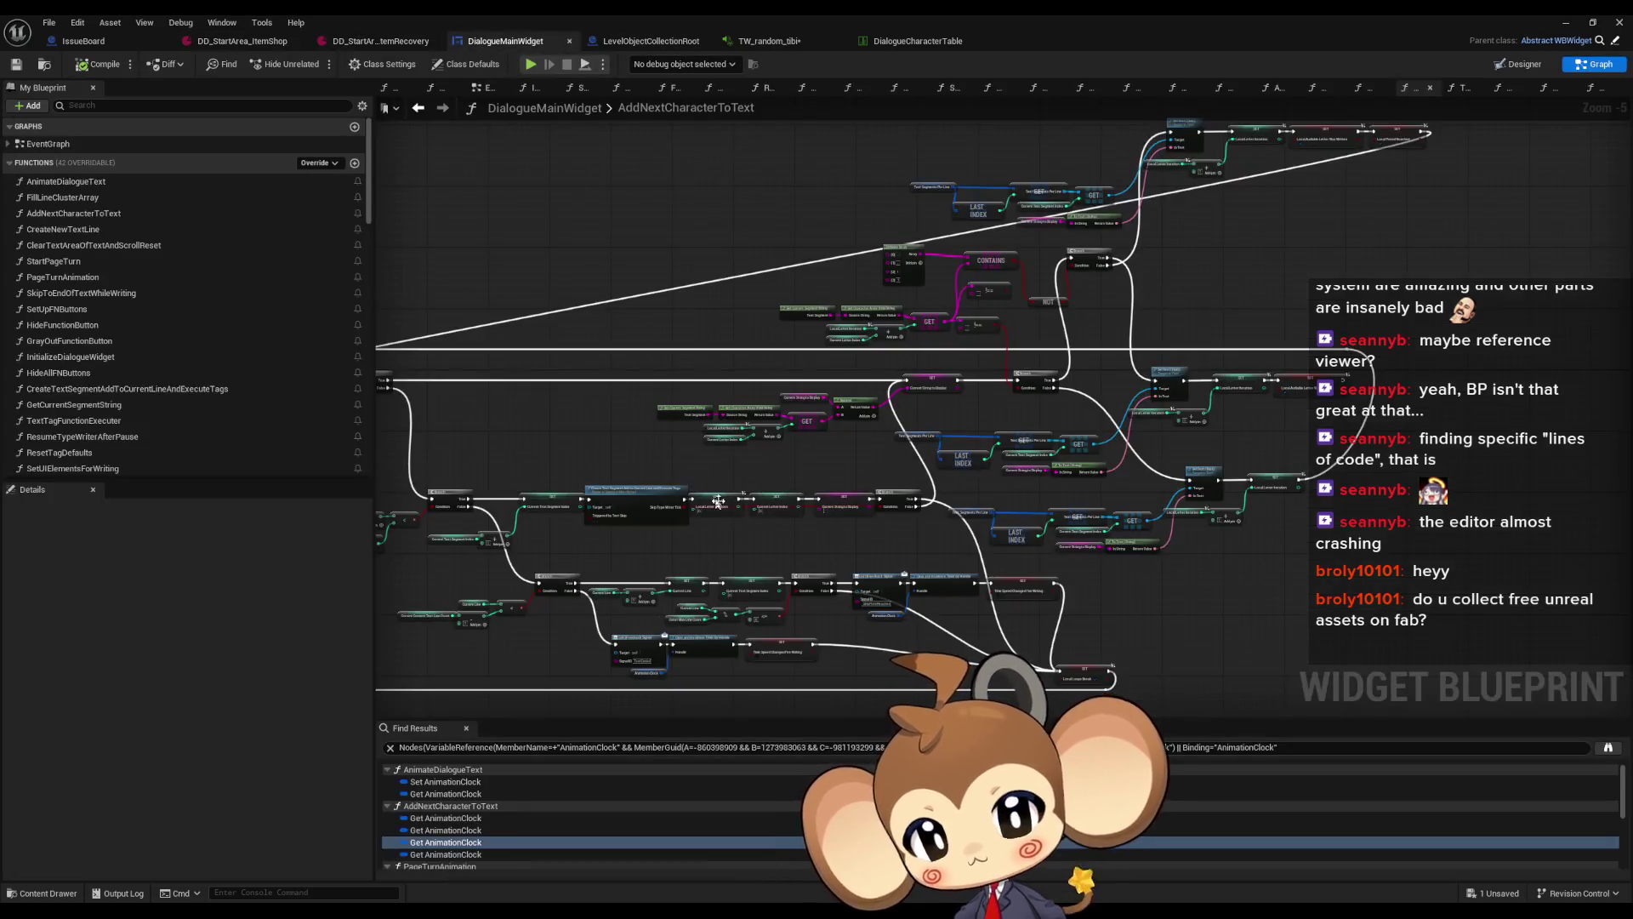
scroll(888, 420, "up", 7)
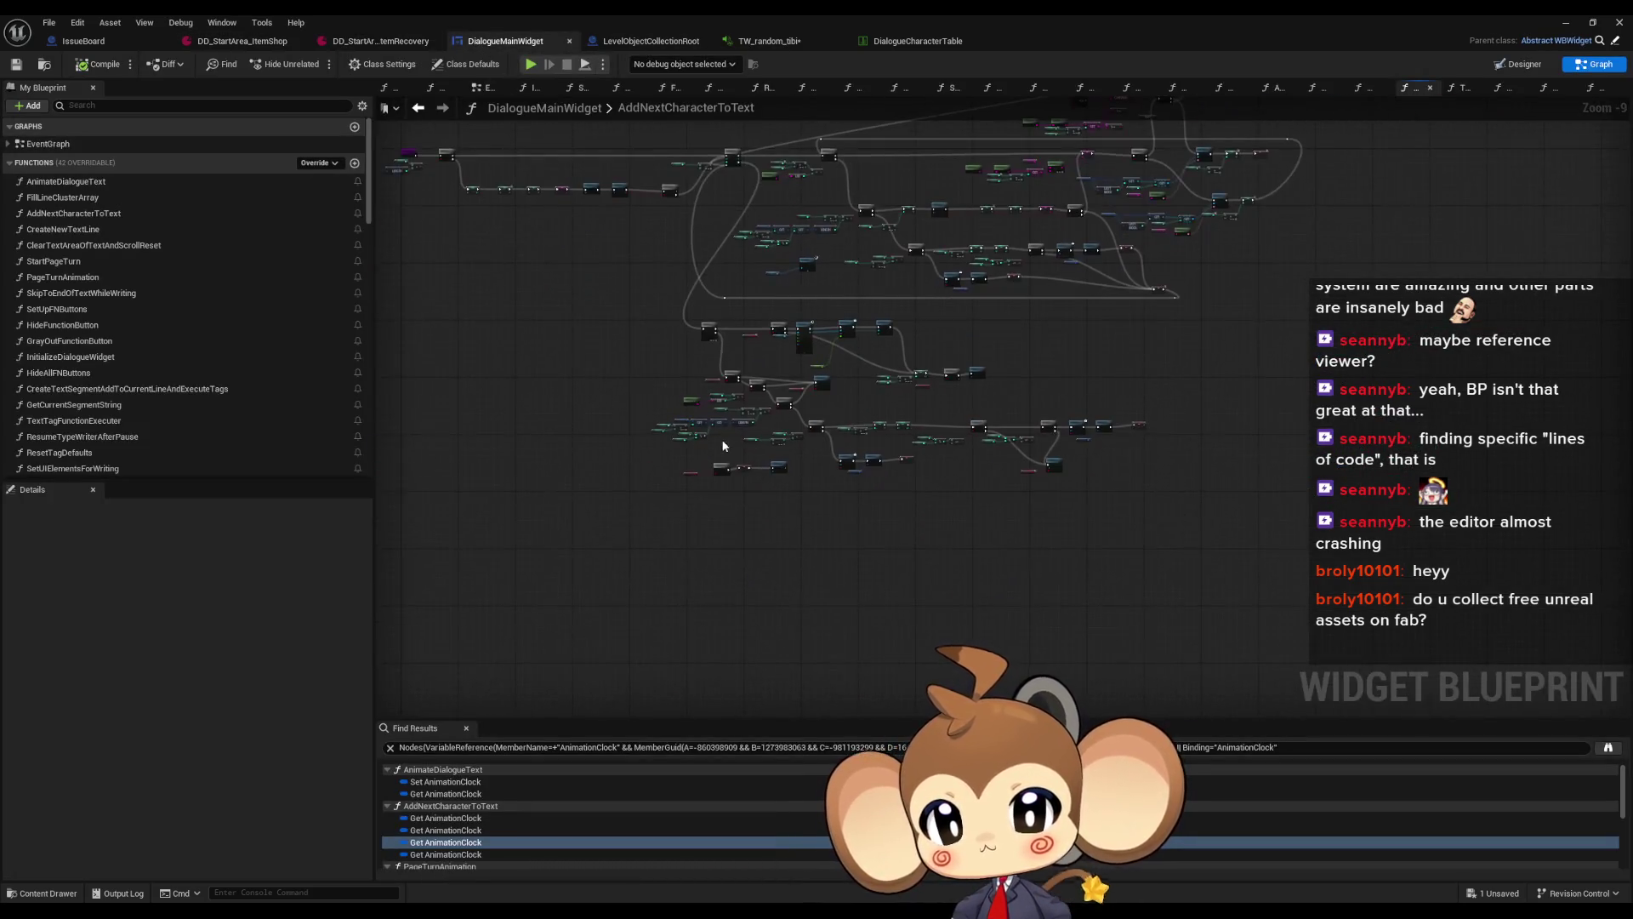
right_click(849, 489)
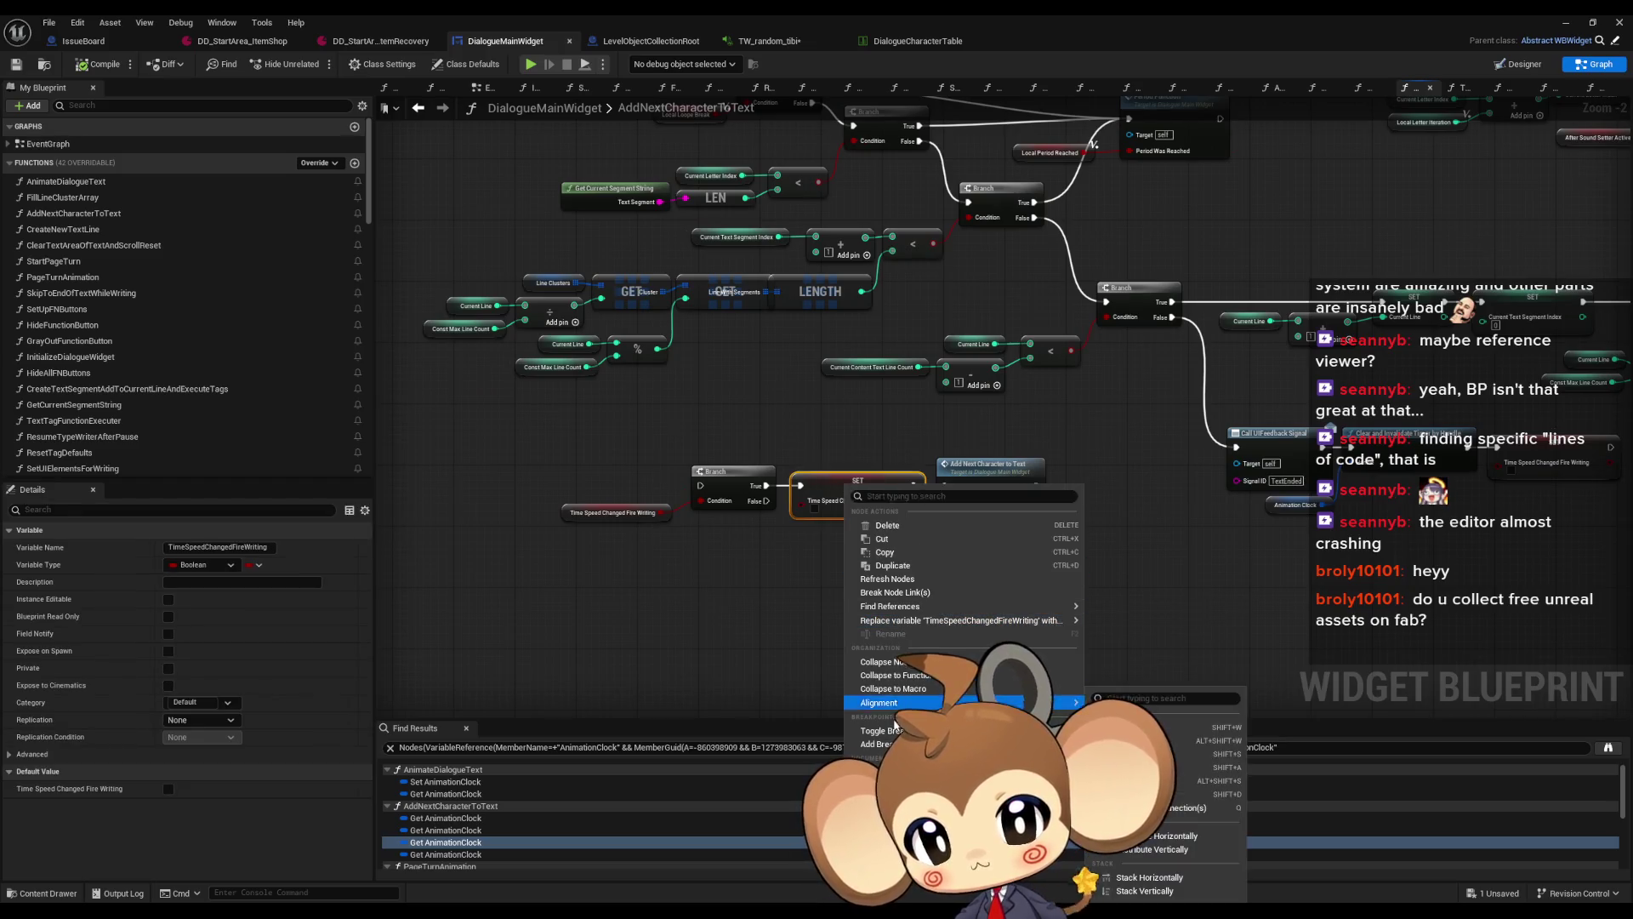
mouse_move(921, 606)
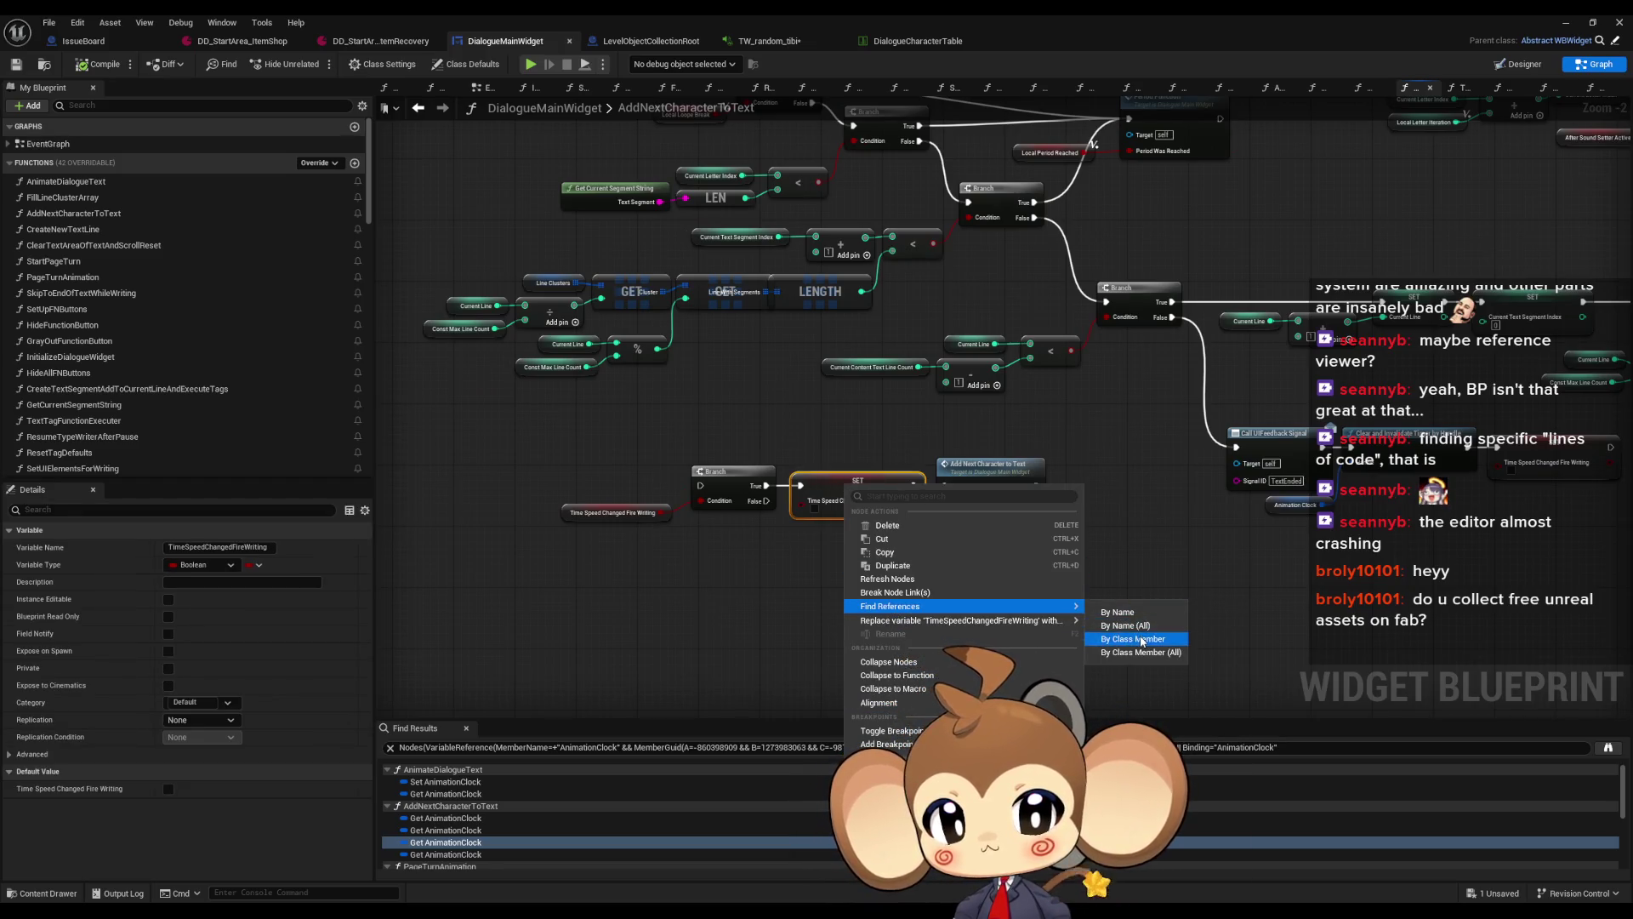
left_click(1117, 612)
left_click(436, 781)
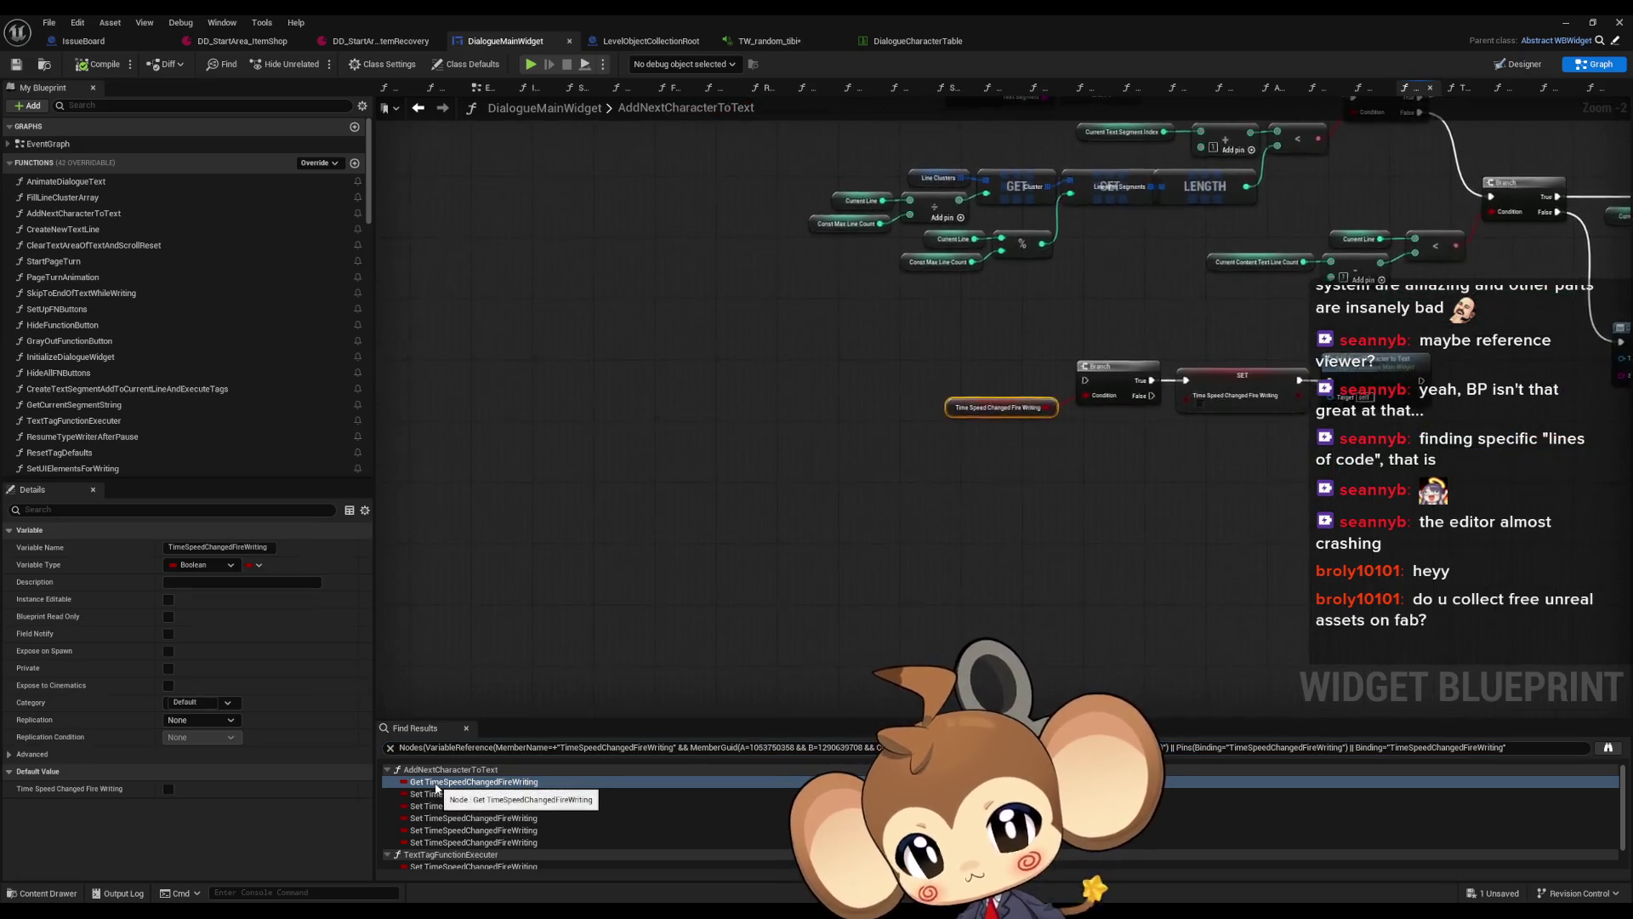
left_click(436, 794)
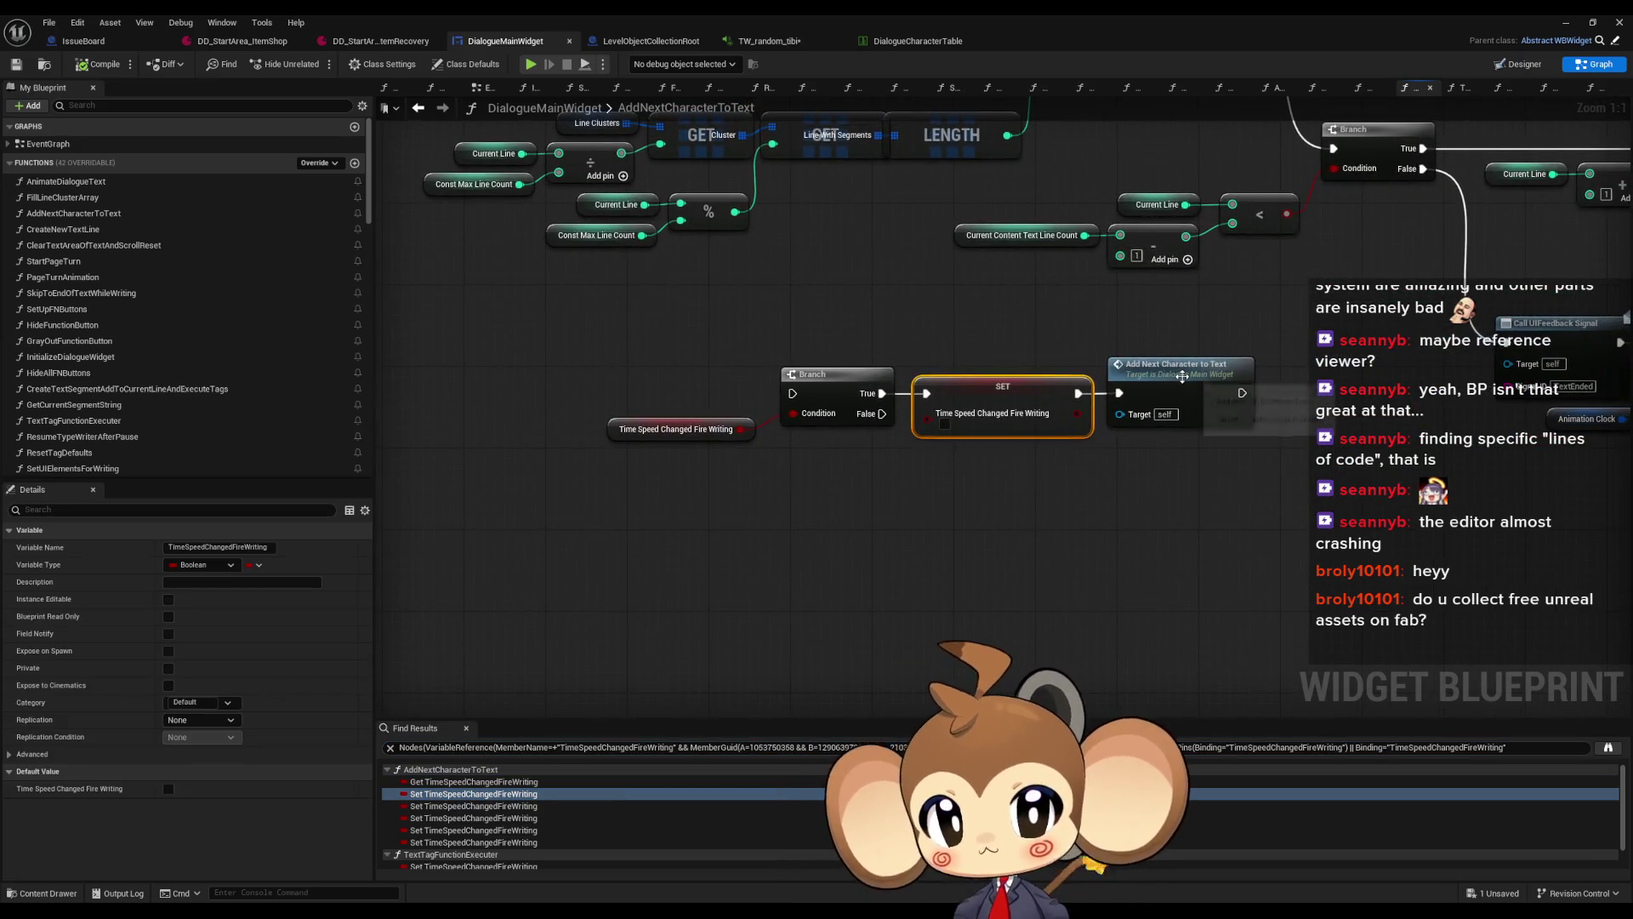
left_click(1272, 400)
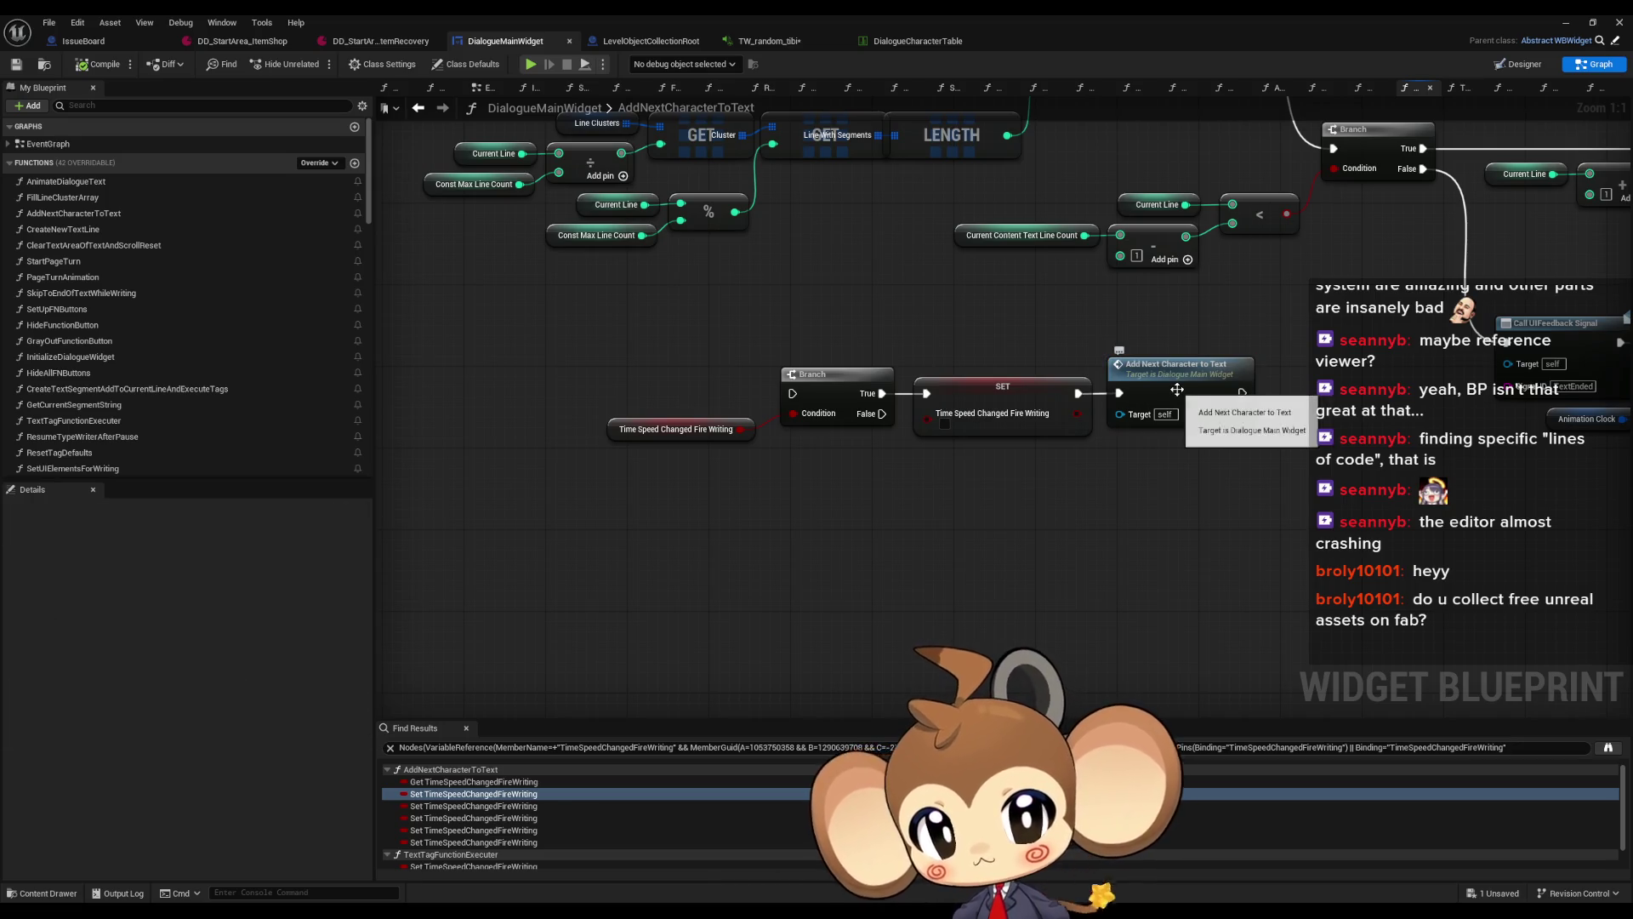
left_click_drag(1176, 393, 1012, 432)
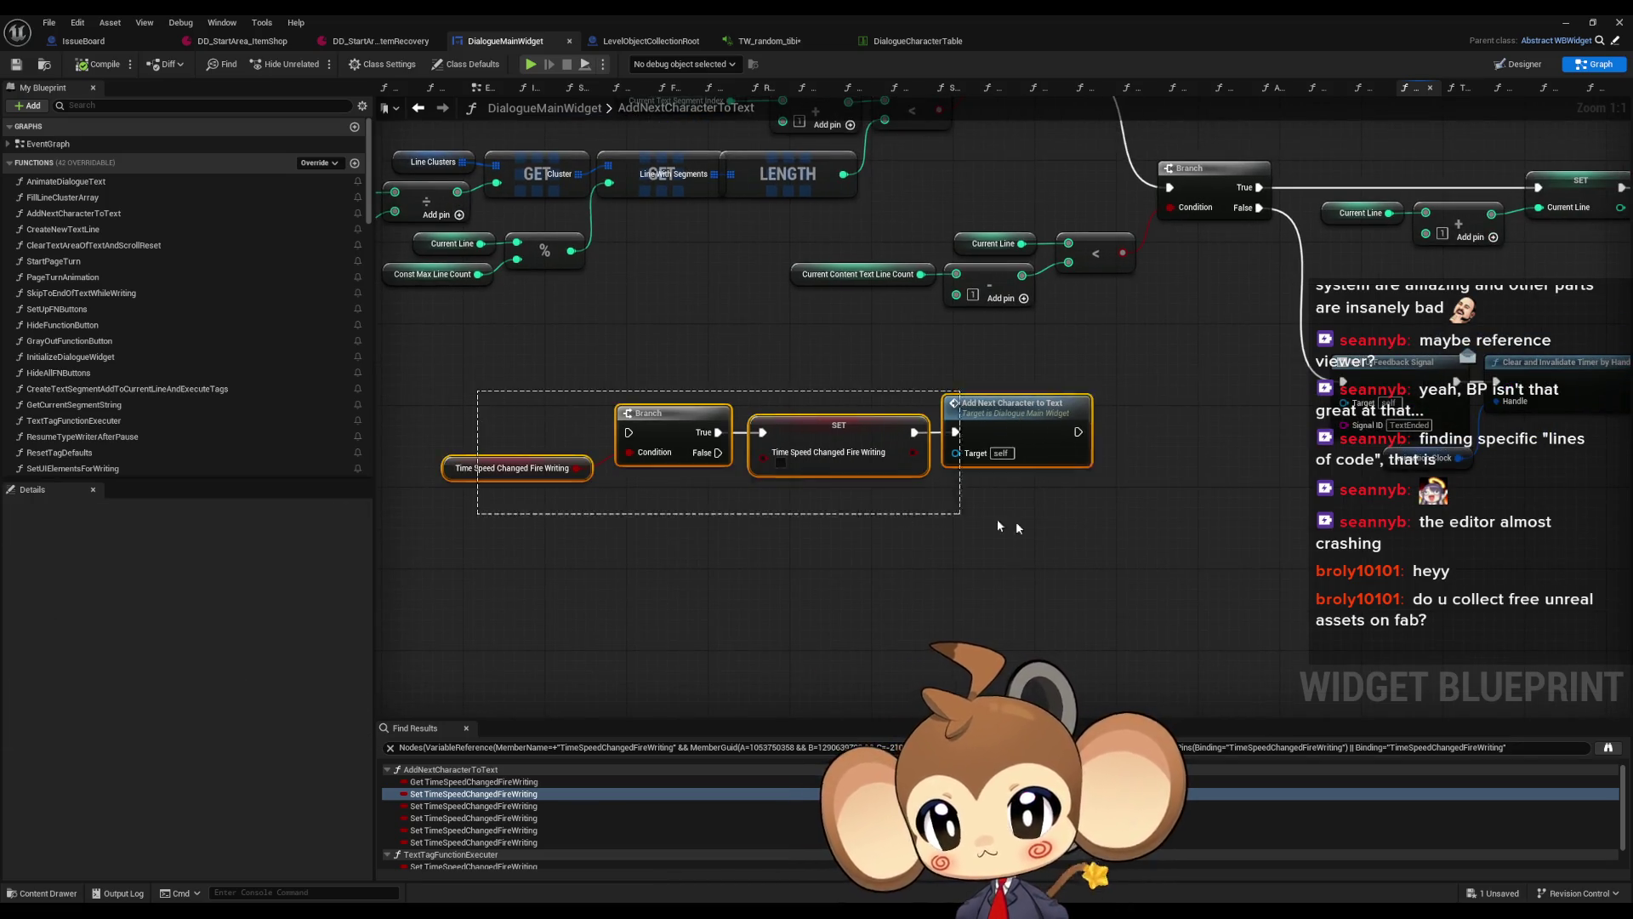
left_click(423, 805)
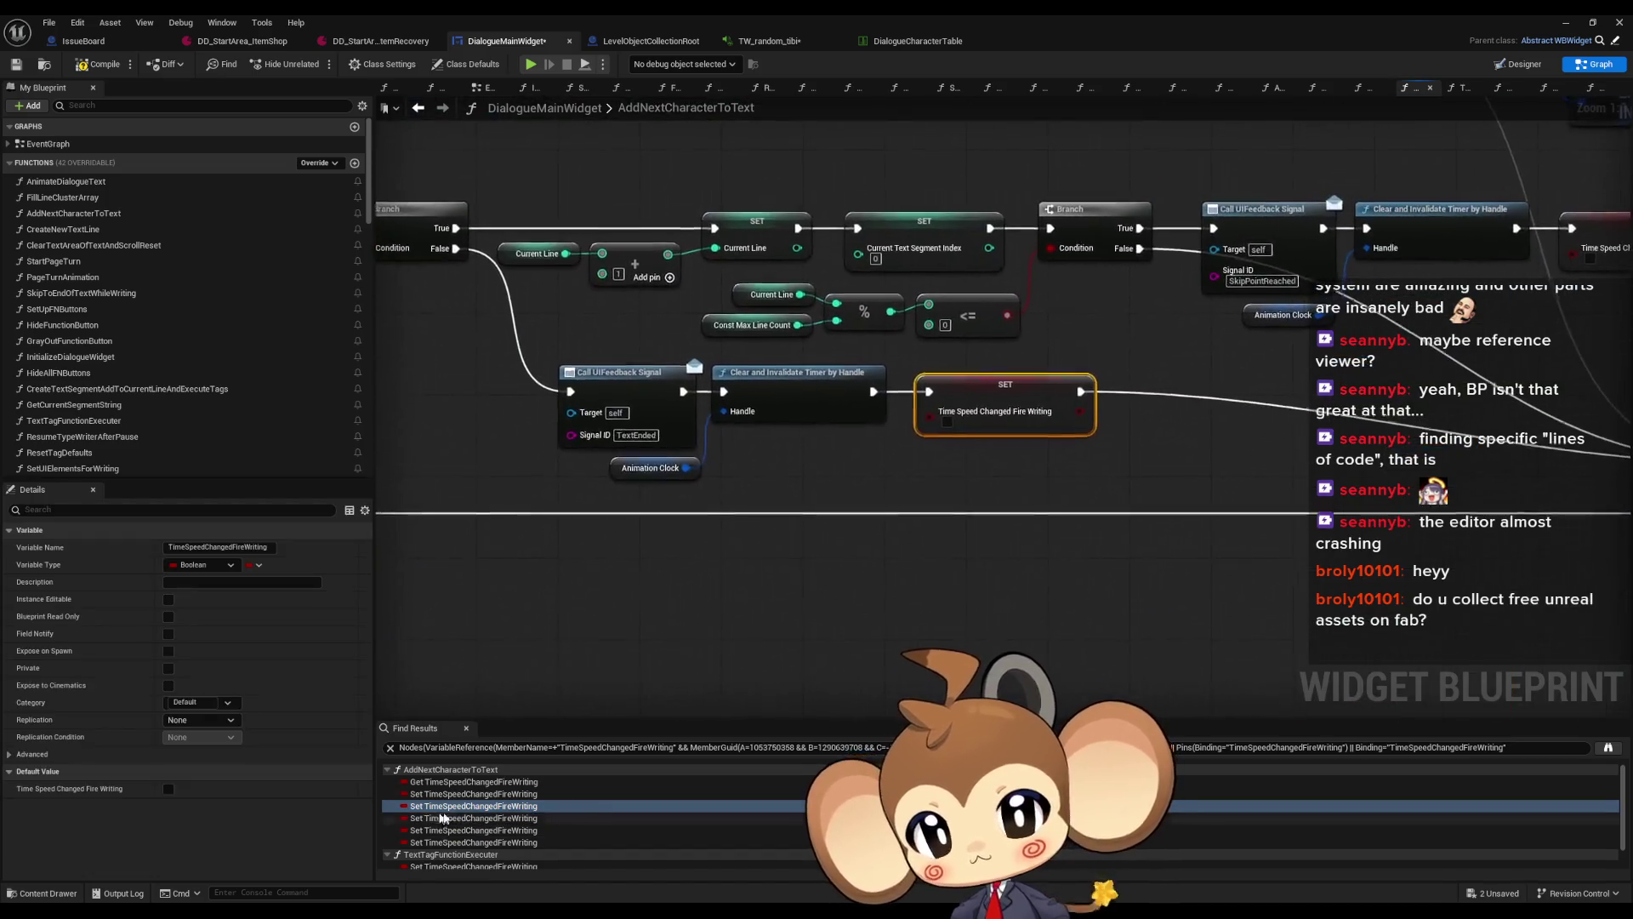
Connect the timer clear to Local Loope Break and delete the two redundant SET nodes
mouse_move(671, 390)
left_mouse_down()
mouse_move(1259, 446)
mouse_move(1504, 451)
left_mouse_up()
left_click_drag(1267, 218, 1505, 453)
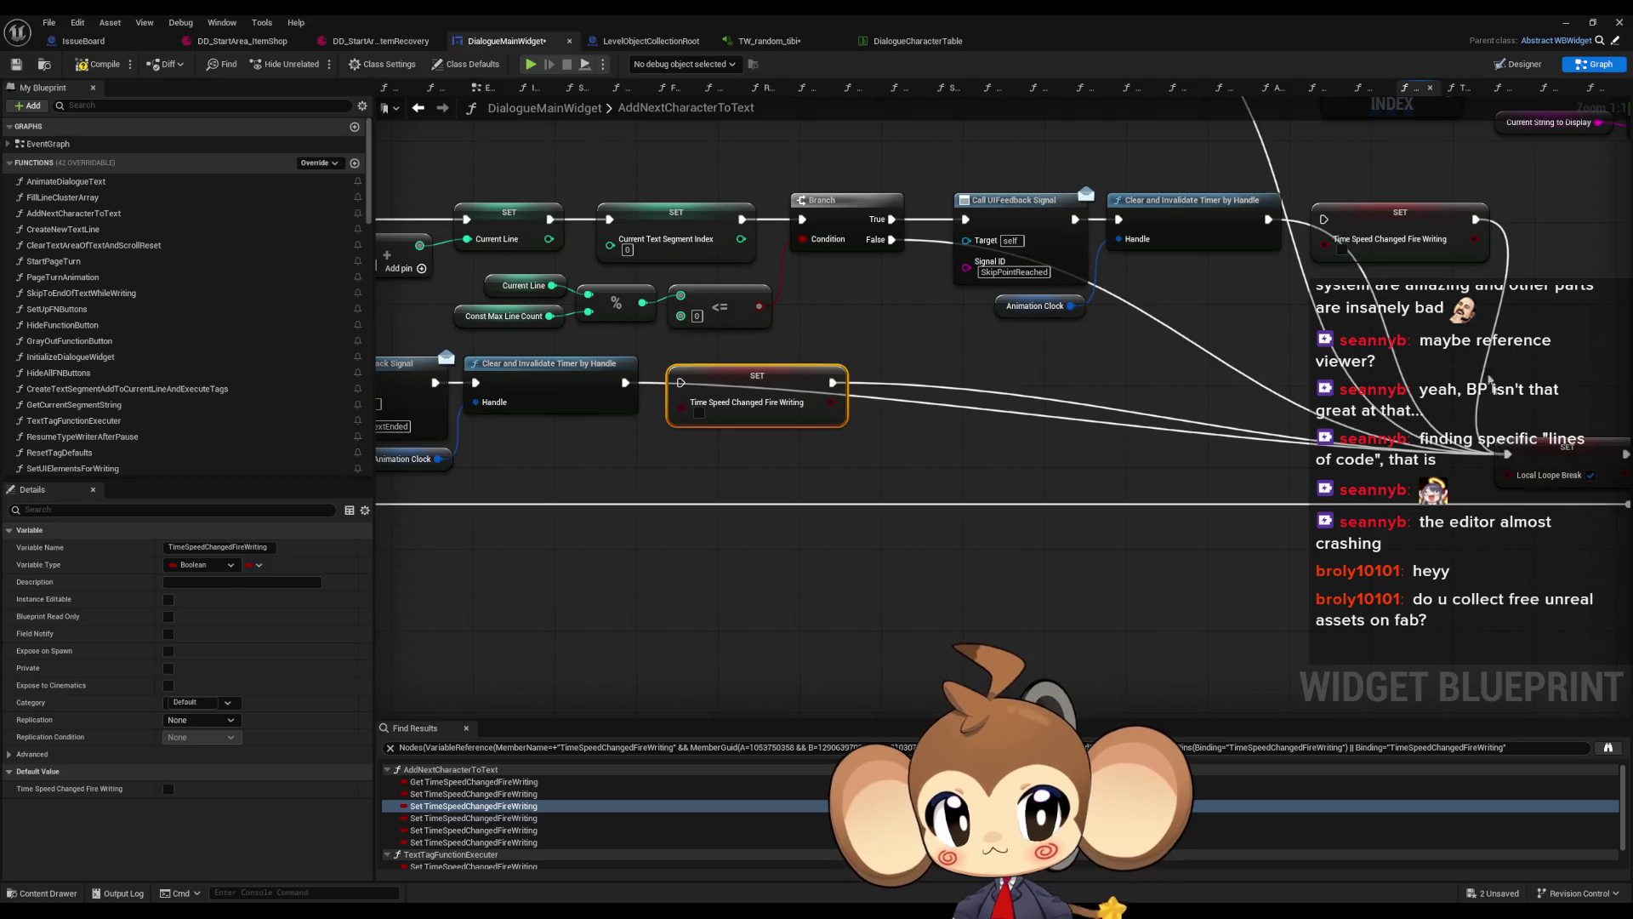
left_click(1401, 223)
key("Delete")
left_click_drag(758, 463, 740, 423)
key("Delete")
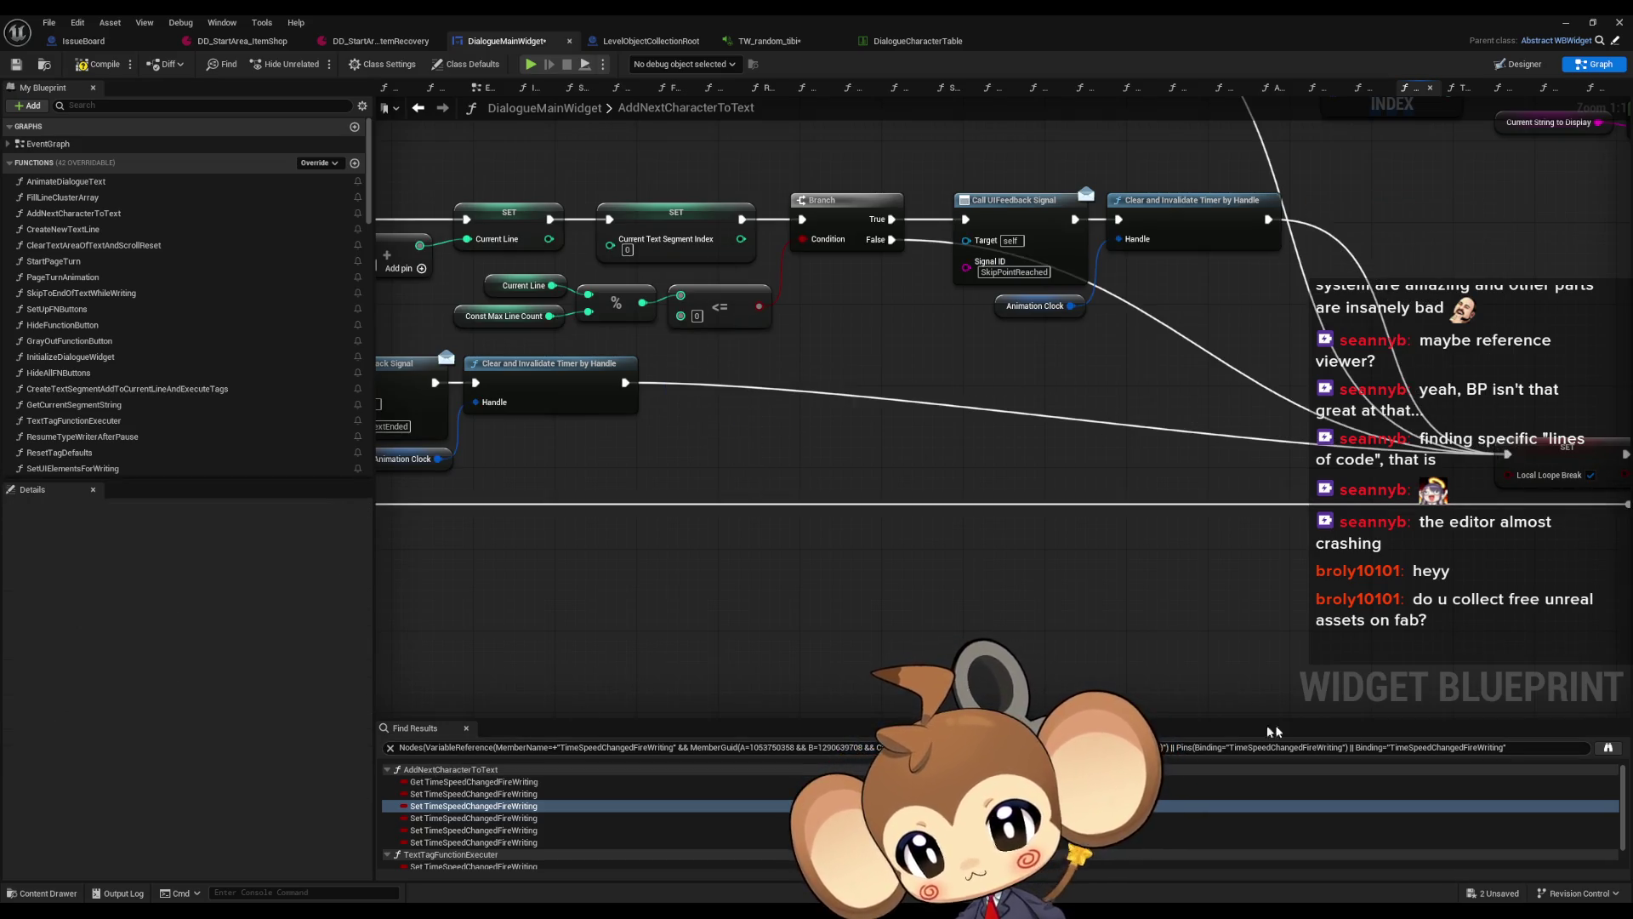
Delete the remaining TimeSpeedChangedFireWriting SET nodes in AddNextCharacterToText, TextTagFunctionExecuter and PeriodFunction
left_click(774, 748)
key("Return")
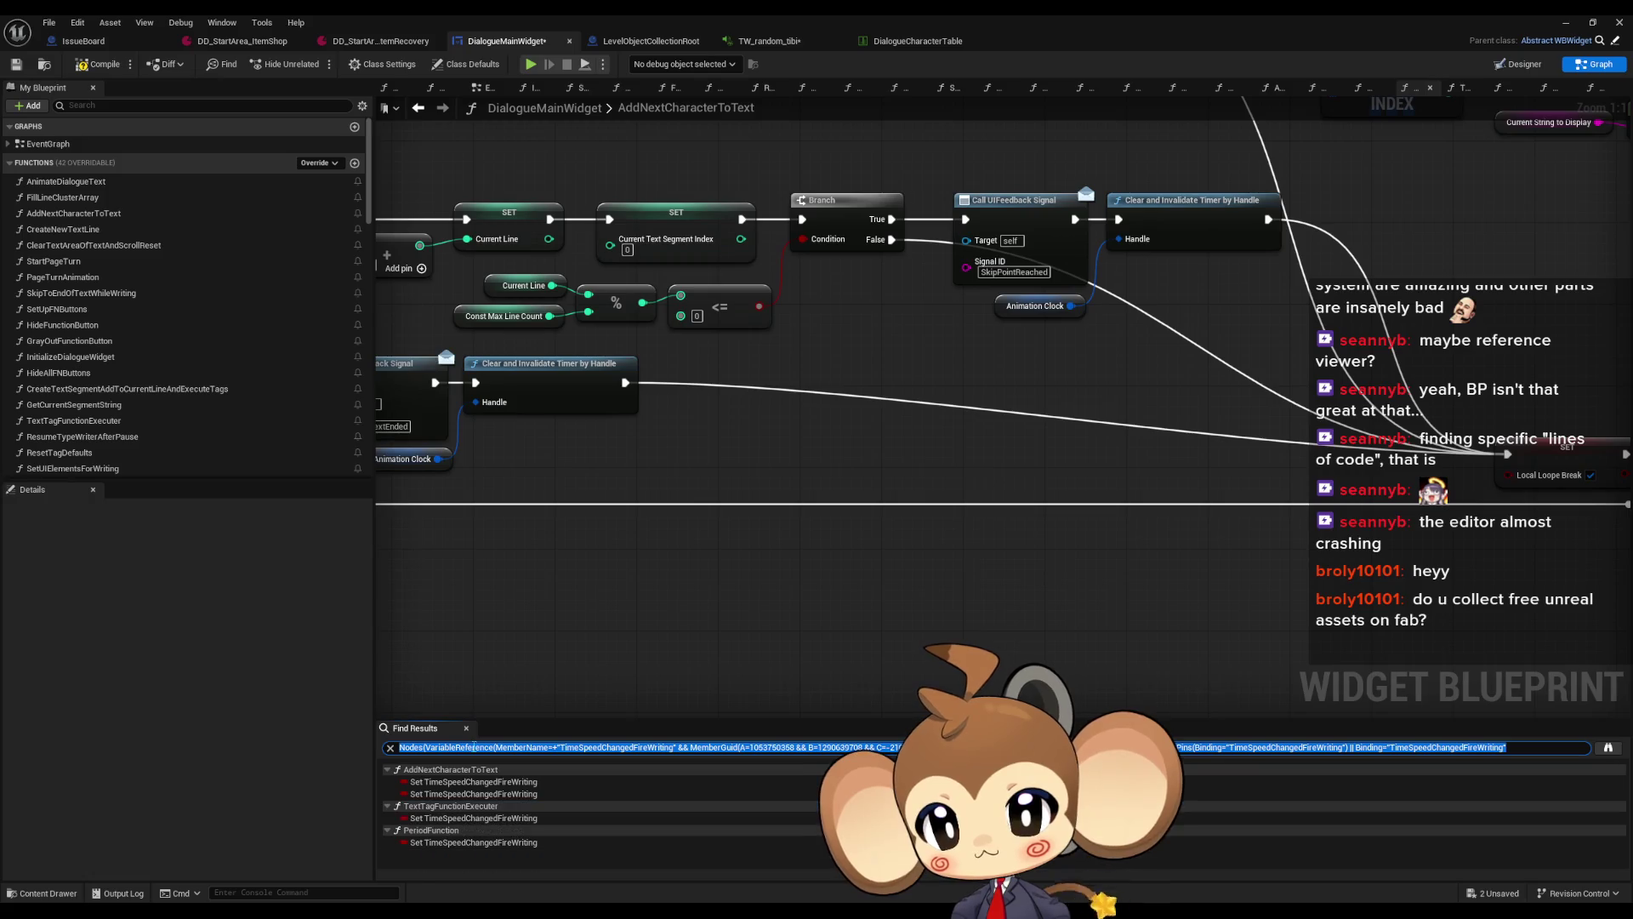
left_click(444, 782)
double_click(444, 782)
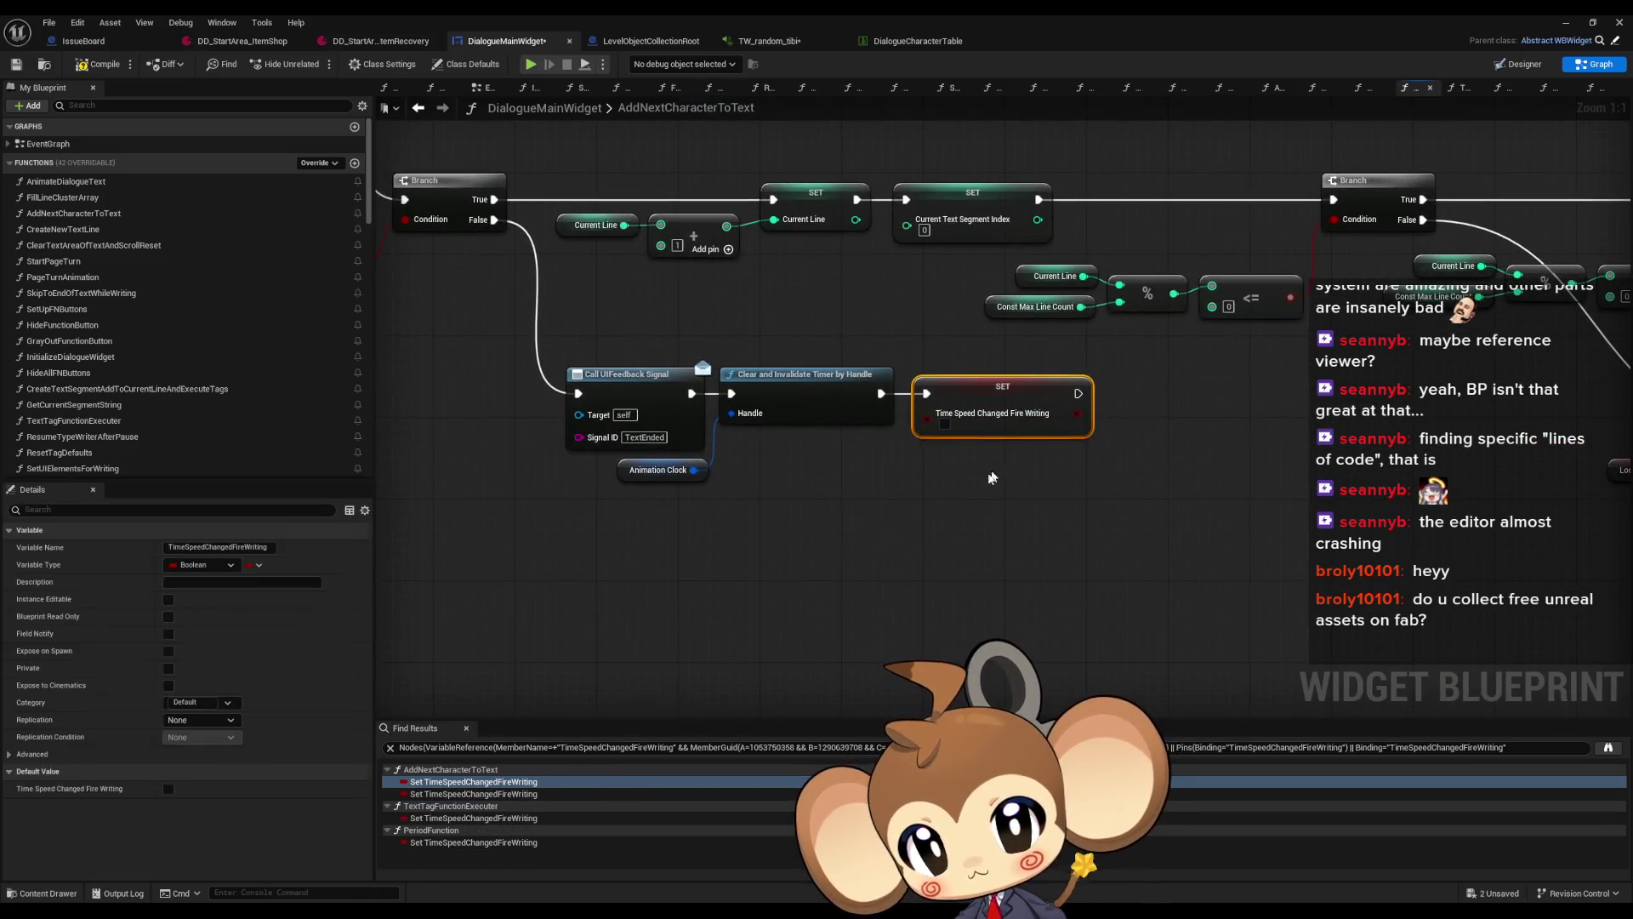
key("Delete")
double_click(474, 794)
key("Delete")
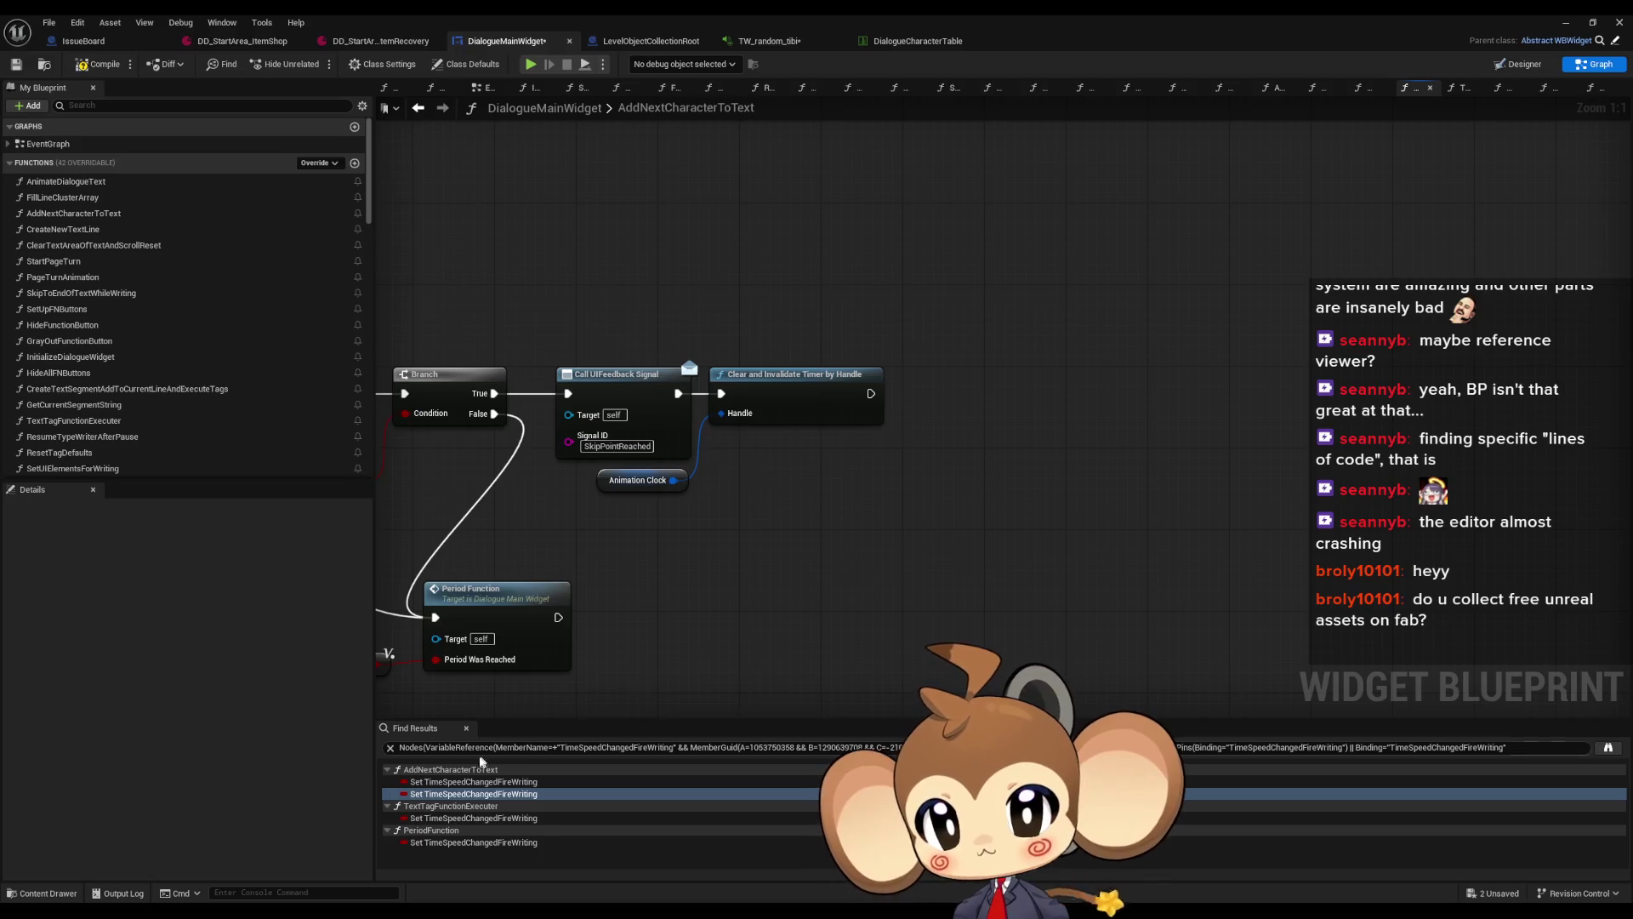
double_click(474, 818)
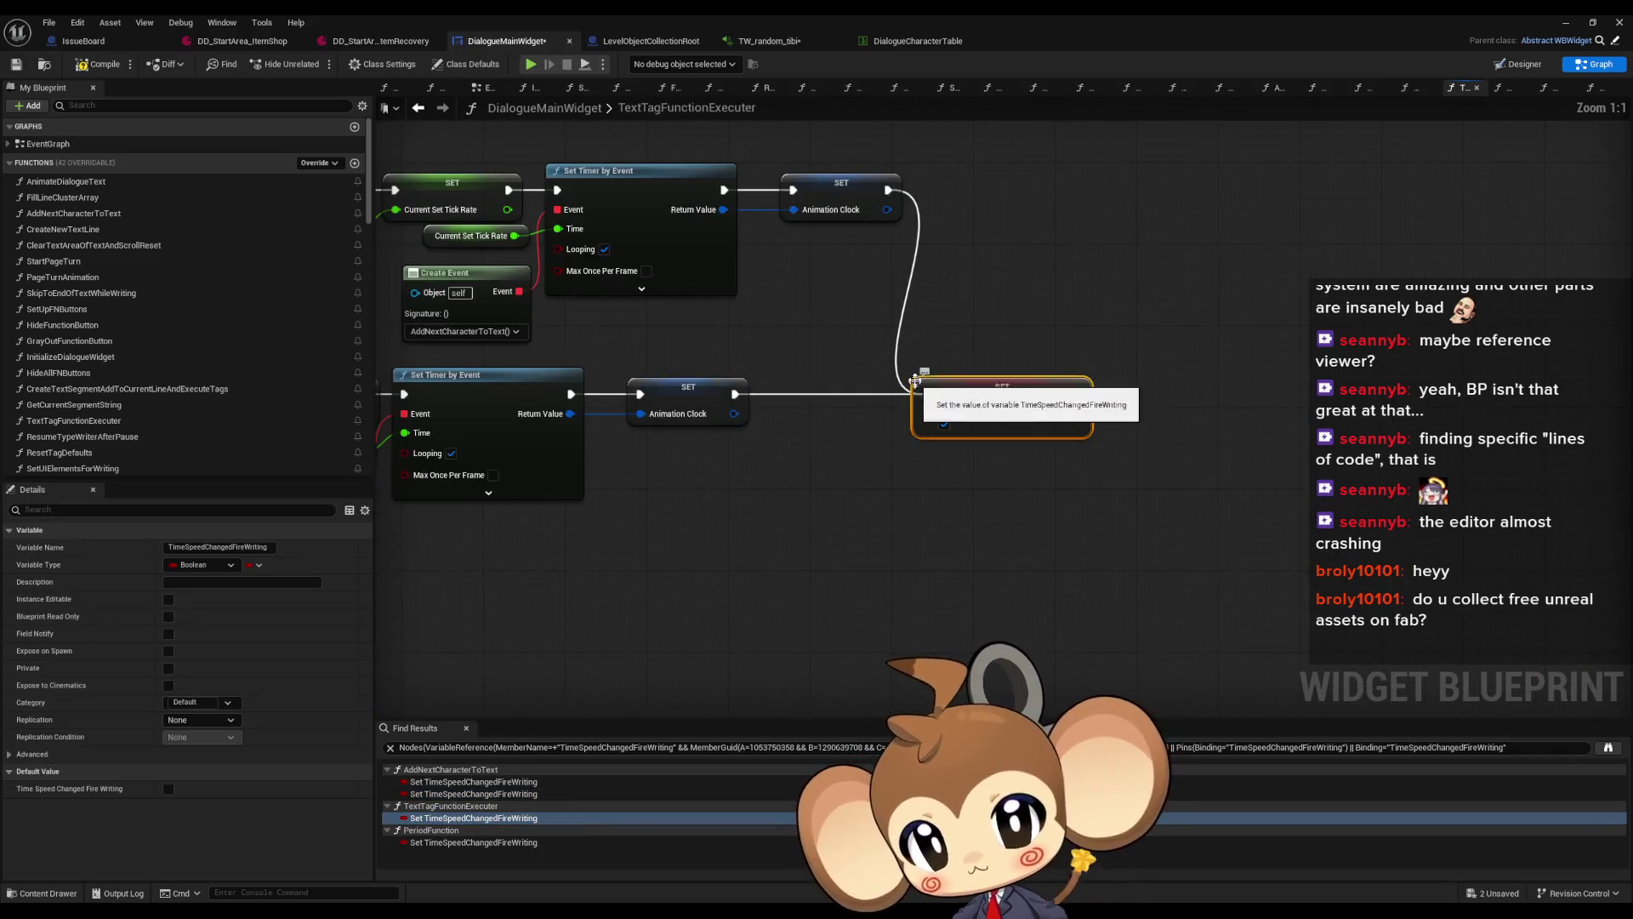
key("Delete")
double_click(474, 842)
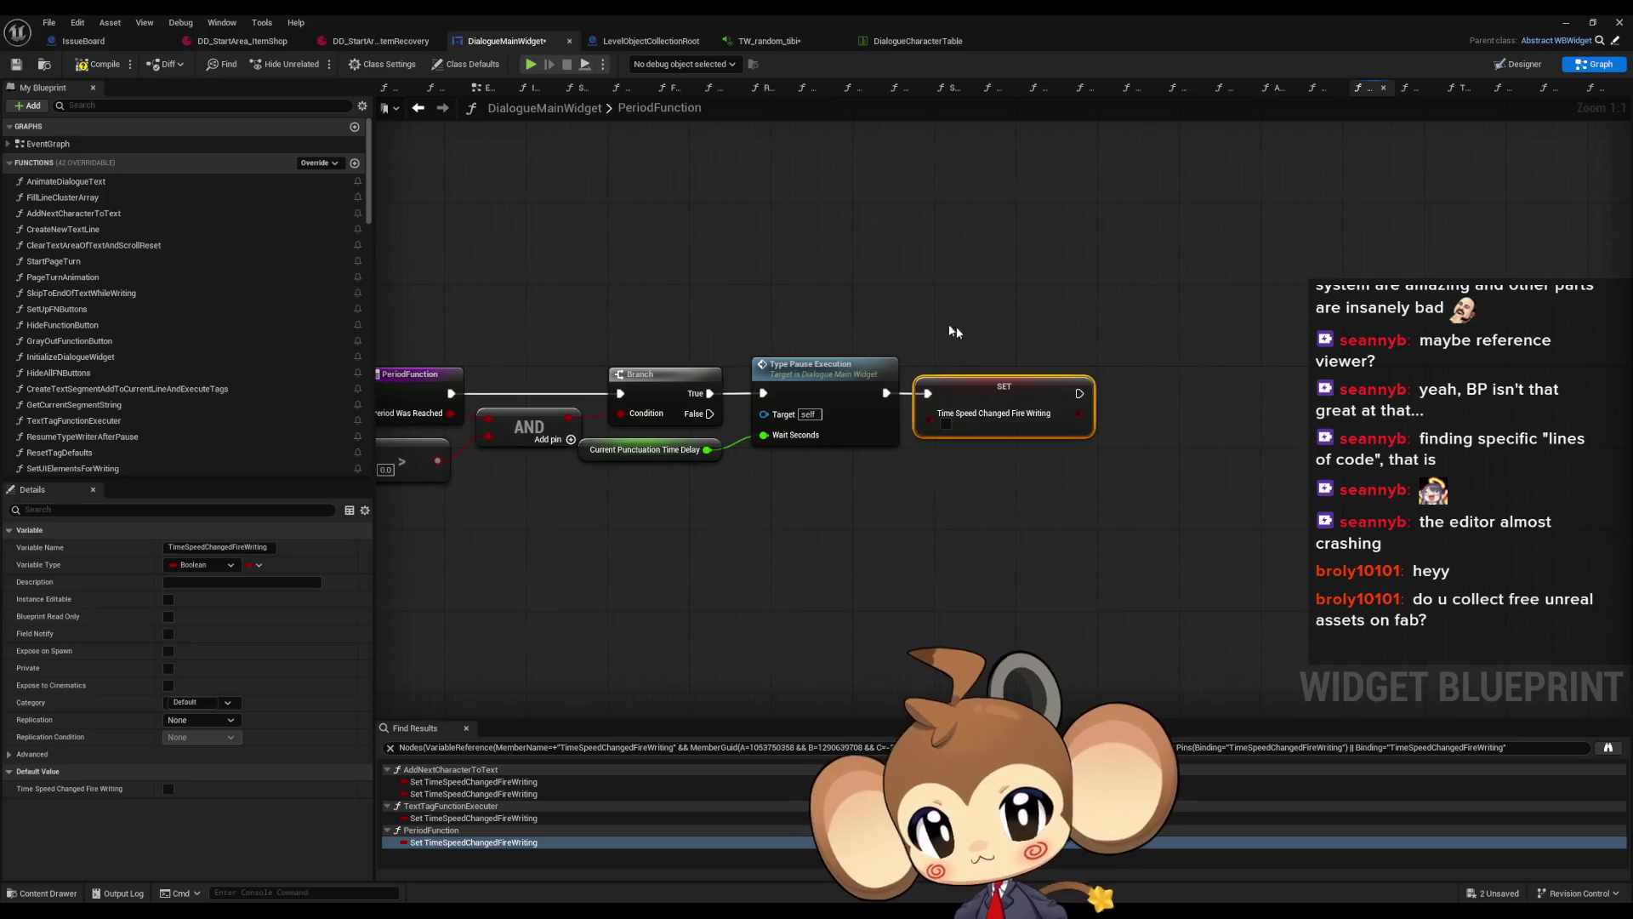
key("Delete")
Delete the TimeSpeedChangedFireWriting variable from My Blueprint
scroll(119, 458, "down", 10)
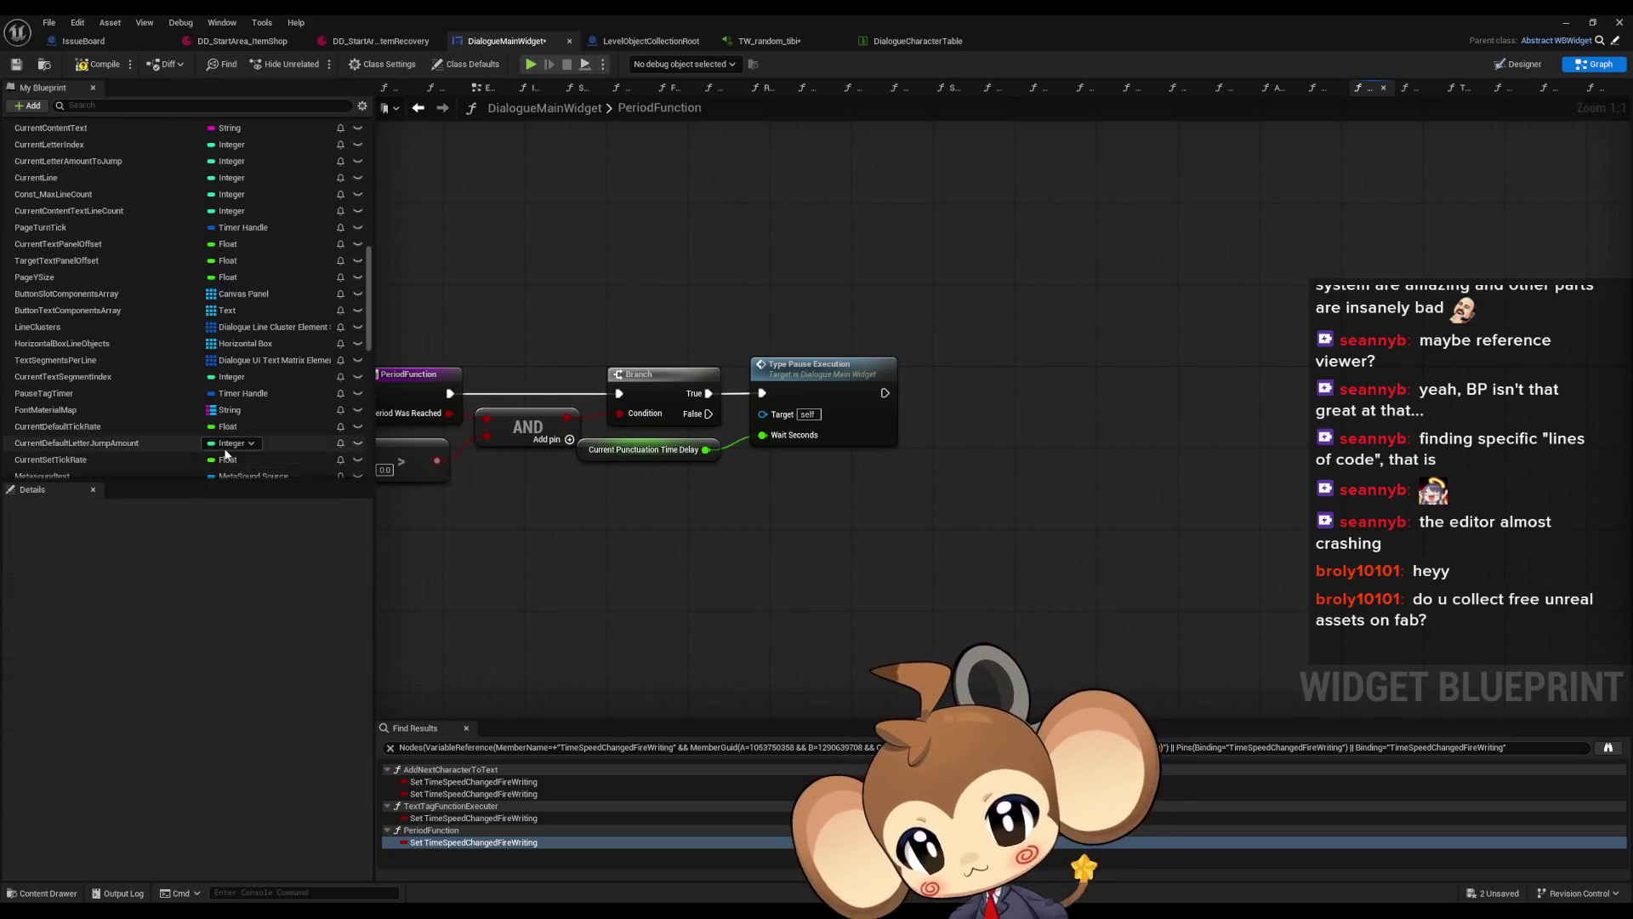
scroll(226, 447, "down", 10)
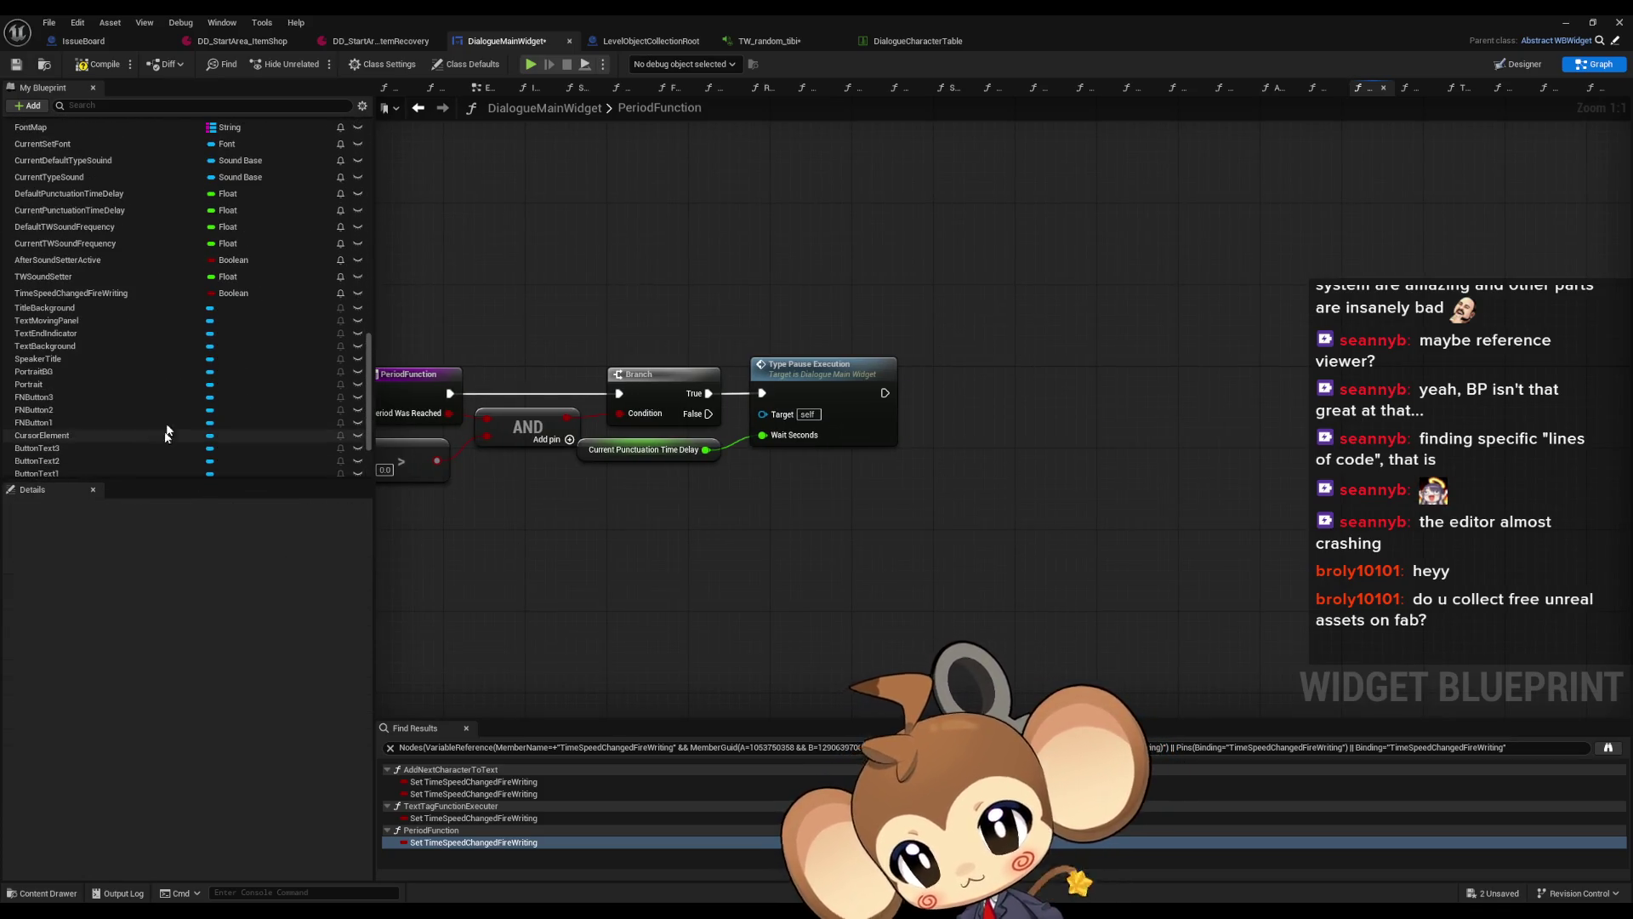
left_click(82, 294)
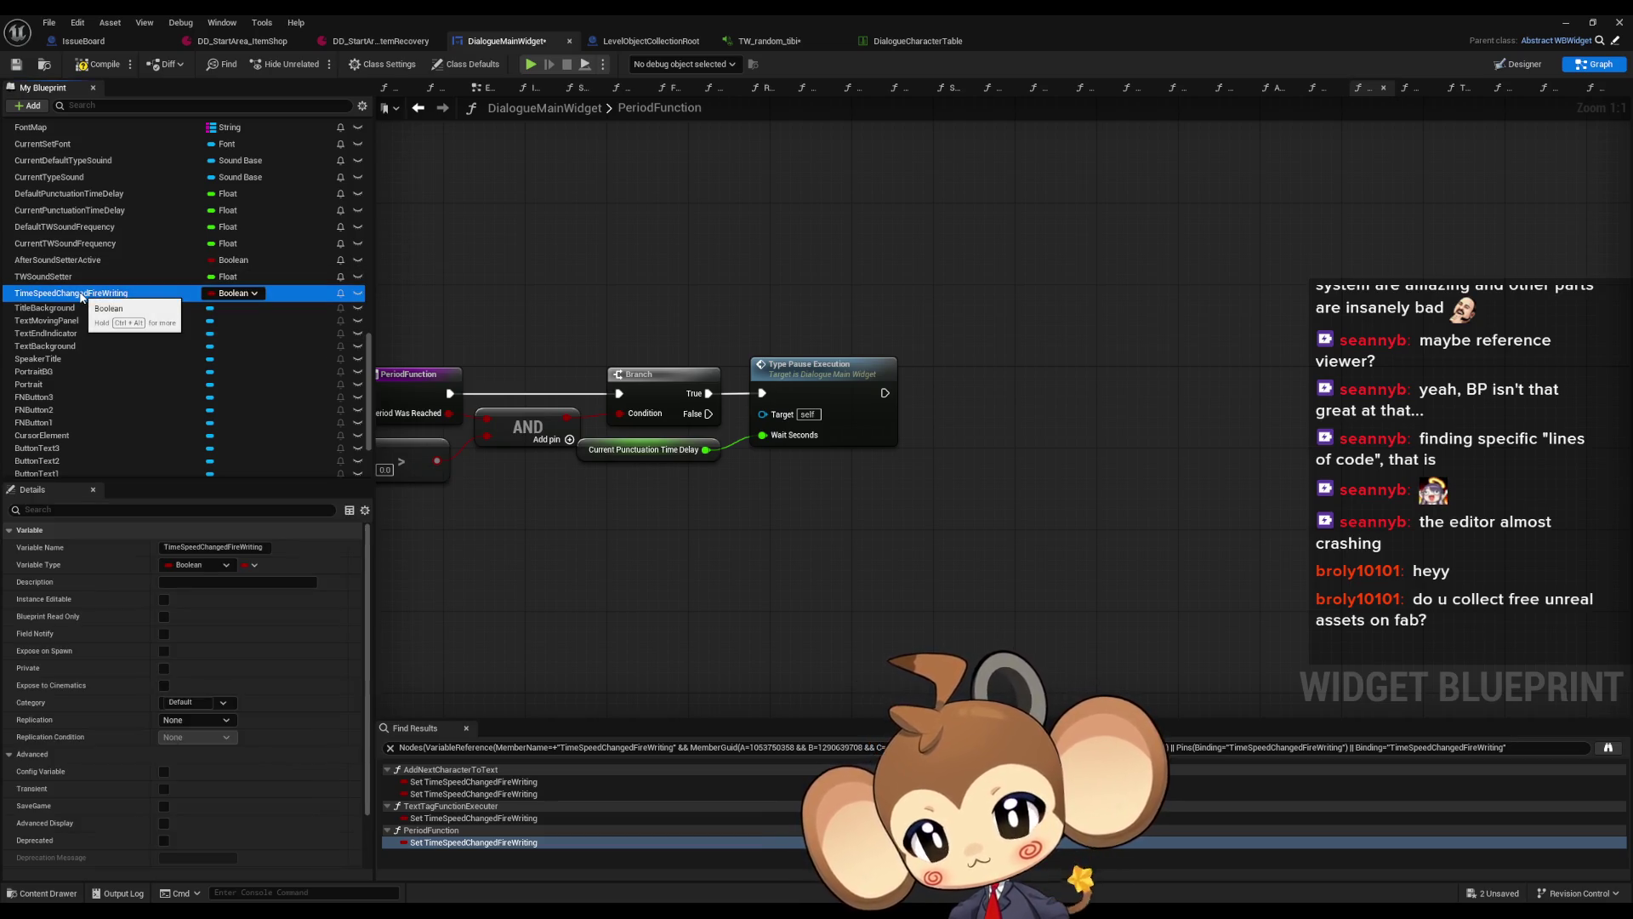
key("Delete")
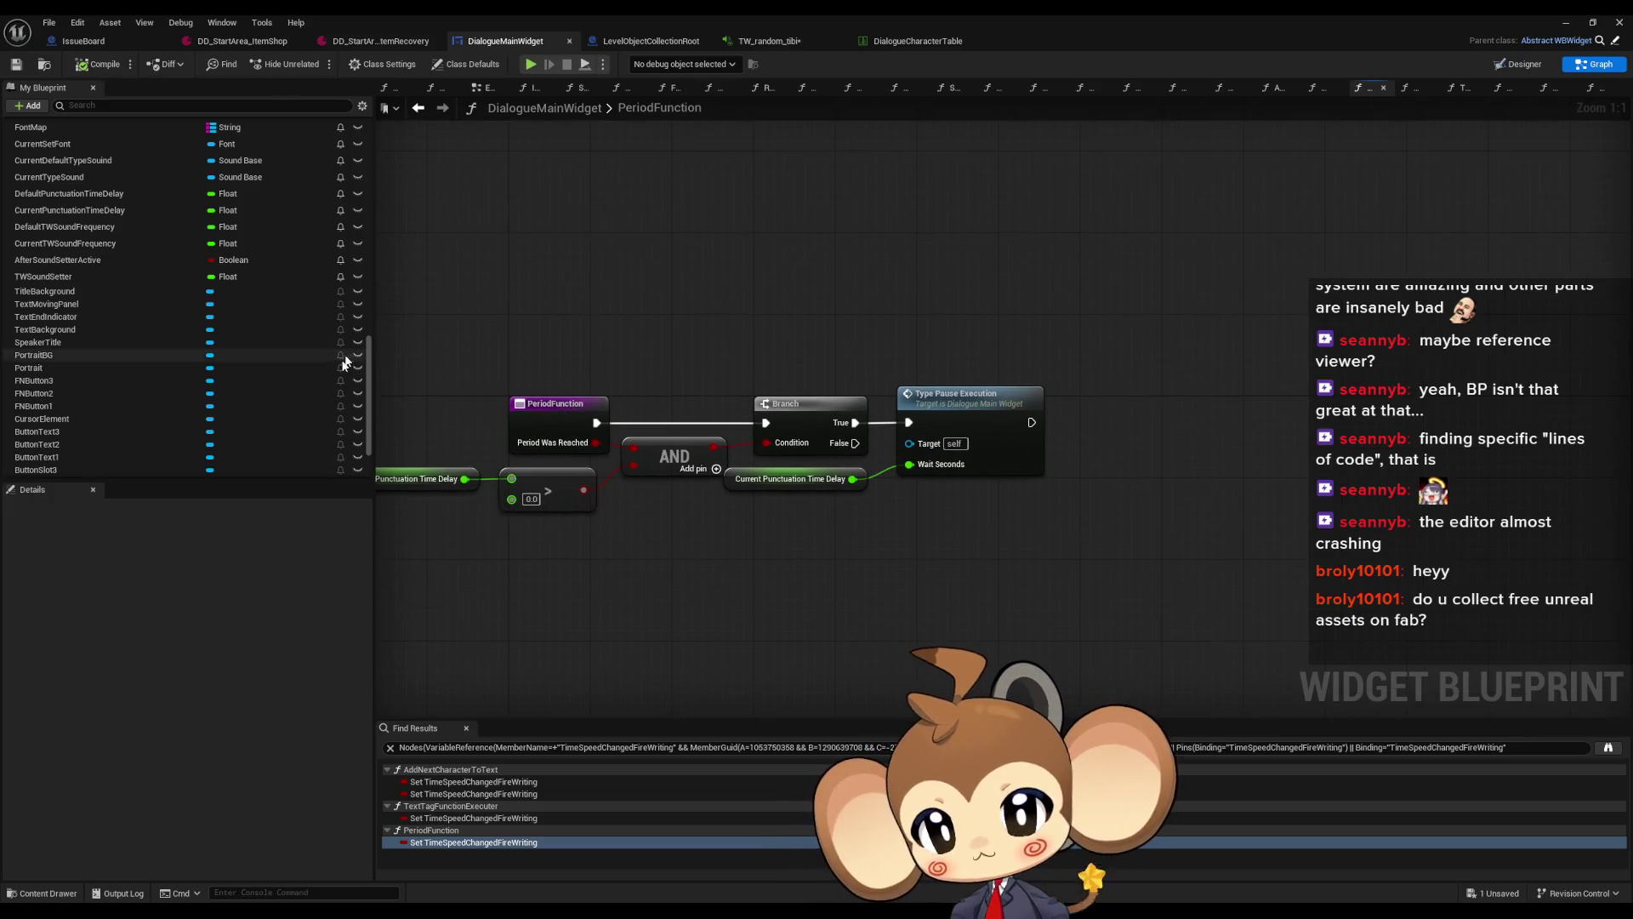
scroll(283, 423, "up", 8)
In TextTagFunctionExecuter, reroute a Switch on String output to the timer-clearing node
scroll(280, 421, "up", 10)
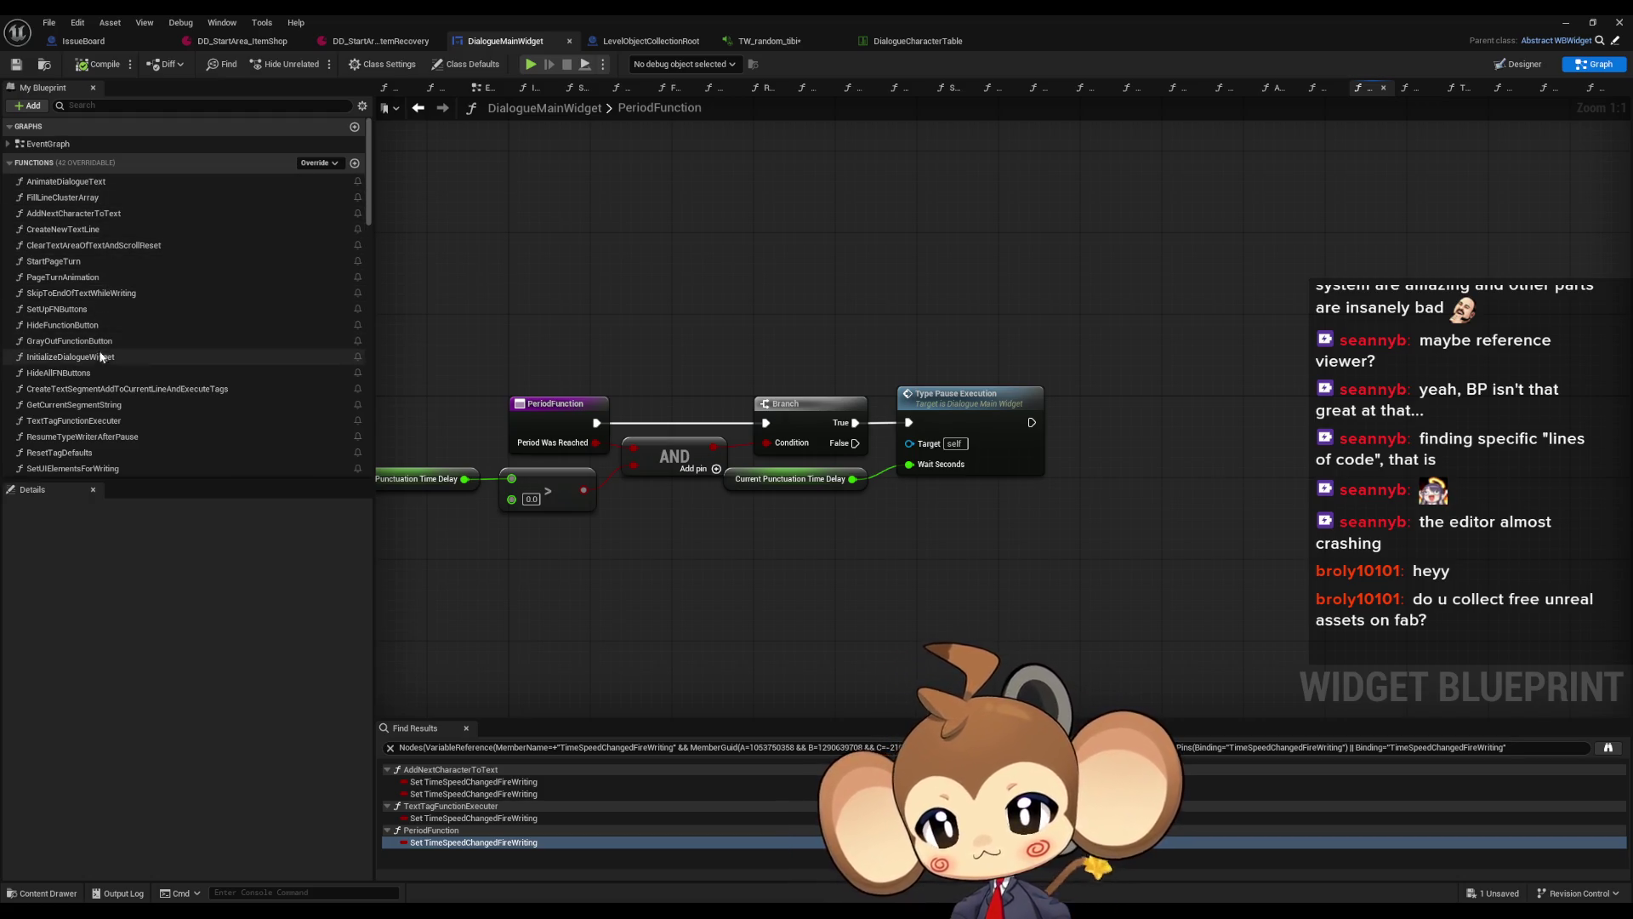
scroll(102, 340, "down", 3)
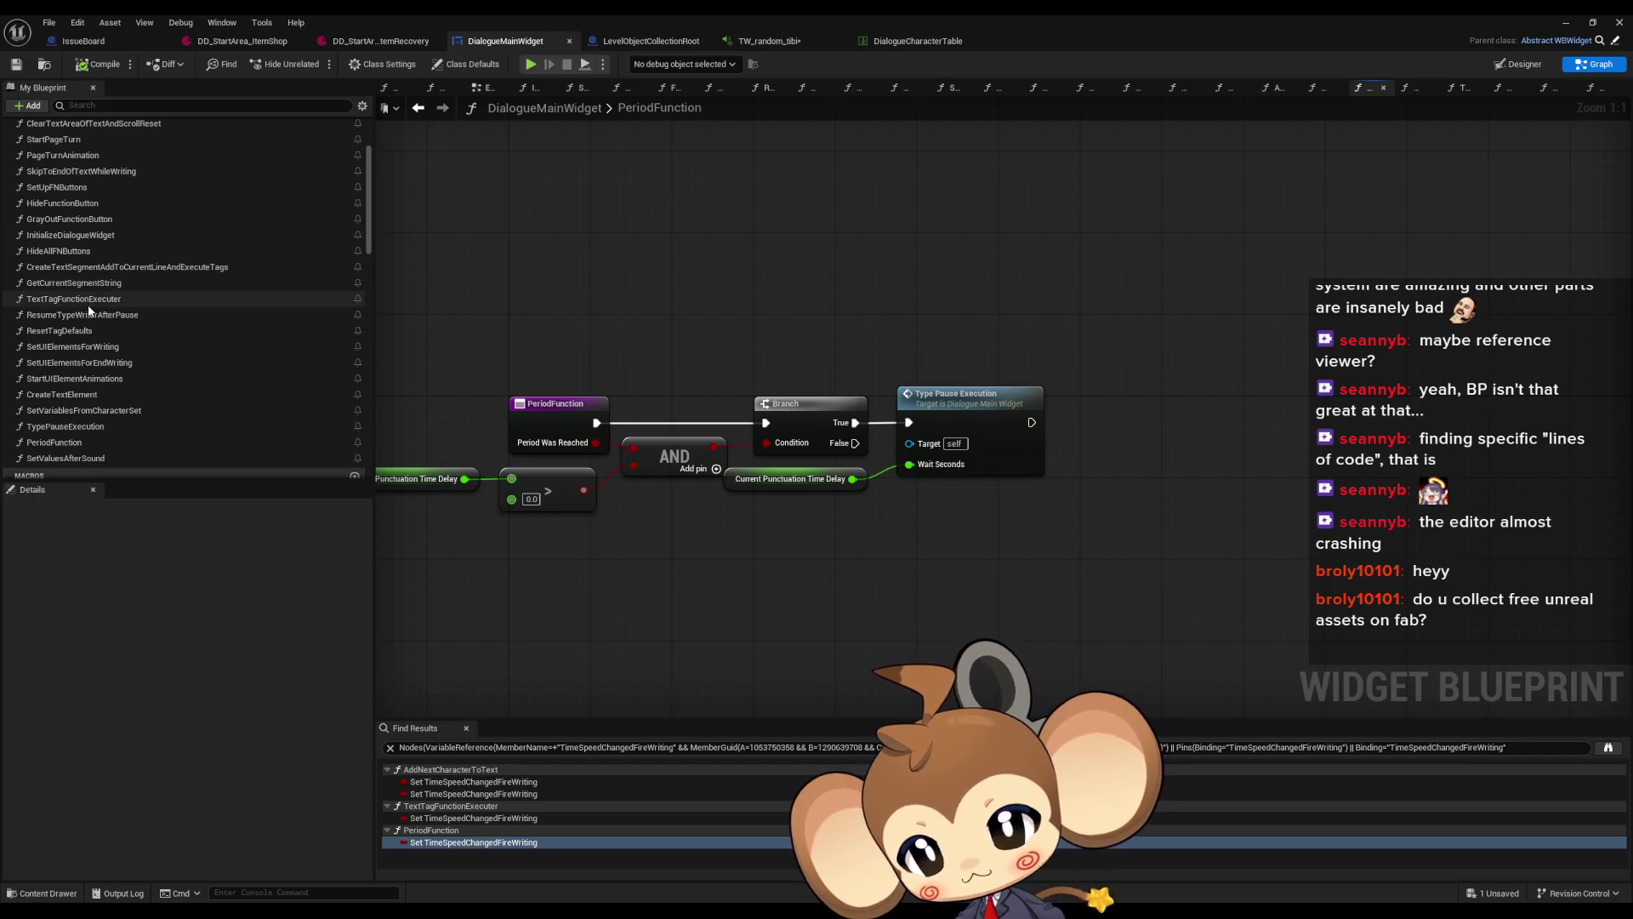
double_click(88, 298)
scroll(1138, 423, "up", 3)
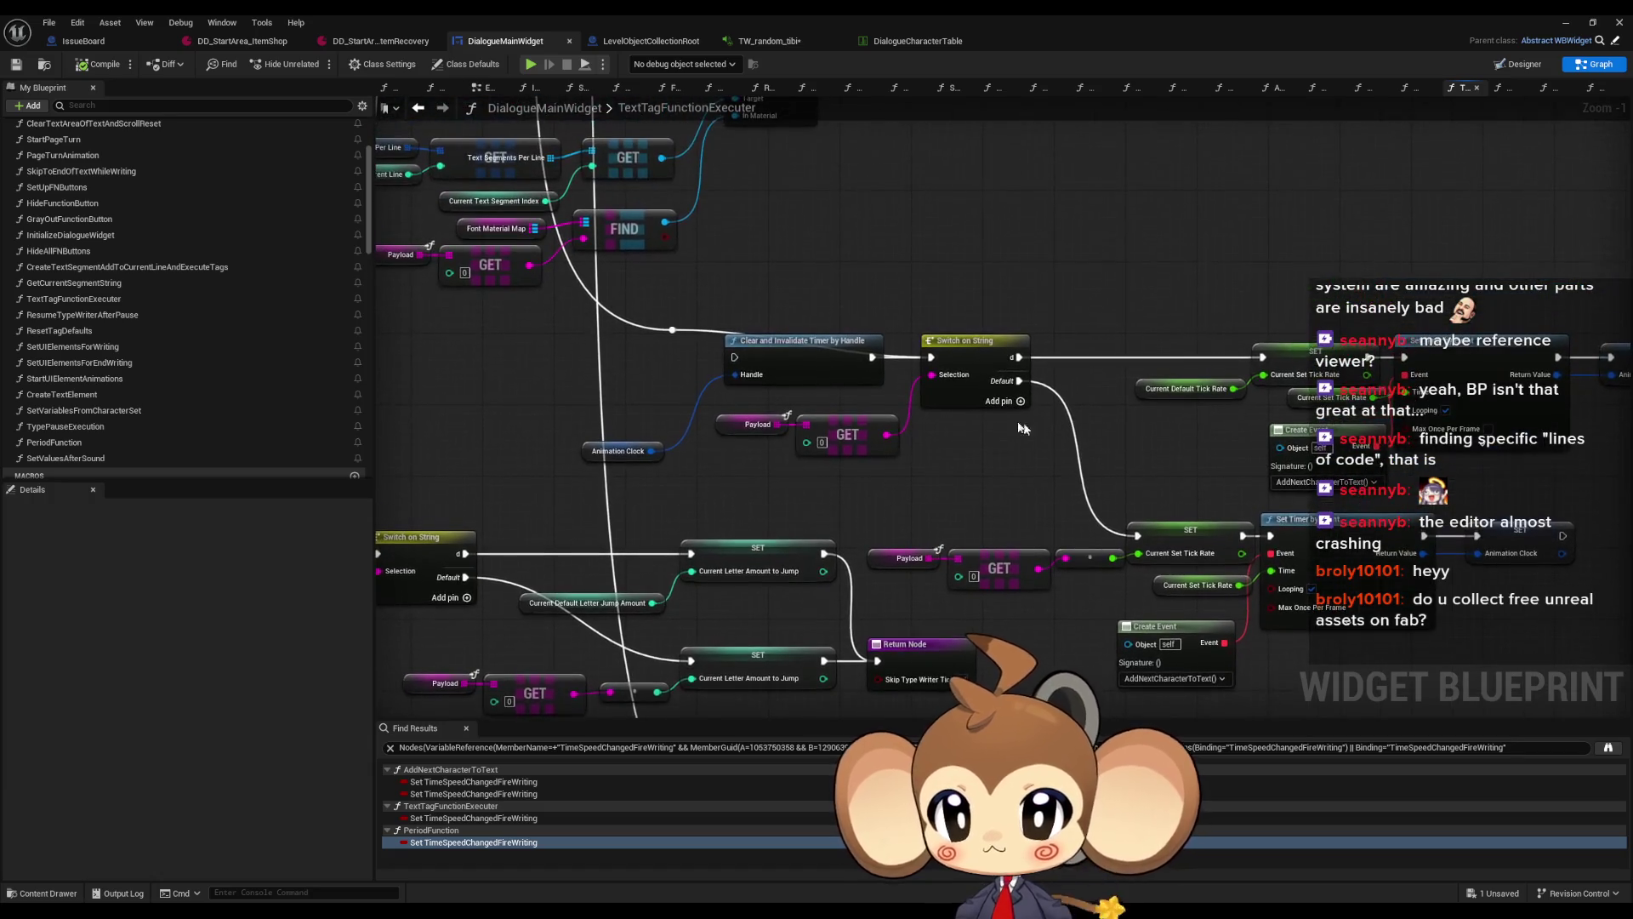
scroll(754, 513, "down", 3)
mouse_move(754, 513)
left_mouse_down()
mouse_move(808, 727)
mouse_move(805, 708)
left_mouse_up()
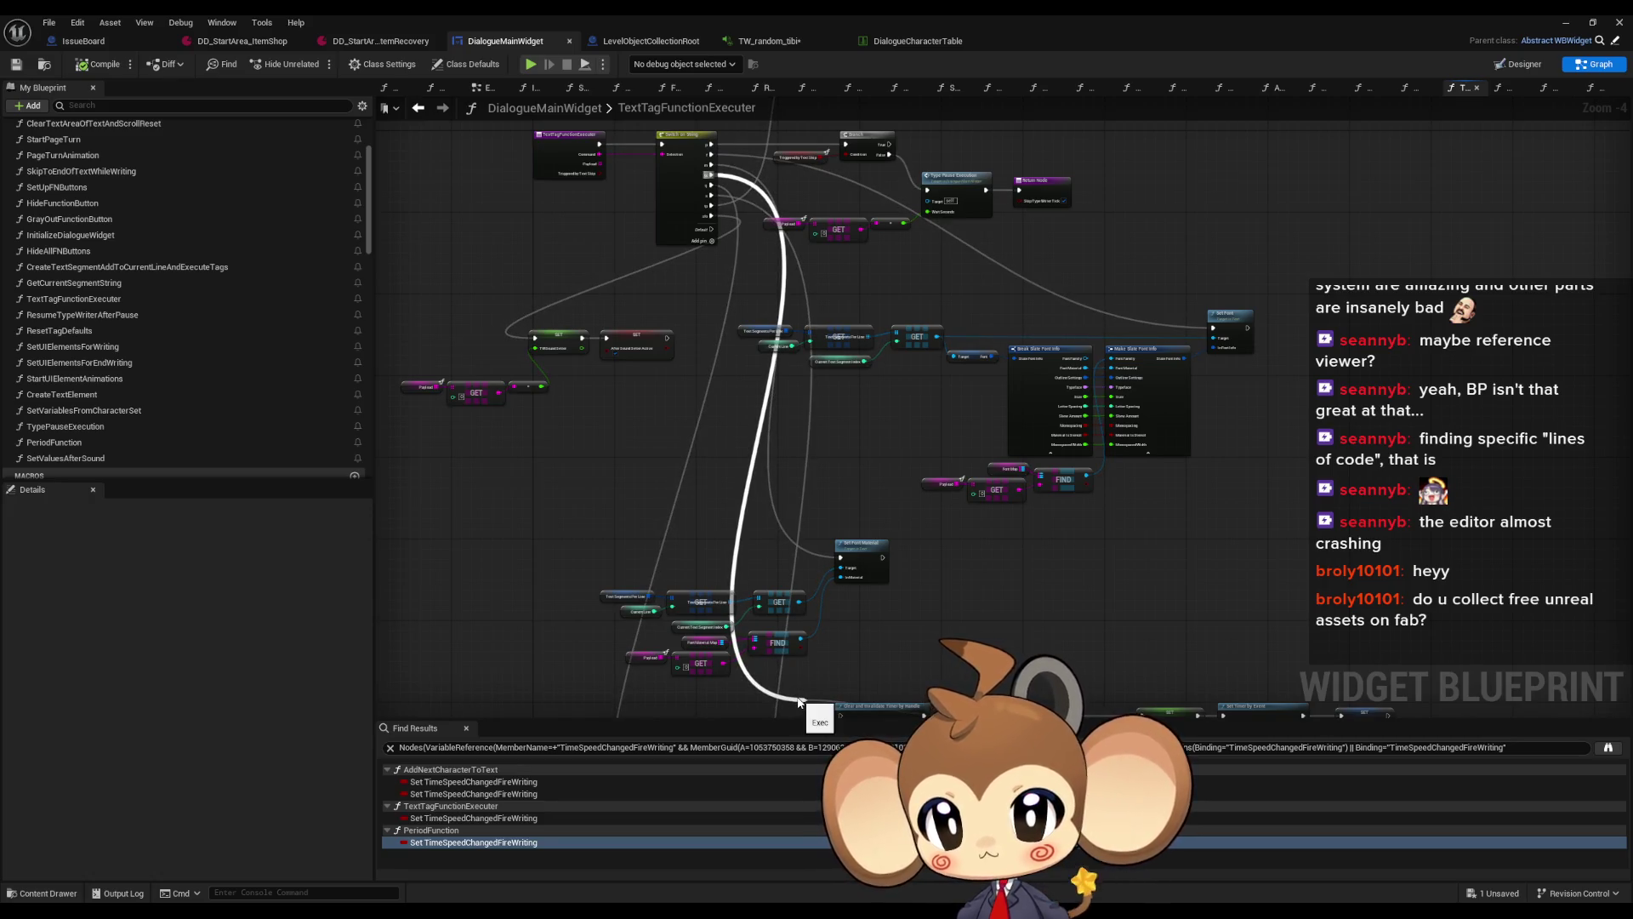
mouse_move(711, 173)
left_mouse_down()
mouse_move(740, 204)
mouse_move(839, 552)
mouse_move(775, 519)
mouse_move(842, 538)
left_mouse_up()
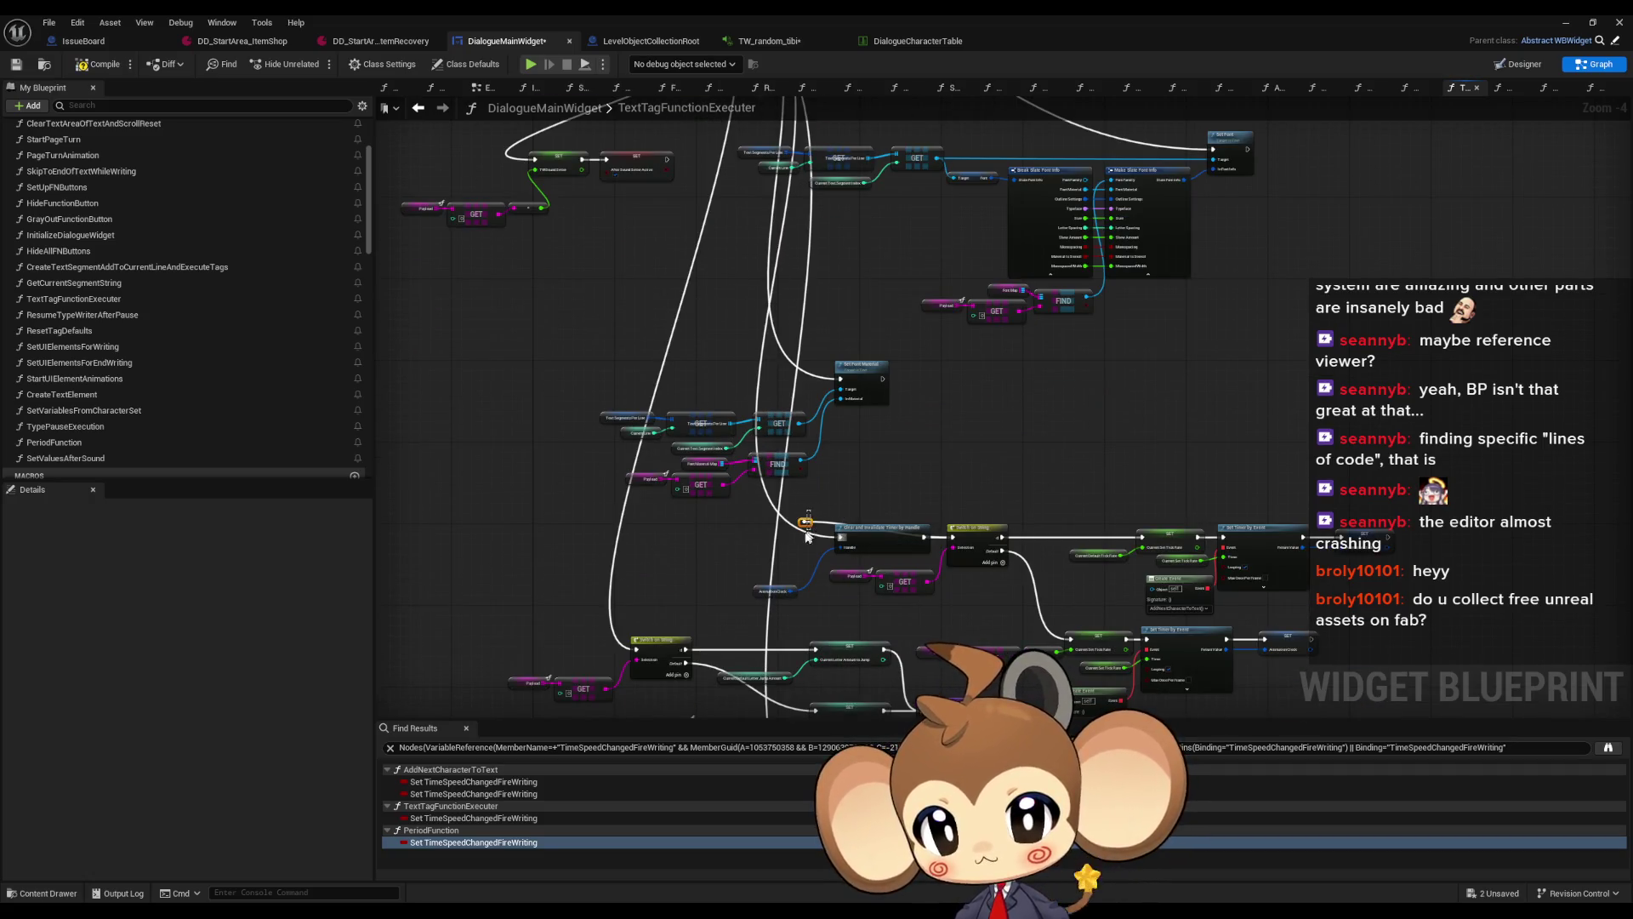
In ResetTagDefaults, break the Sequence Then 1 link to the tick-rate SET node
scroll(805, 532, "up", 2)
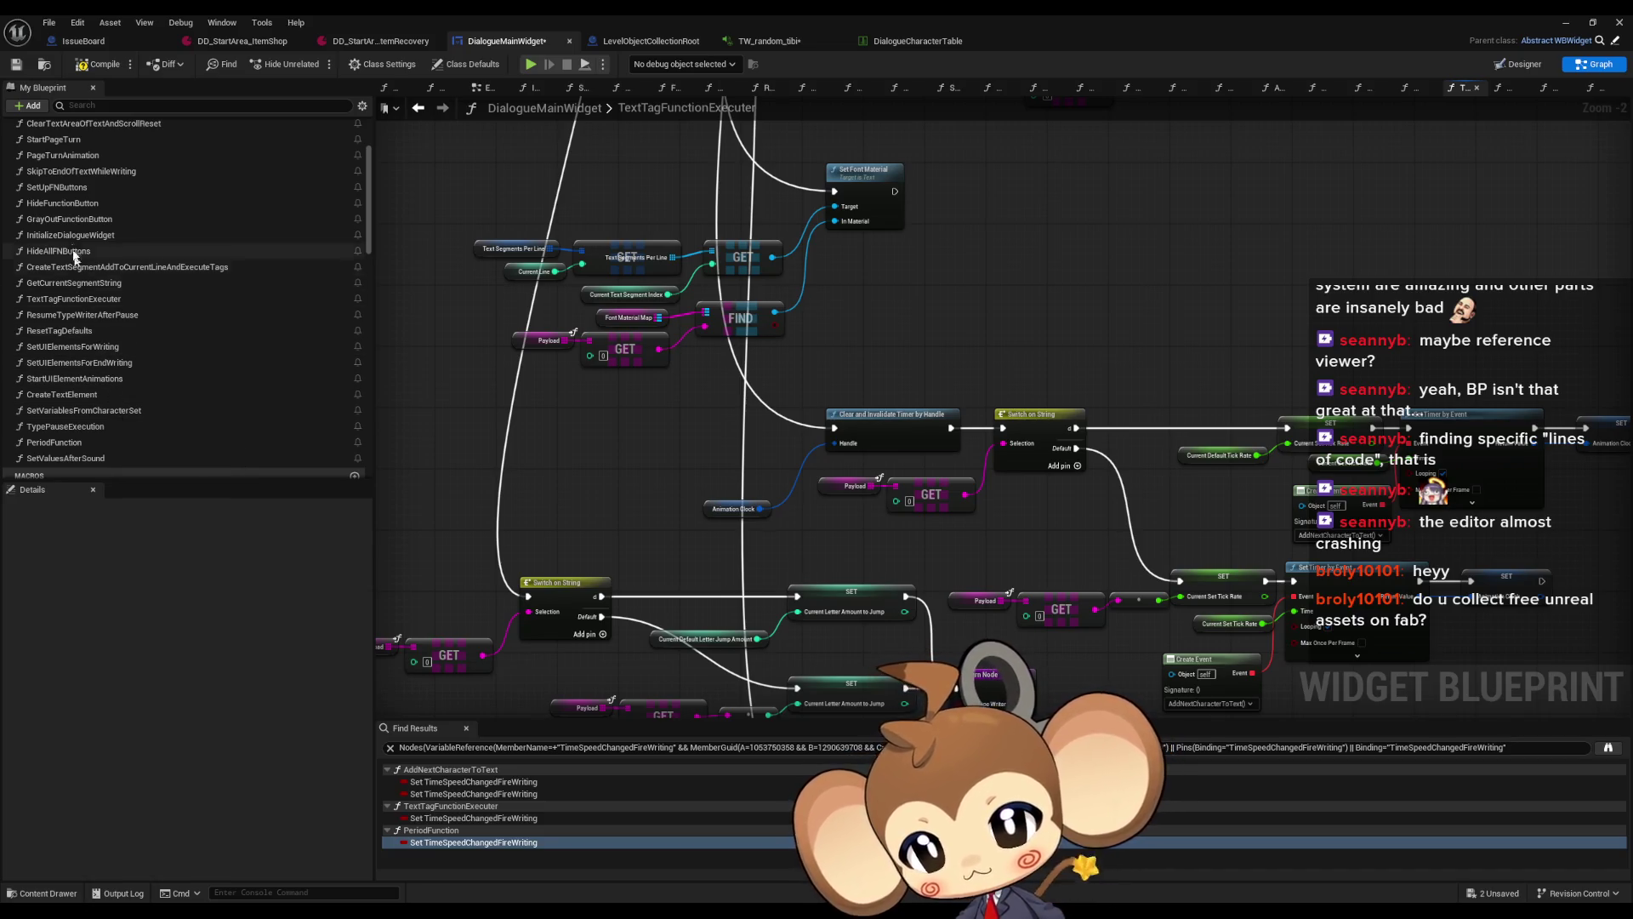
scroll(77, 366, "down", 1)
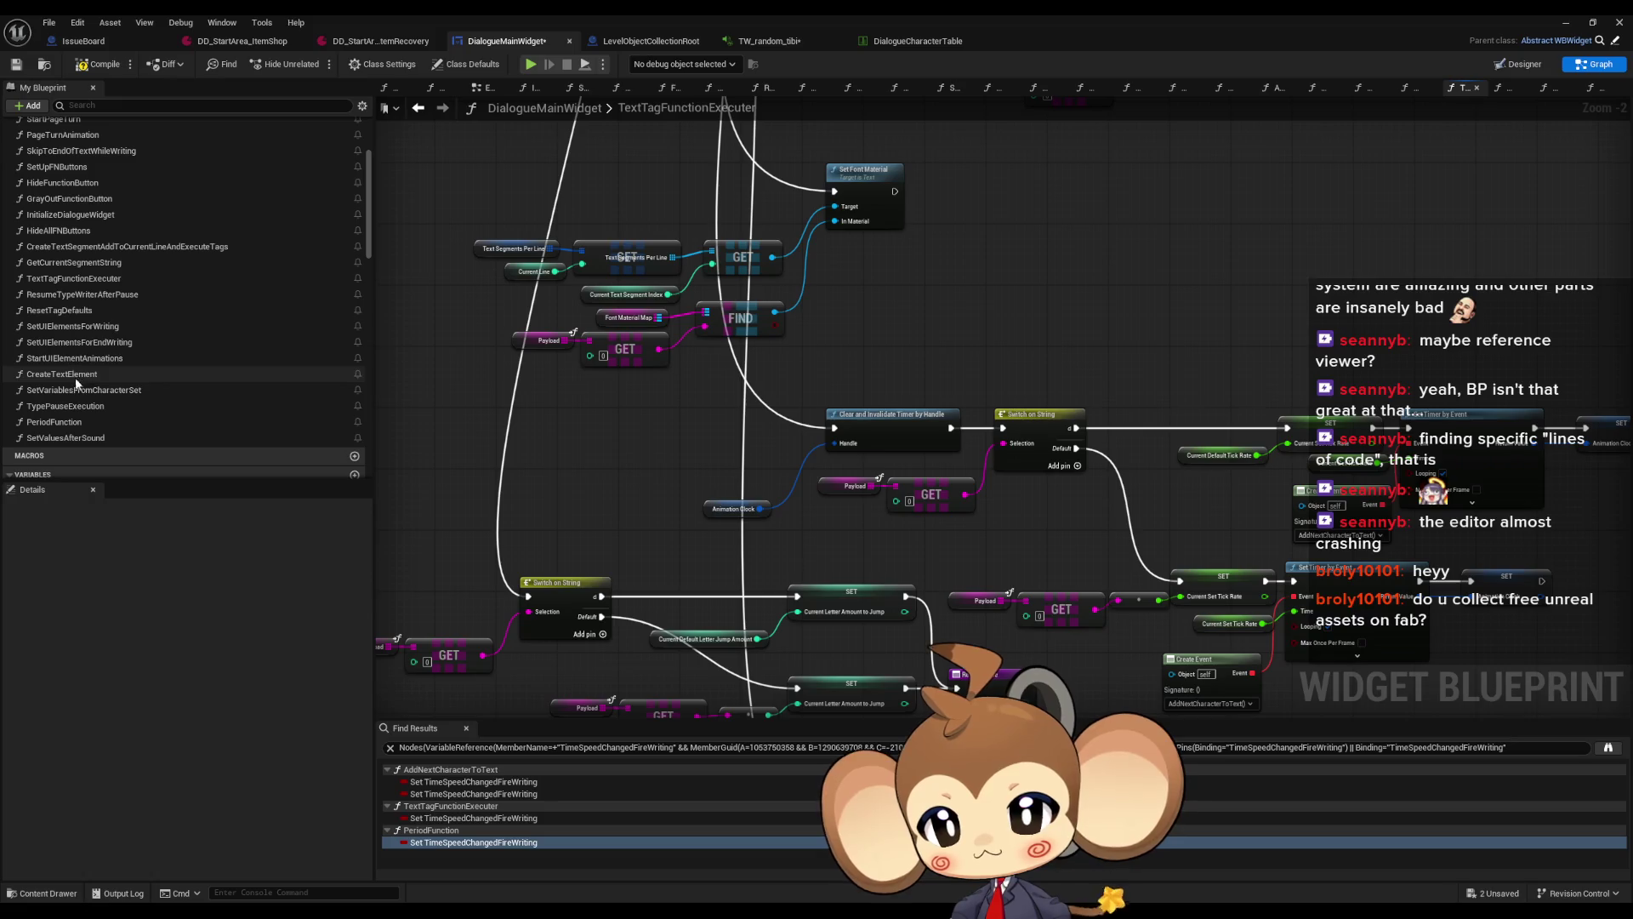
double_click(67, 312)
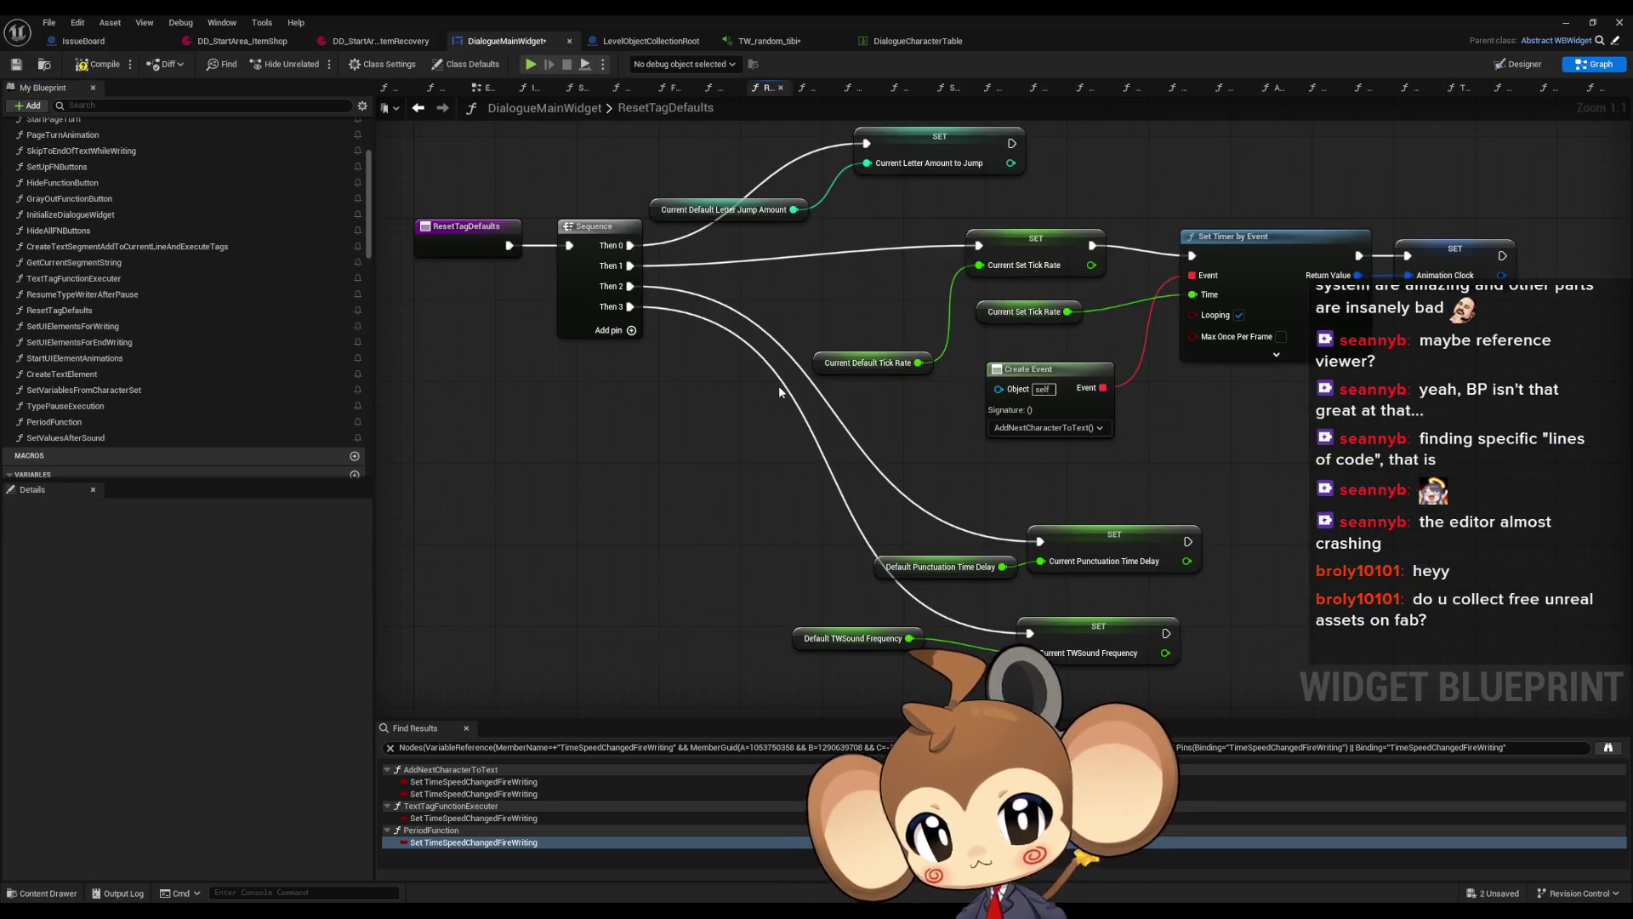
scroll(646, 357, "up", 2)
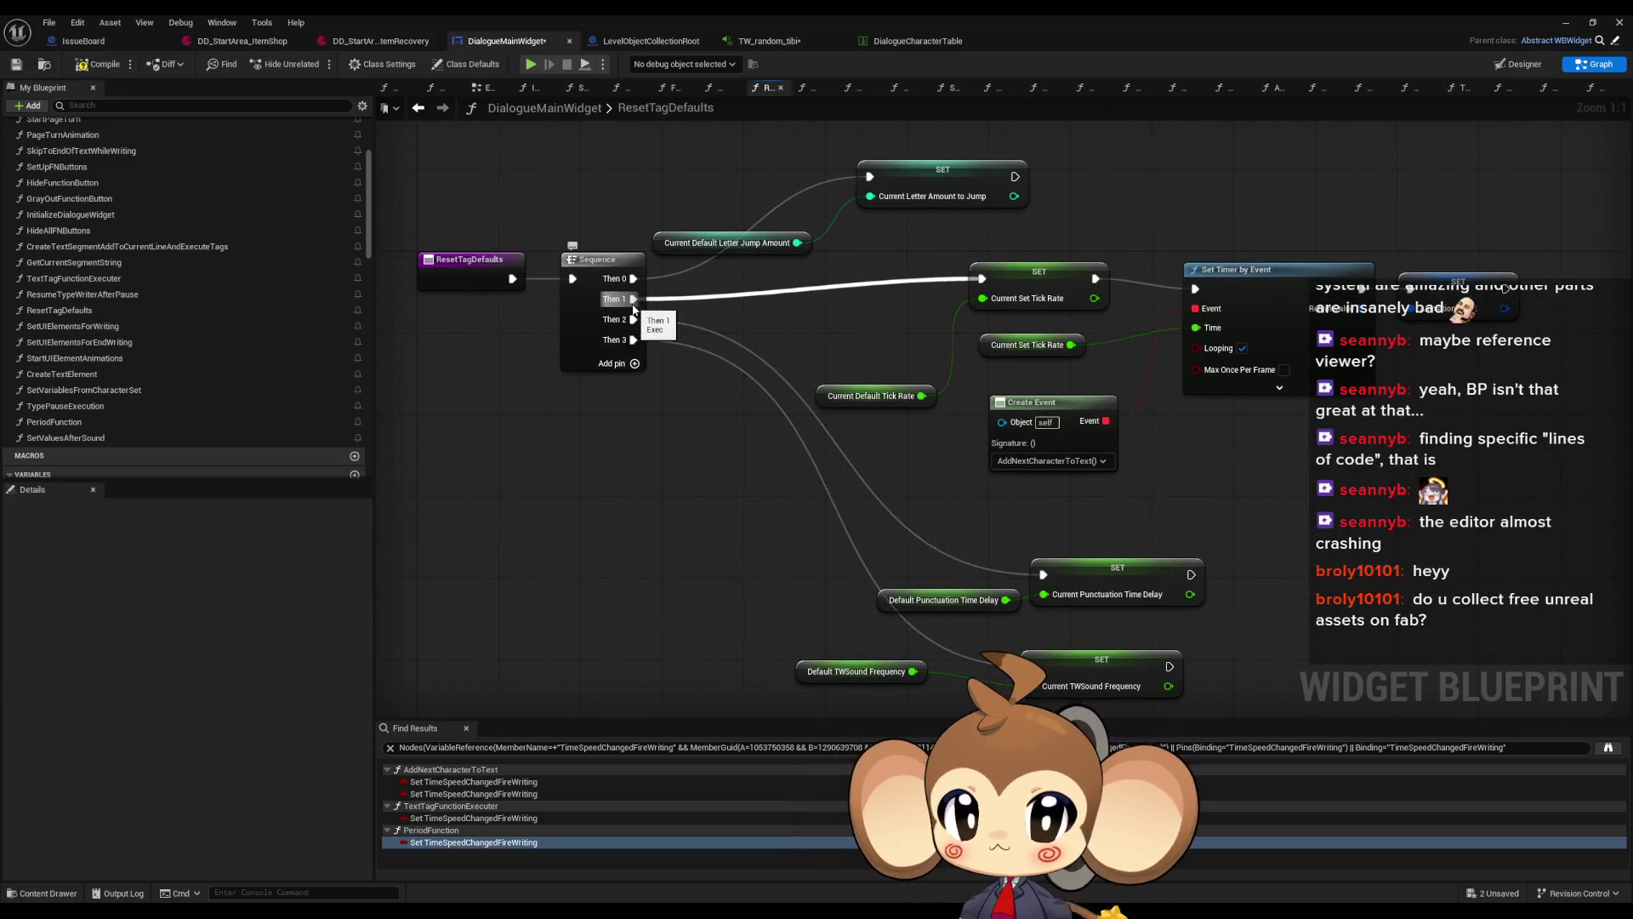
left_click(868, 395)
mouse_move(885, 264)
left_mouse_down()
mouse_move(1378, 455)
mouse_move(1472, 457)
left_mouse_up()
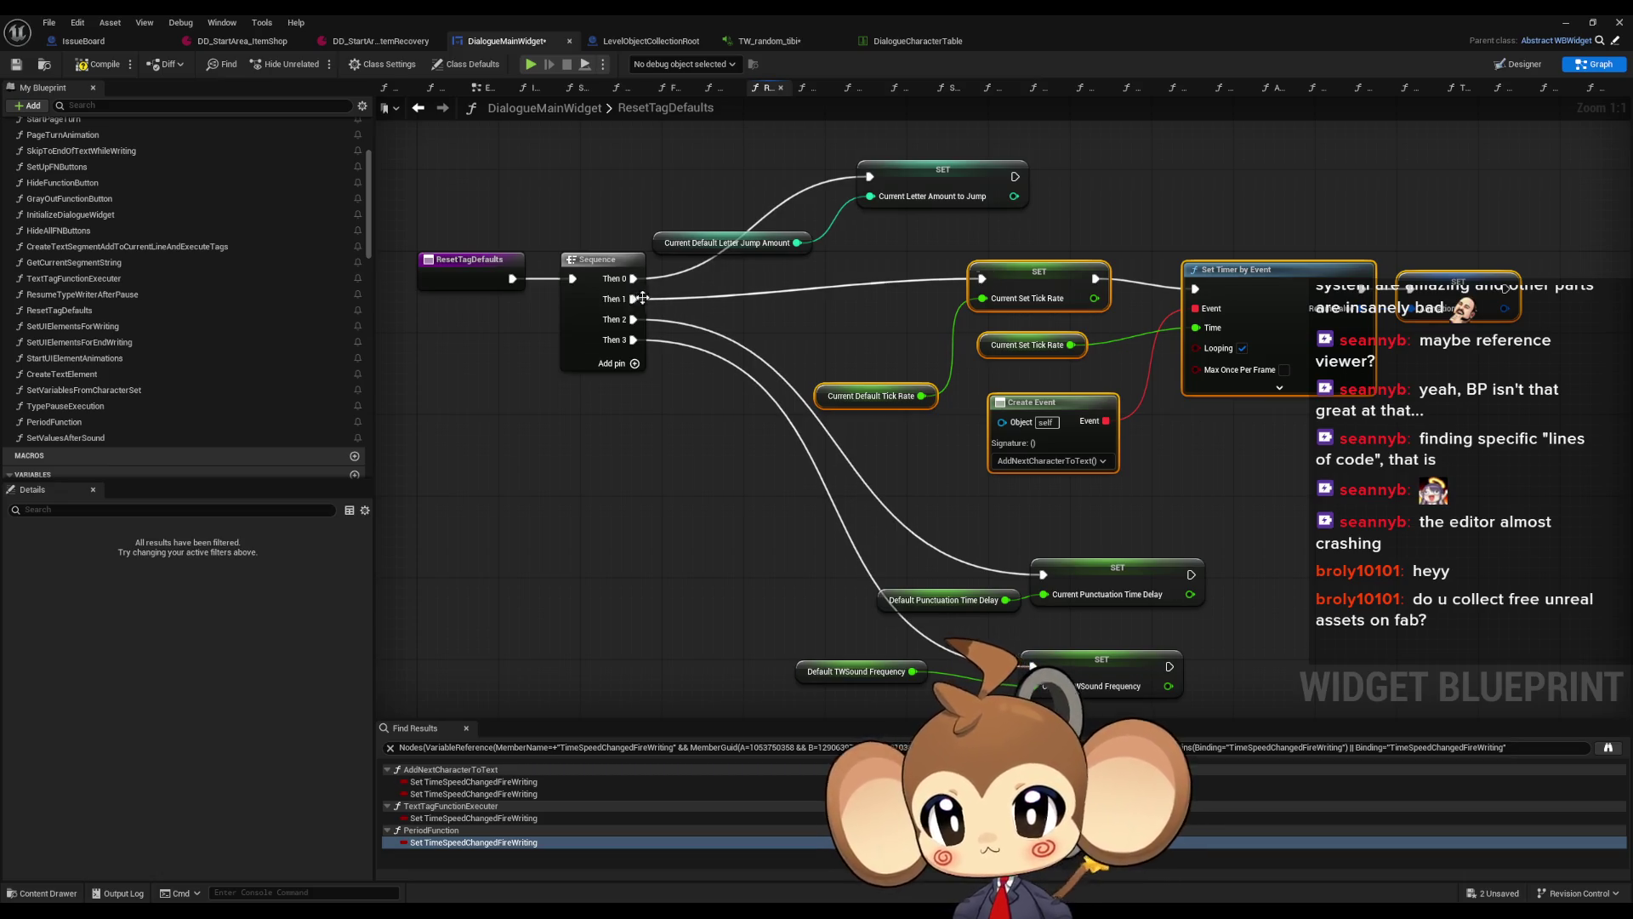
left_click(770, 299, "alt")
left_click(1575, 22)
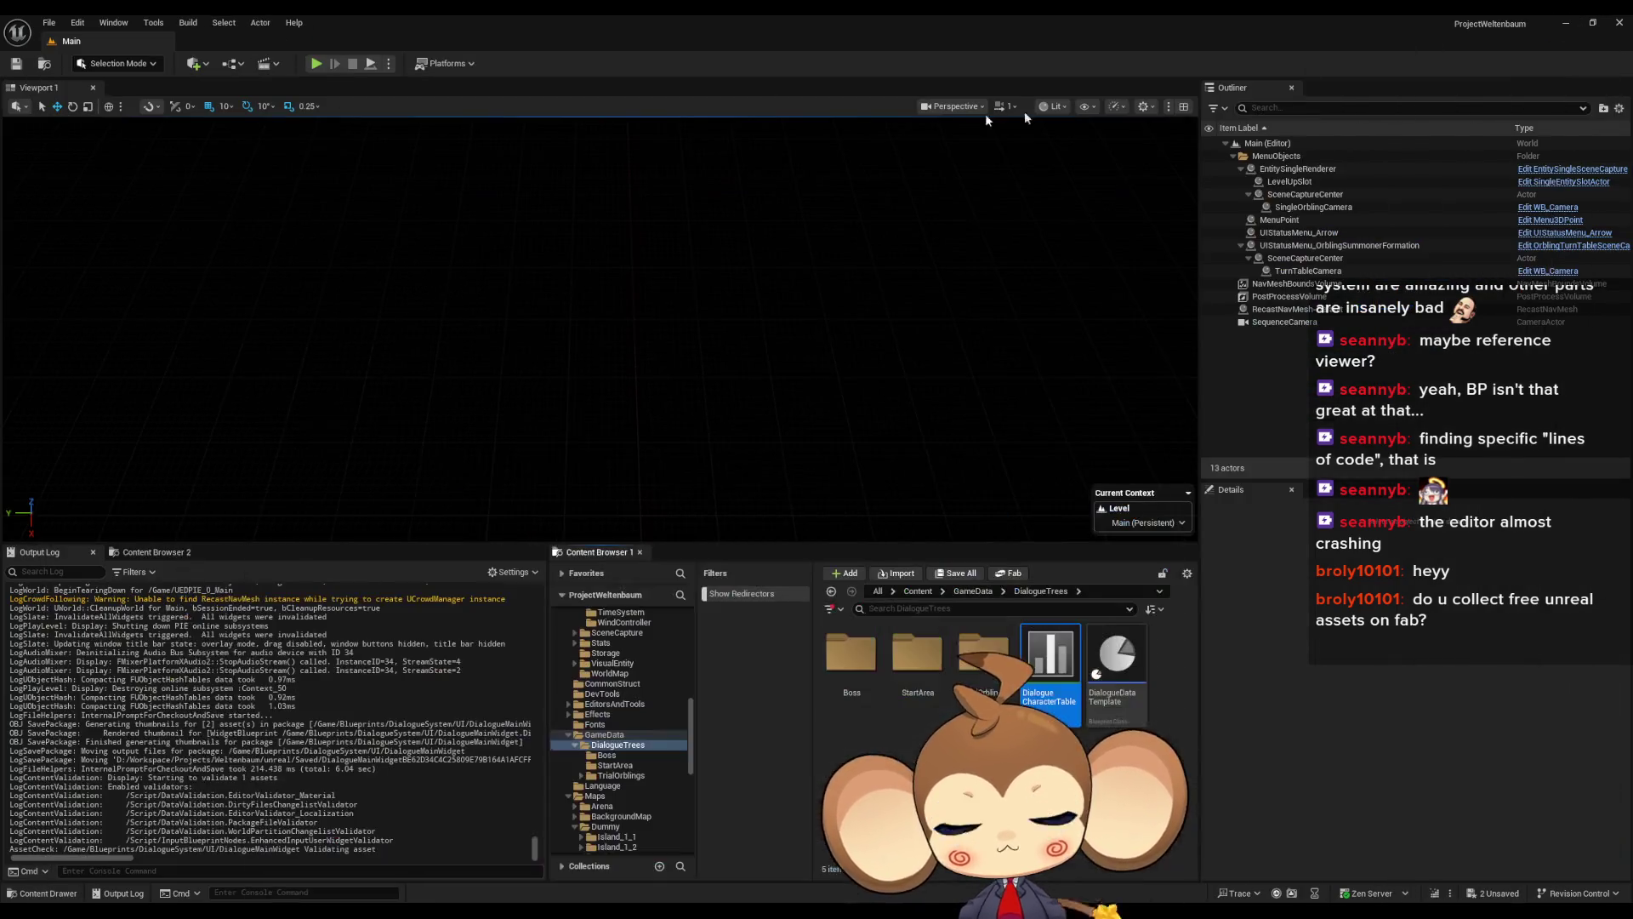
Run a brief play test, then view the DD_StartArea_ItemShop dialogue data
left_click(322, 66)
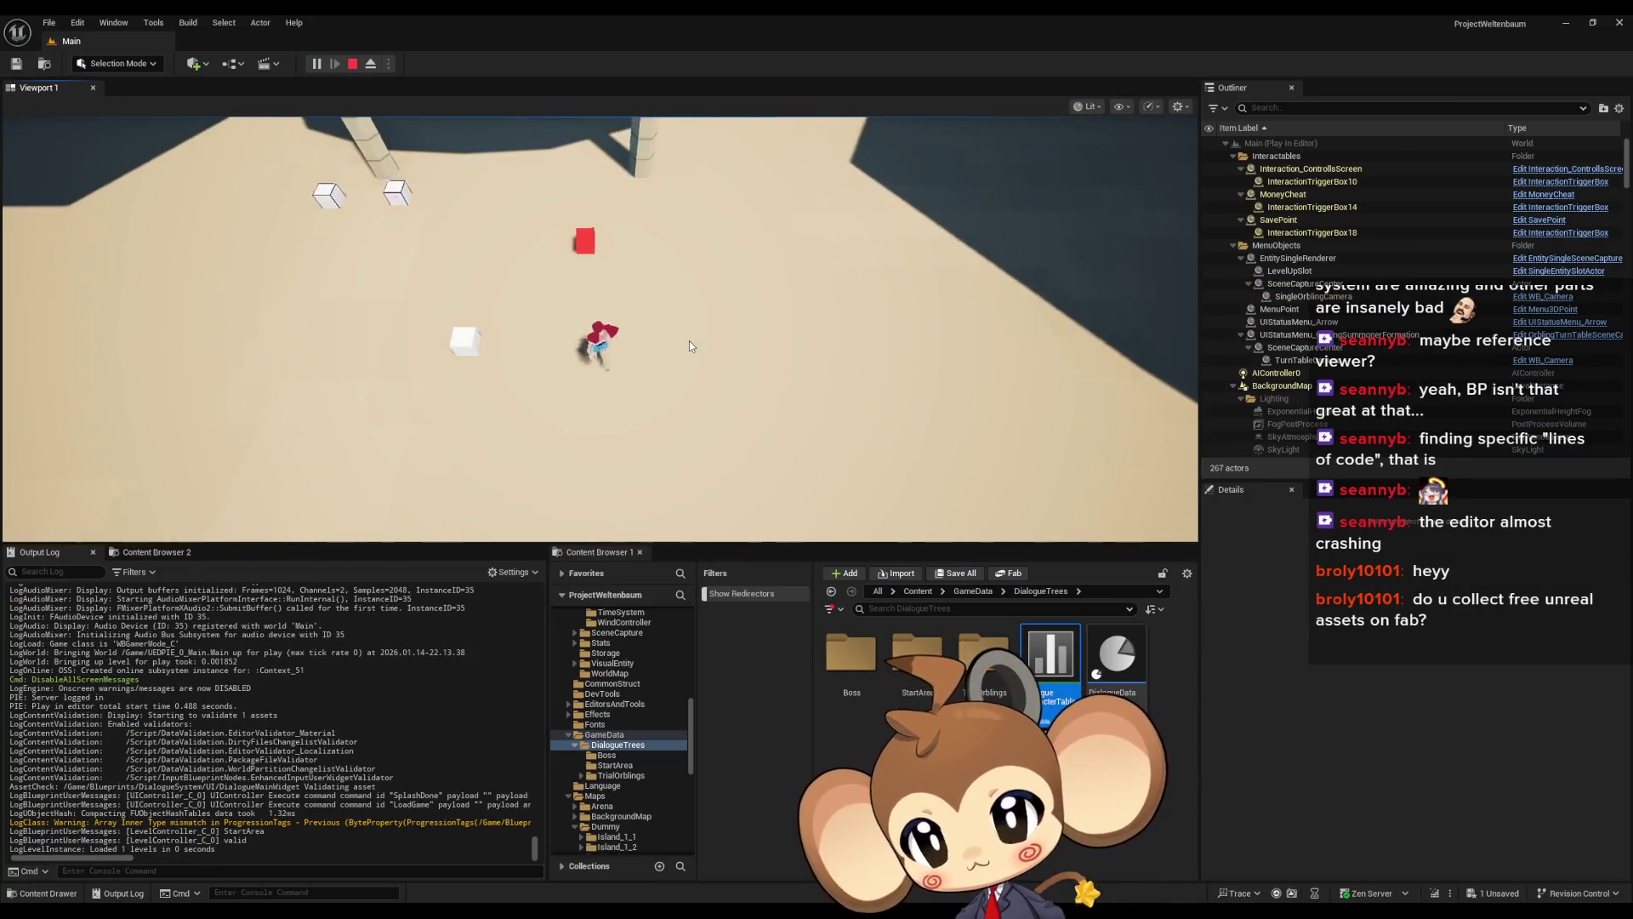
left_click(353, 64)
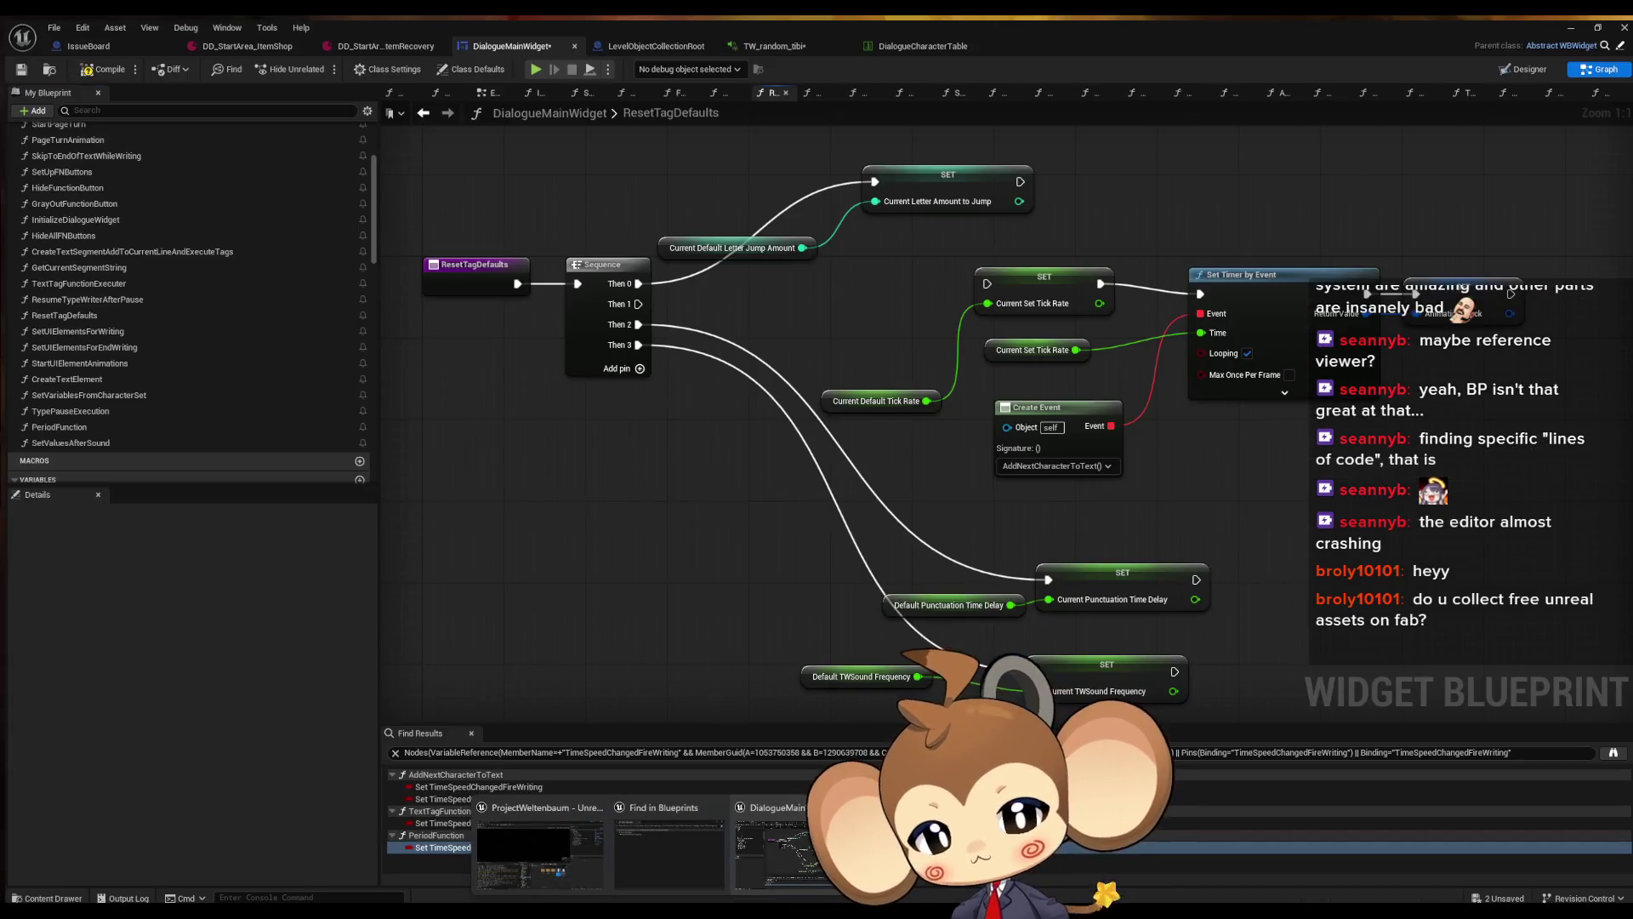
left_click(778, 847)
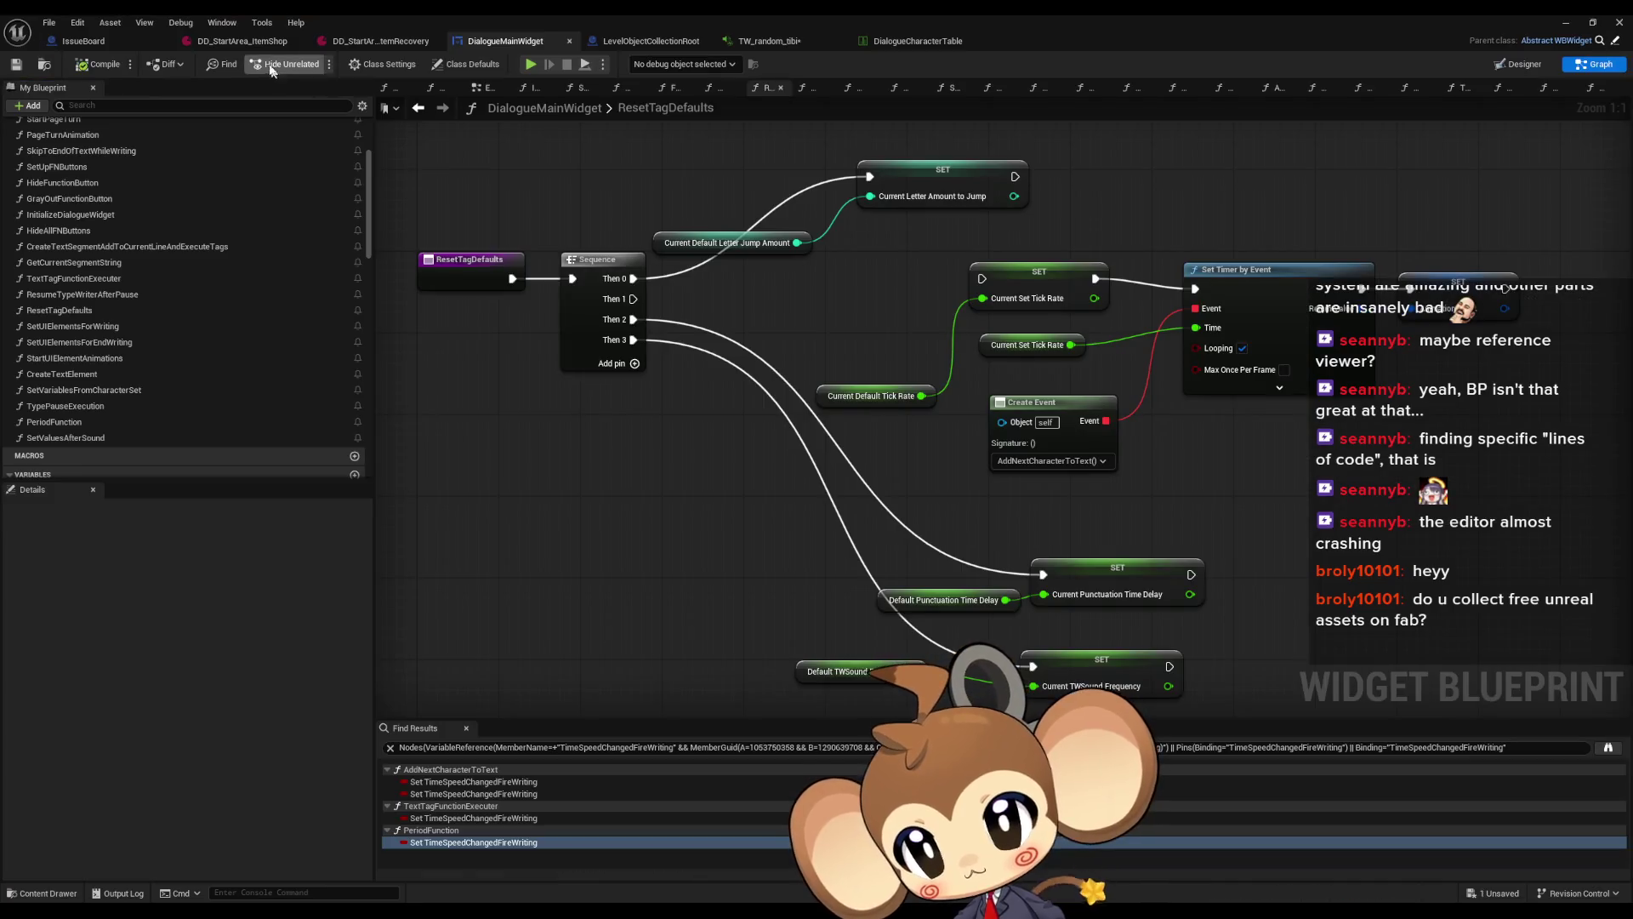
left_click(252, 48)
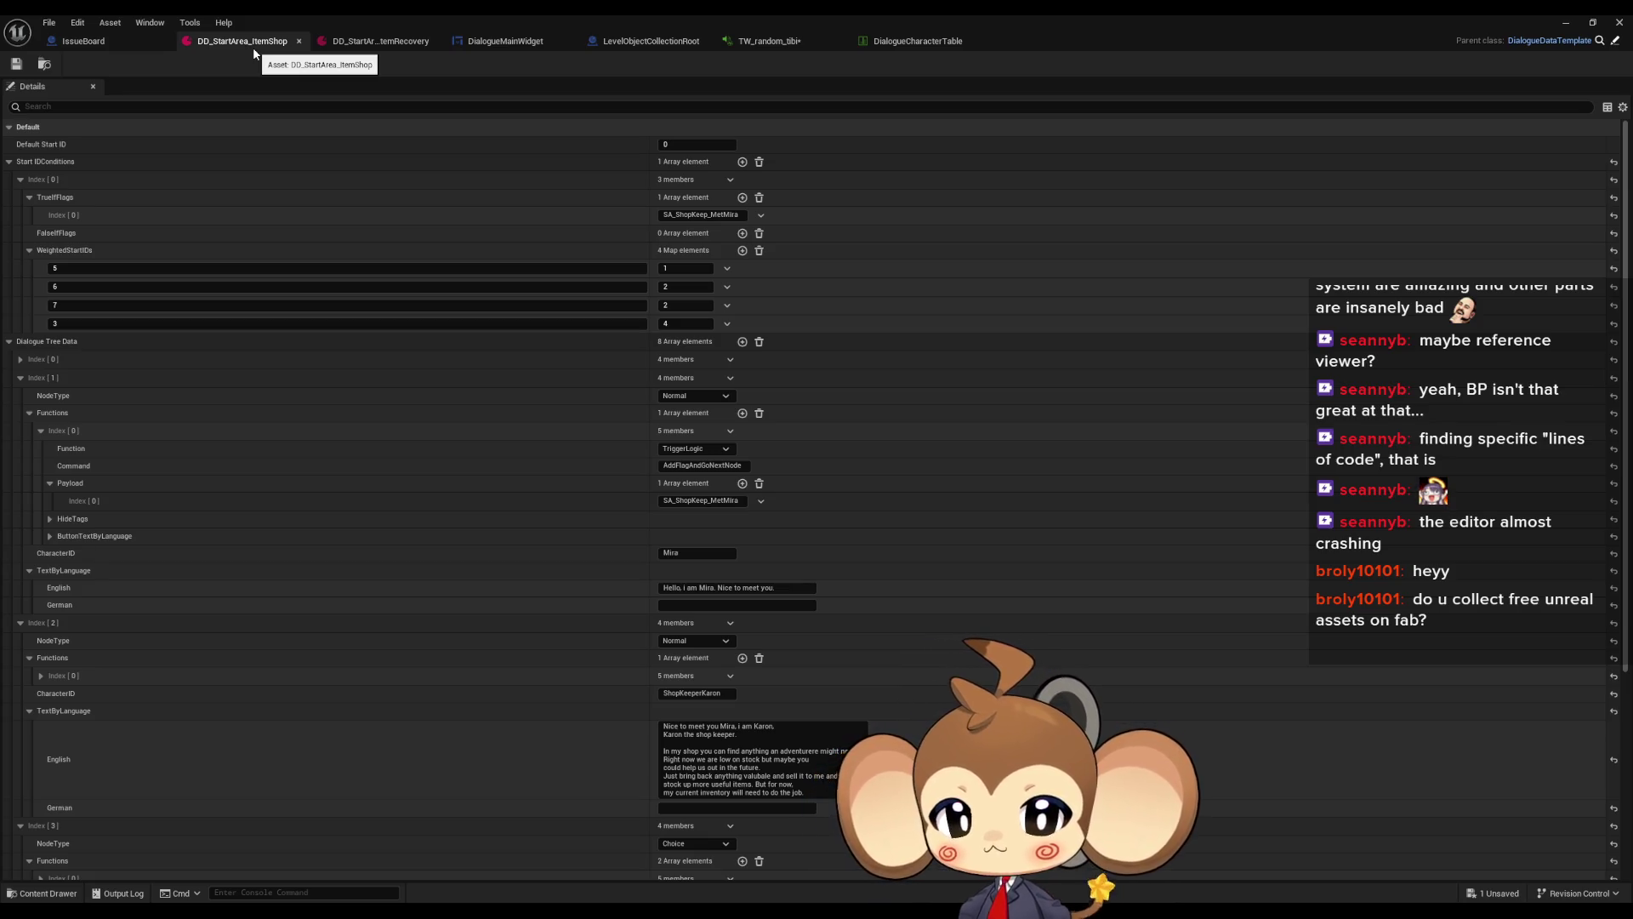
Revise the tags in DD_StartArea_ItemRecovery's Index[1] English line and return to the level
left_click(349, 45)
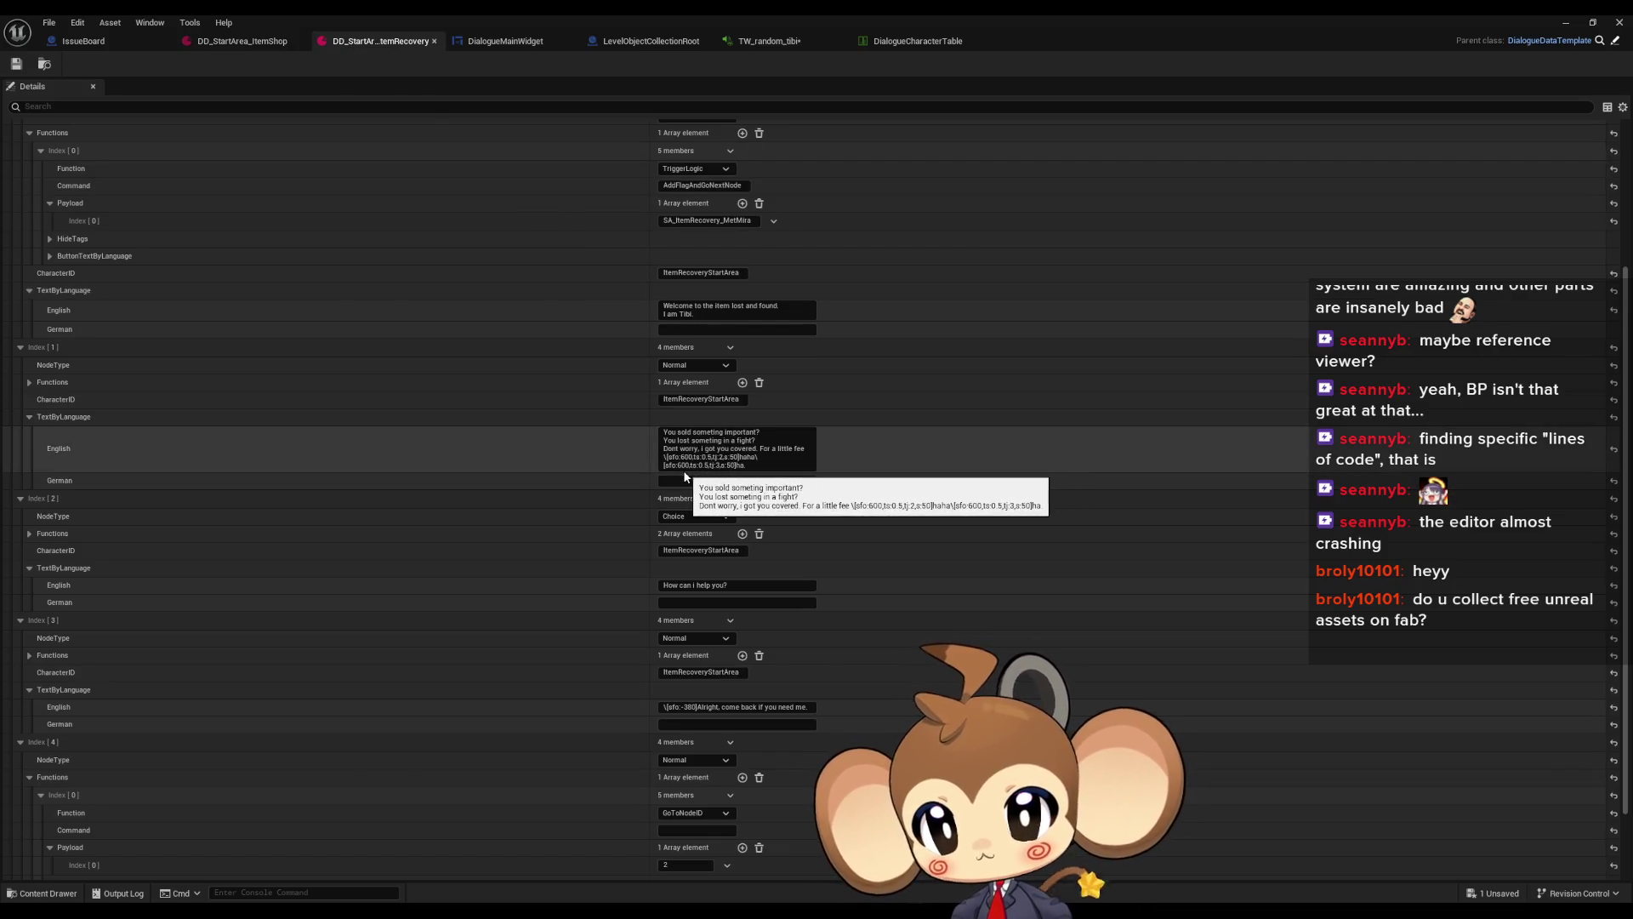
left_click(728, 464)
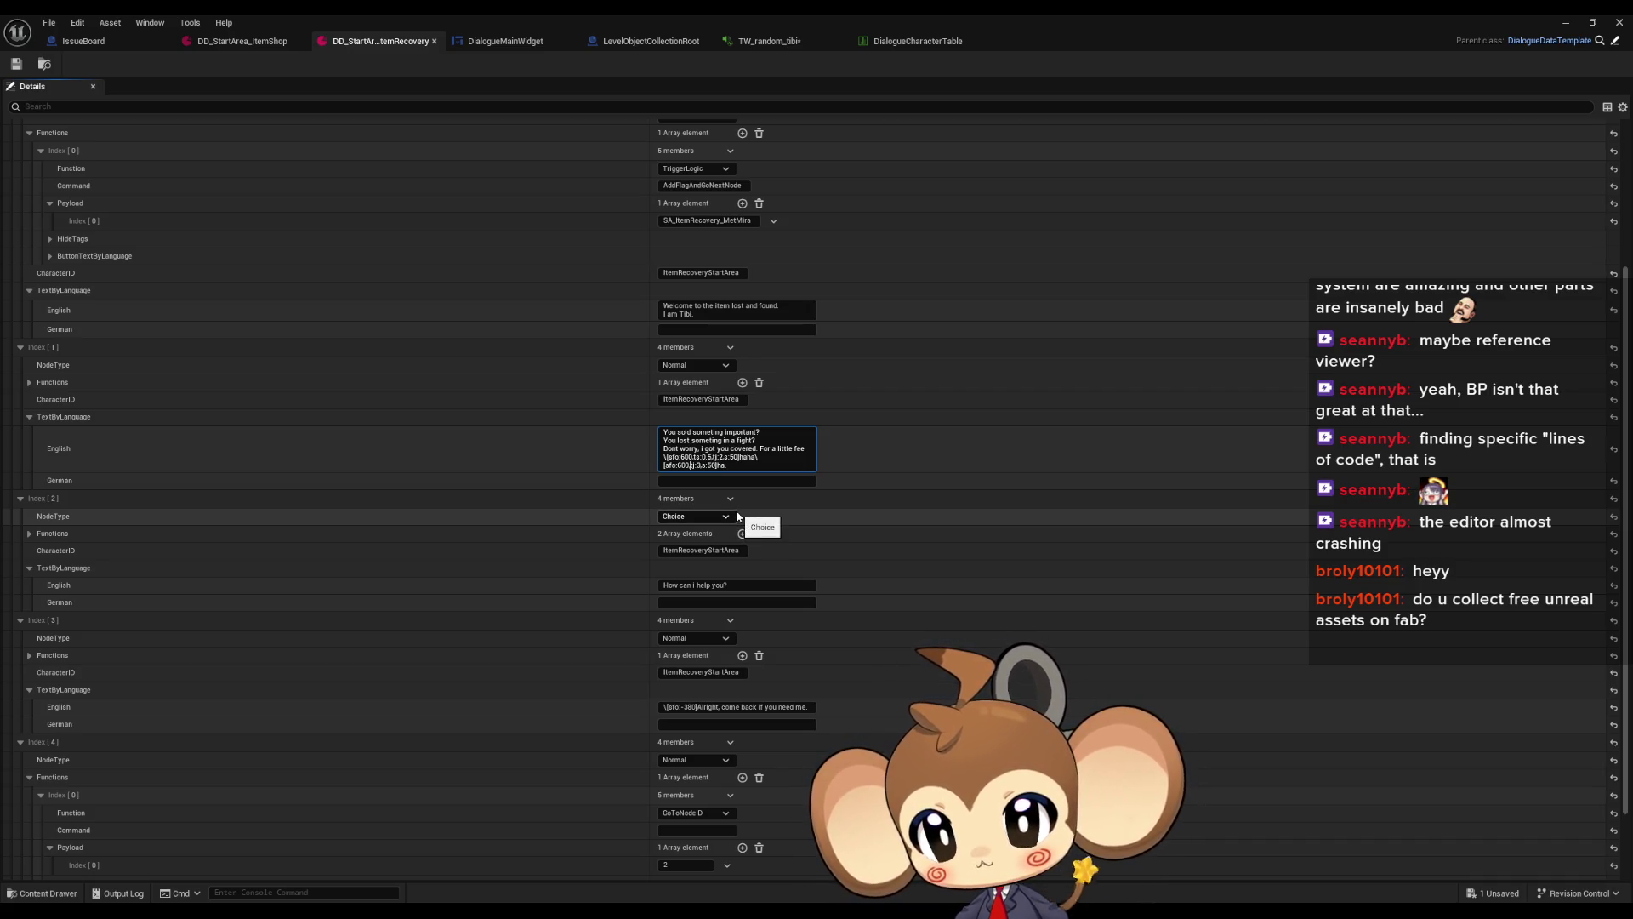
left_click(739, 513)
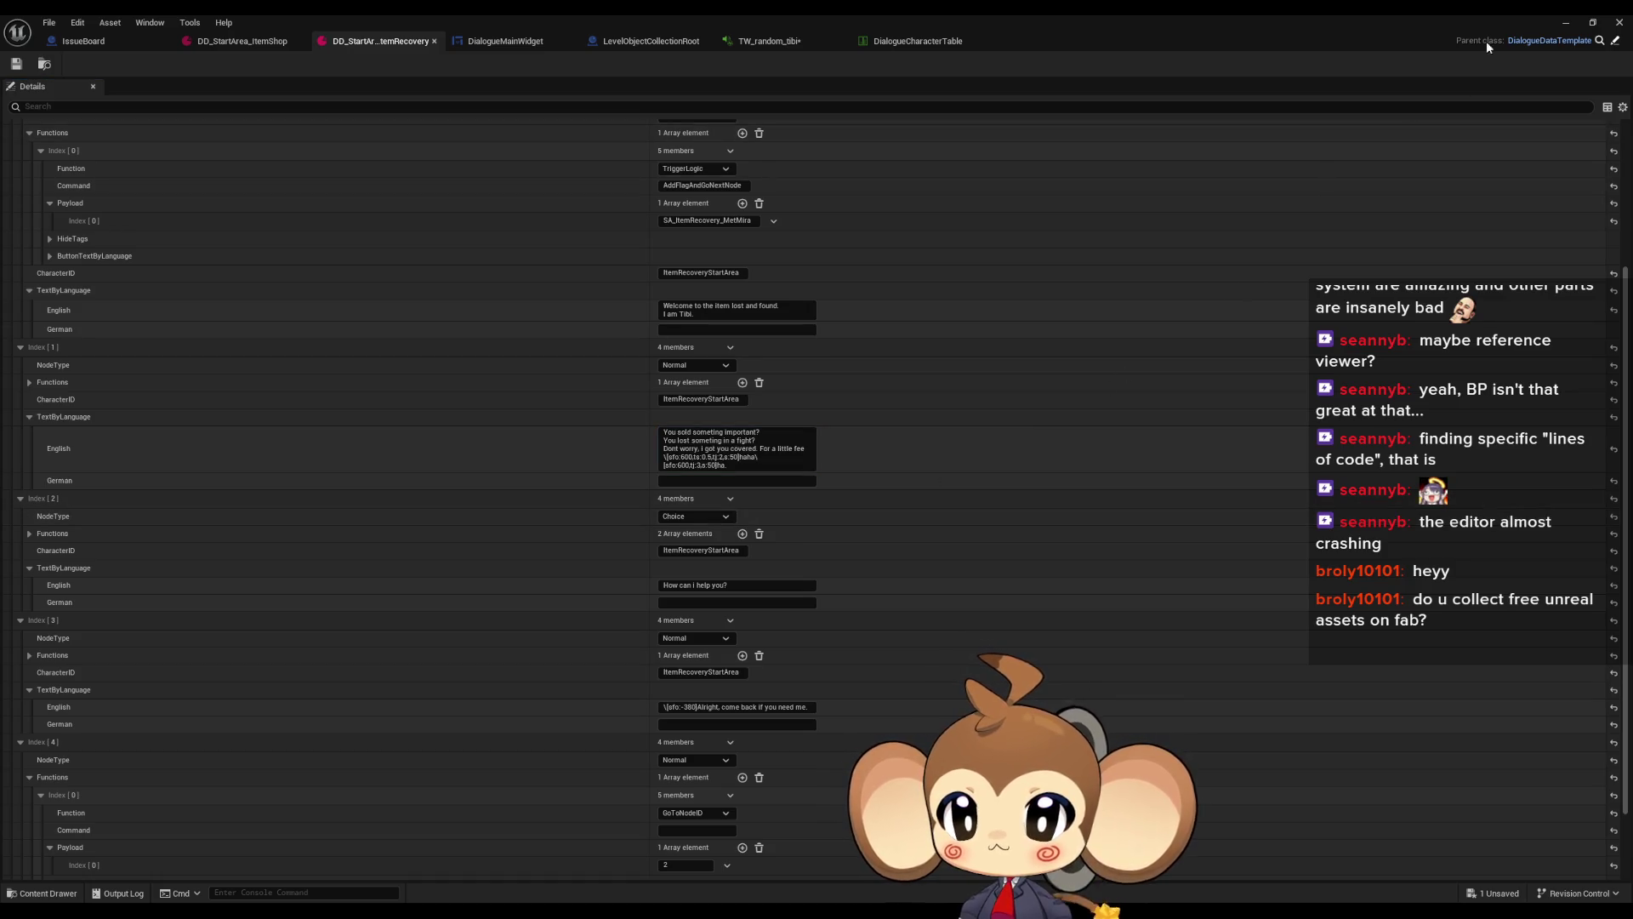
left_click(1566, 23)
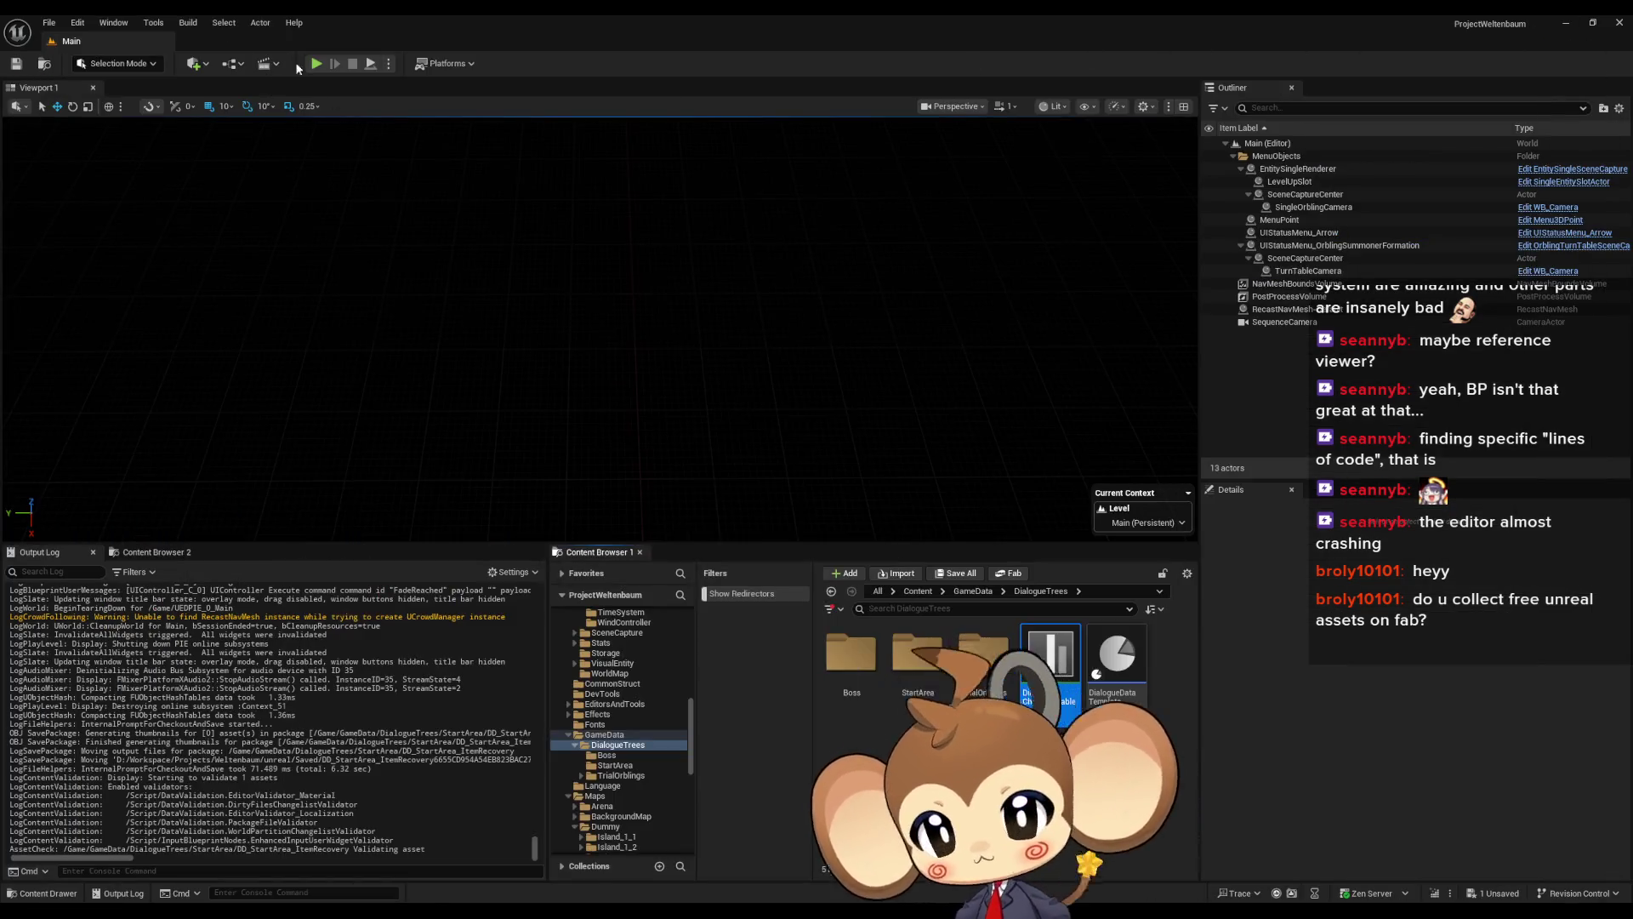
Play-test the item-recovery dialogue through its second line, ending on 'For a little fee hahaha.'
left_click(316, 65)
key("Return")
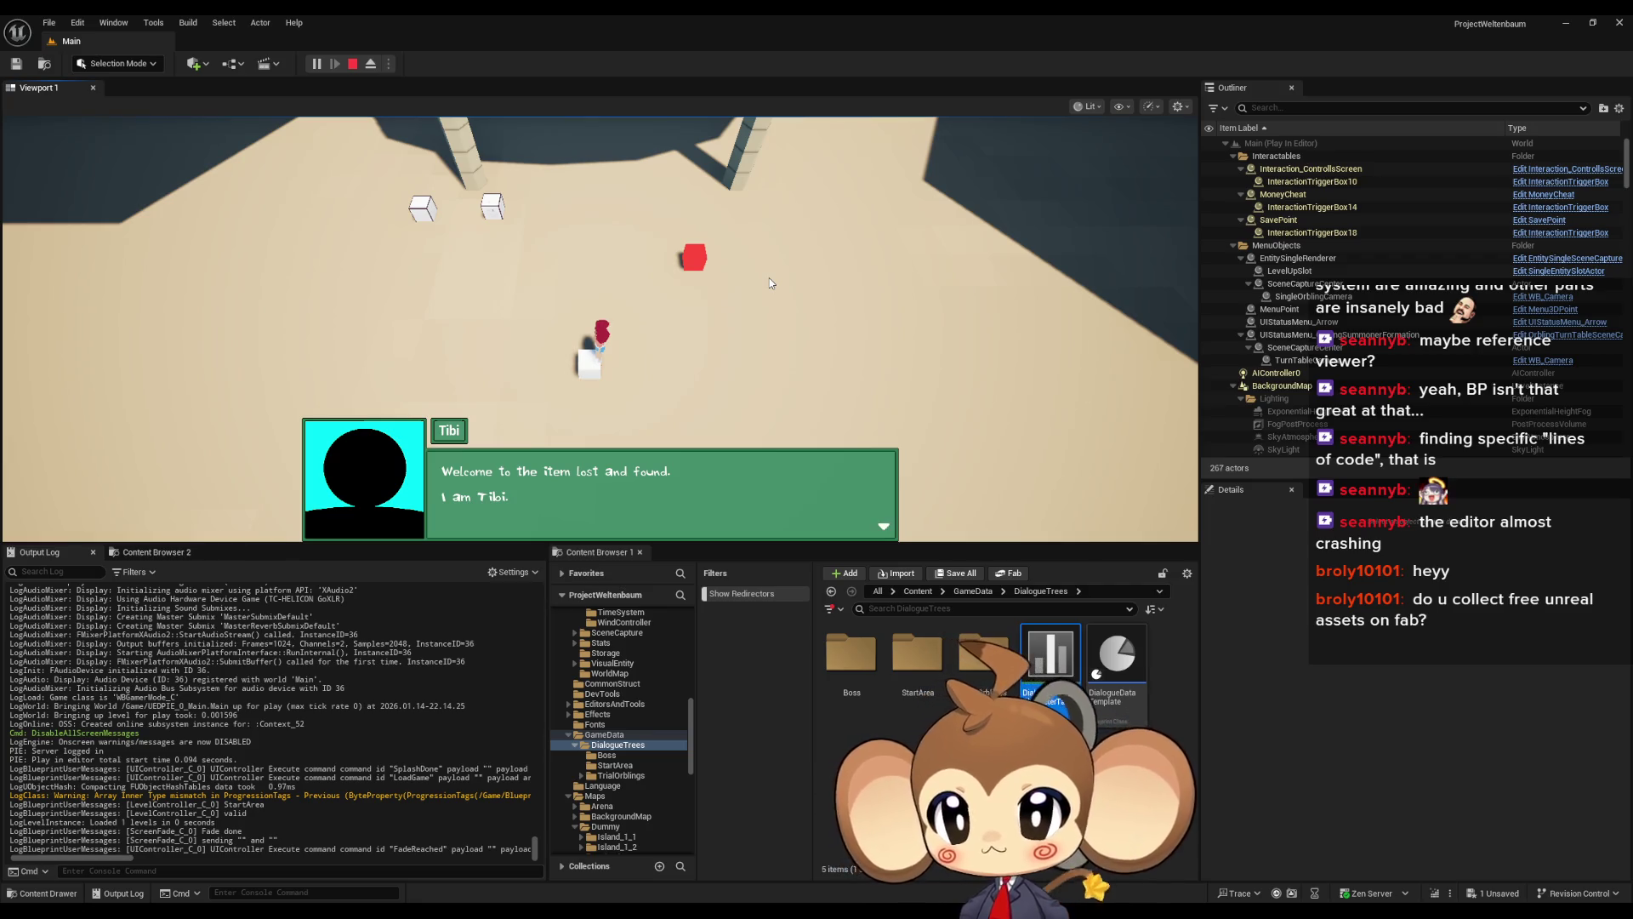
key("Return")
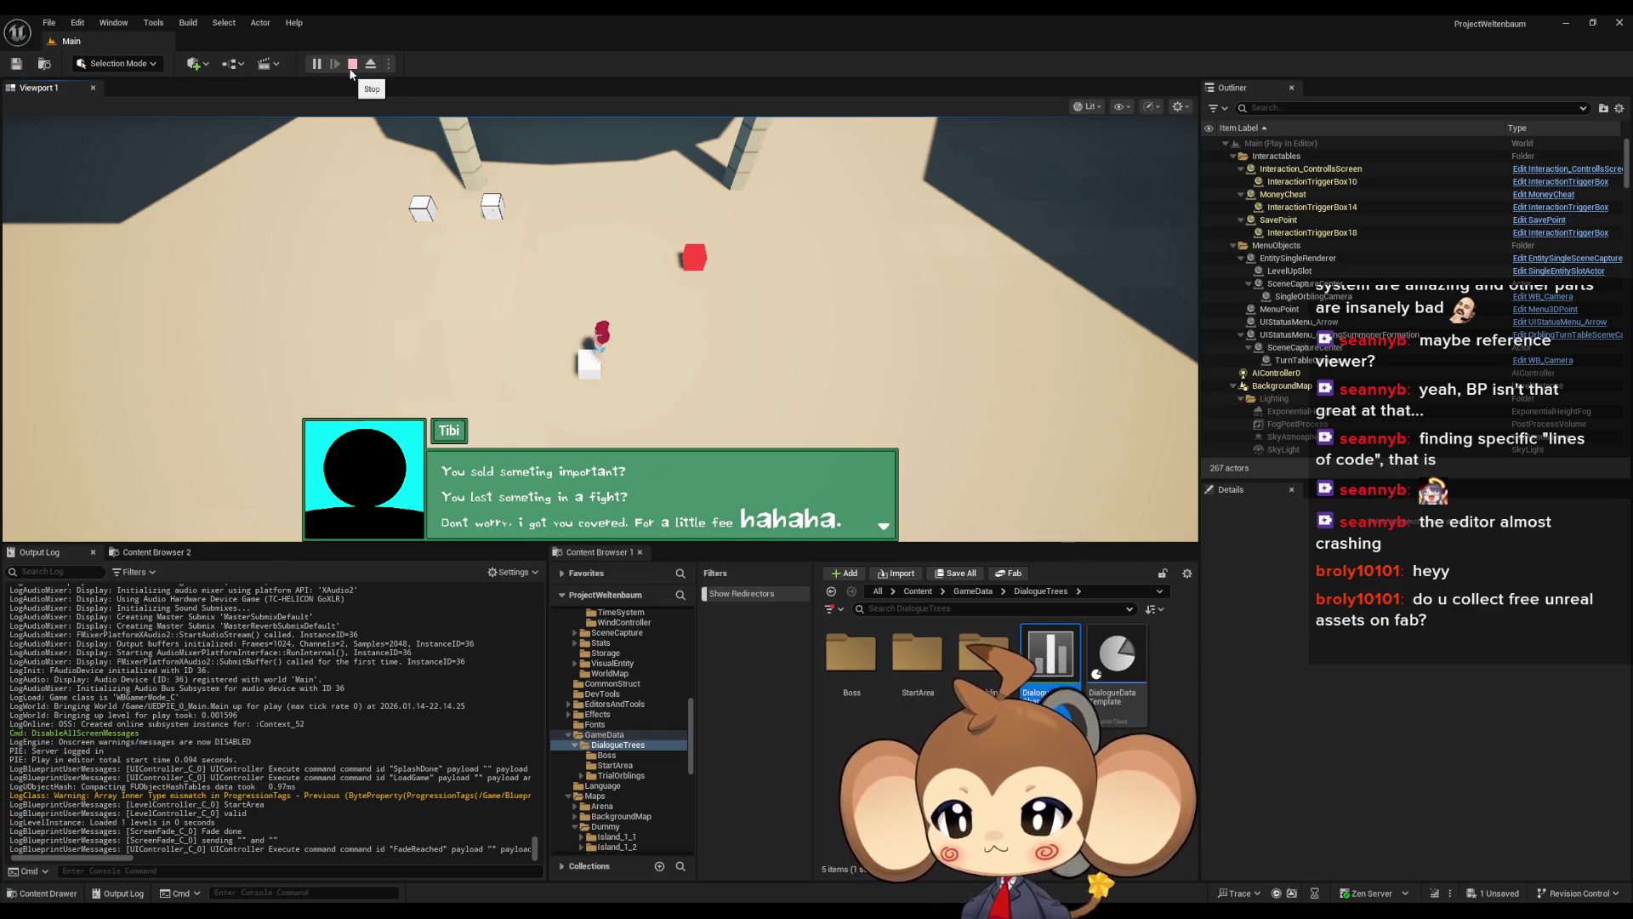
left_click(350, 68)
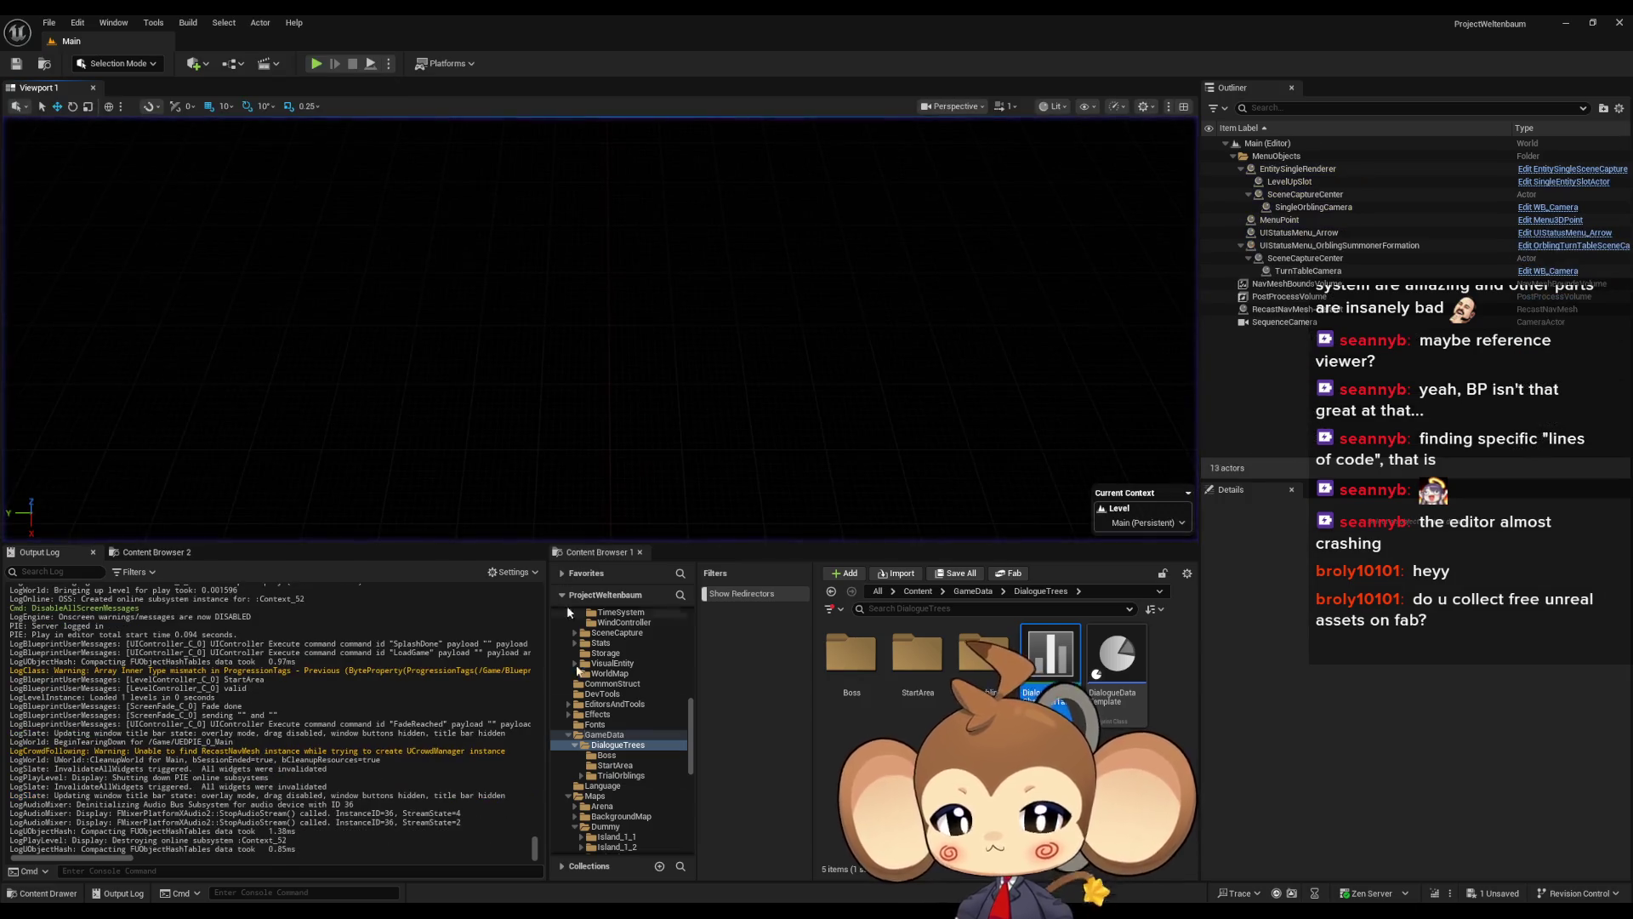
Bring the ItemRecovery dialogue data window back up, then the DialogueMainWidget graph
mouse_move(710, 902)
left_click(778, 870)
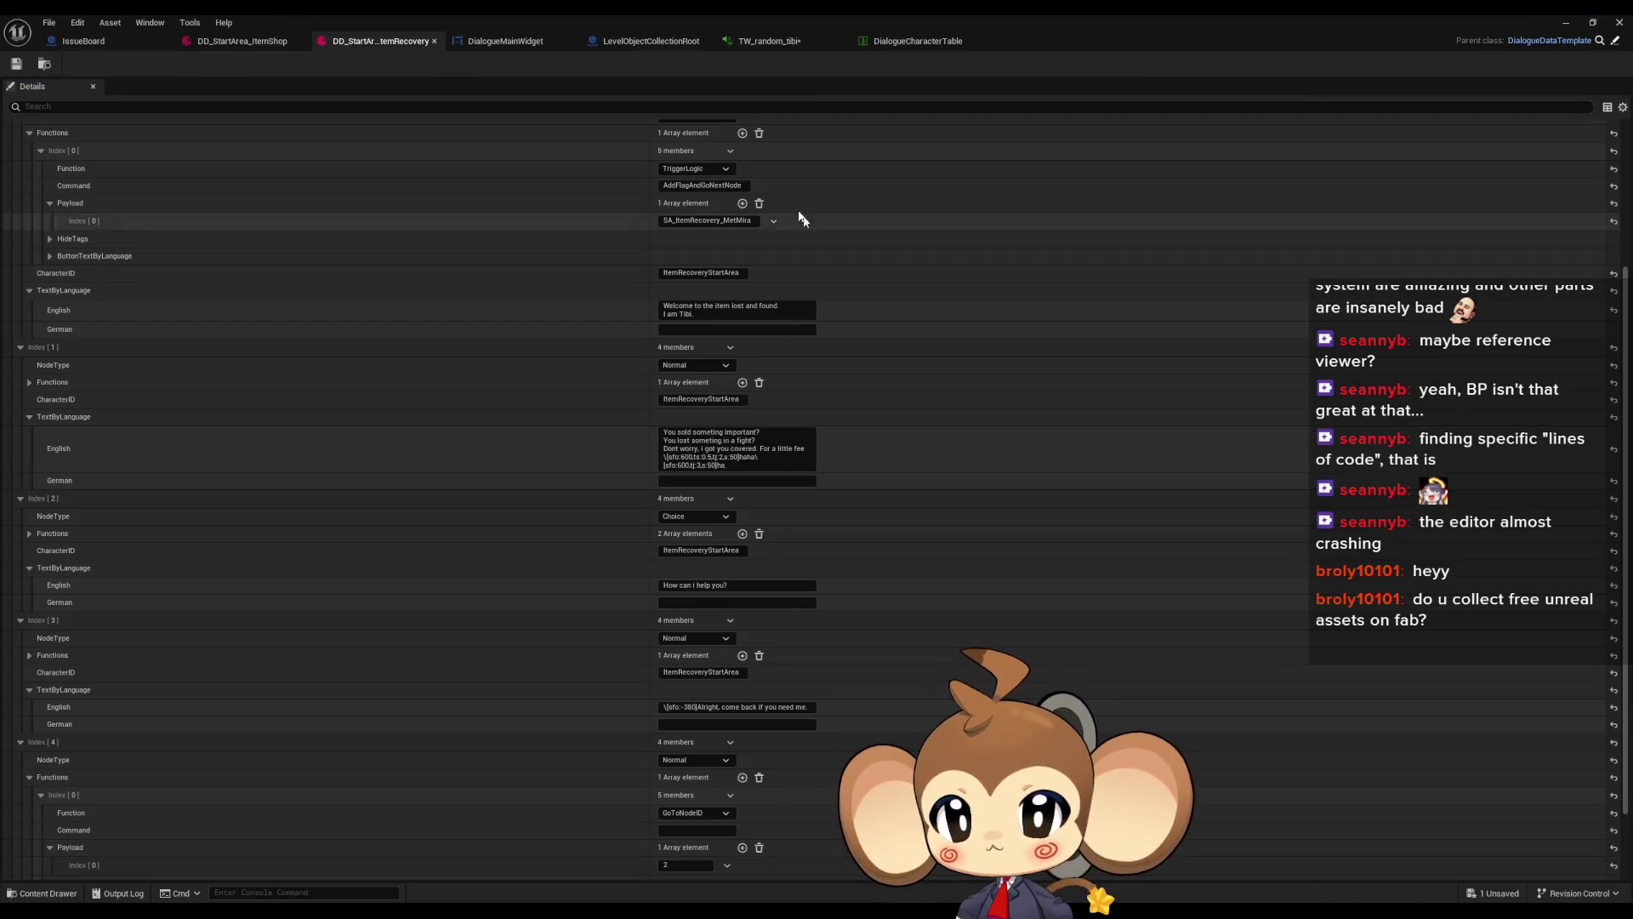
left_click(485, 43)
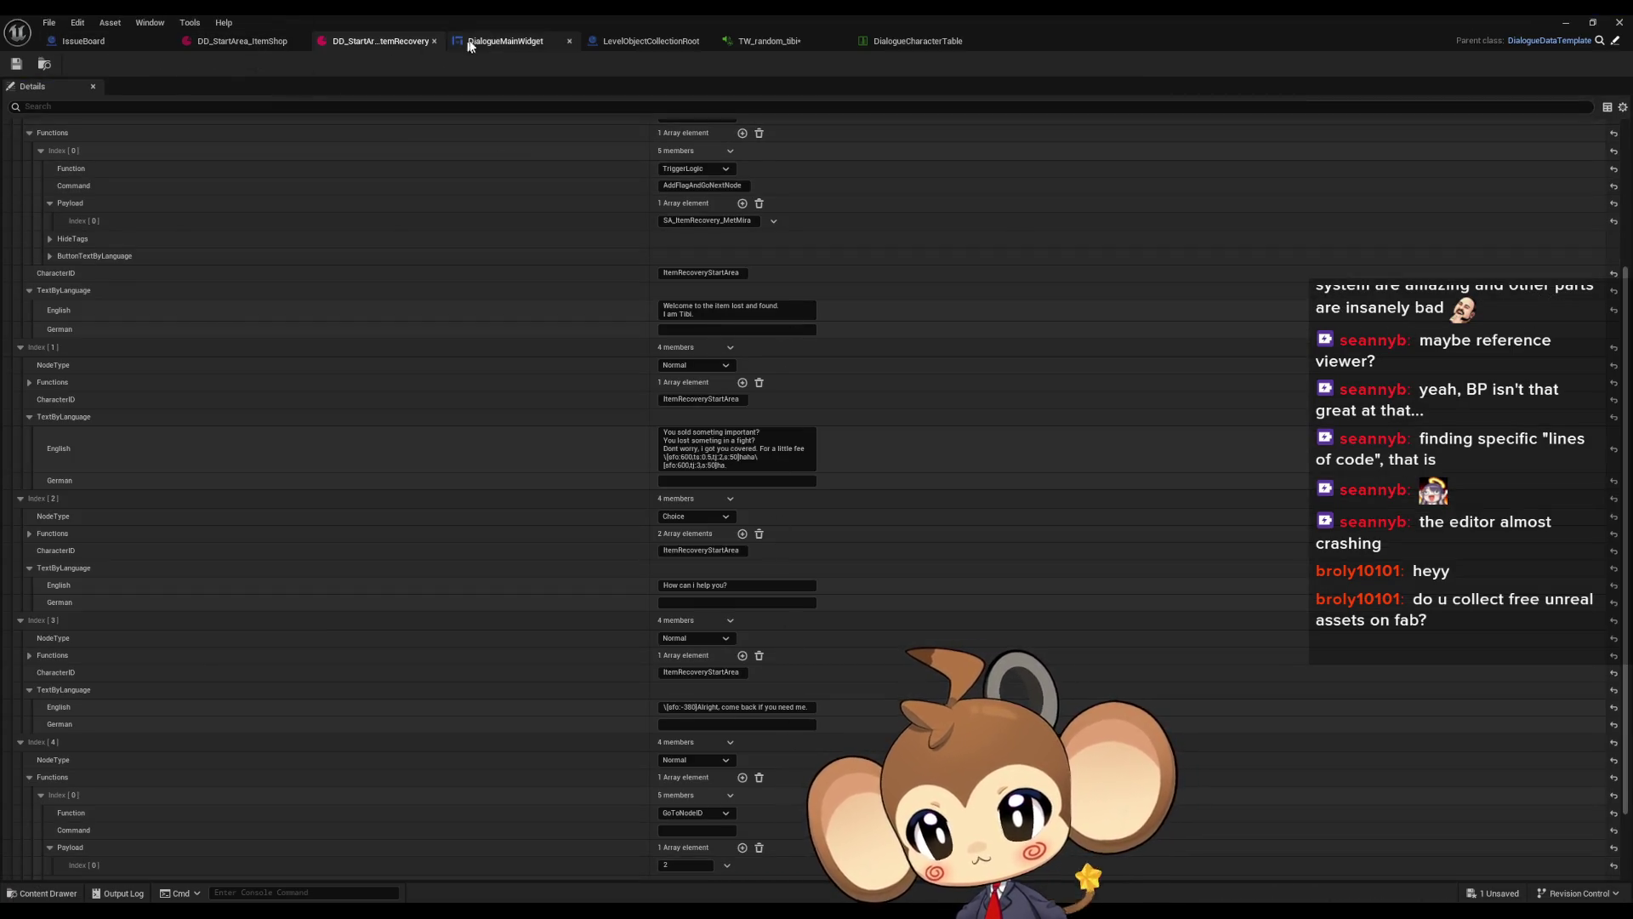
Open AddNextCharacterToText and inspect its Create Text Segment and Create New Text Line nodes
scroll(782, 427, "down", 1)
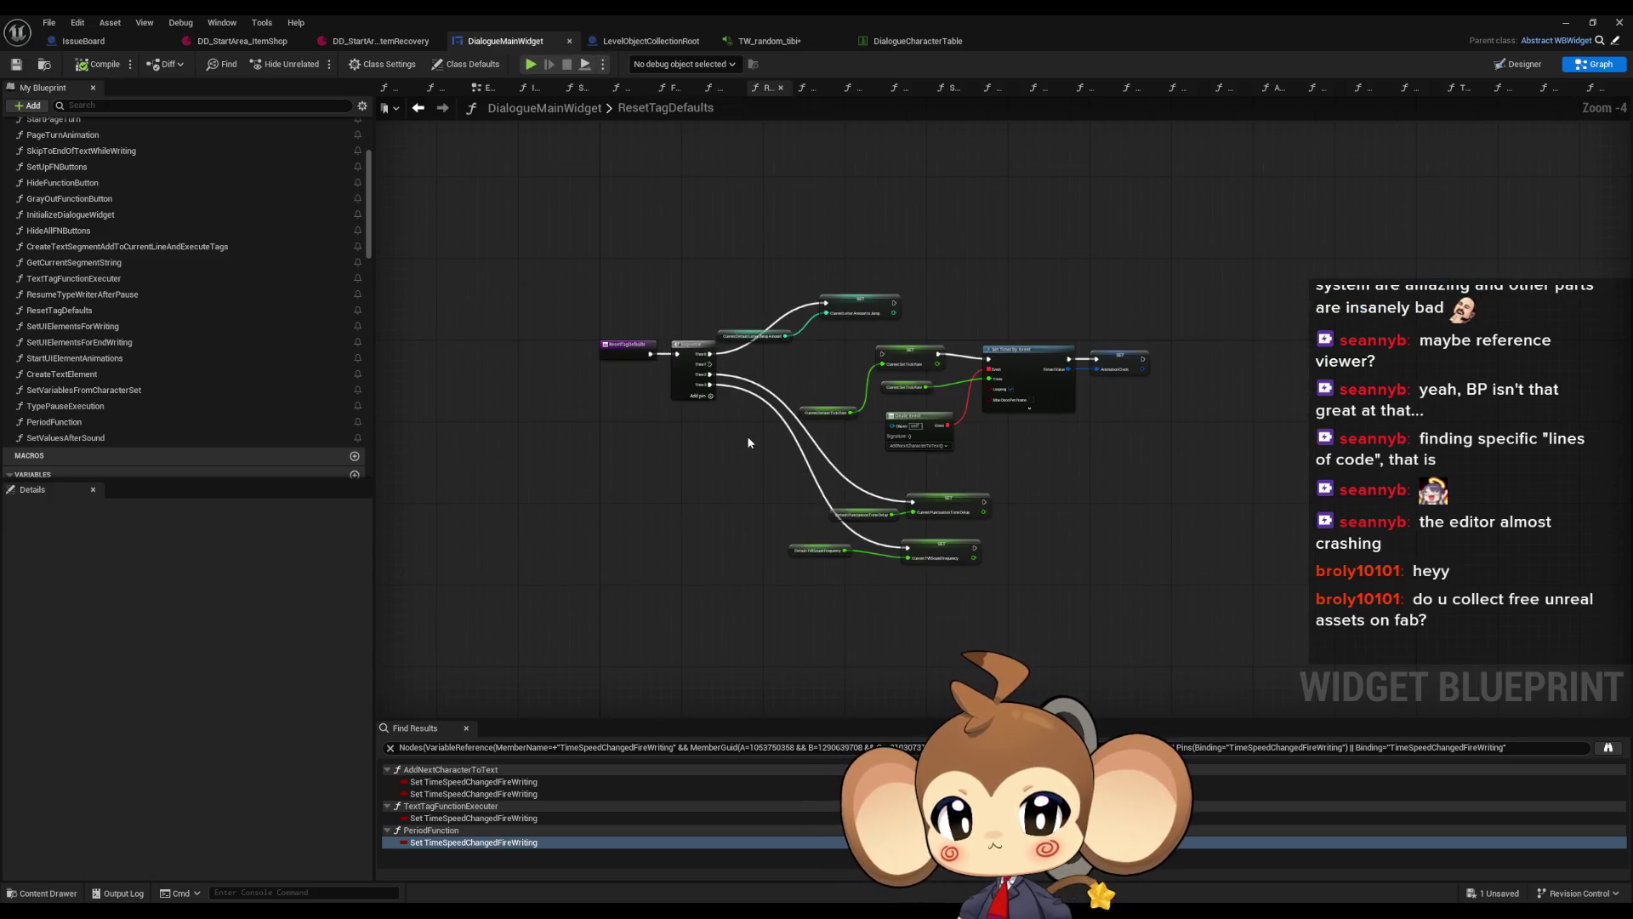
scroll(747, 434, "down", 1)
scroll(165, 318, "up", 3)
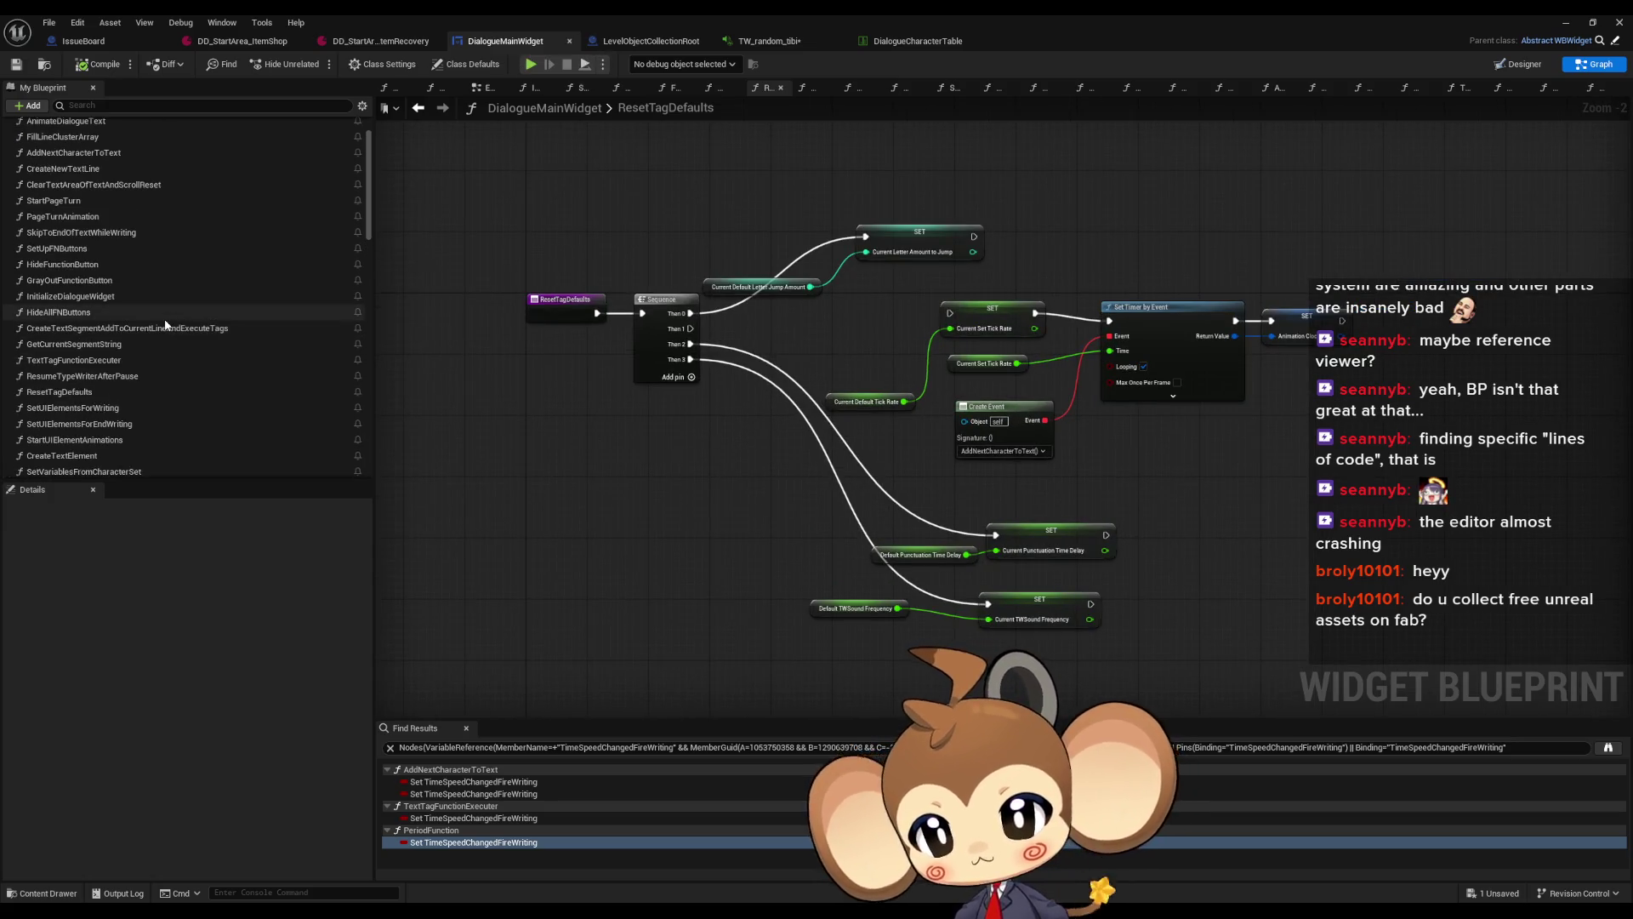
scroll(165, 320, "up", 1)
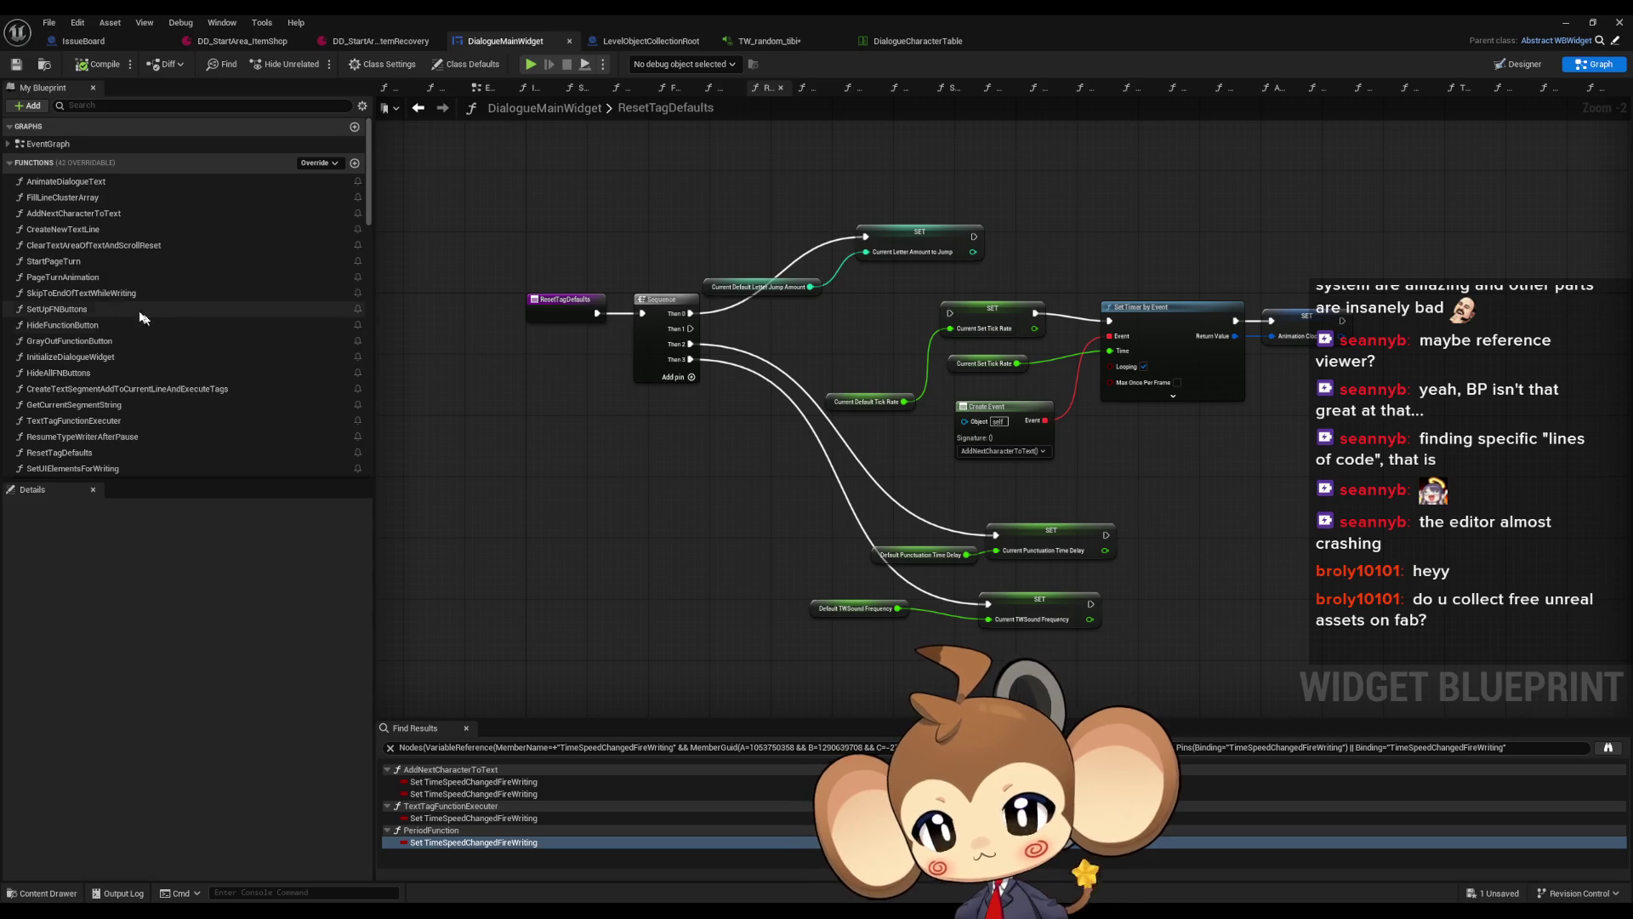
double_click(73, 213)
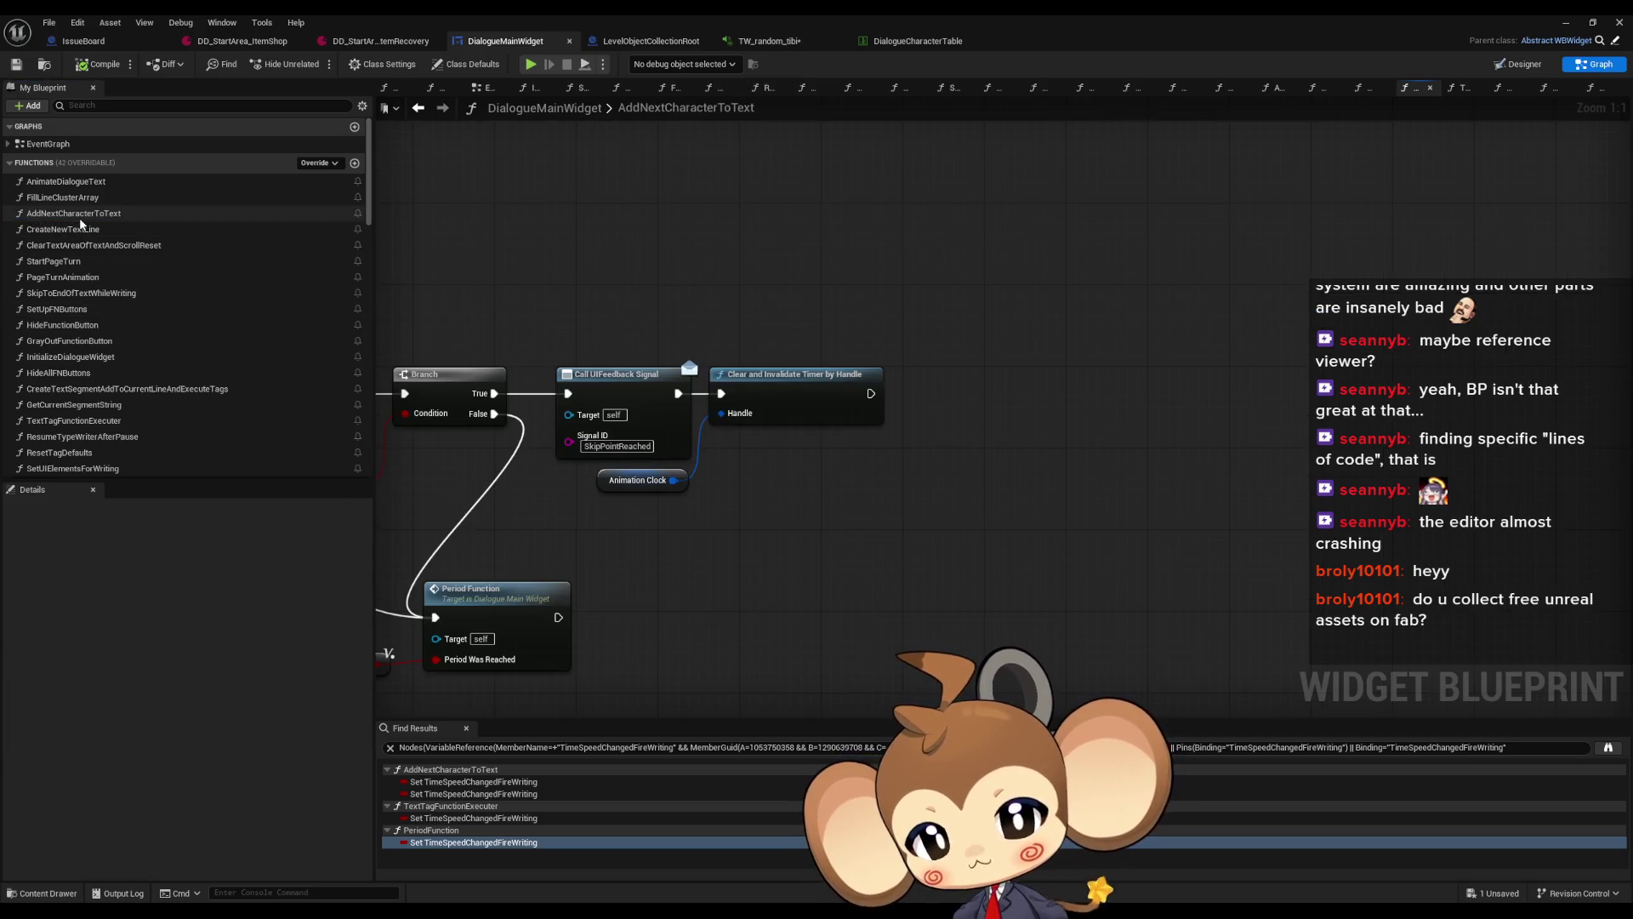
scroll(699, 431, "down", 2)
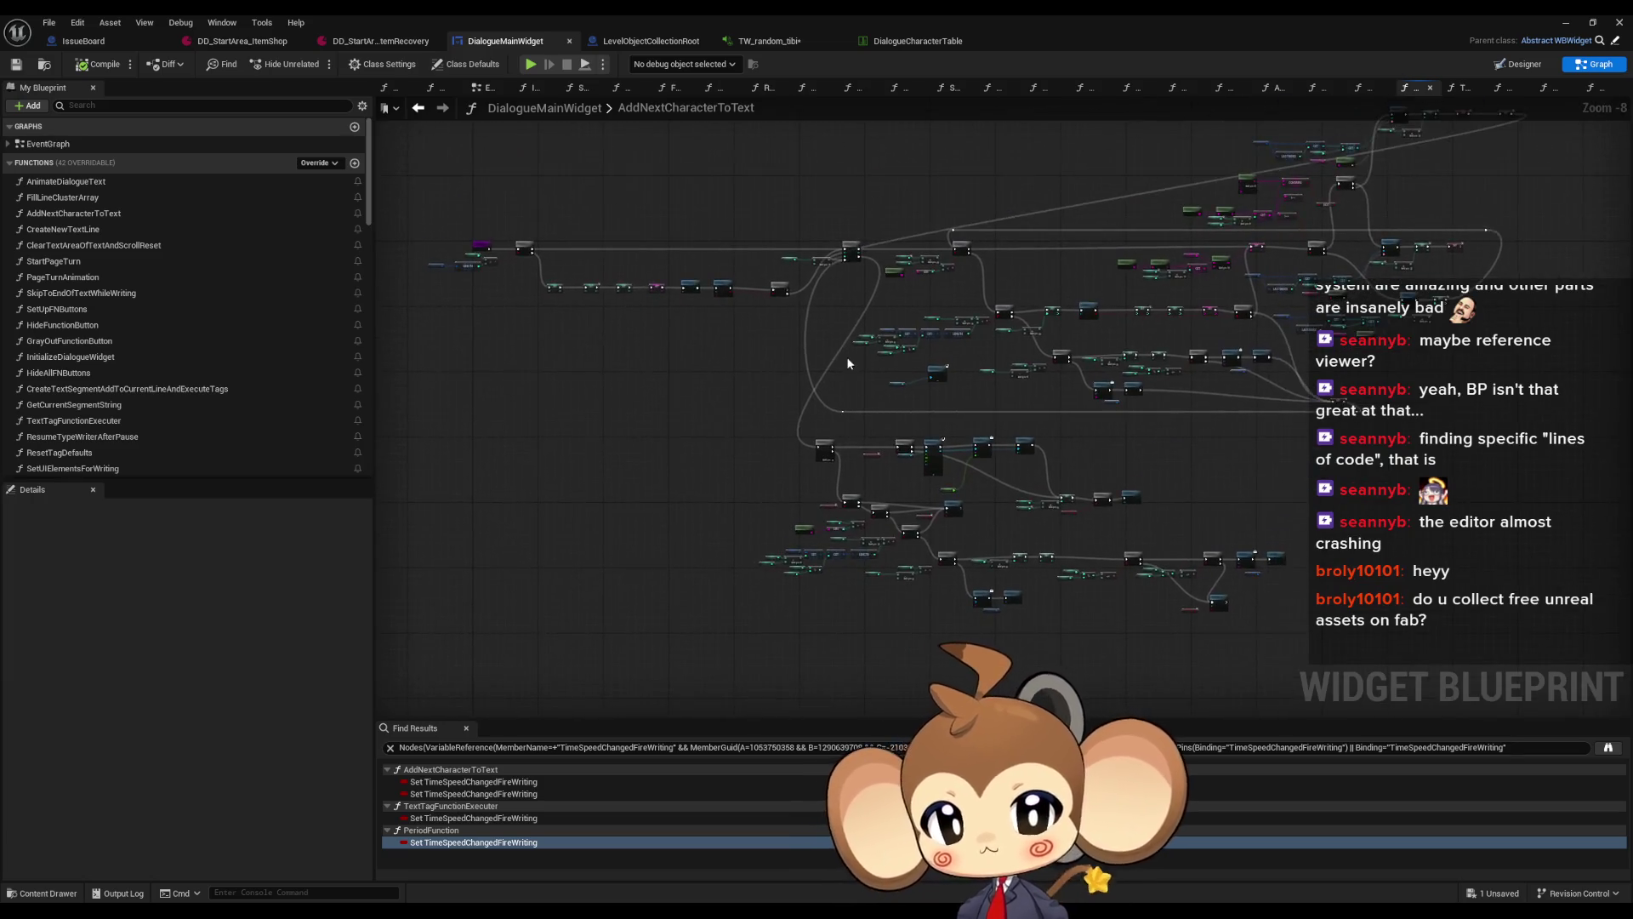
scroll(849, 376, "up", 7)
left_click(961, 438)
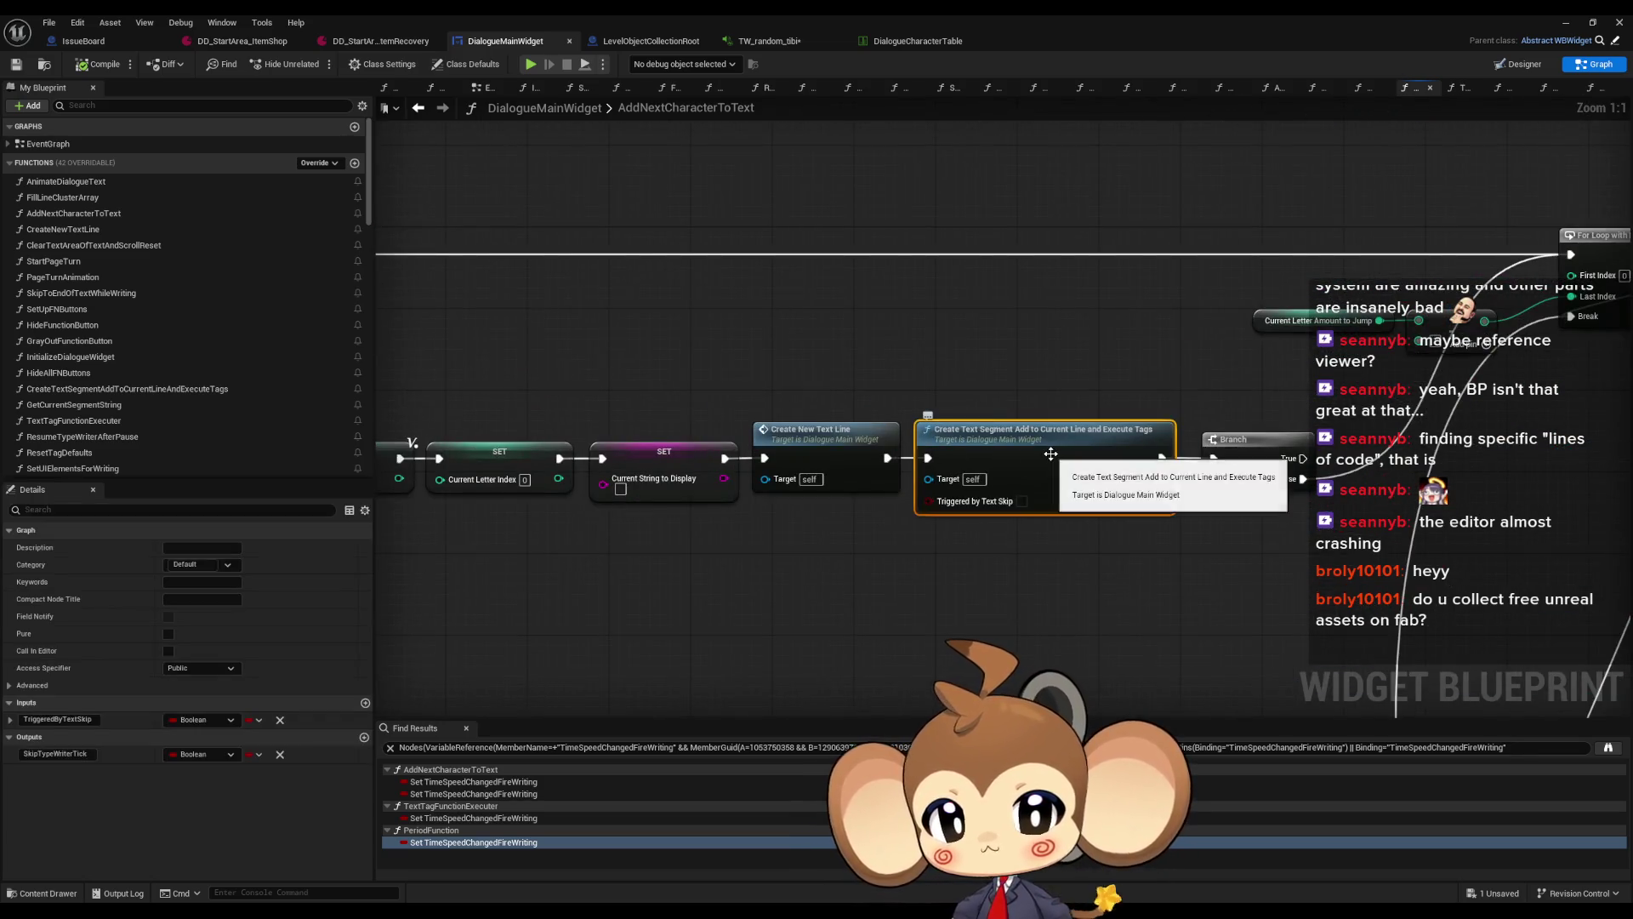
left_click(844, 444)
scroll(842, 459, "down", 5)
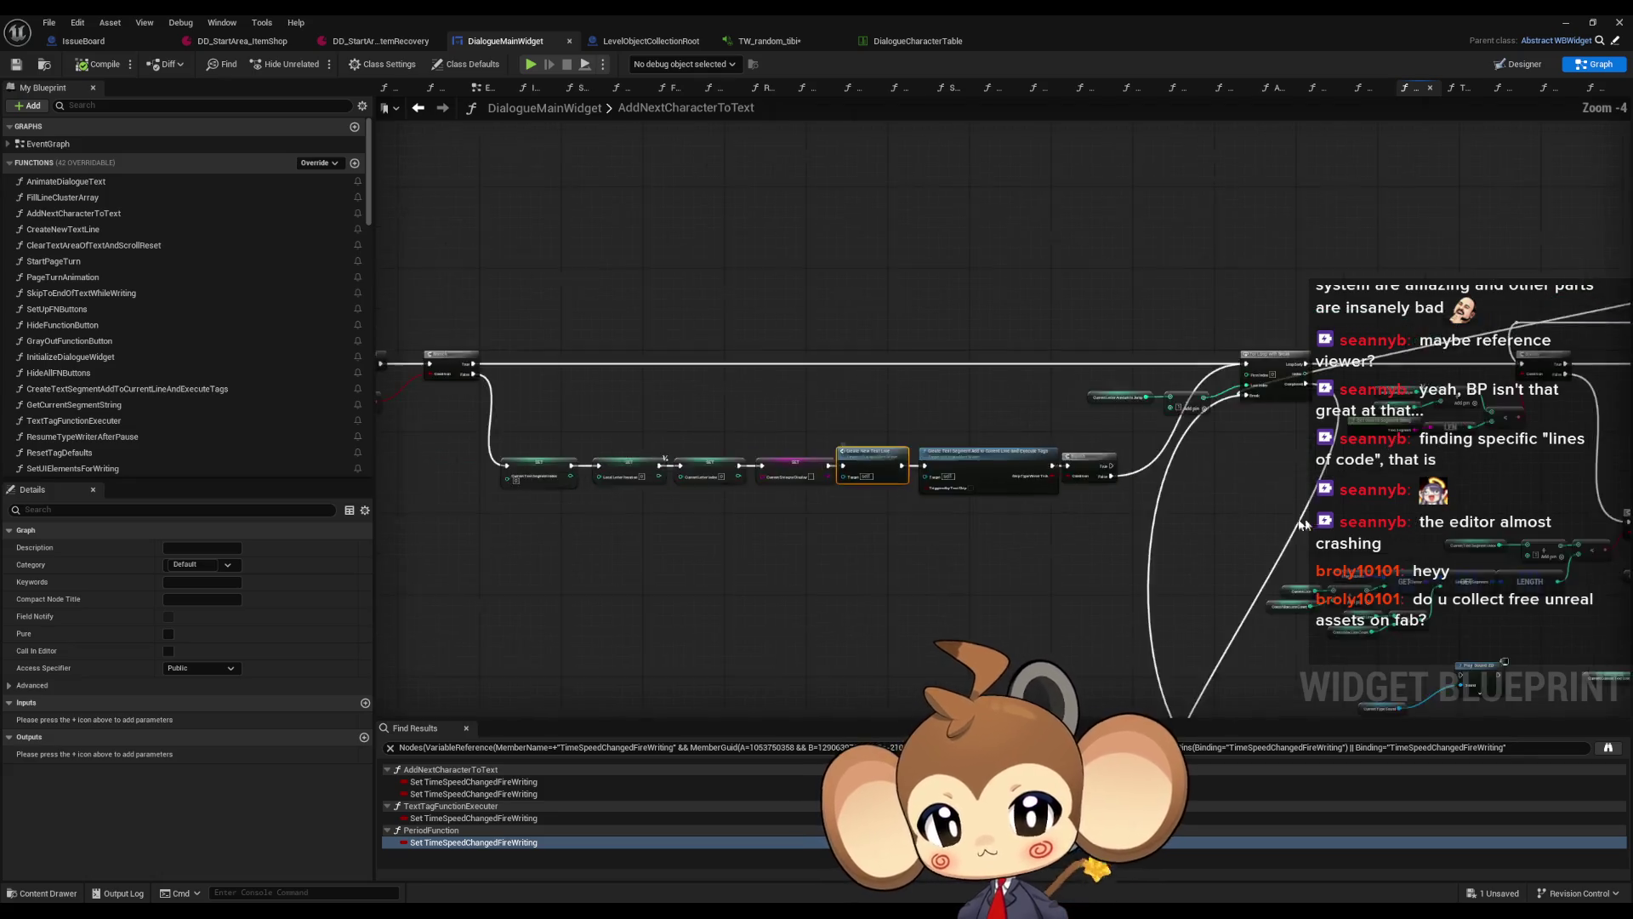
scroll(756, 478, "up", 4)
Review CreateTextSegmentAddToCurrentLineAndExecuteTags' Branch, Create Text Element, Reset Tag Defaults and loop nodes, then go back
double_click(885, 477)
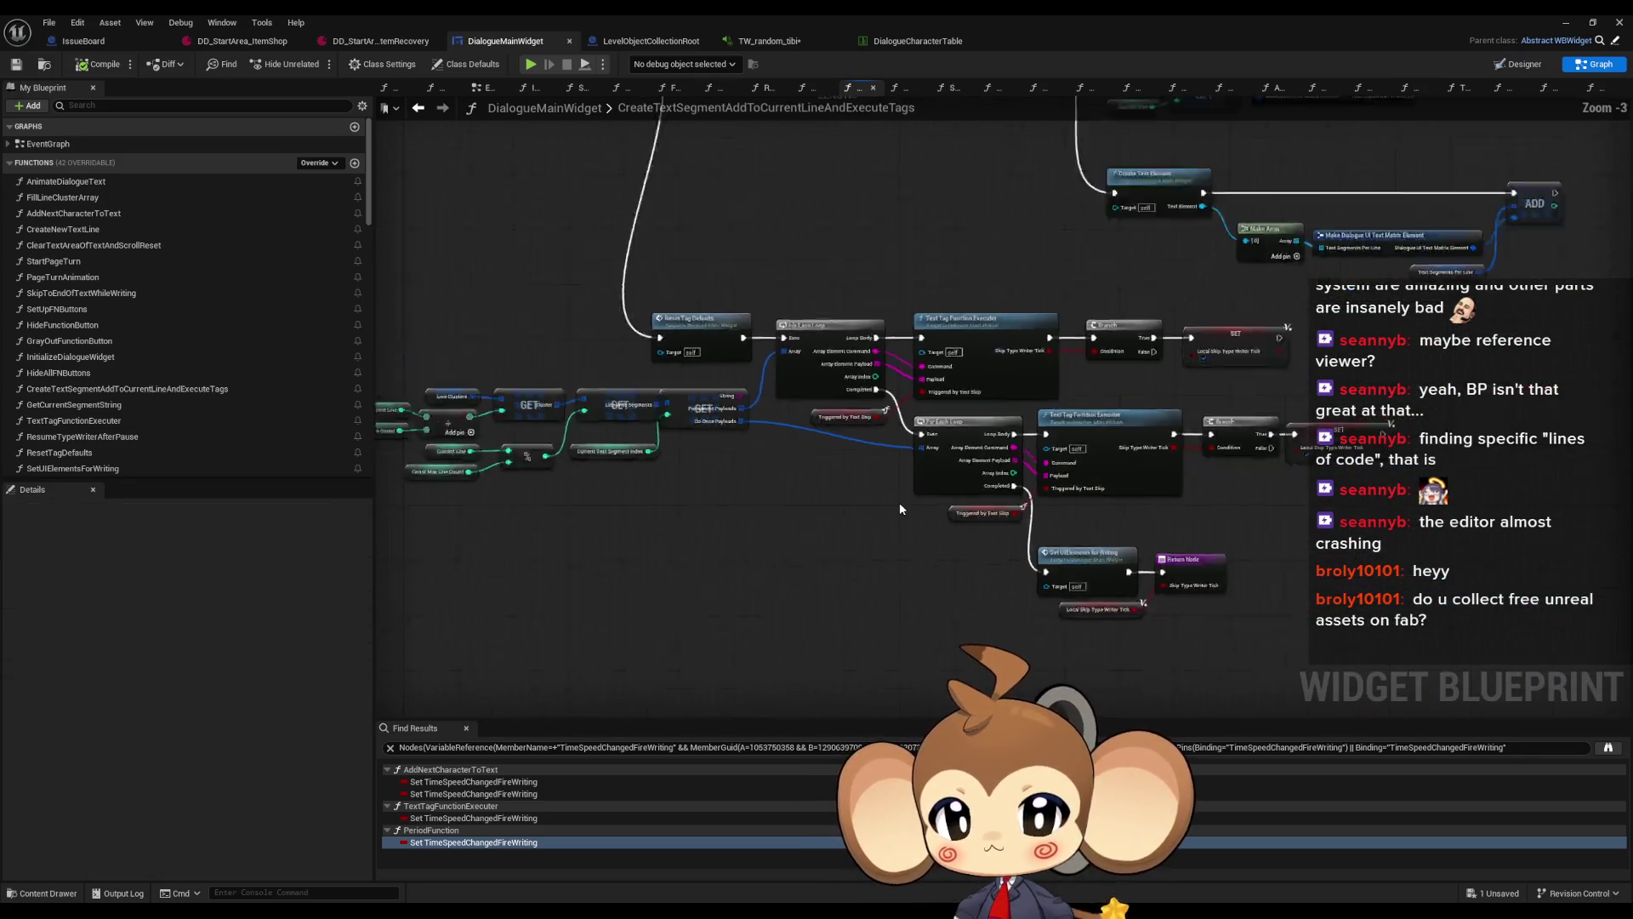
scroll(866, 466, "up", 2)
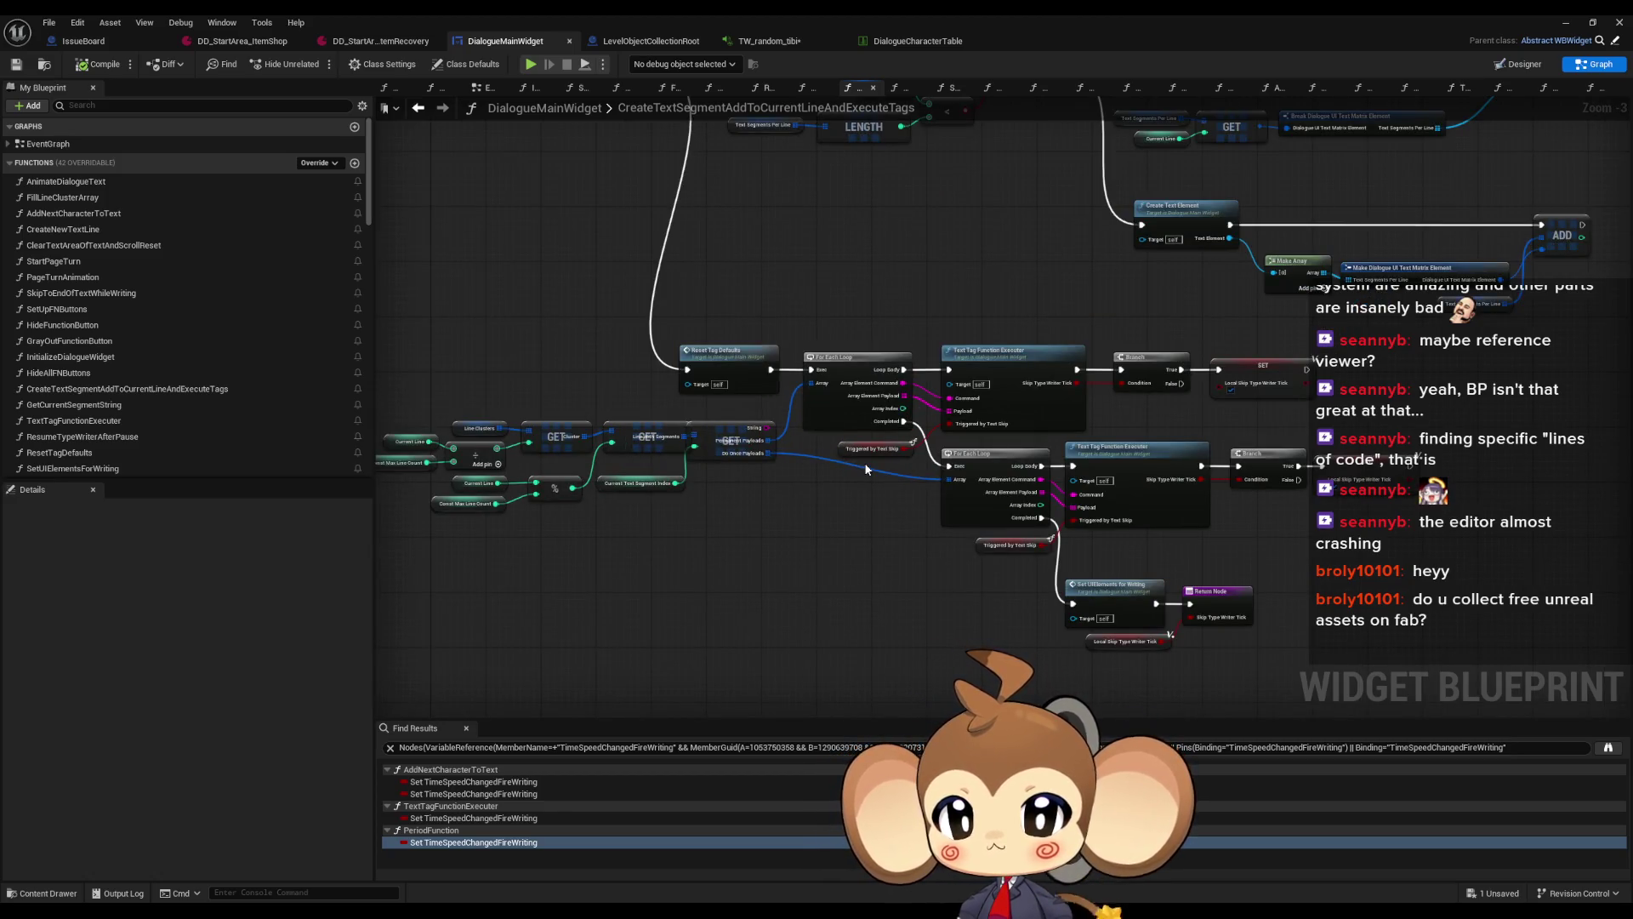
mouse_move(752, 372)
left_mouse_down()
mouse_move(877, 654)
mouse_move(400, 596)
left_mouse_up()
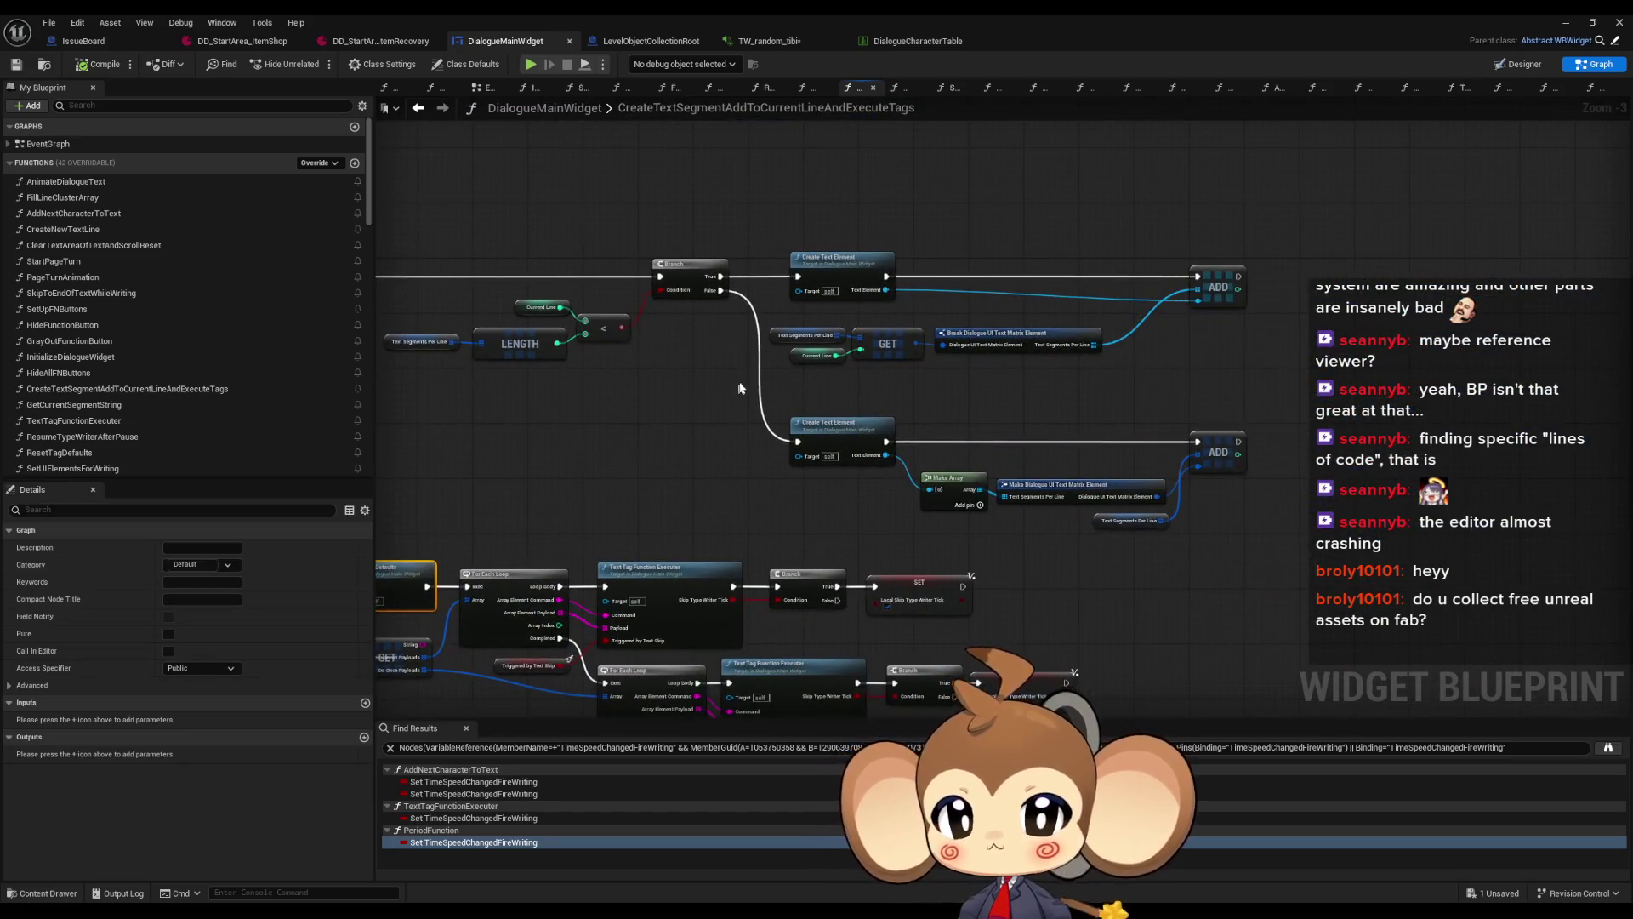
scroll(774, 356, "up", 1)
mouse_move(703, 410)
left_mouse_down()
mouse_move(1097, 391)
mouse_move(1130, 415)
mouse_move(1018, 448)
mouse_move(996, 277)
mouse_move(983, 404)
left_mouse_up()
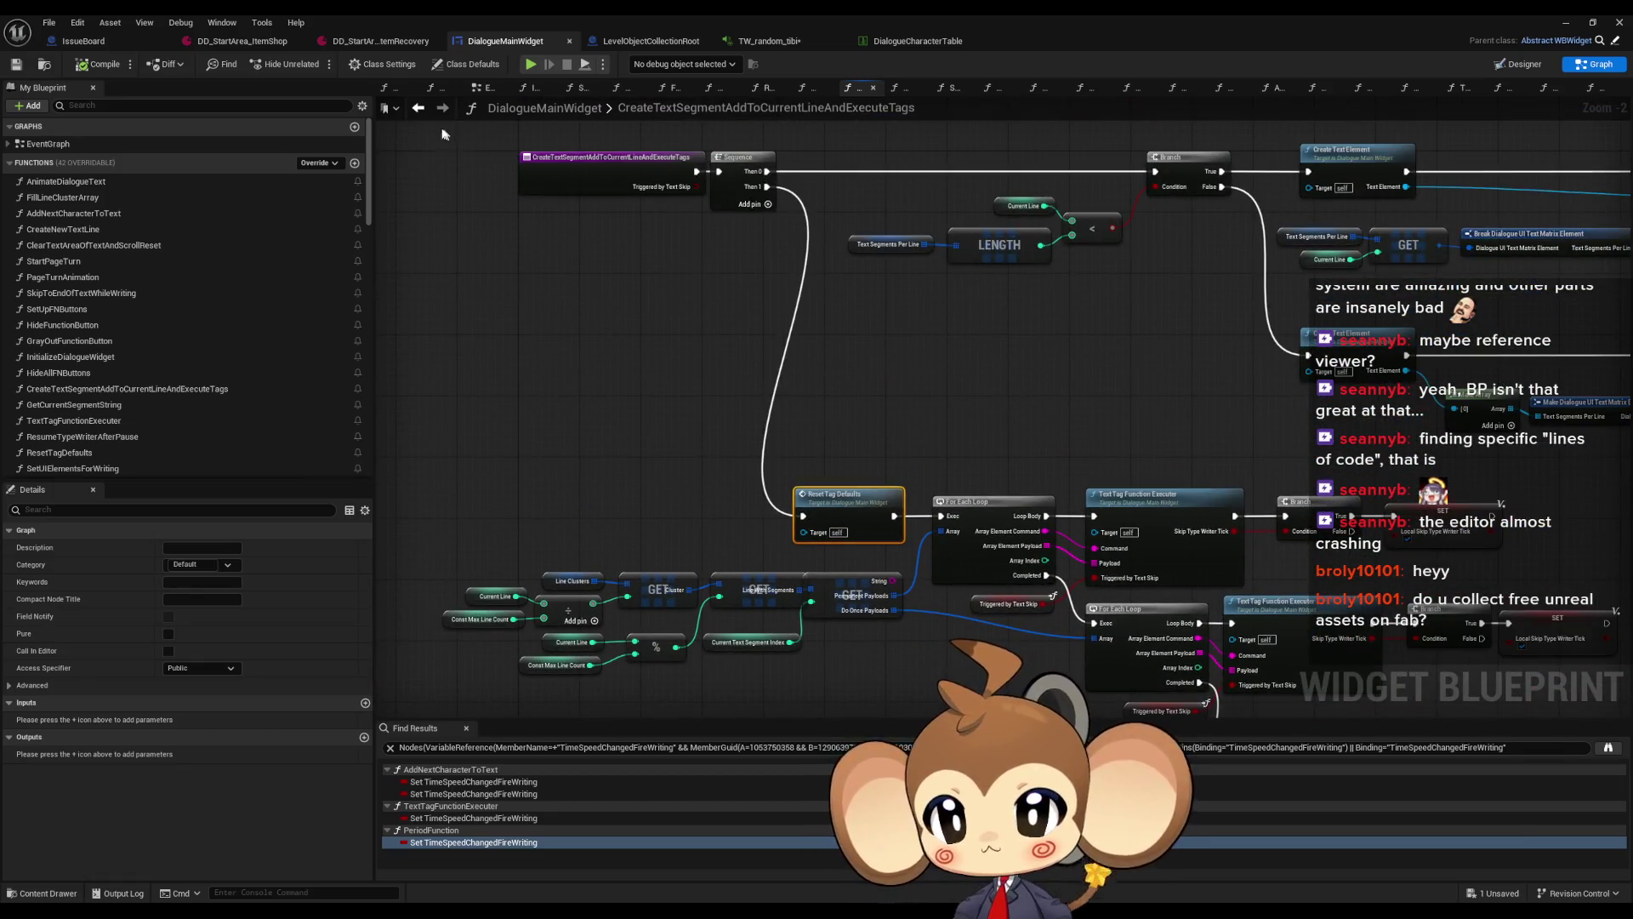
left_click(419, 108)
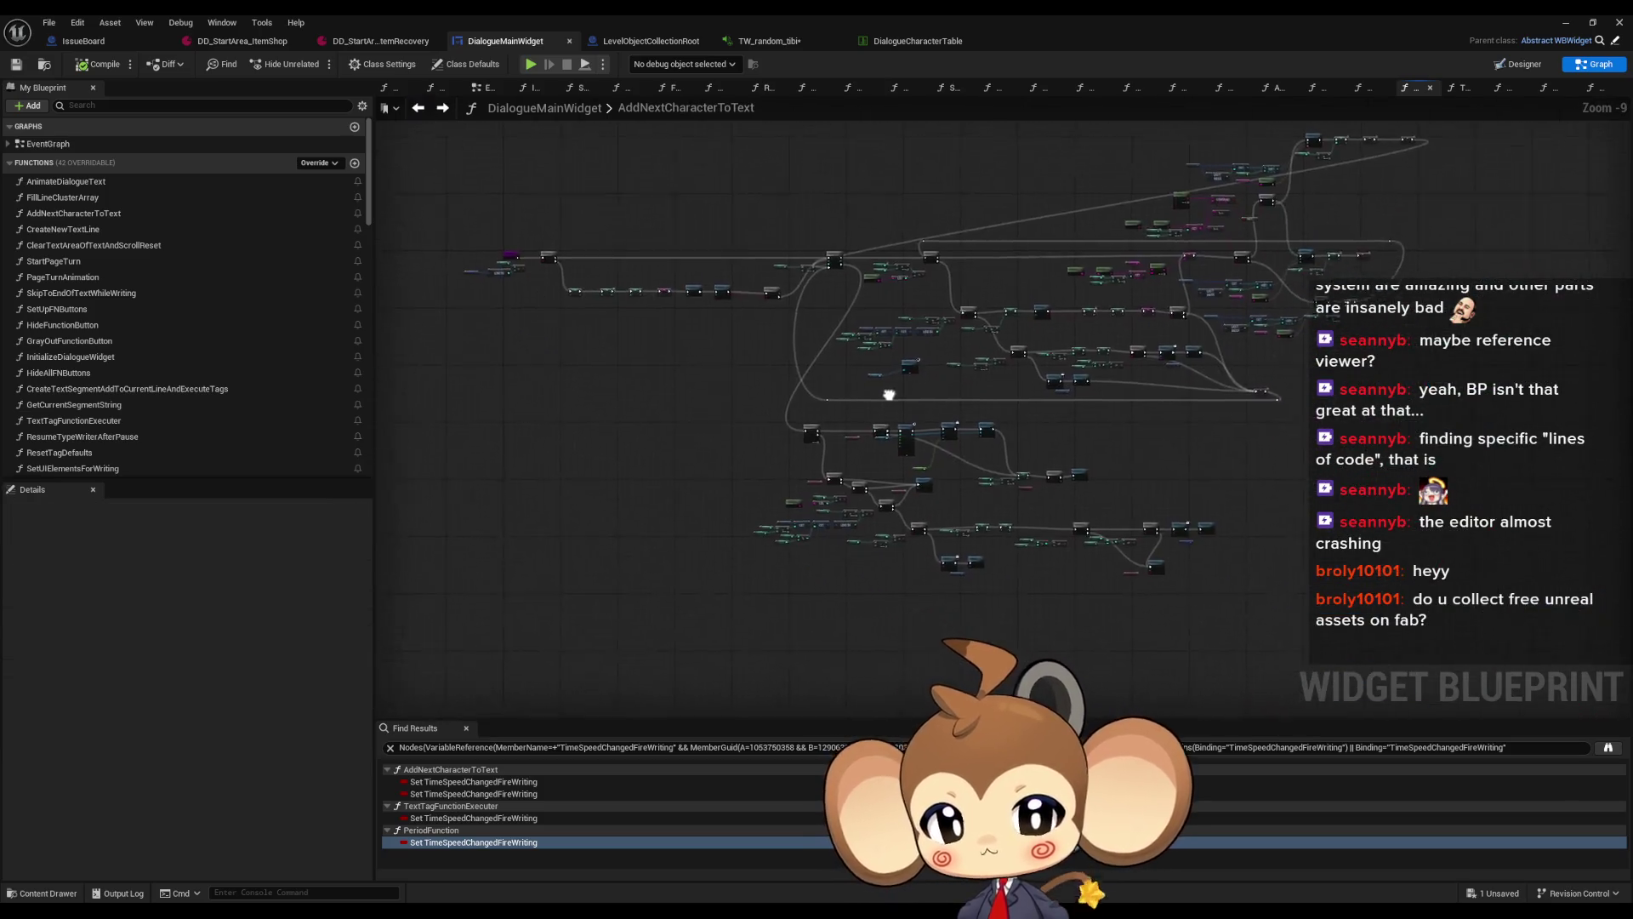
Survey AddNextCharacterToText and select its feedback signal, timer clear and clock nodes
scroll(1170, 482, "up", 5)
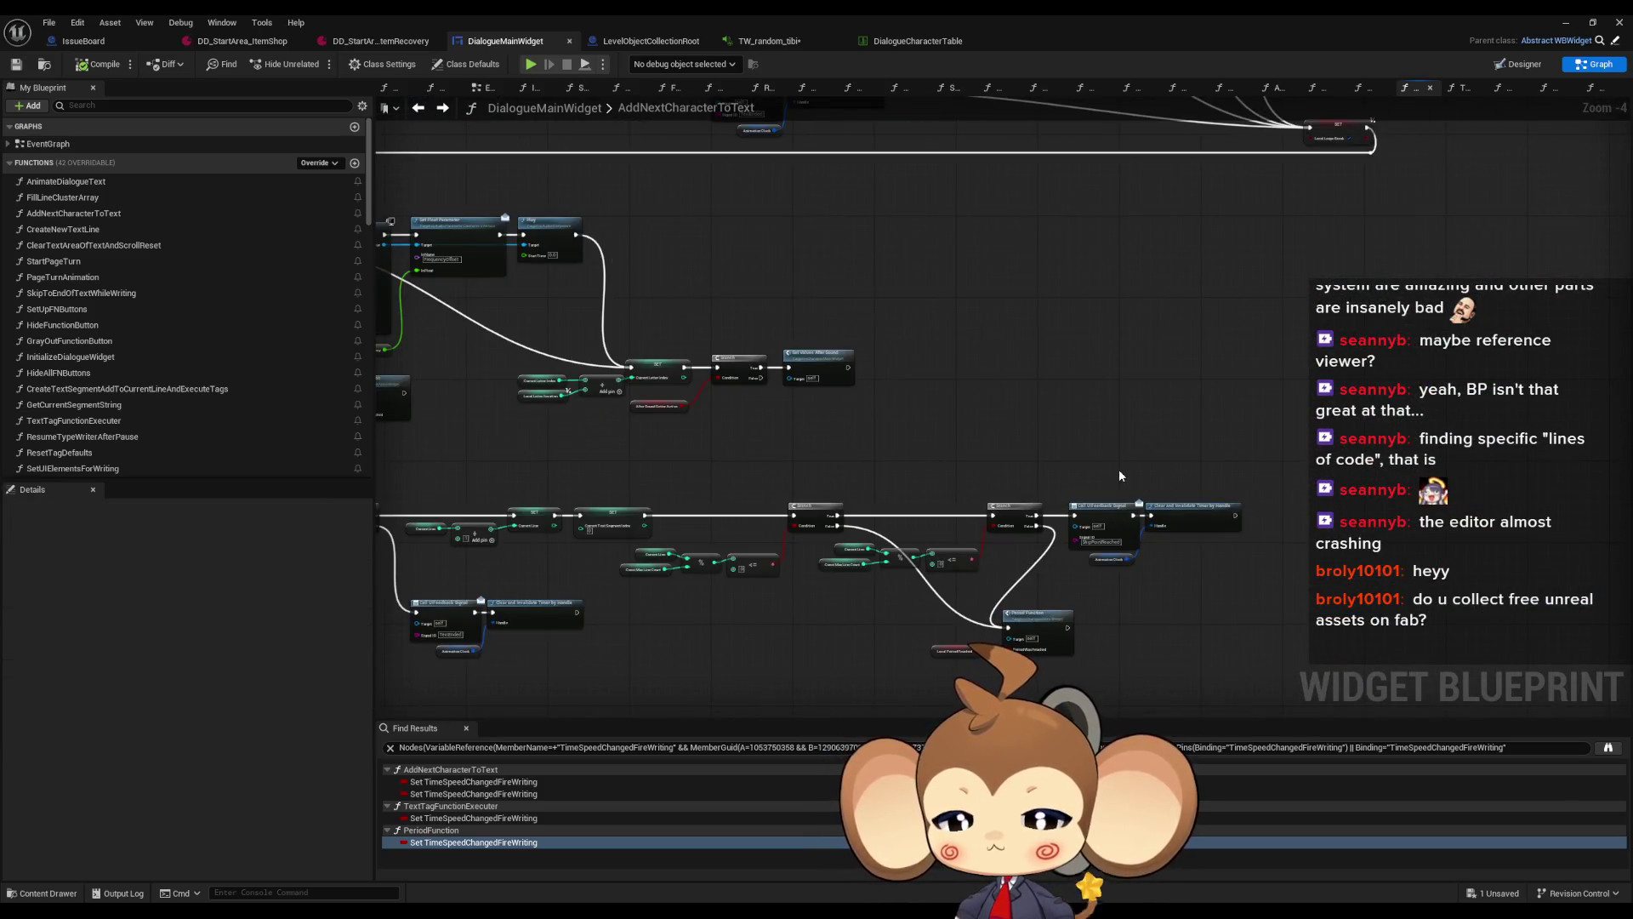
scroll(1019, 443, "down", 4)
scroll(702, 318, "up", 5)
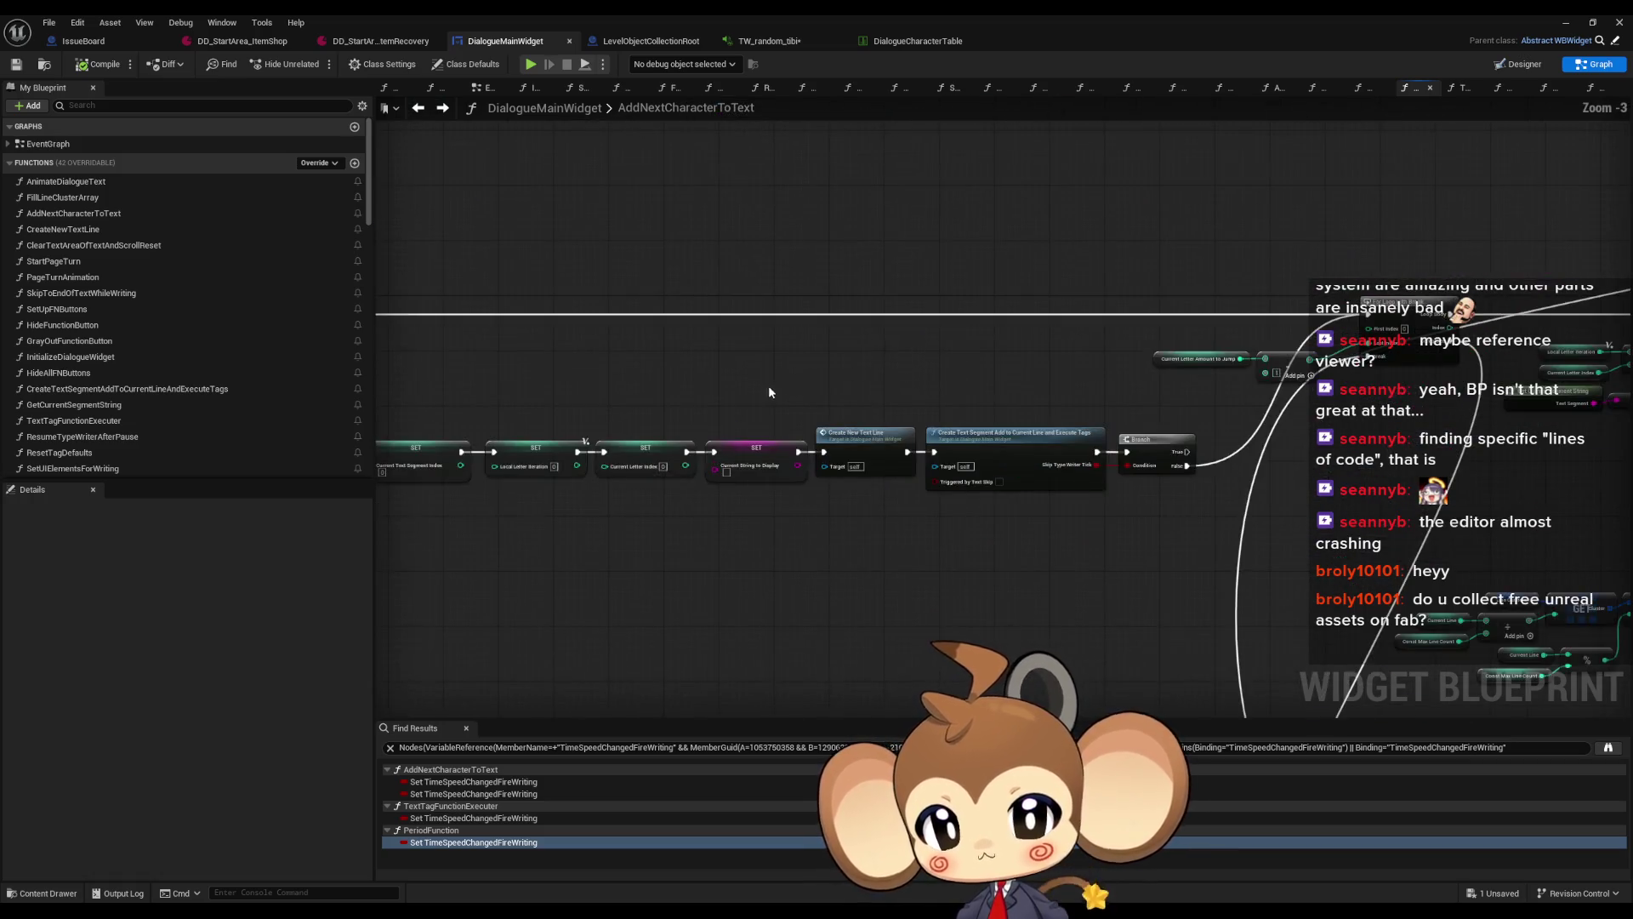
left_click_drag(764, 398, 1048, 440)
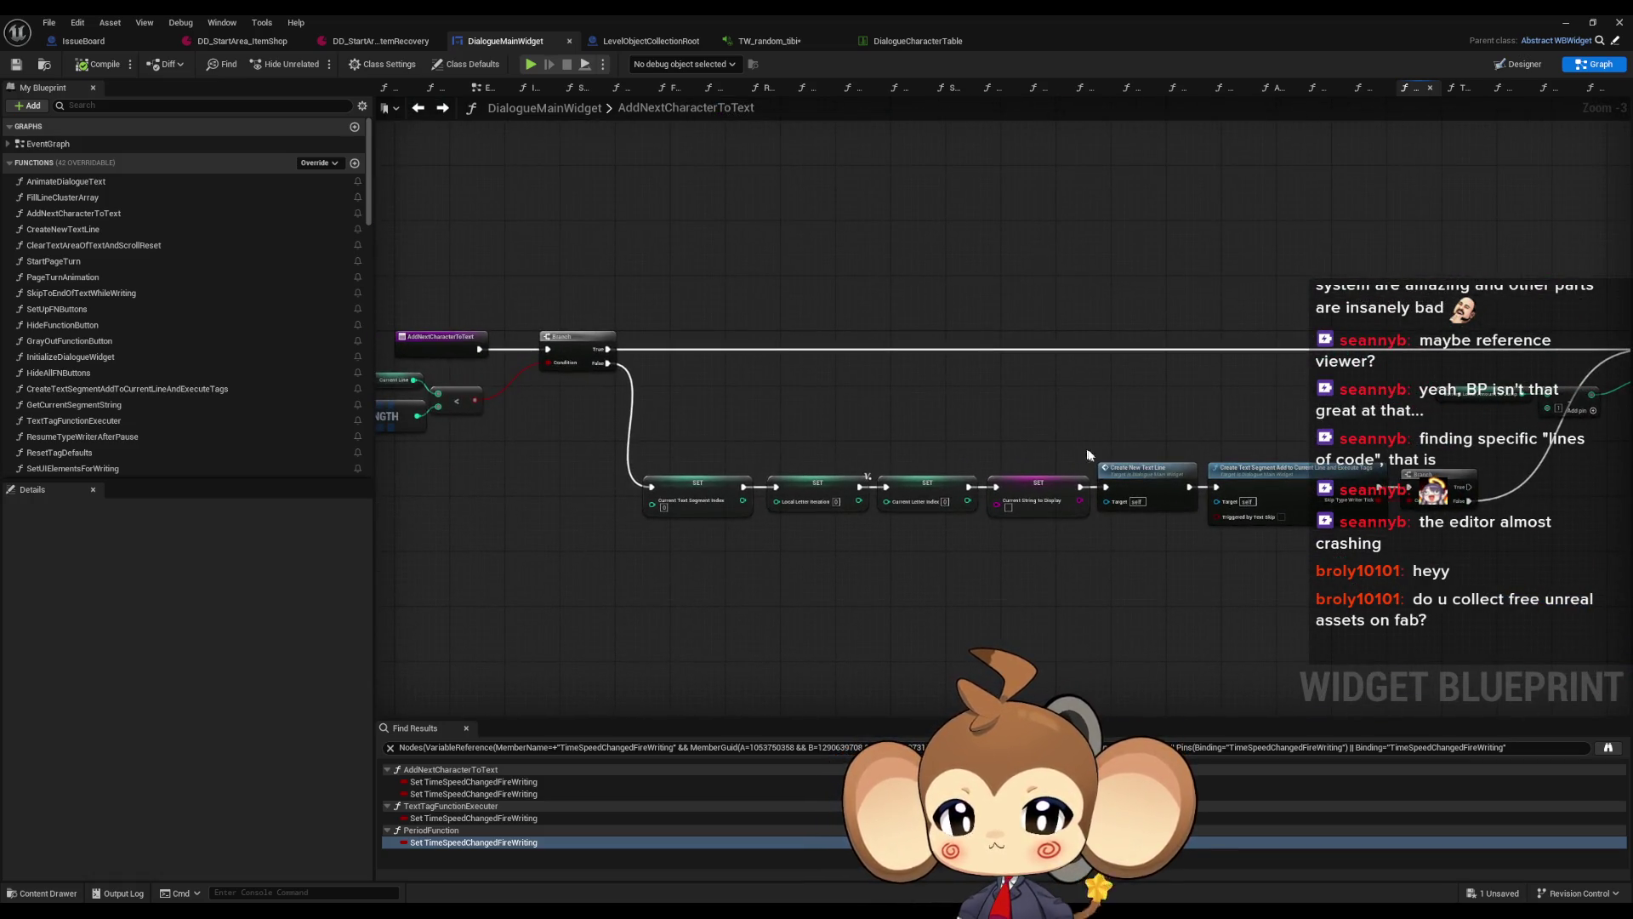
scroll(1212, 481, "down", 4)
scroll(831, 510, "up", 6)
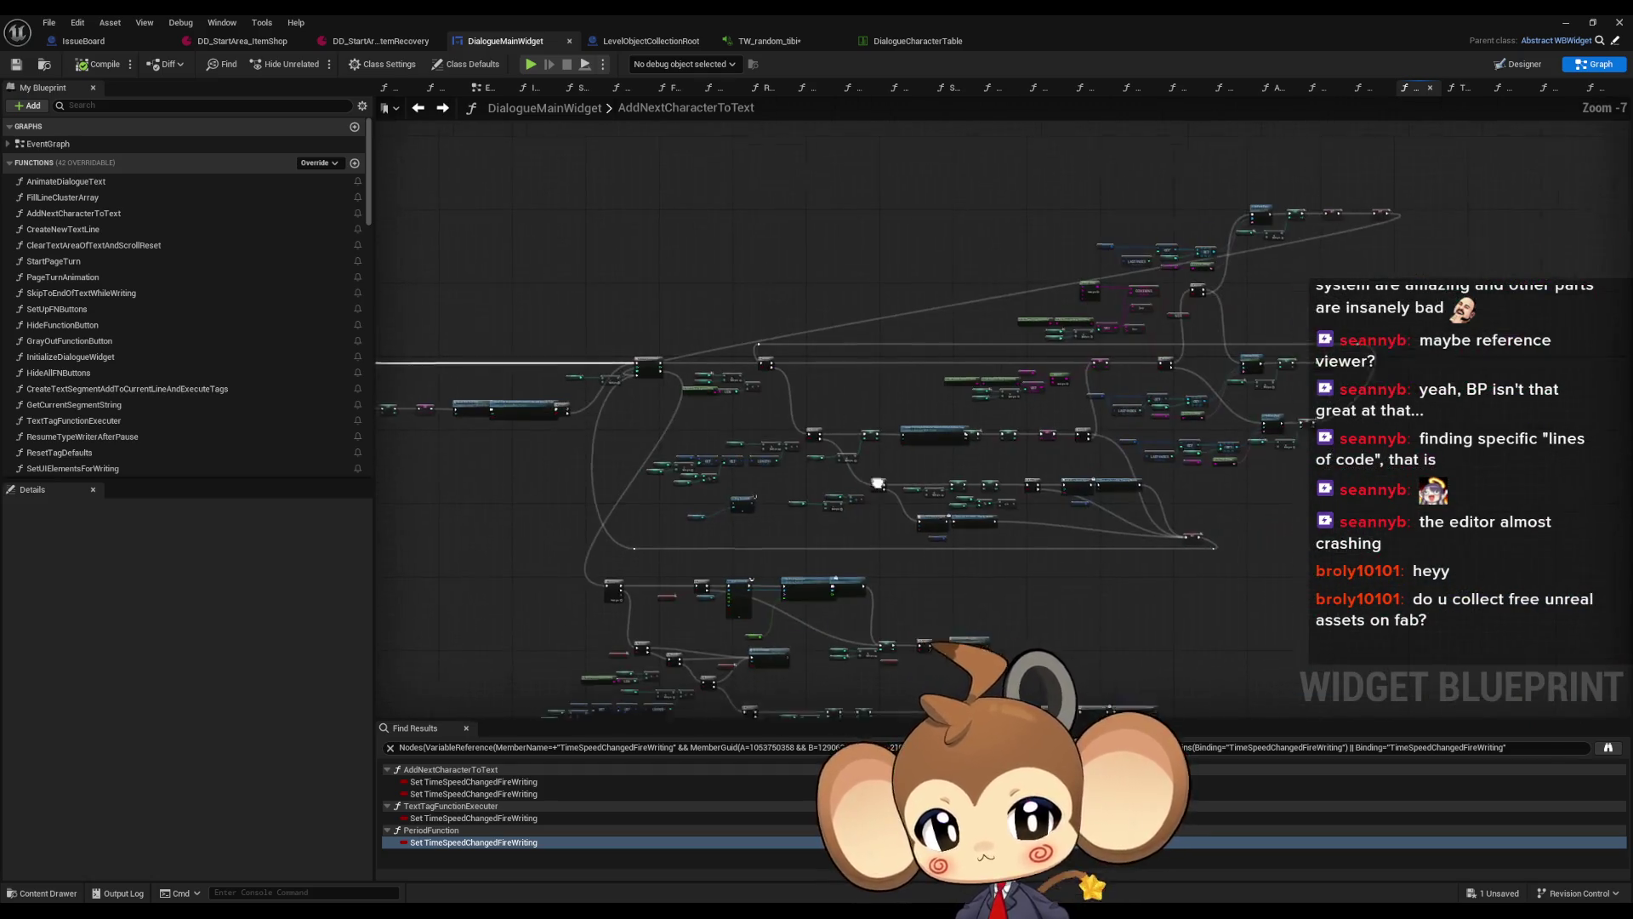
scroll(832, 511, "down", 1)
left_click_drag(650, 350, 1069, 485)
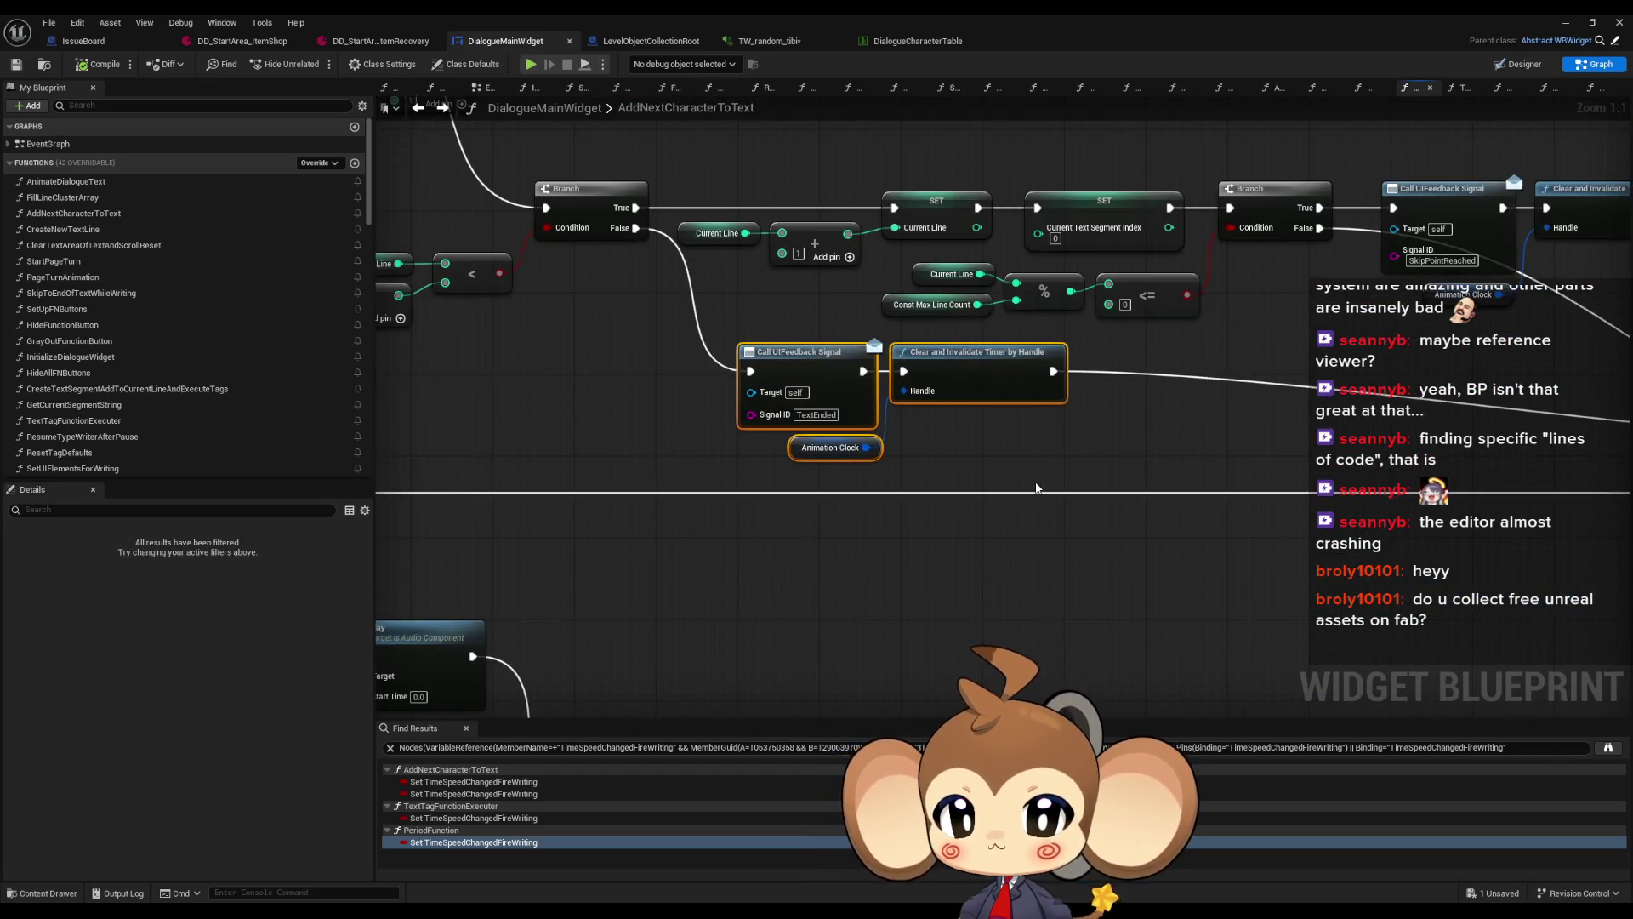
View the sound creation nodes and zoom onto the selected nodes to inspect their actions
scroll(1032, 488, "down", 1)
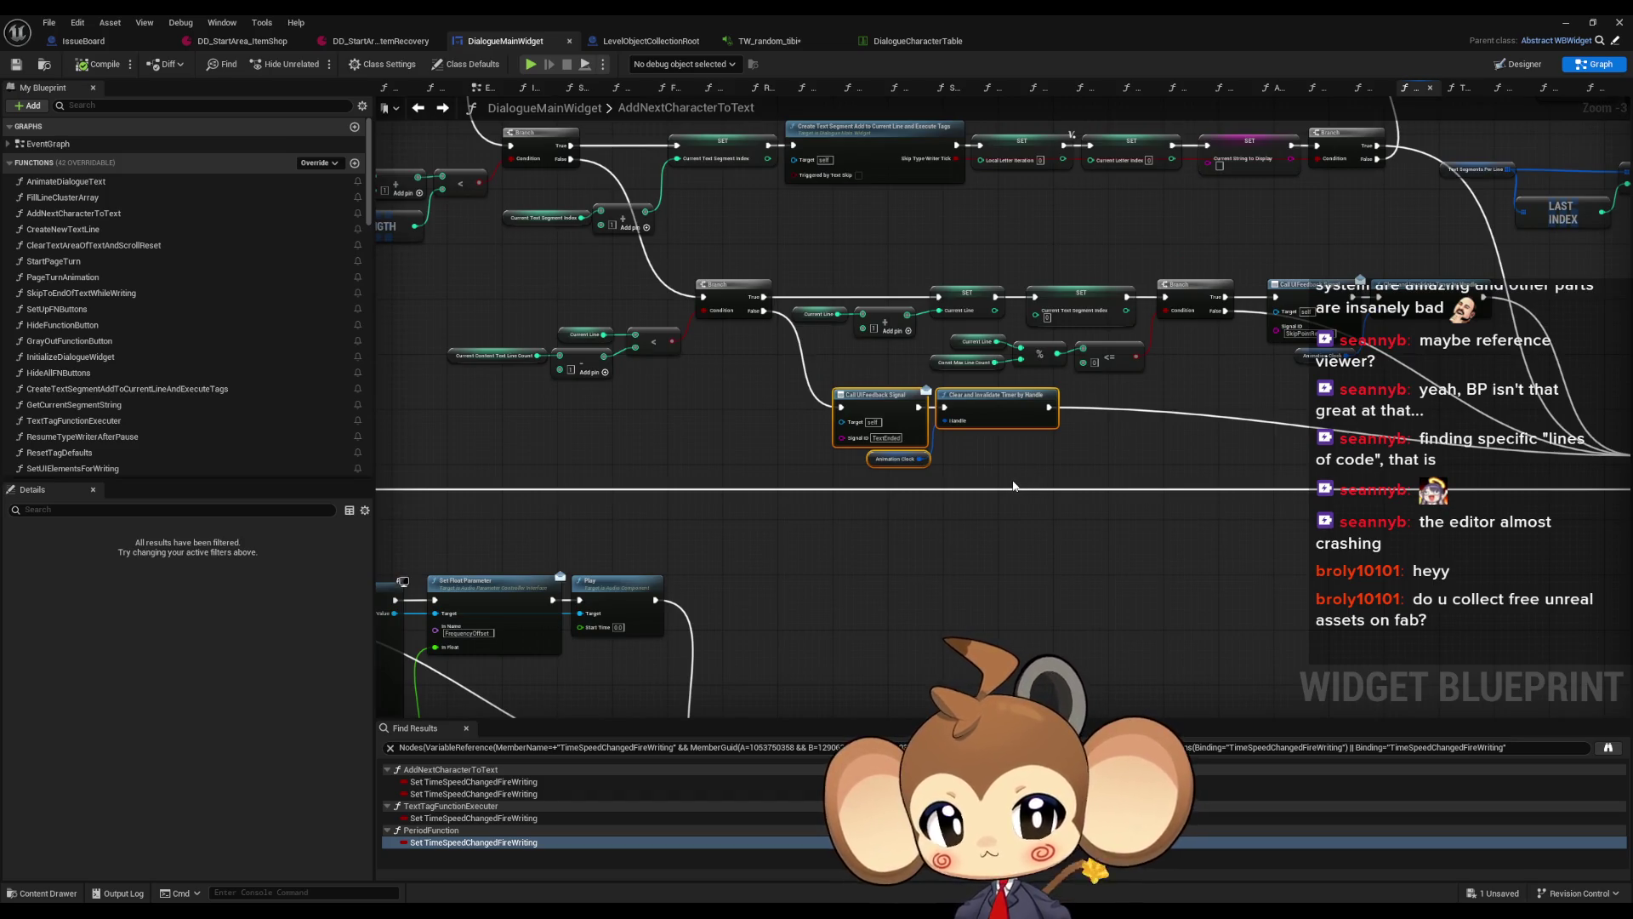
scroll(992, 486, "down", 4)
left_click_drag(940, 517, 1028, 448)
scroll(890, 482, "up", 4)
key("Home")
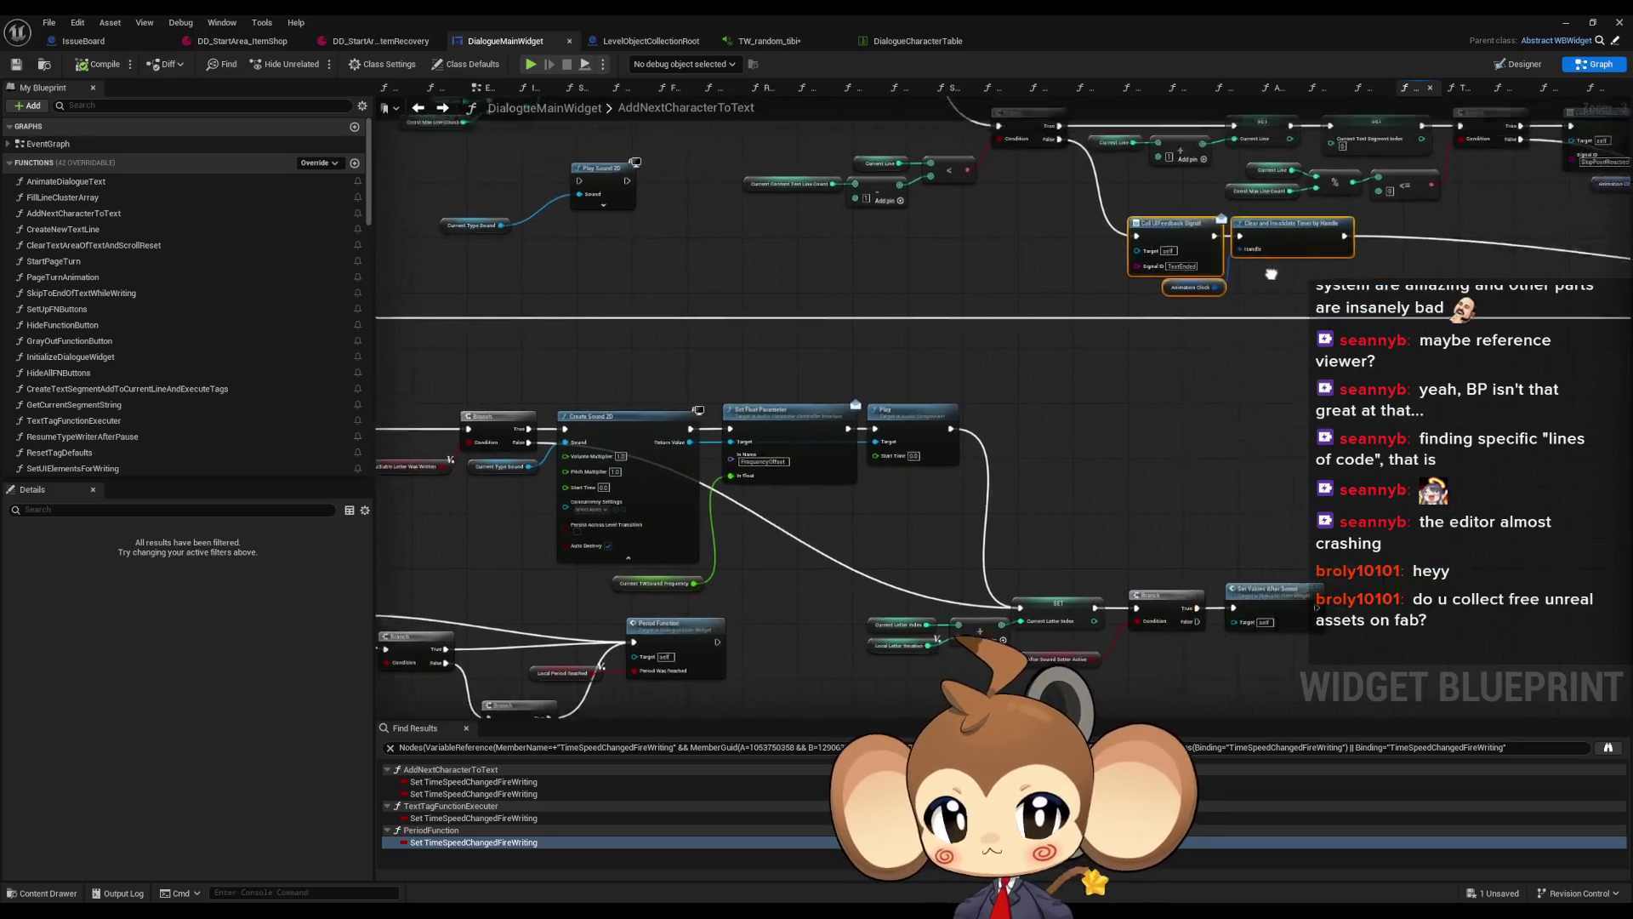
right_click(995, 369)
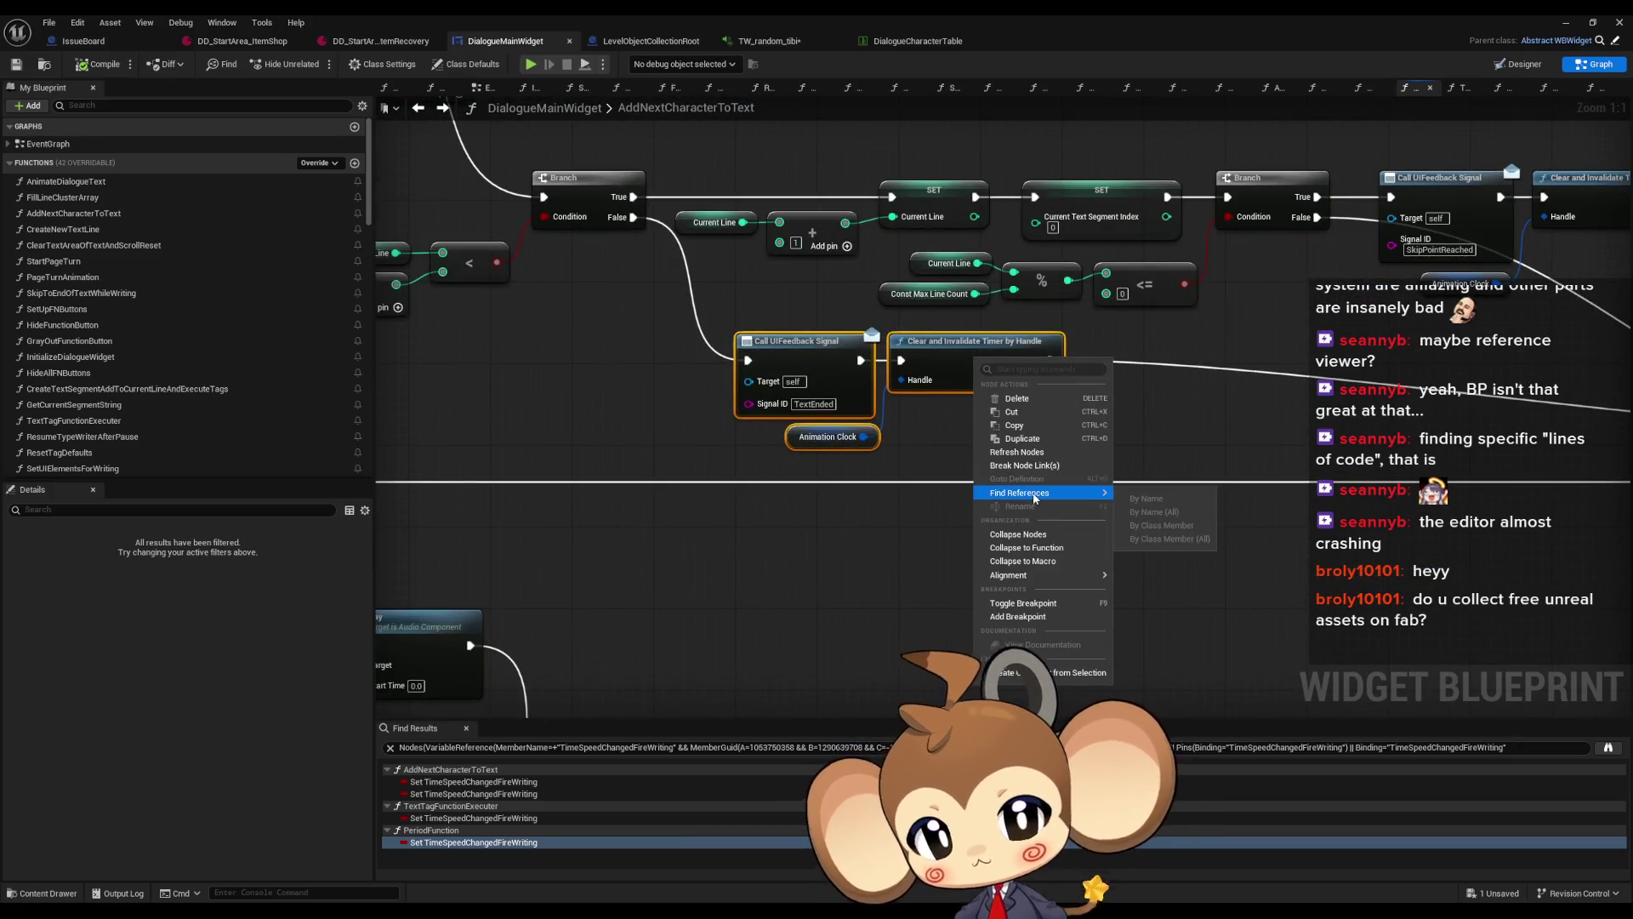
Drill into TextTagFunctionExecuter and inspect its Set Timer by Event nodes and Current Set Tick Rate
scroll(822, 483, "down", 7)
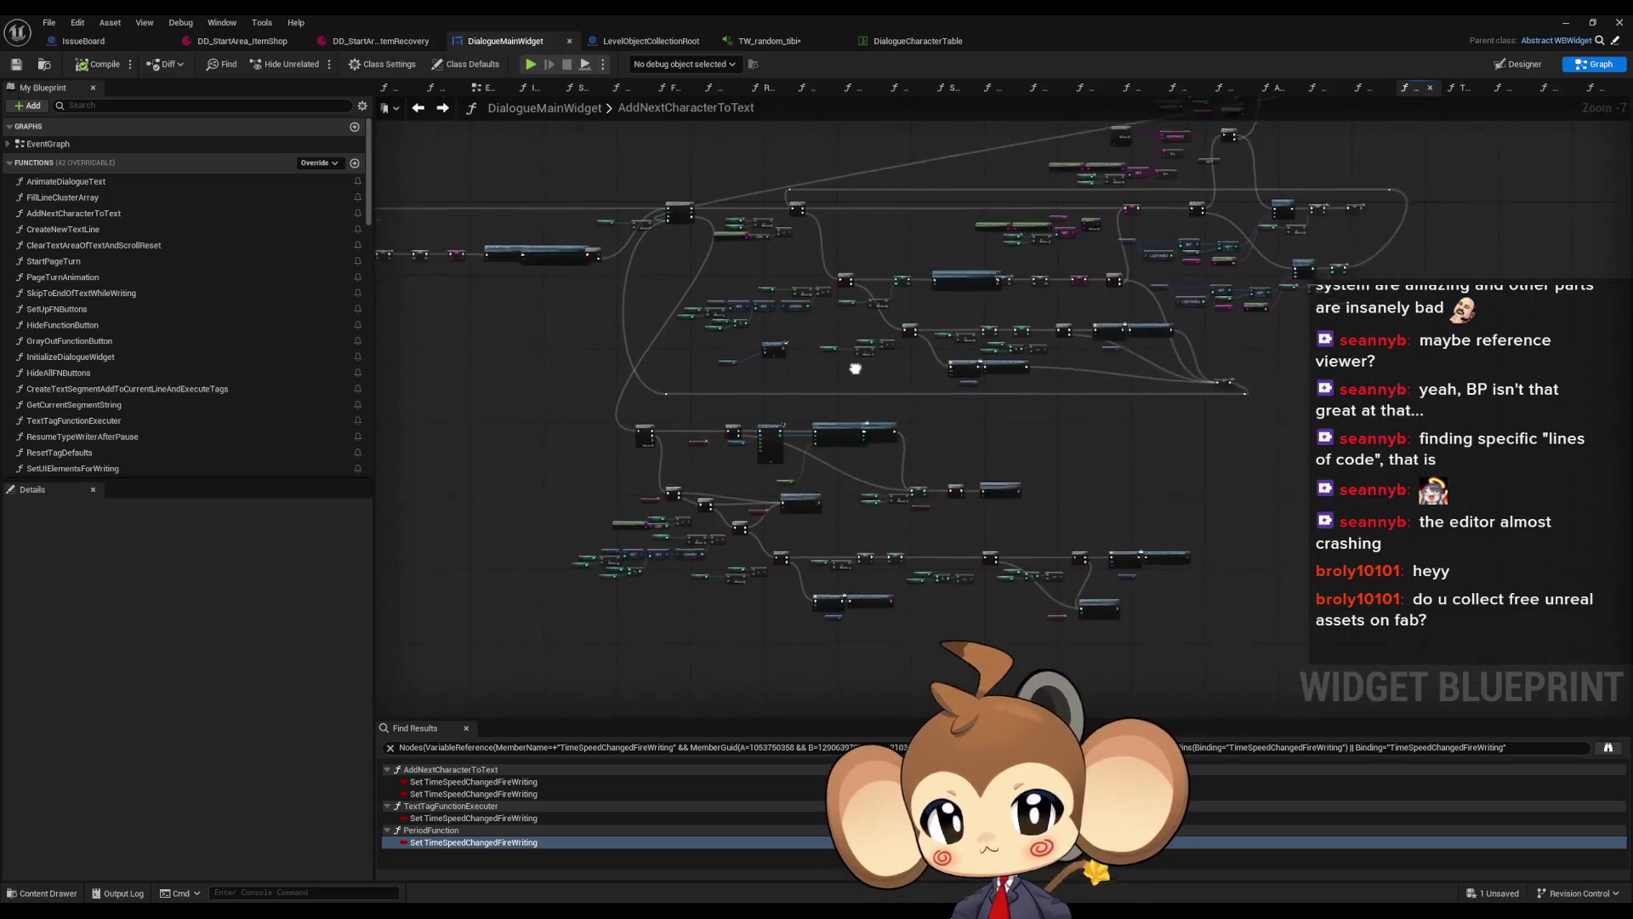
scroll(880, 470, "up", 6)
scroll(872, 479, "down", 5)
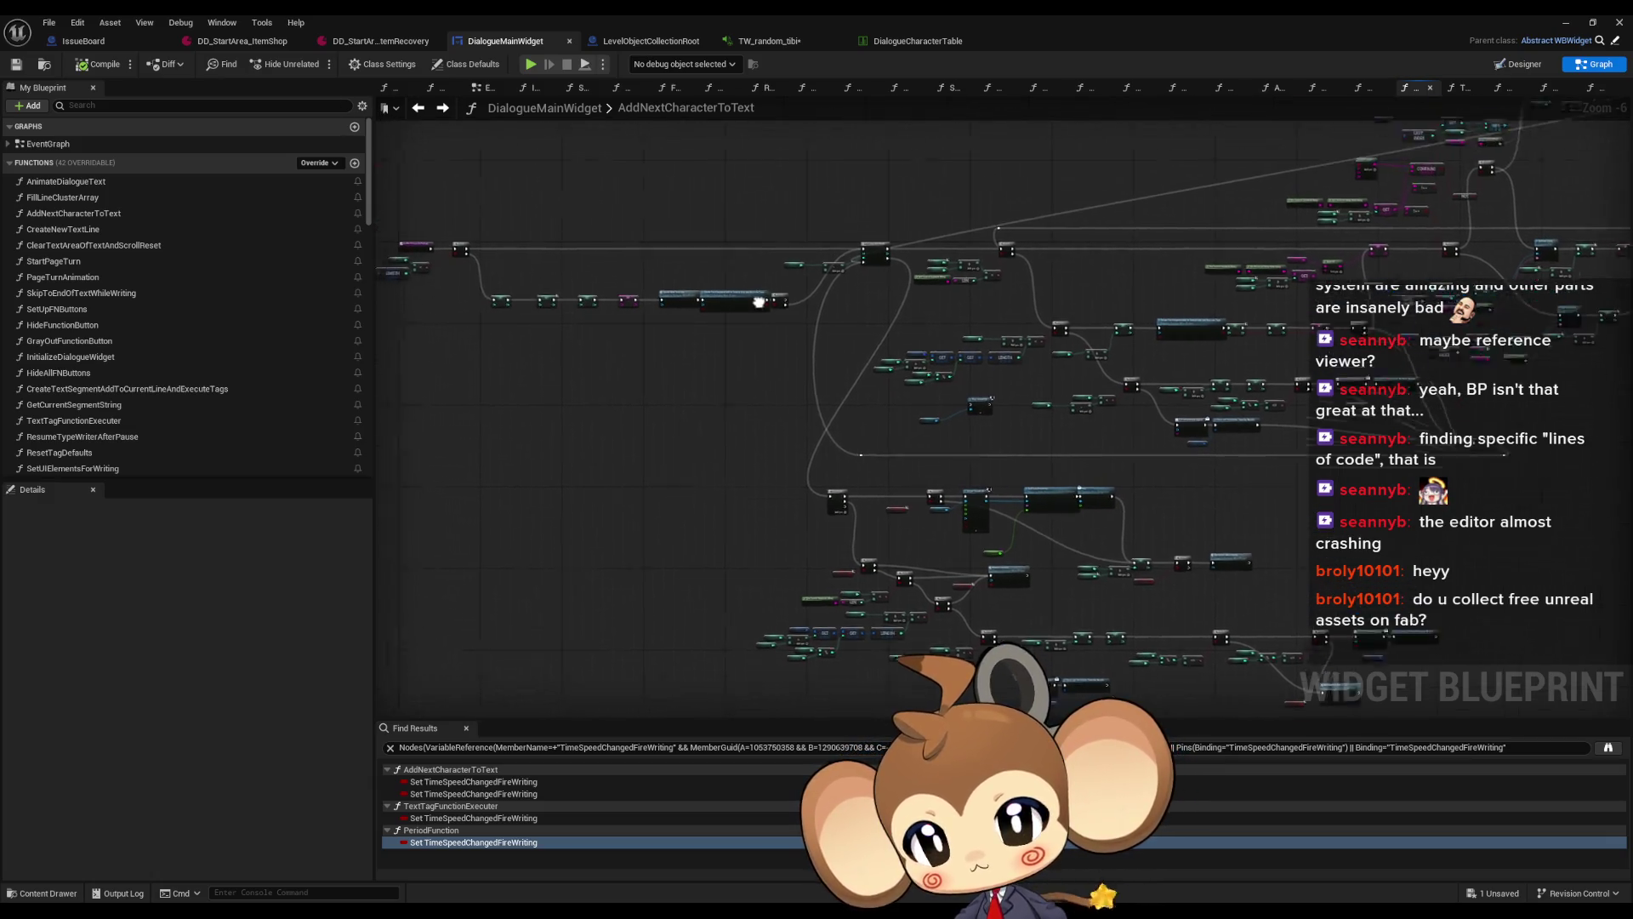
scroll(740, 293, "up", 5)
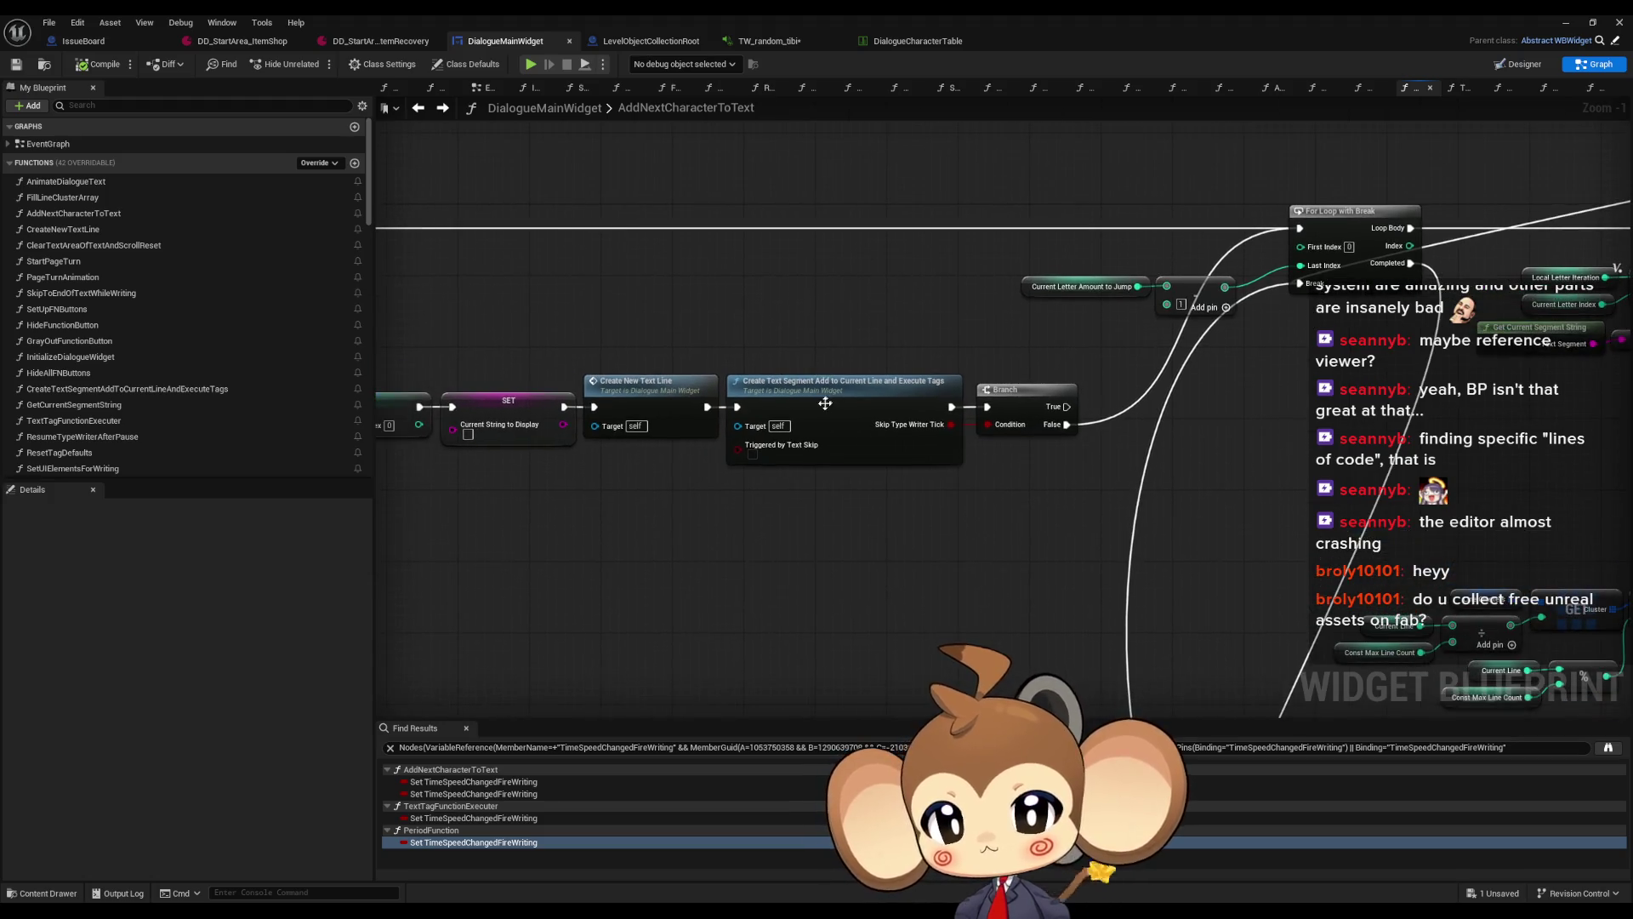
double_click(818, 405)
double_click(1091, 521)
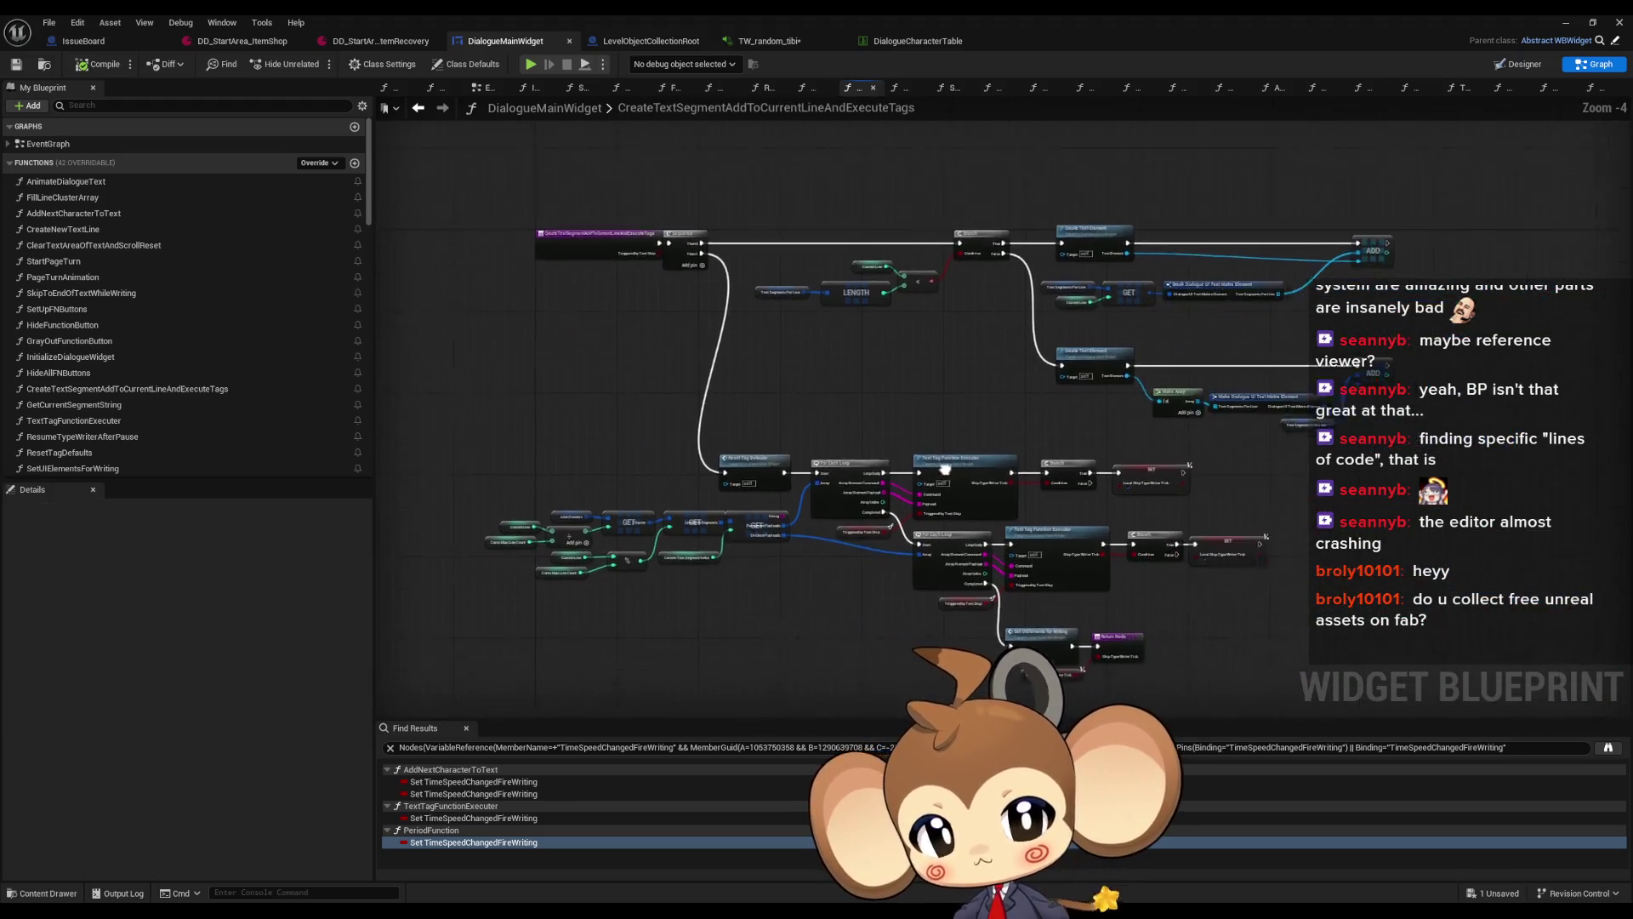
mouse_move(1223, 513)
left_mouse_down()
mouse_move(827, 451)
mouse_move(938, 495)
left_mouse_up()
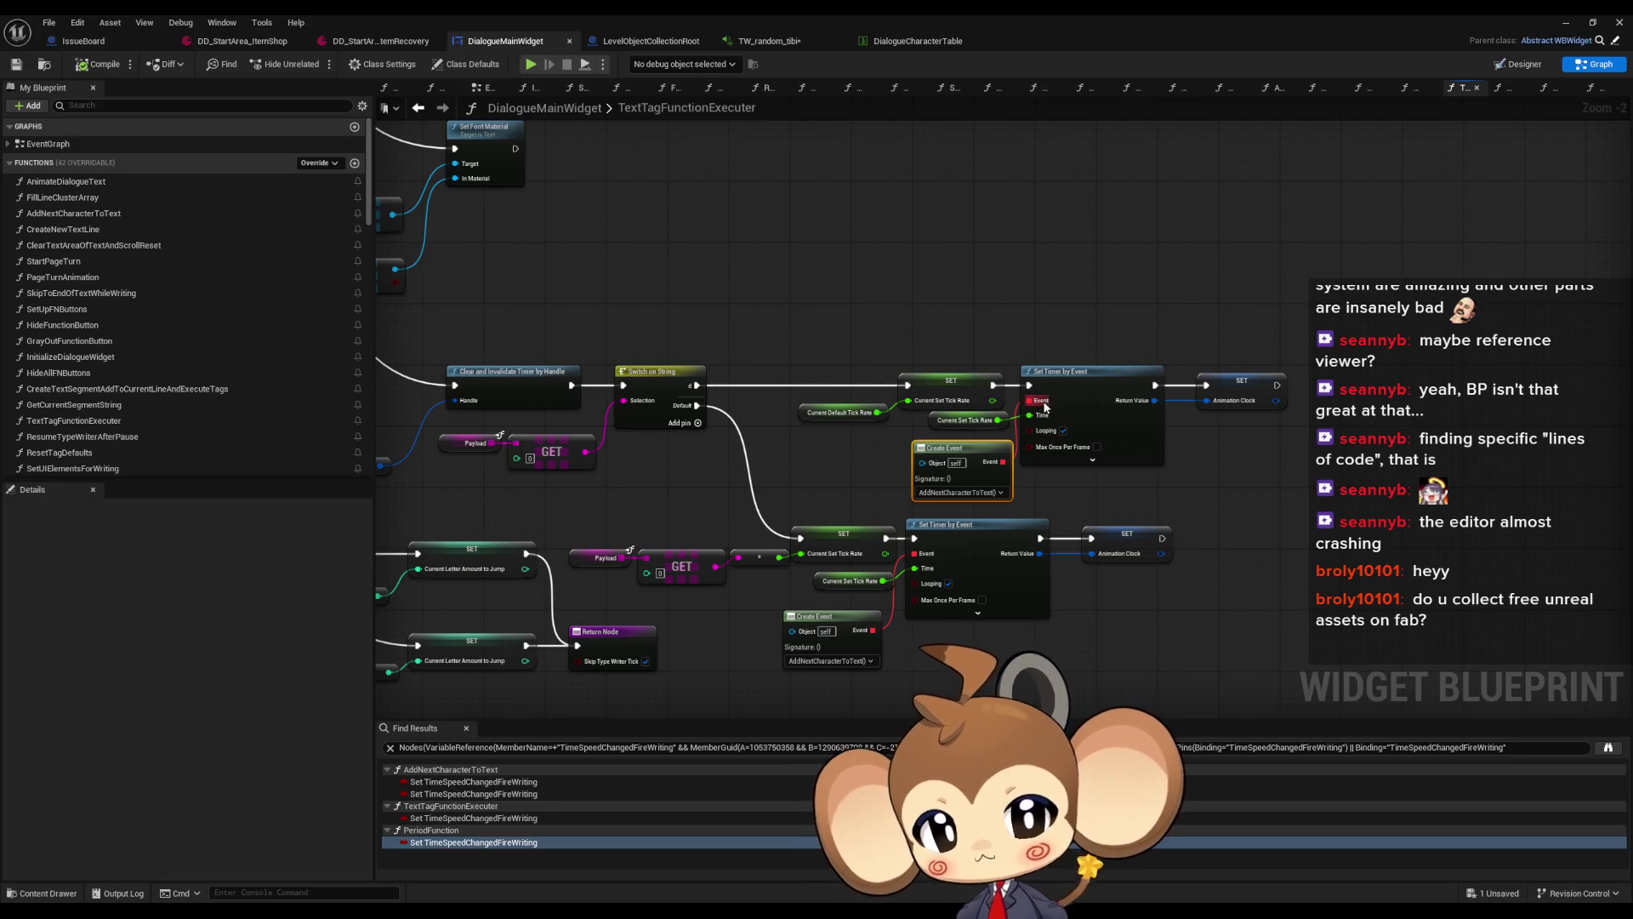
scroll(983, 482, "up", 2)
left_click(771, 617)
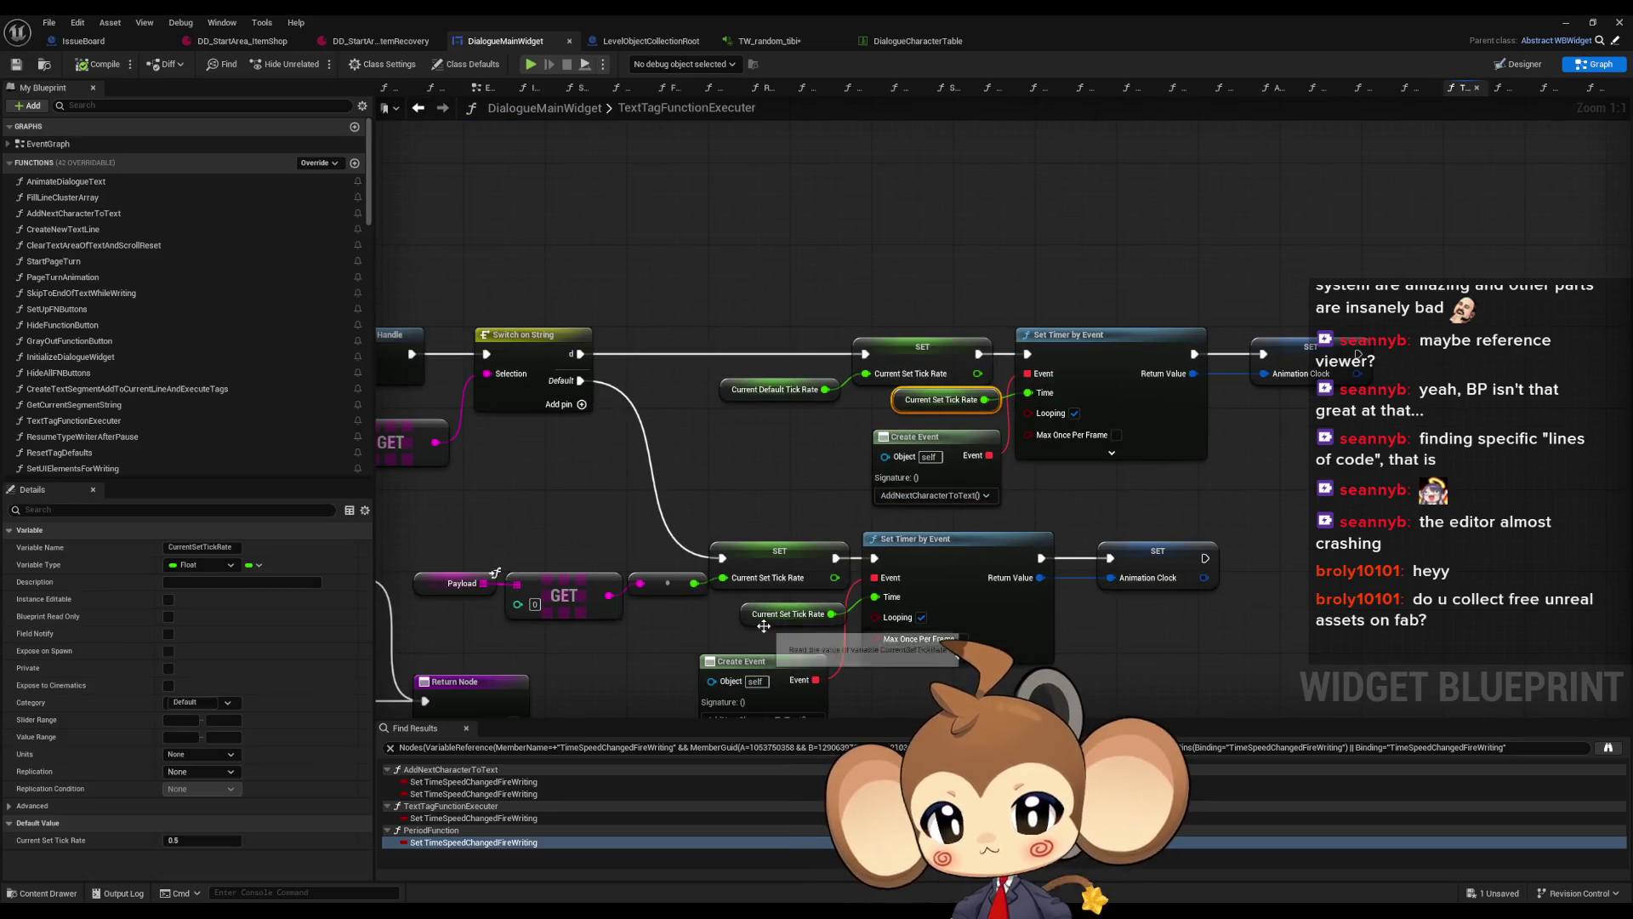
right_click(1060, 340)
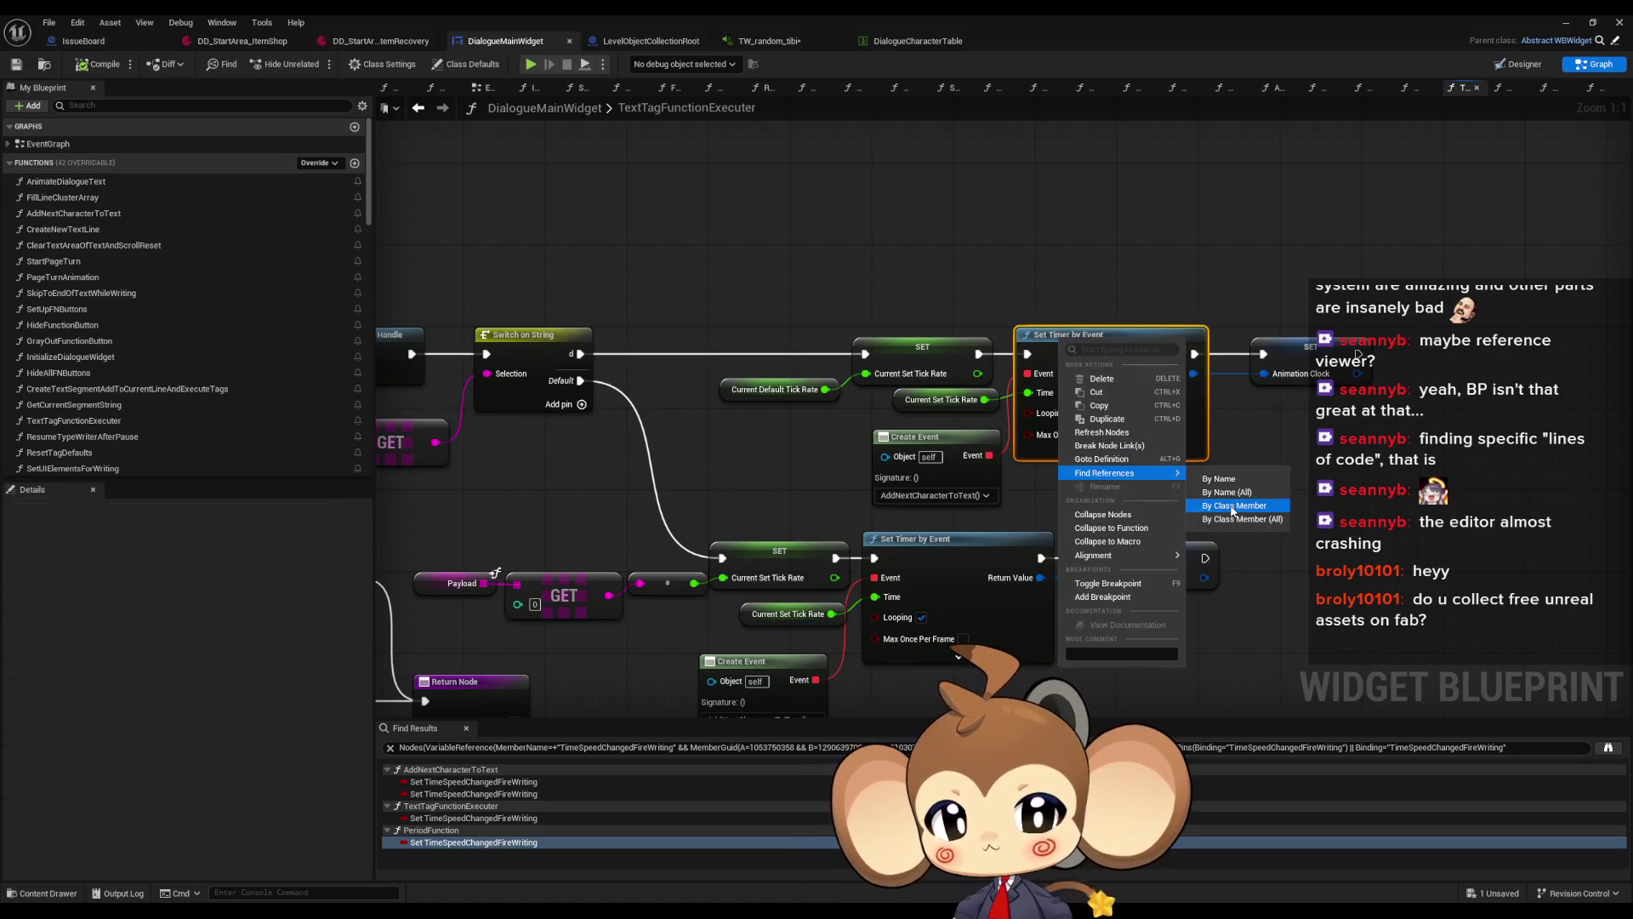
Find all Set Timer by Event uses and visit AnimateDialogueText, StartPageTurn, PageTurnAnimation and TextTagFunctionExecuter timers
left_click(1238, 502)
left_click(451, 781)
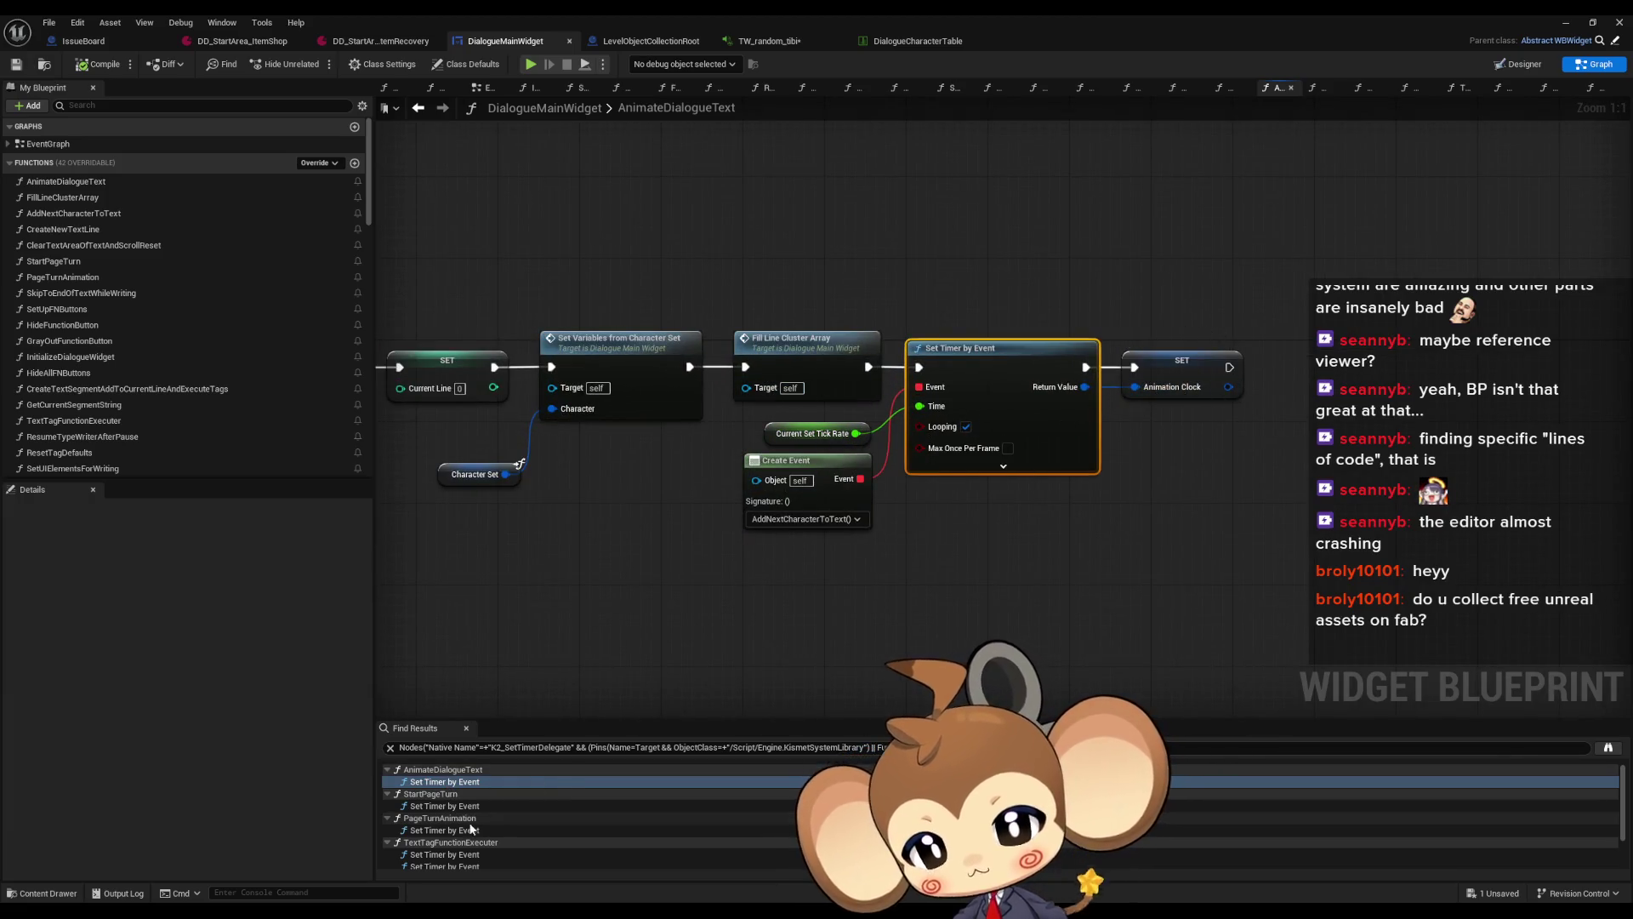
left_click(439, 807)
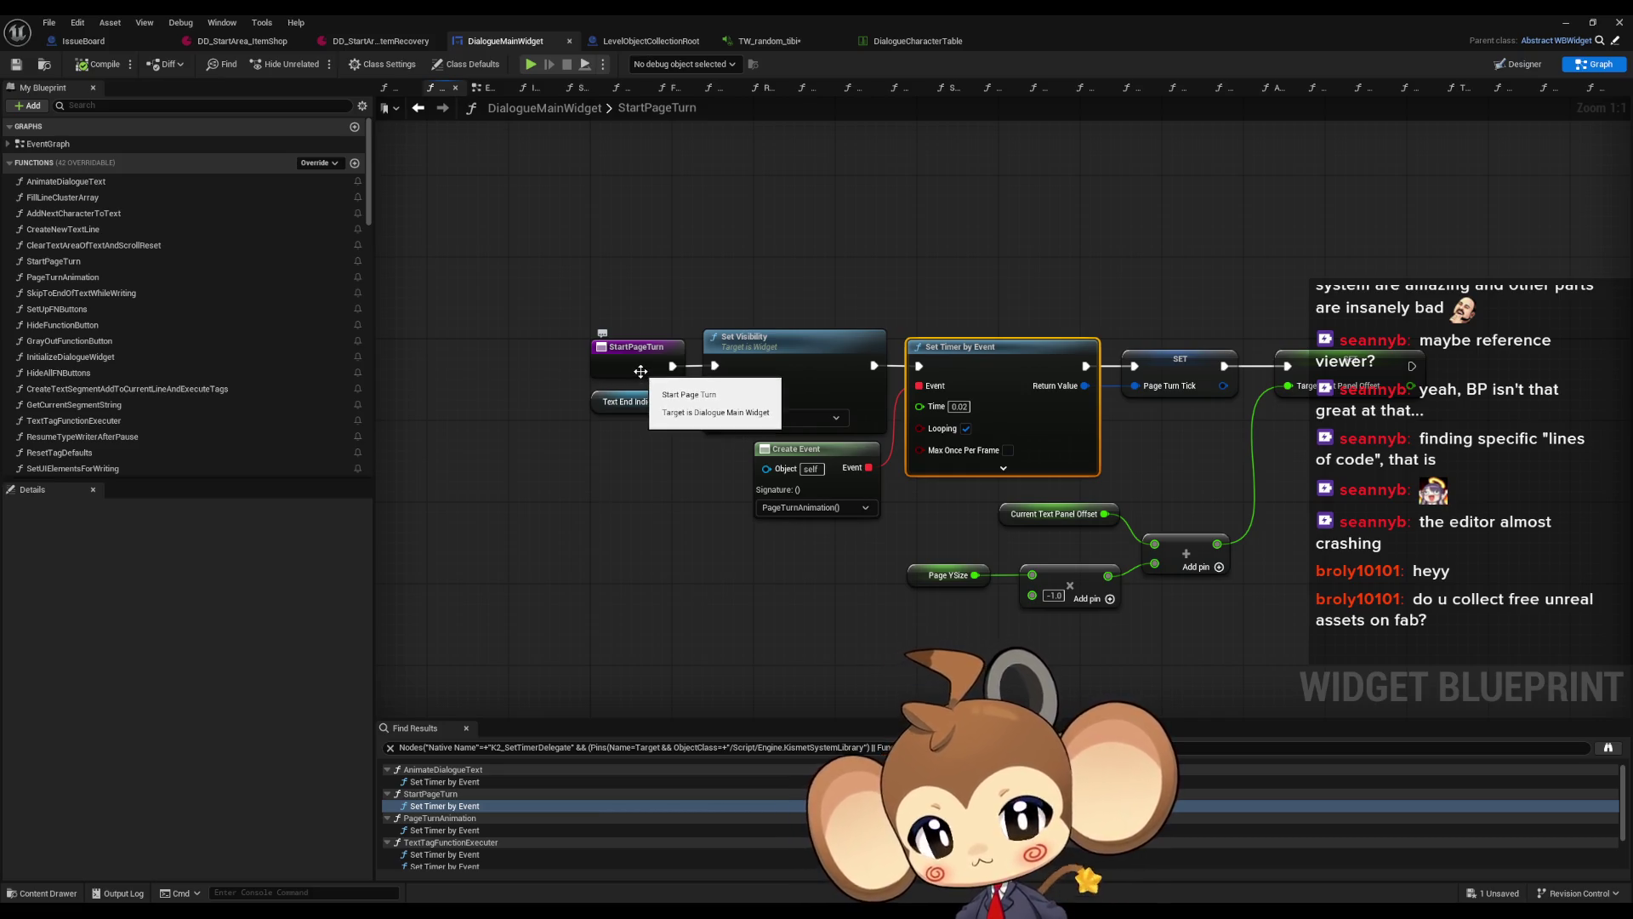
scroll(446, 819, "down", 1)
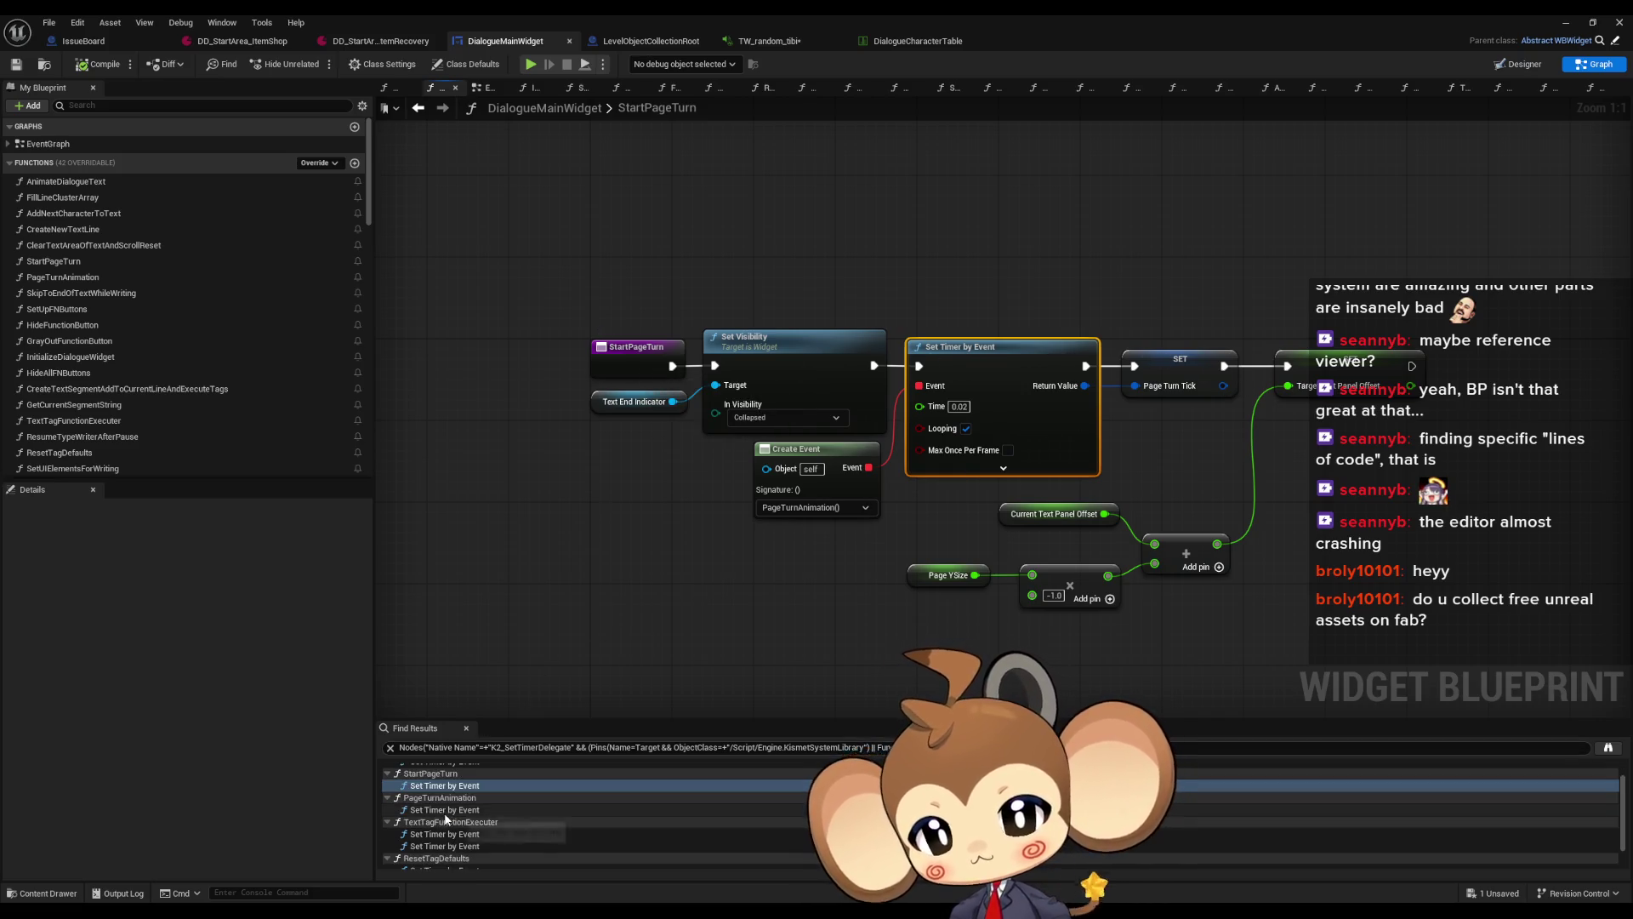
double_click(444, 810)
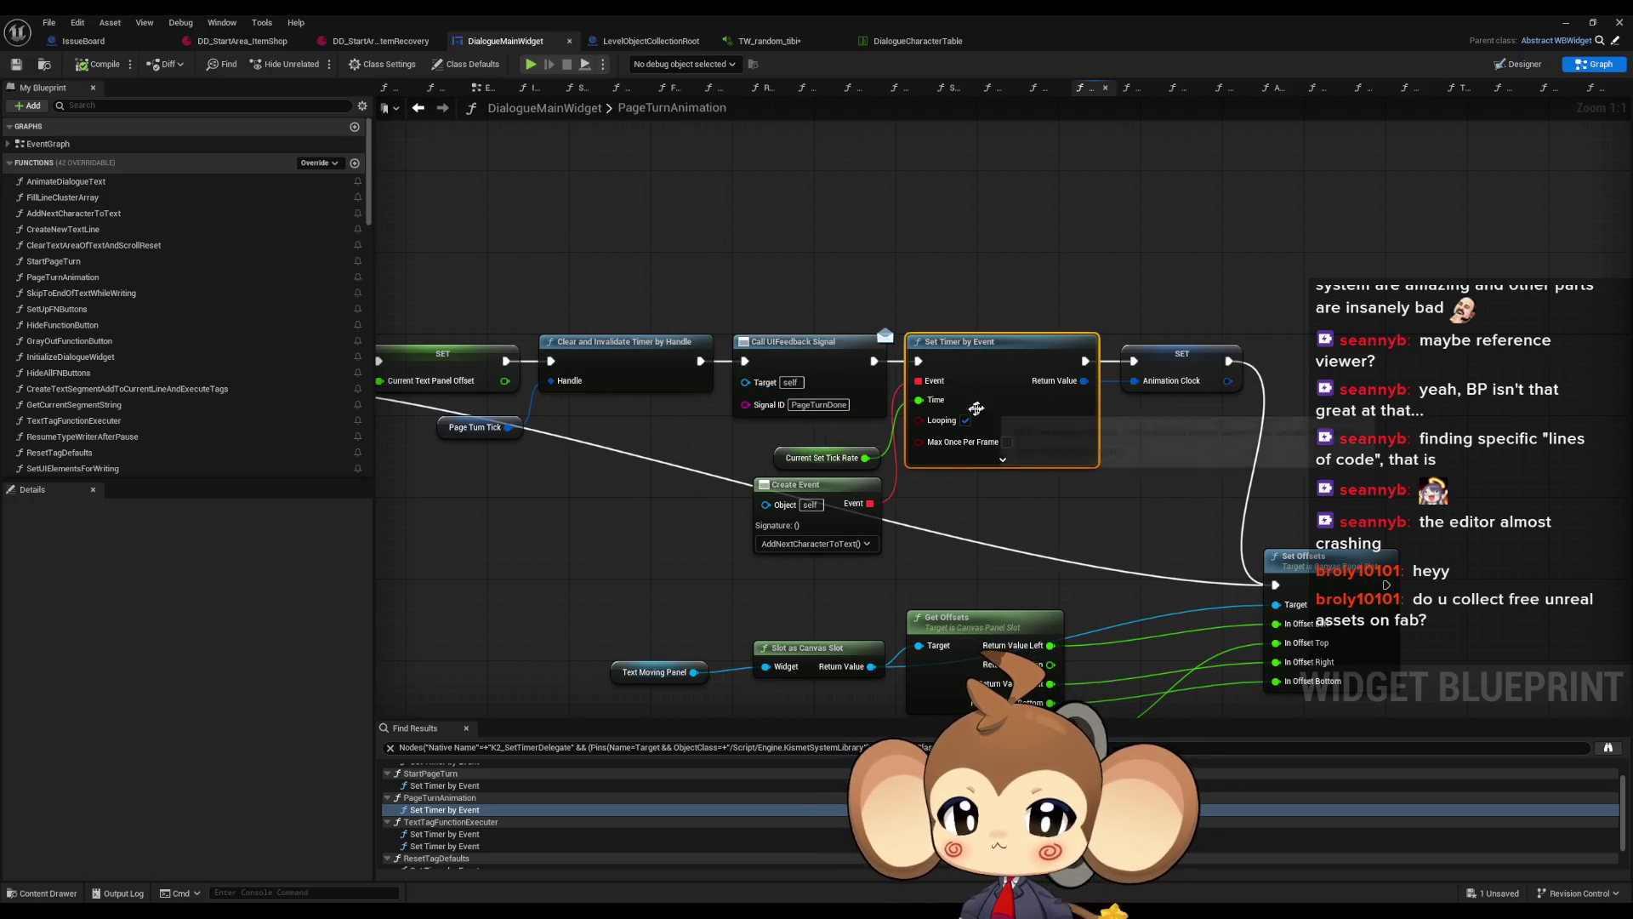
double_click(436, 835)
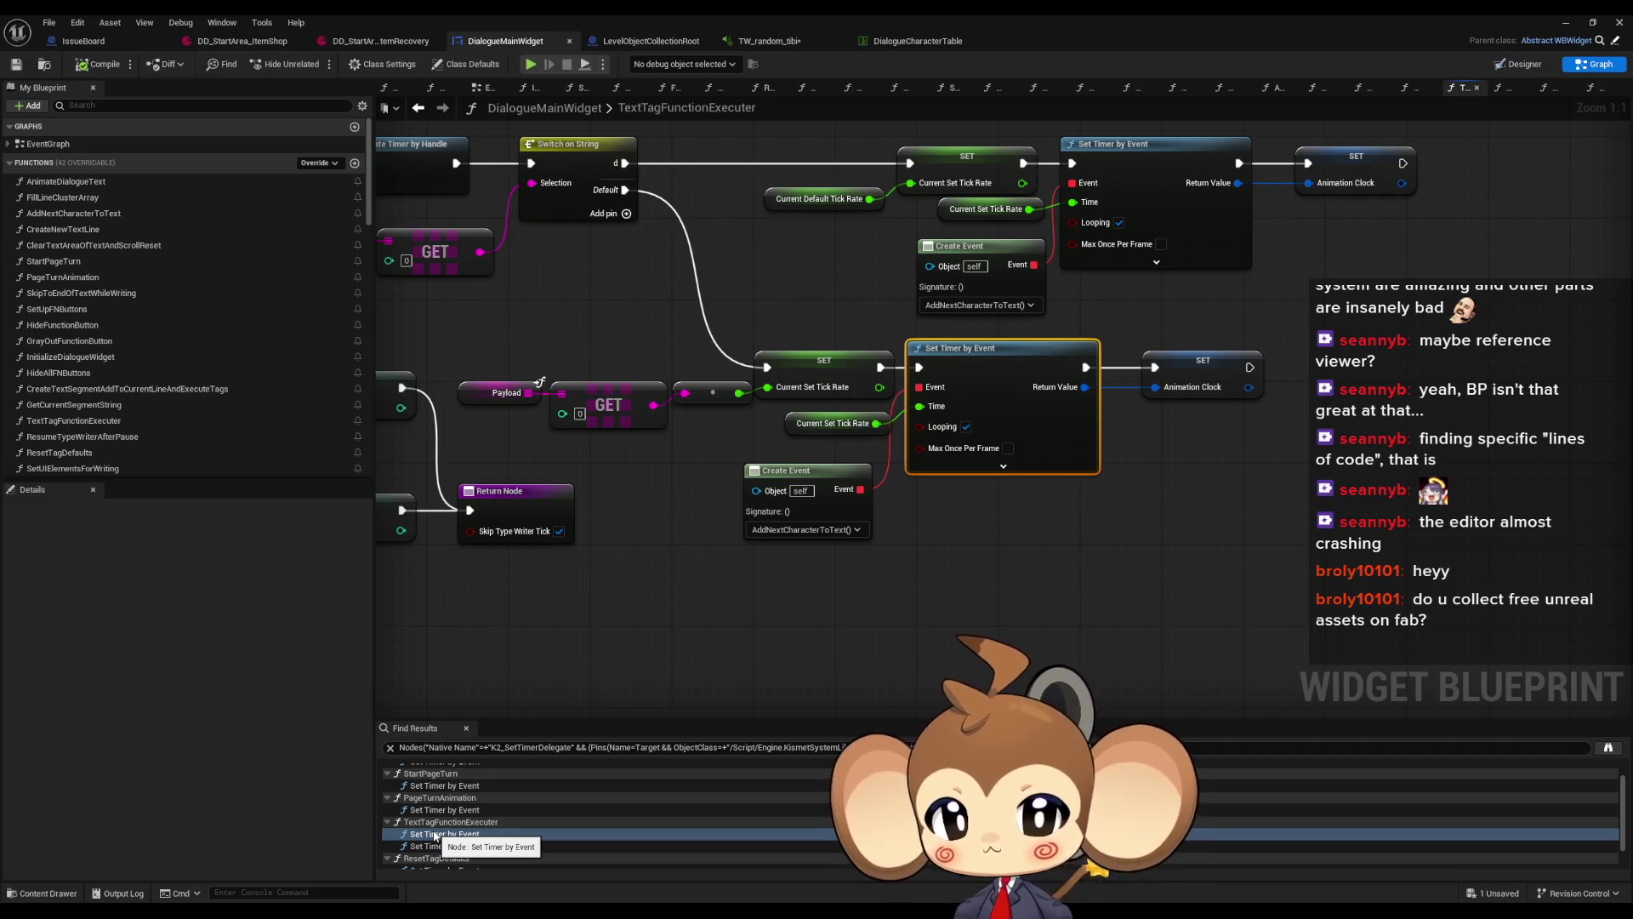
scroll(435, 836, "down", 1)
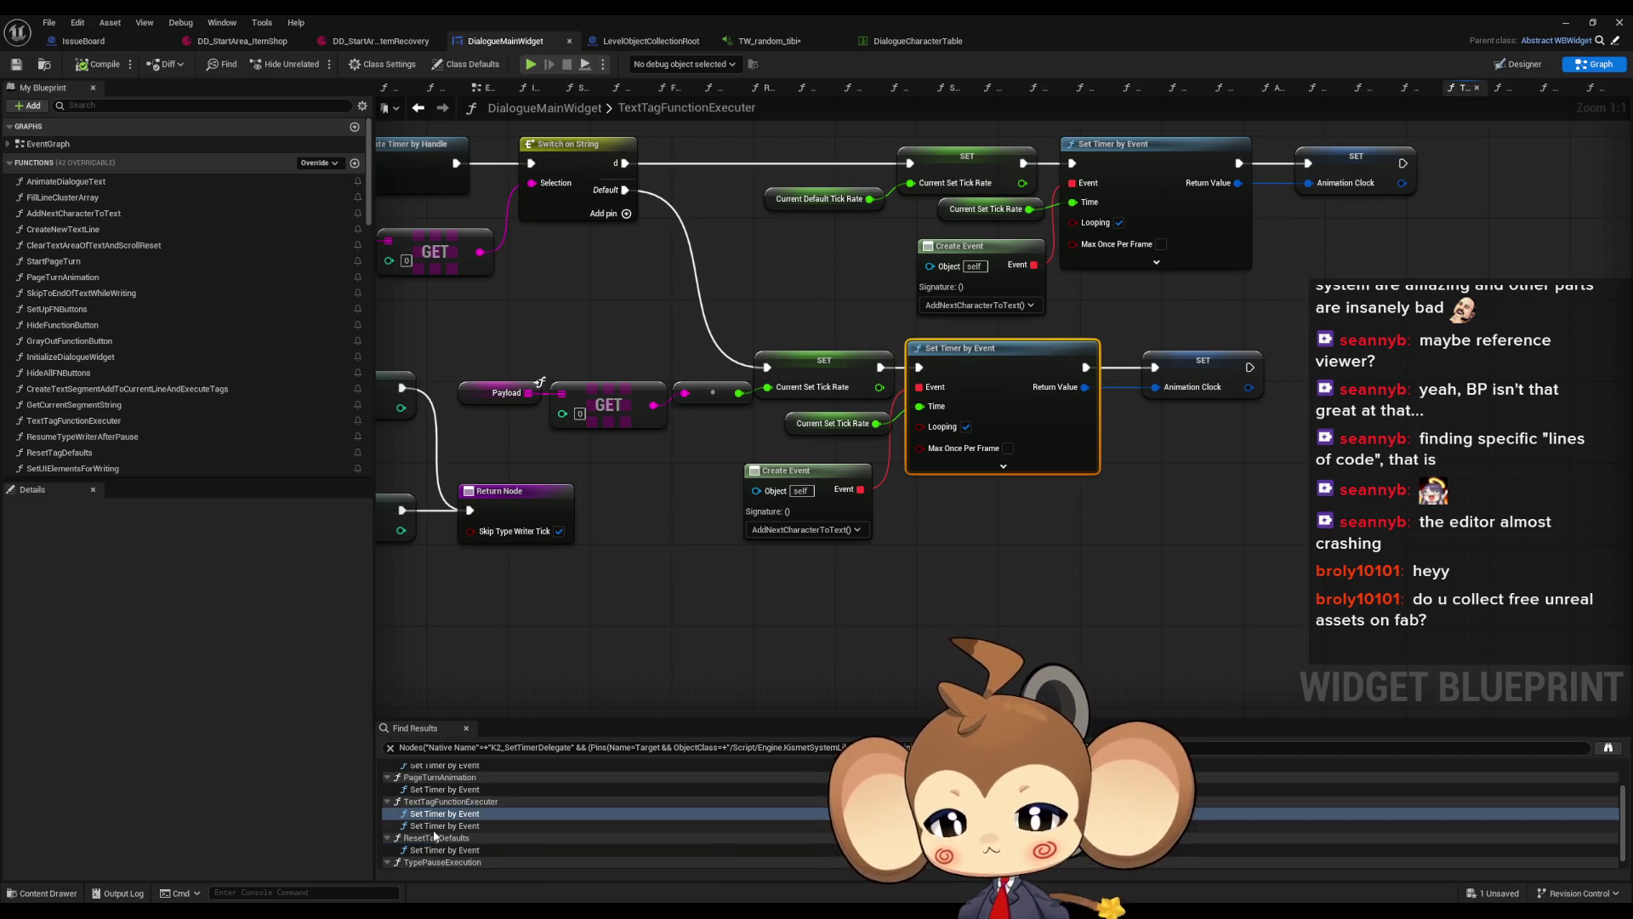
double_click(432, 827)
Revisit the timers in ResetTagDefaults, TypePauseExecution, TextTagFunctionExecuter and finally PageTurnAnimation
scroll(432, 837, "up", 3)
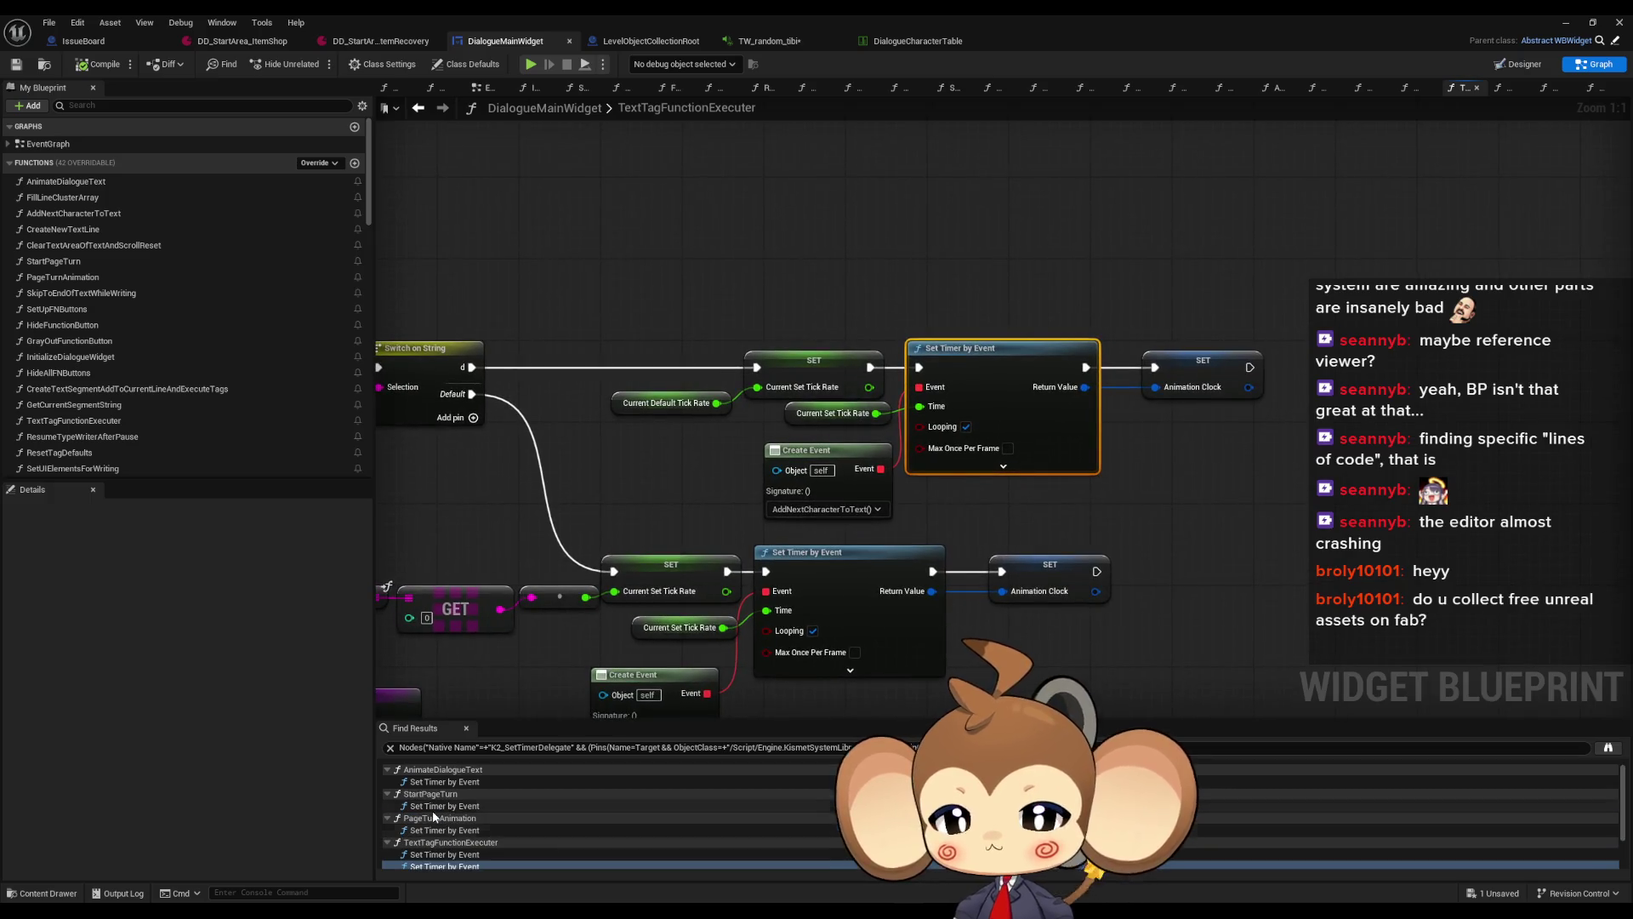
double_click(432, 780)
double_click(432, 829)
scroll(438, 825, "down", 3)
scroll(441, 827, "down", 1)
double_click(425, 839)
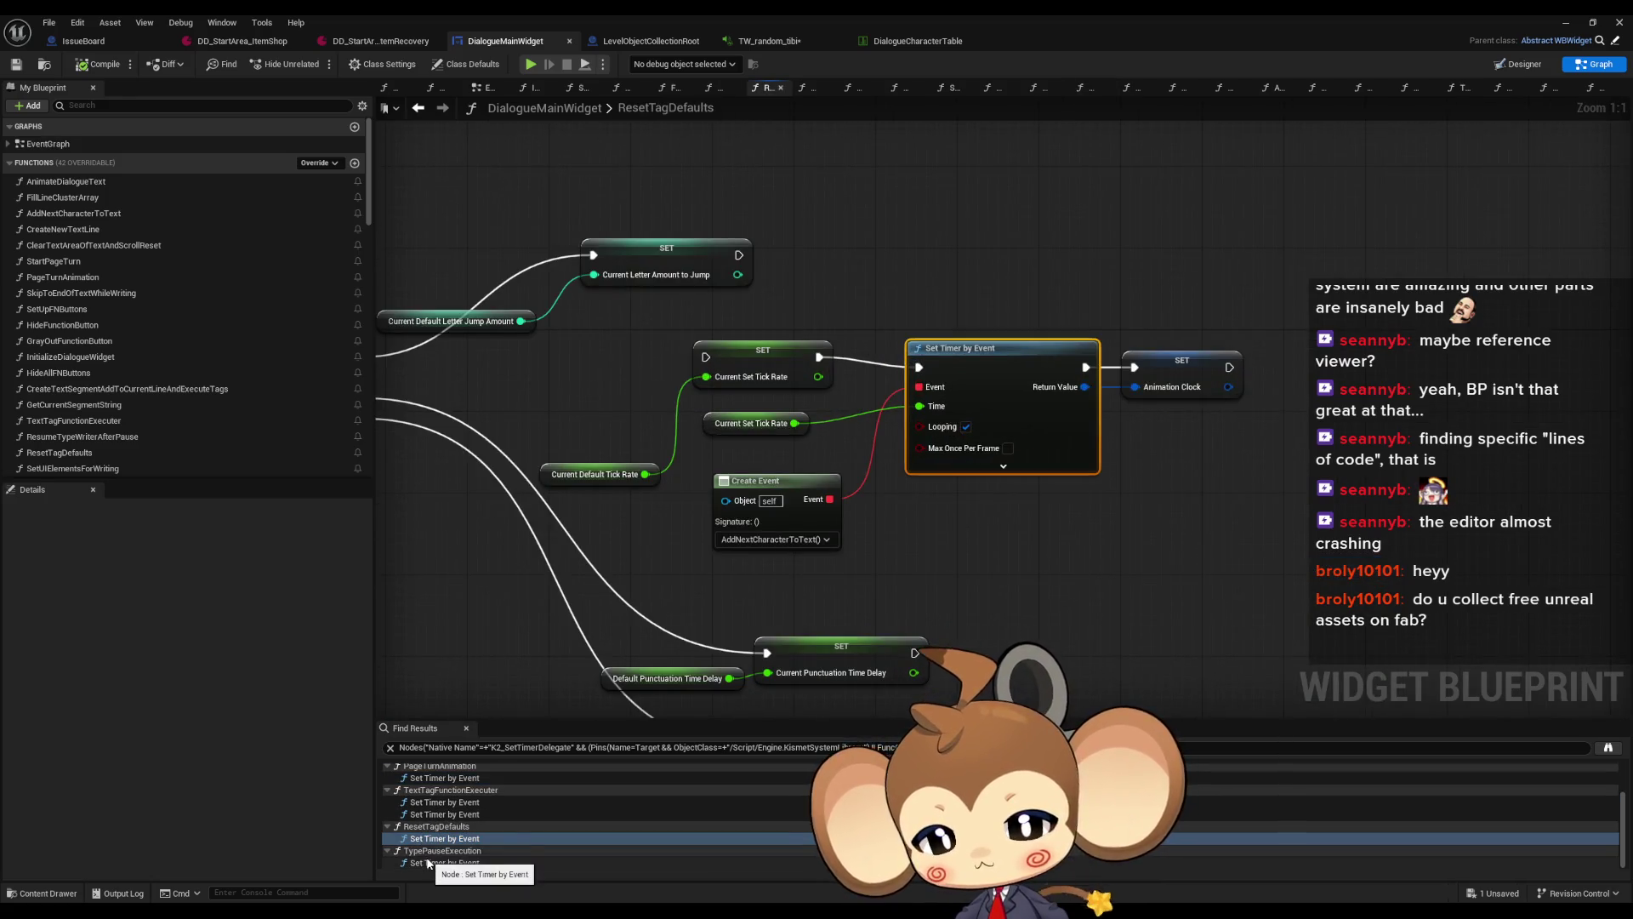
double_click(432, 862)
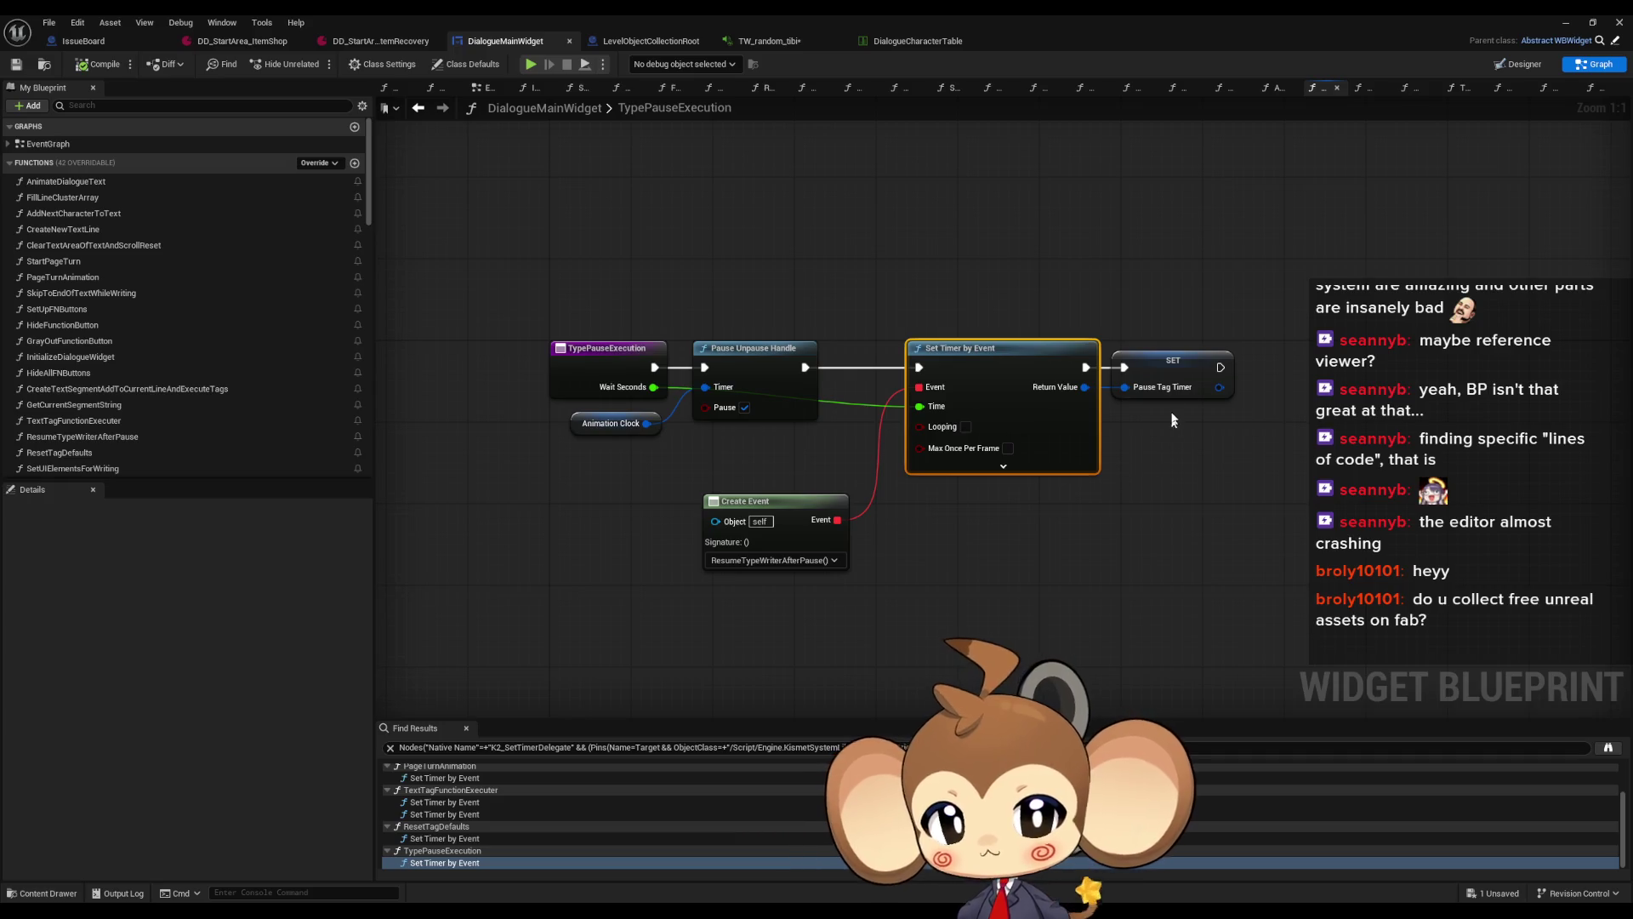
left_click(468, 839)
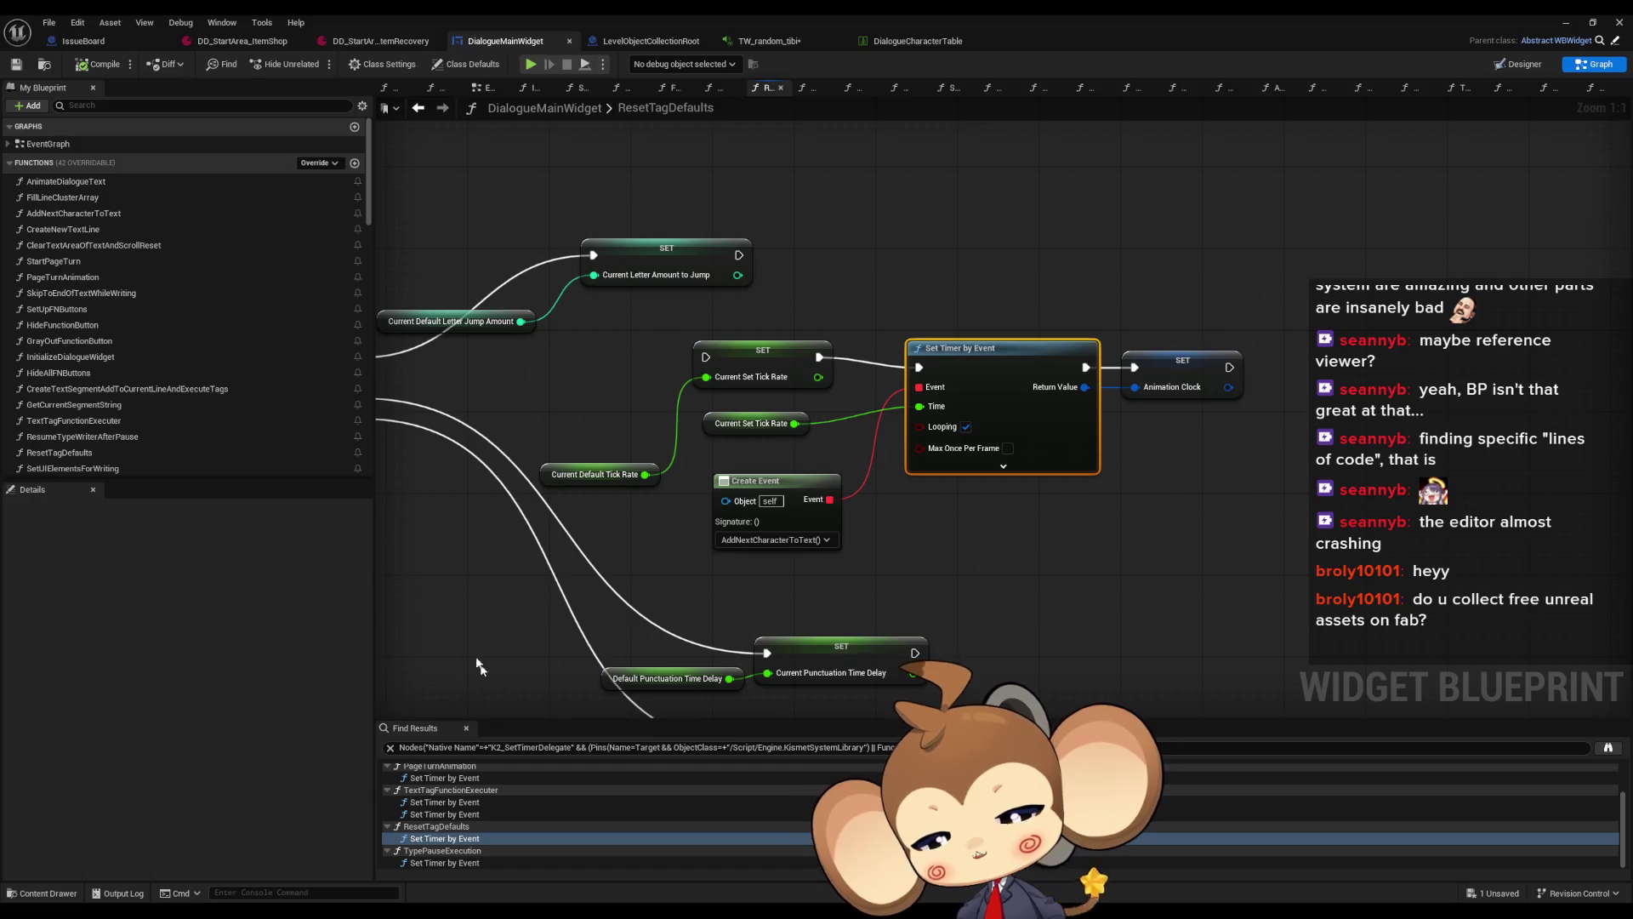
left_click_drag(742, 589, 935, 573)
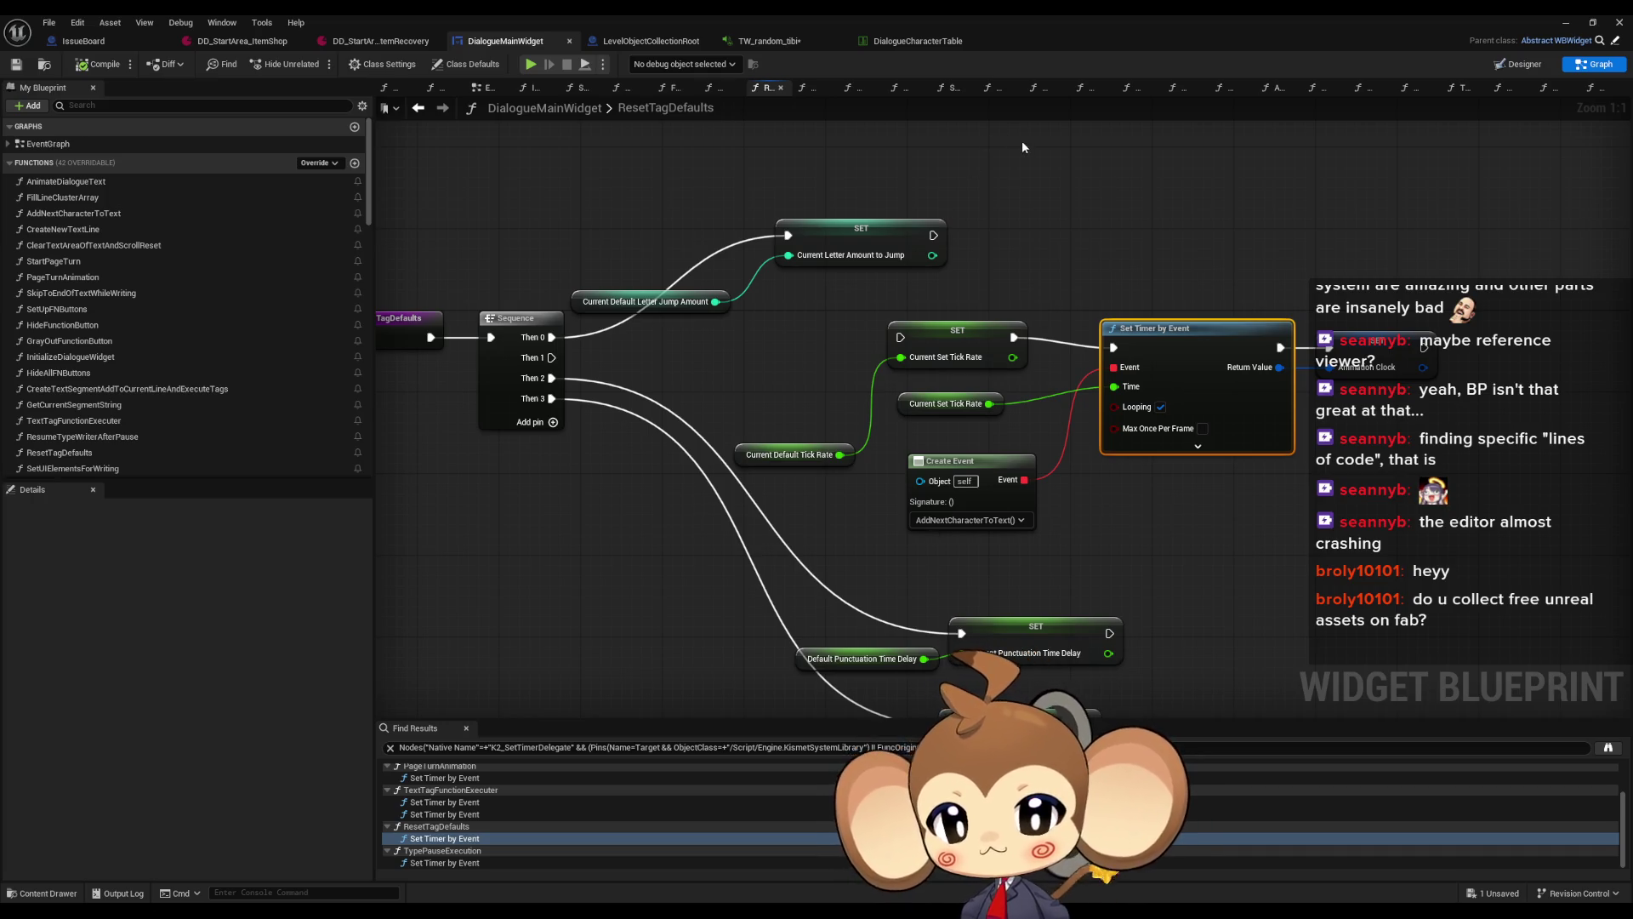
double_click(442, 802)
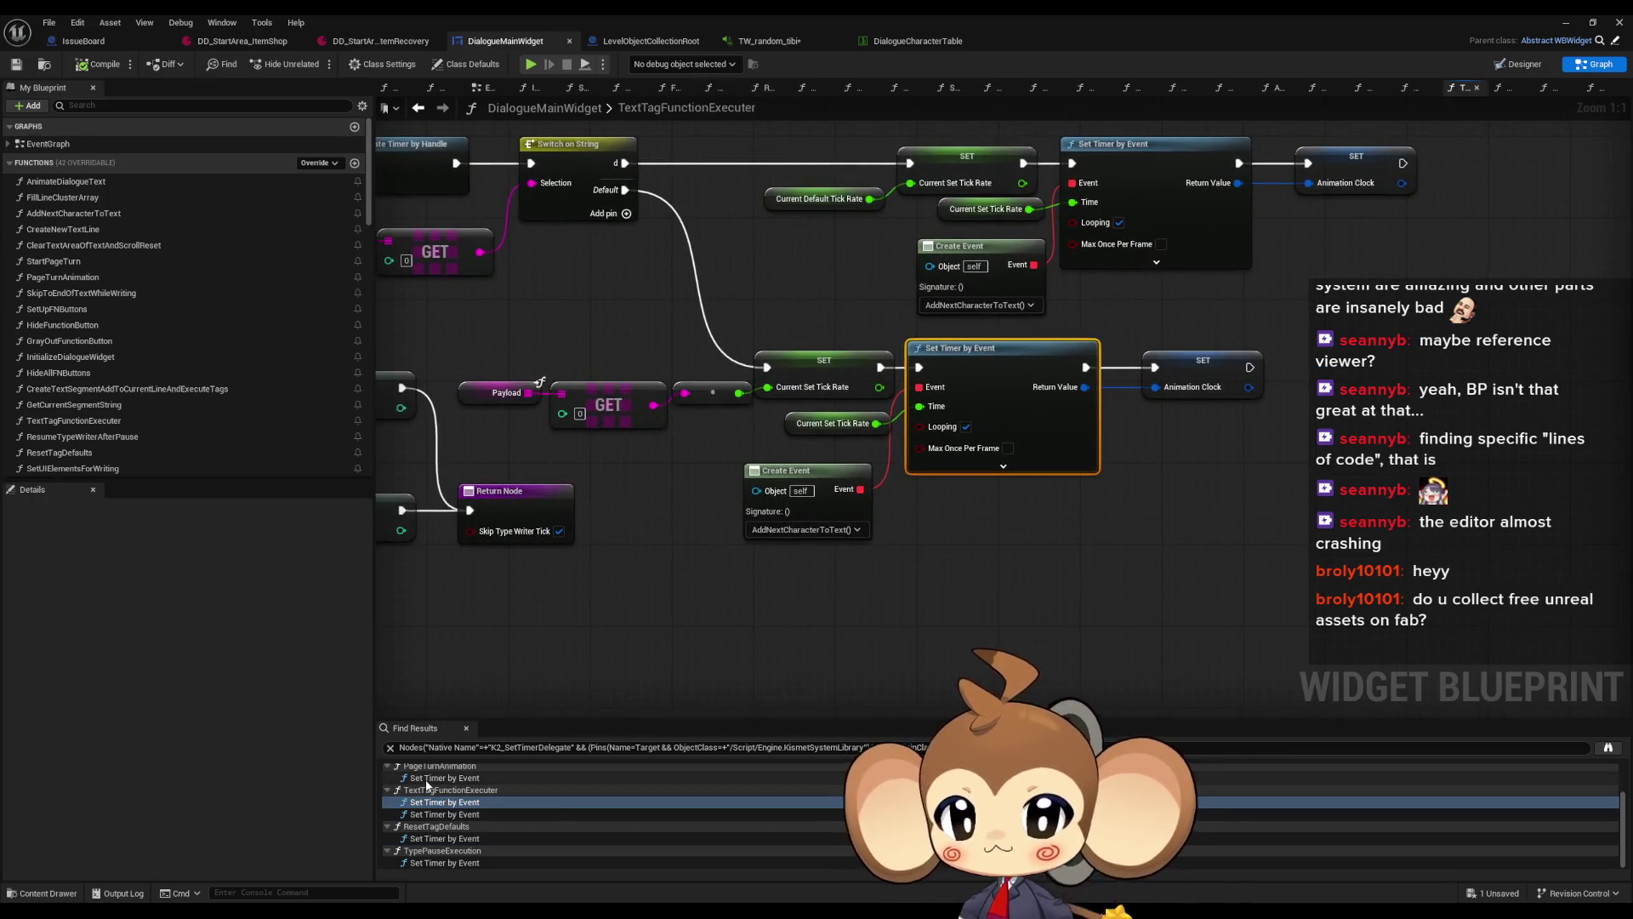
double_click(434, 778)
scroll(732, 616, "down", 10)
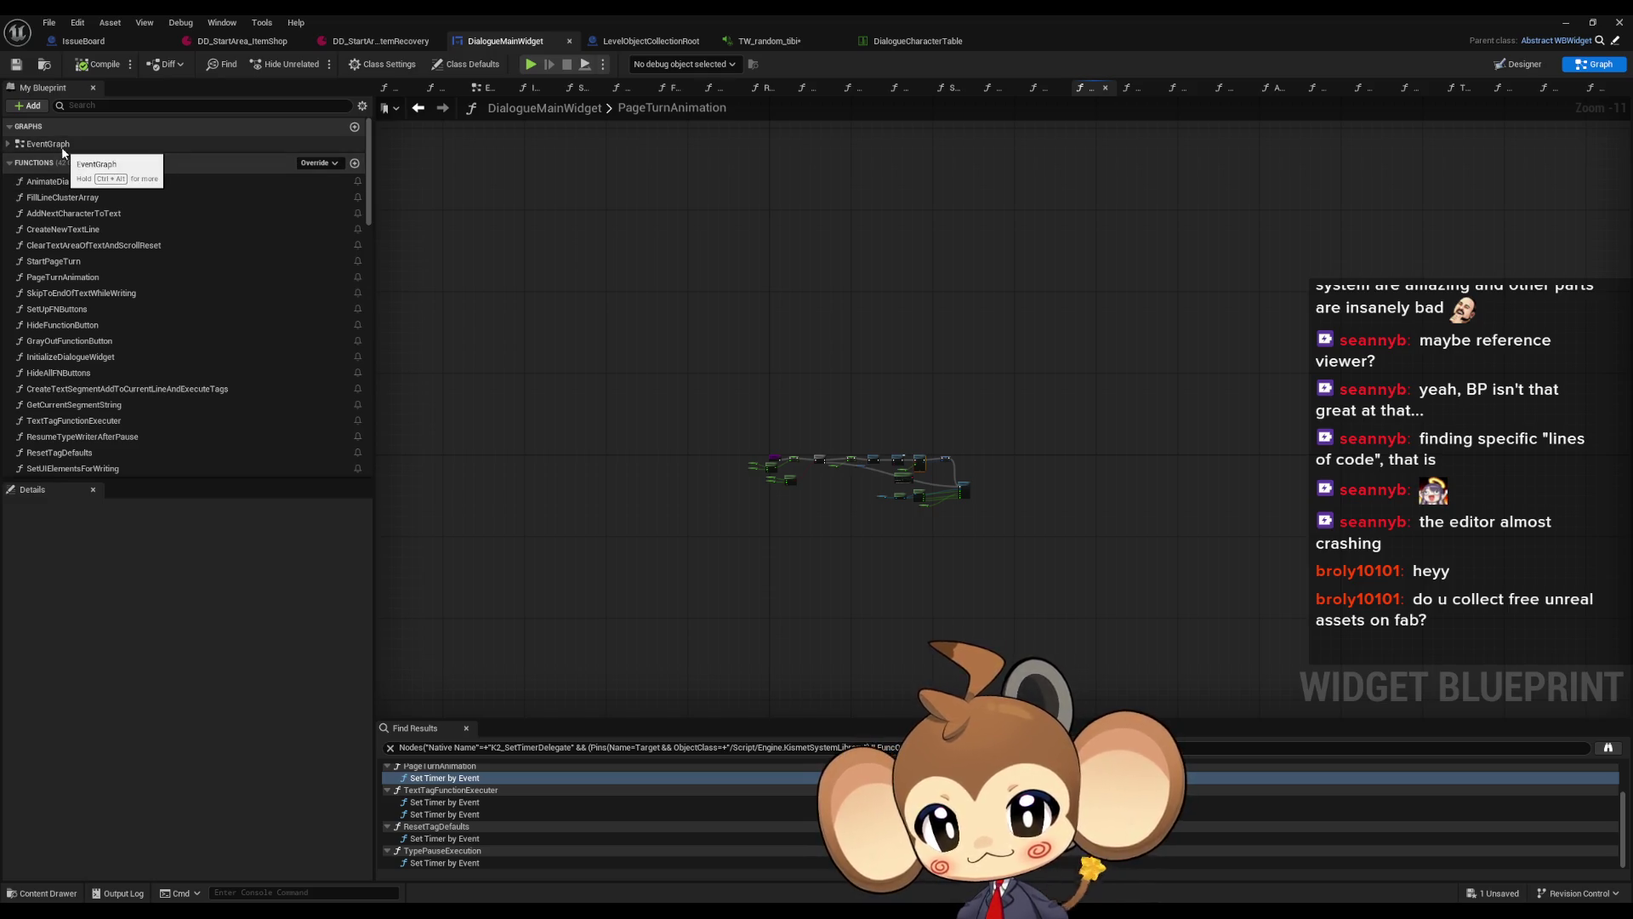
Add a Print String node off the Branch's False path in AddNextCharacterToText
double_click(66, 214)
scroll(806, 370, "up", 6)
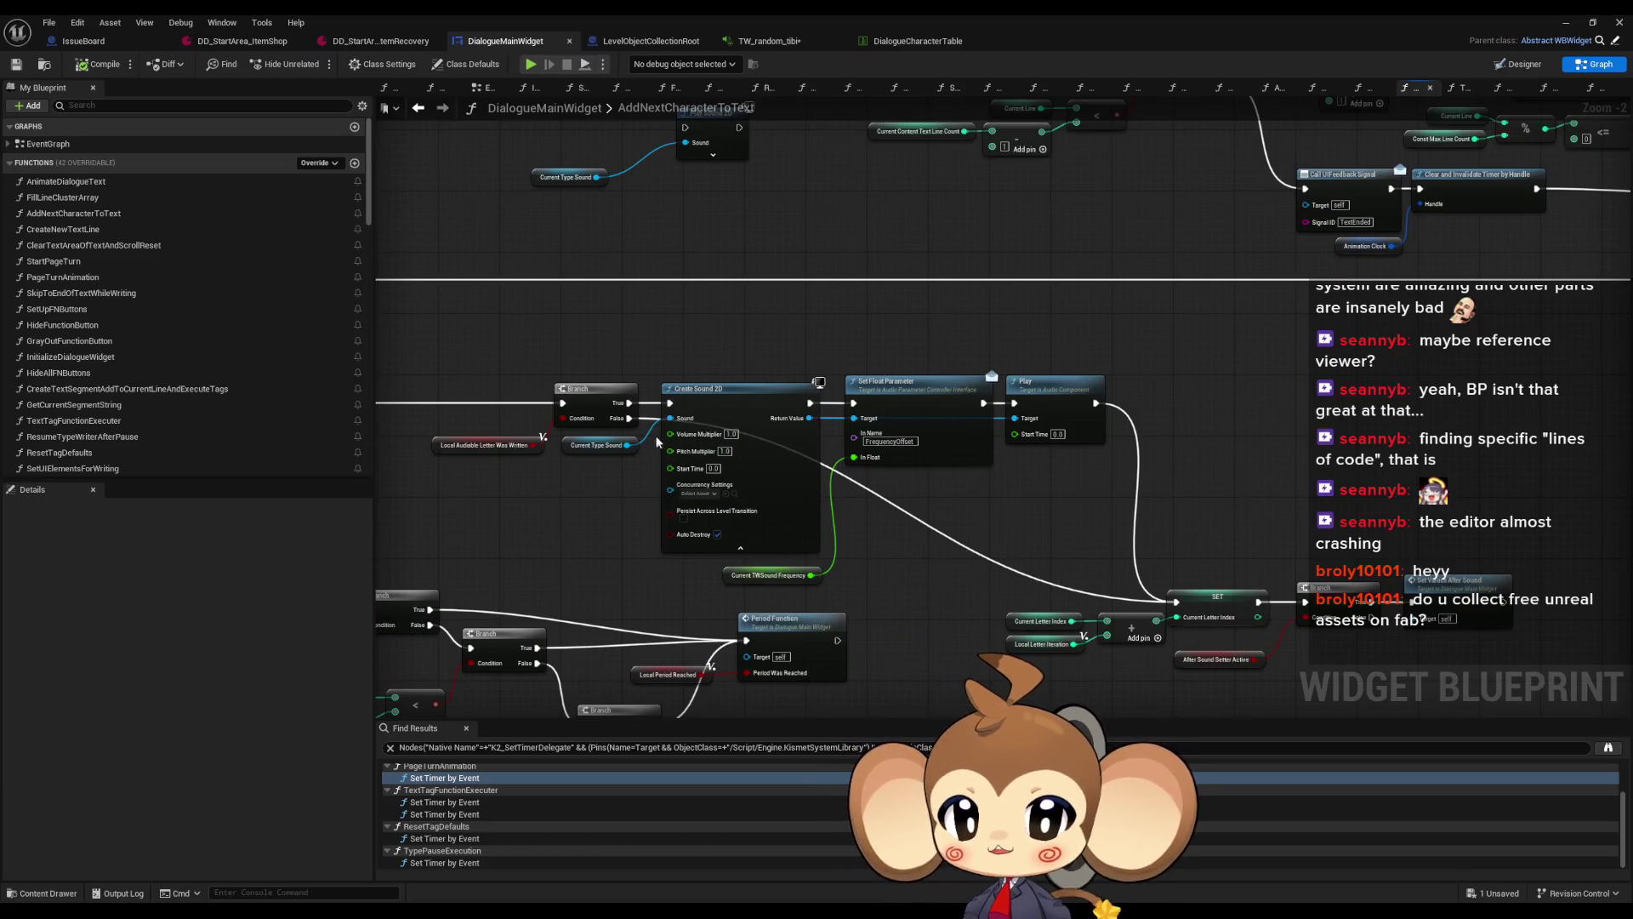
left_click_drag(630, 418, 901, 549)
type("print")
key("Return")
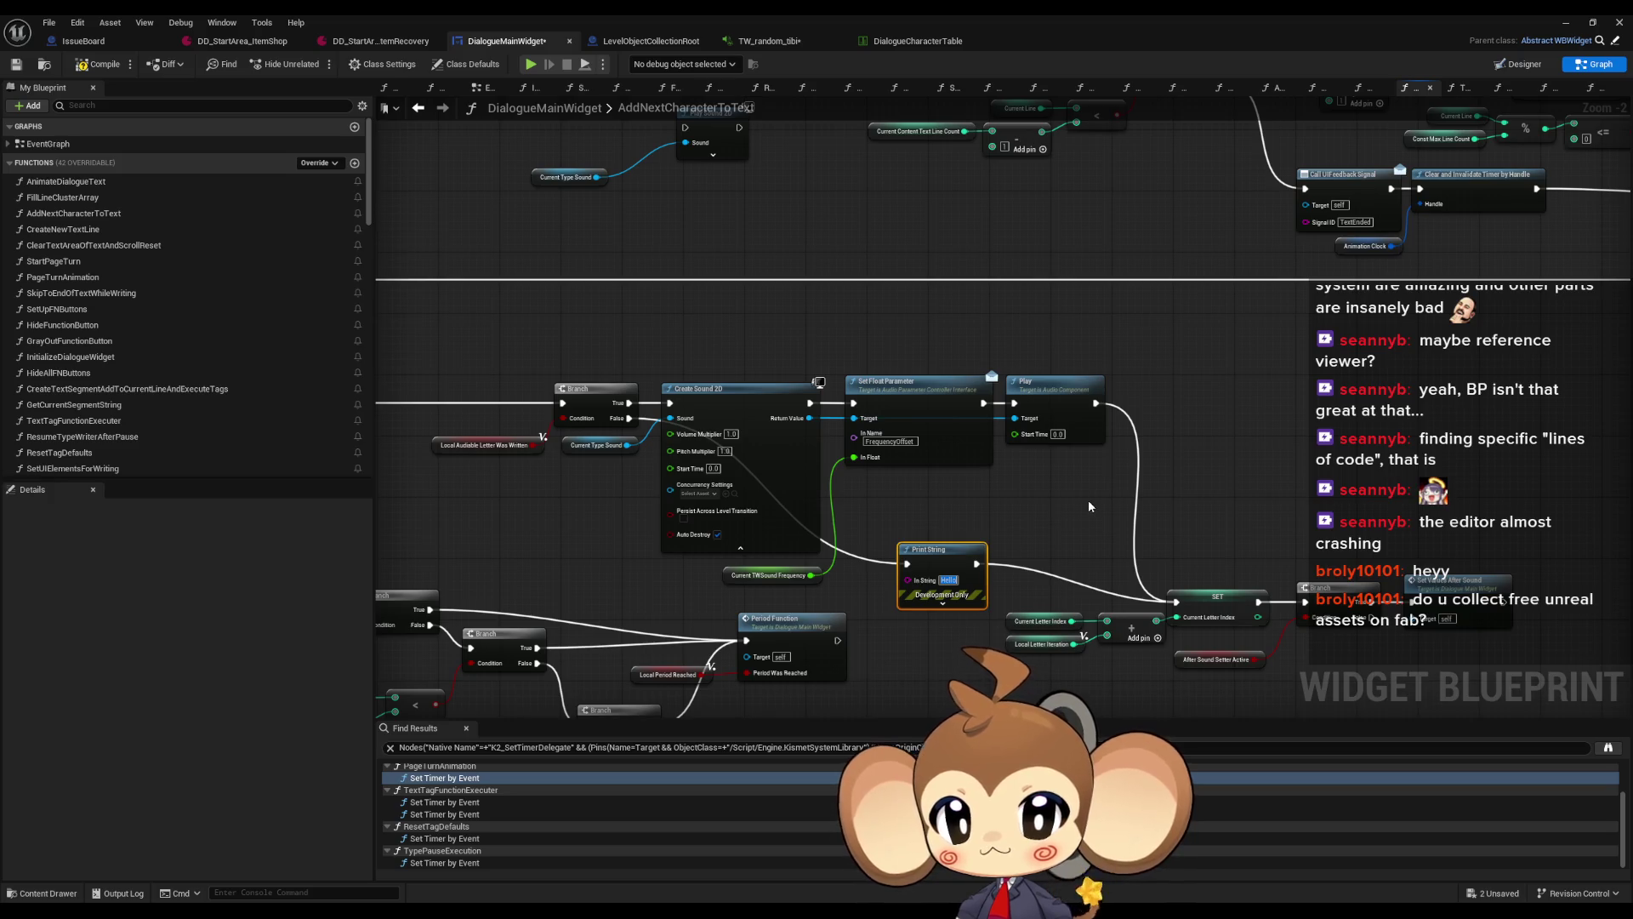
Set the Print String text to AAAAAAAAAAAAAAAA and play-test the dialogue
type("AAAAAAAAAAAAAAAA")
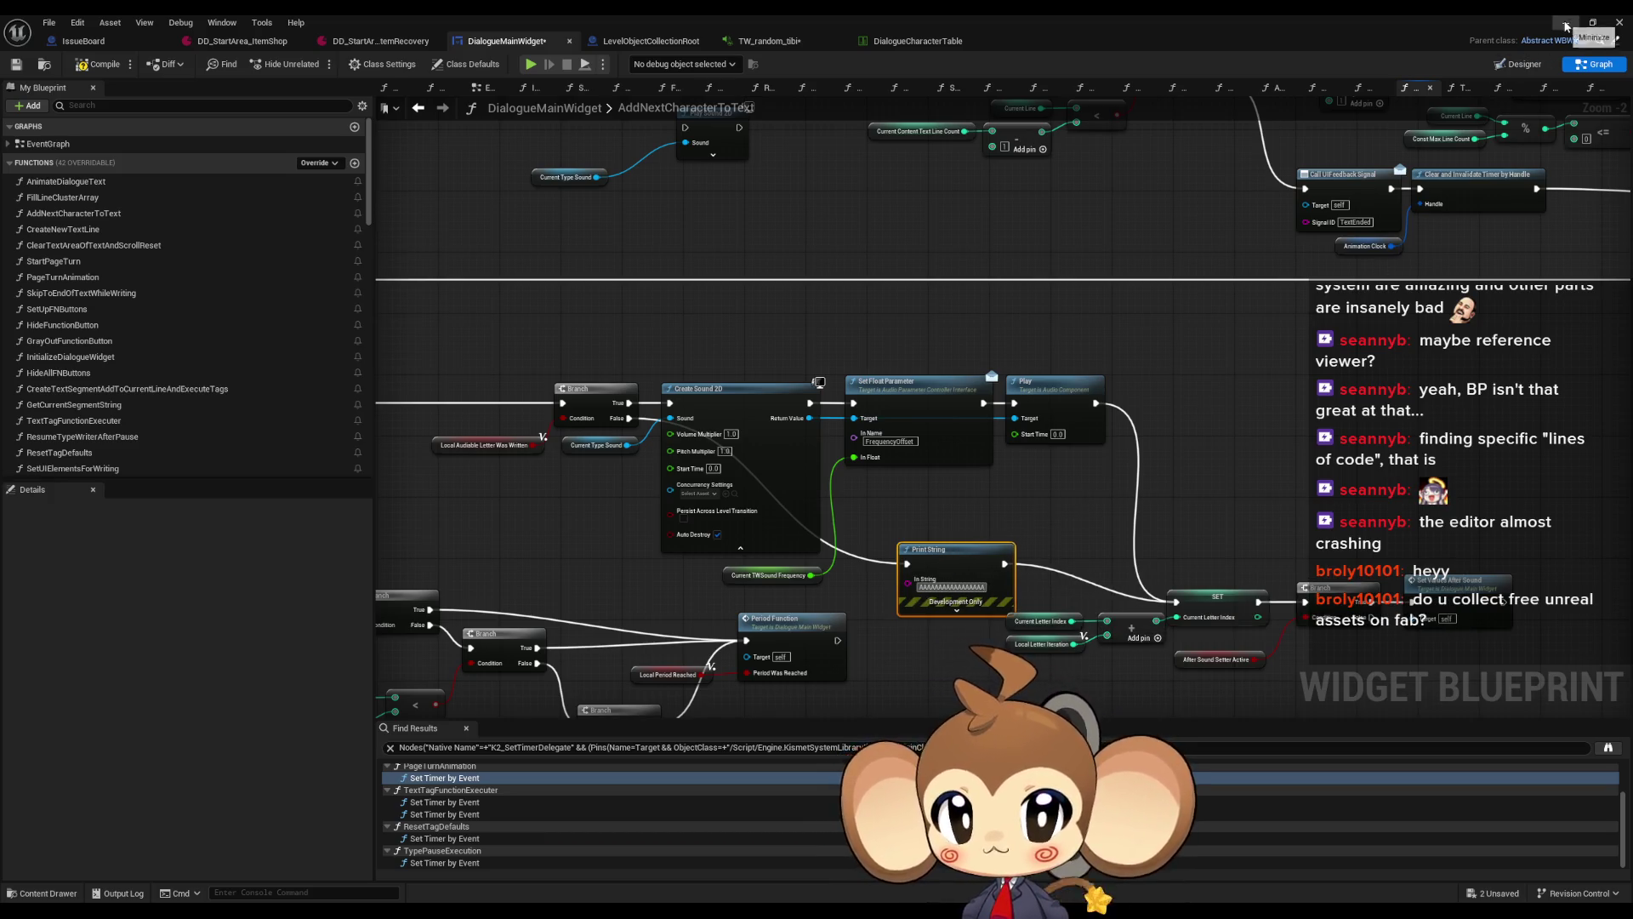
left_click(1566, 22)
left_click(313, 63)
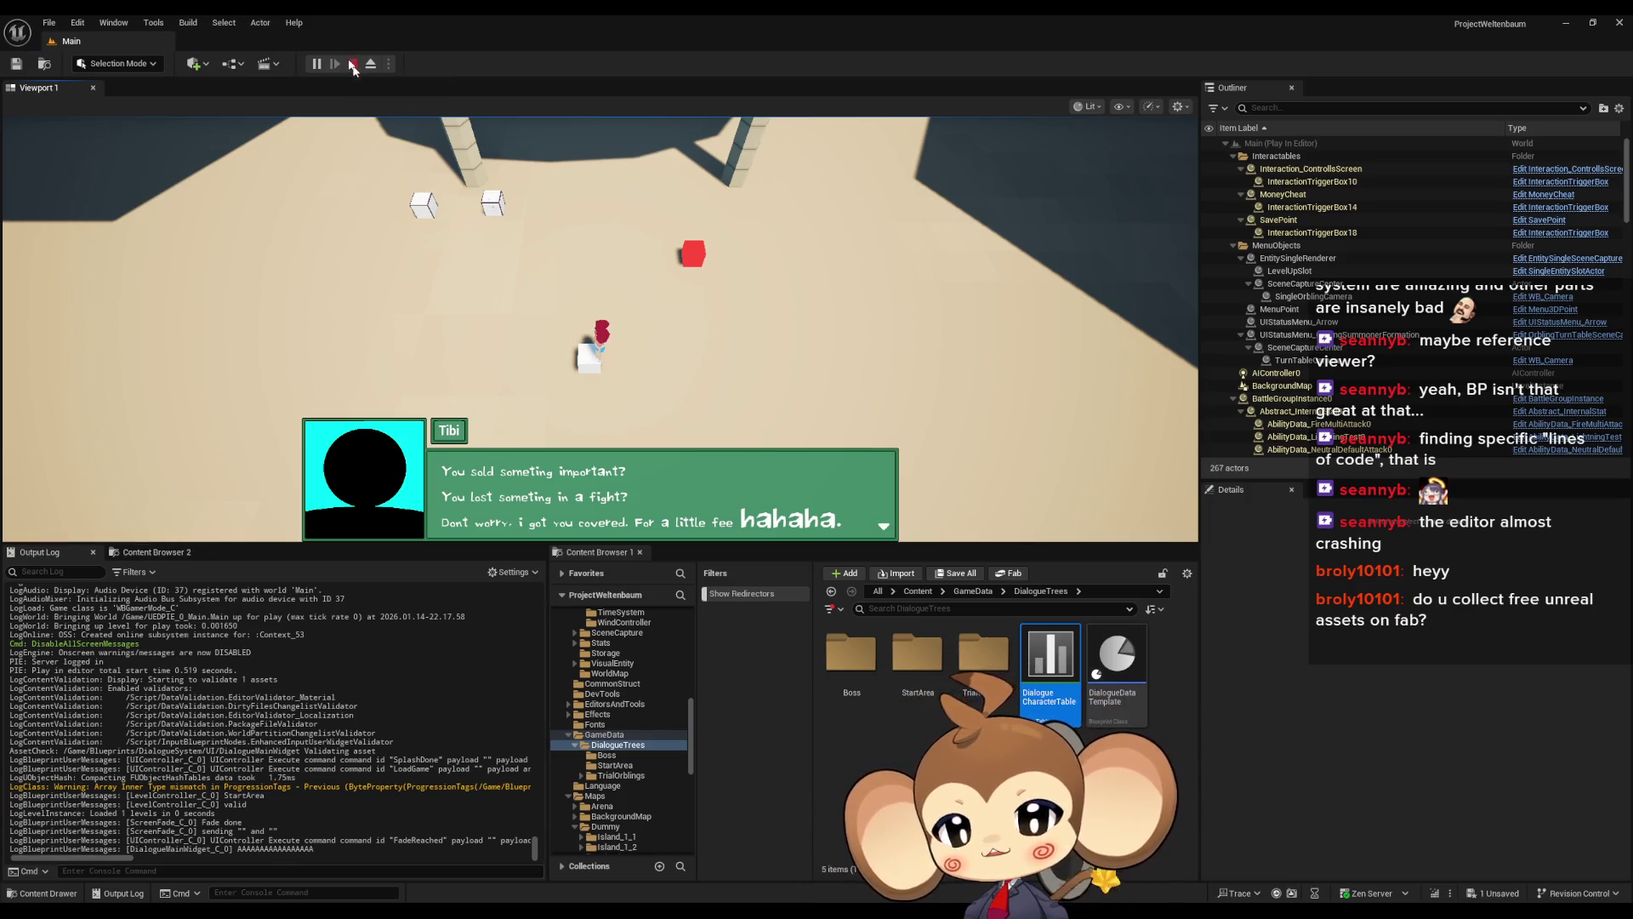
left_click(350, 64)
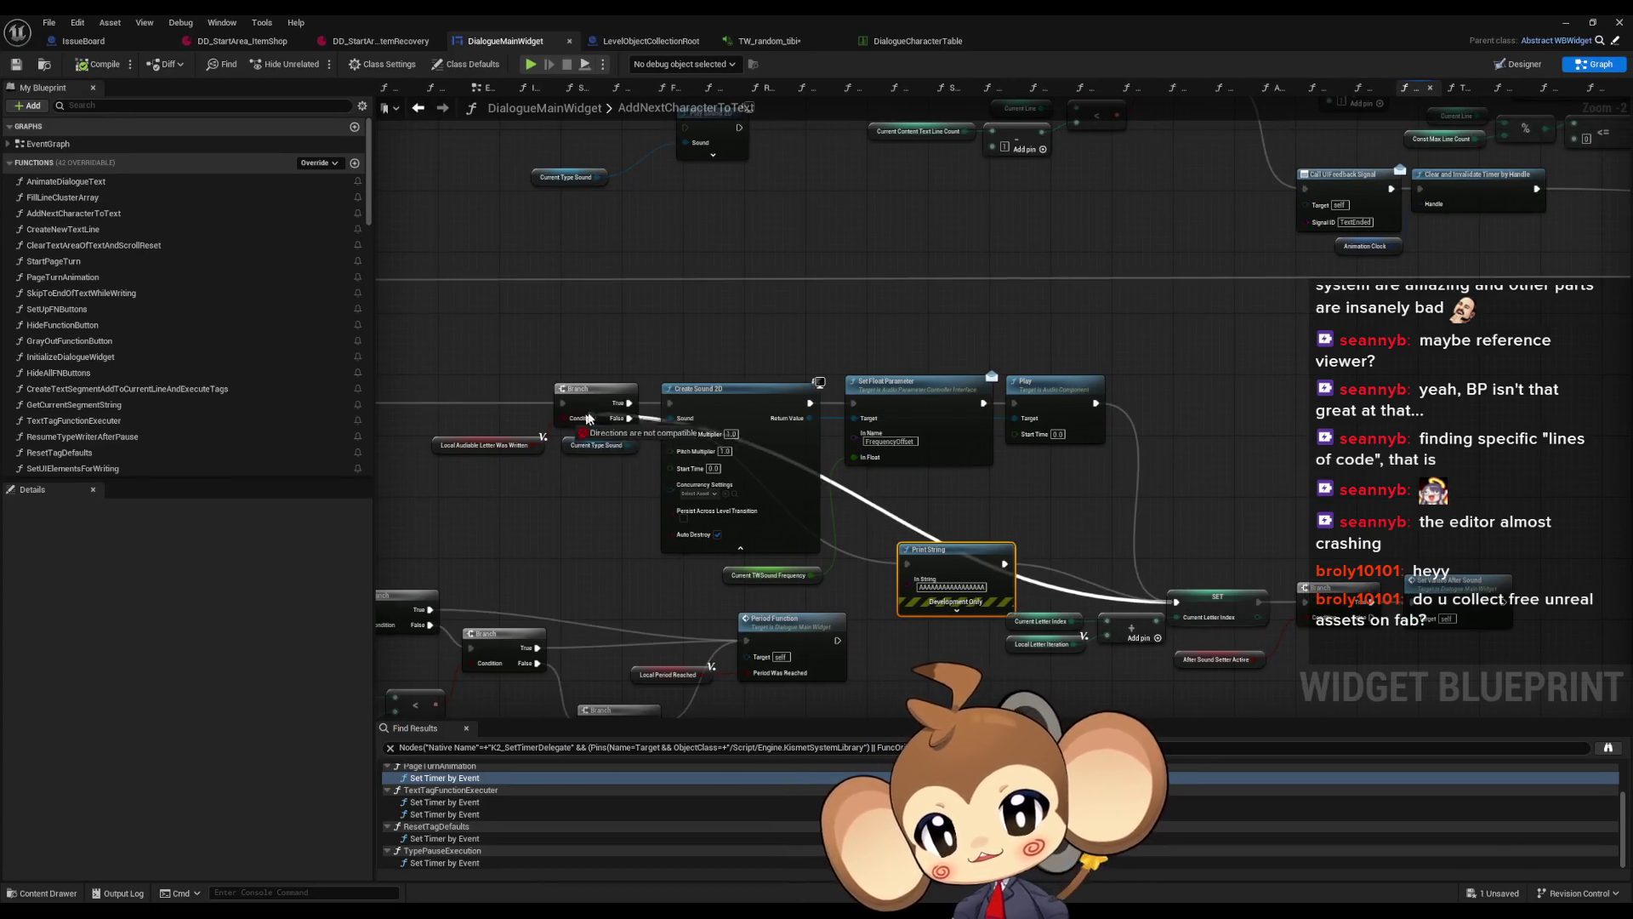
Delete the temporary Print String node so the wire runs straight to SET
key("Delete")
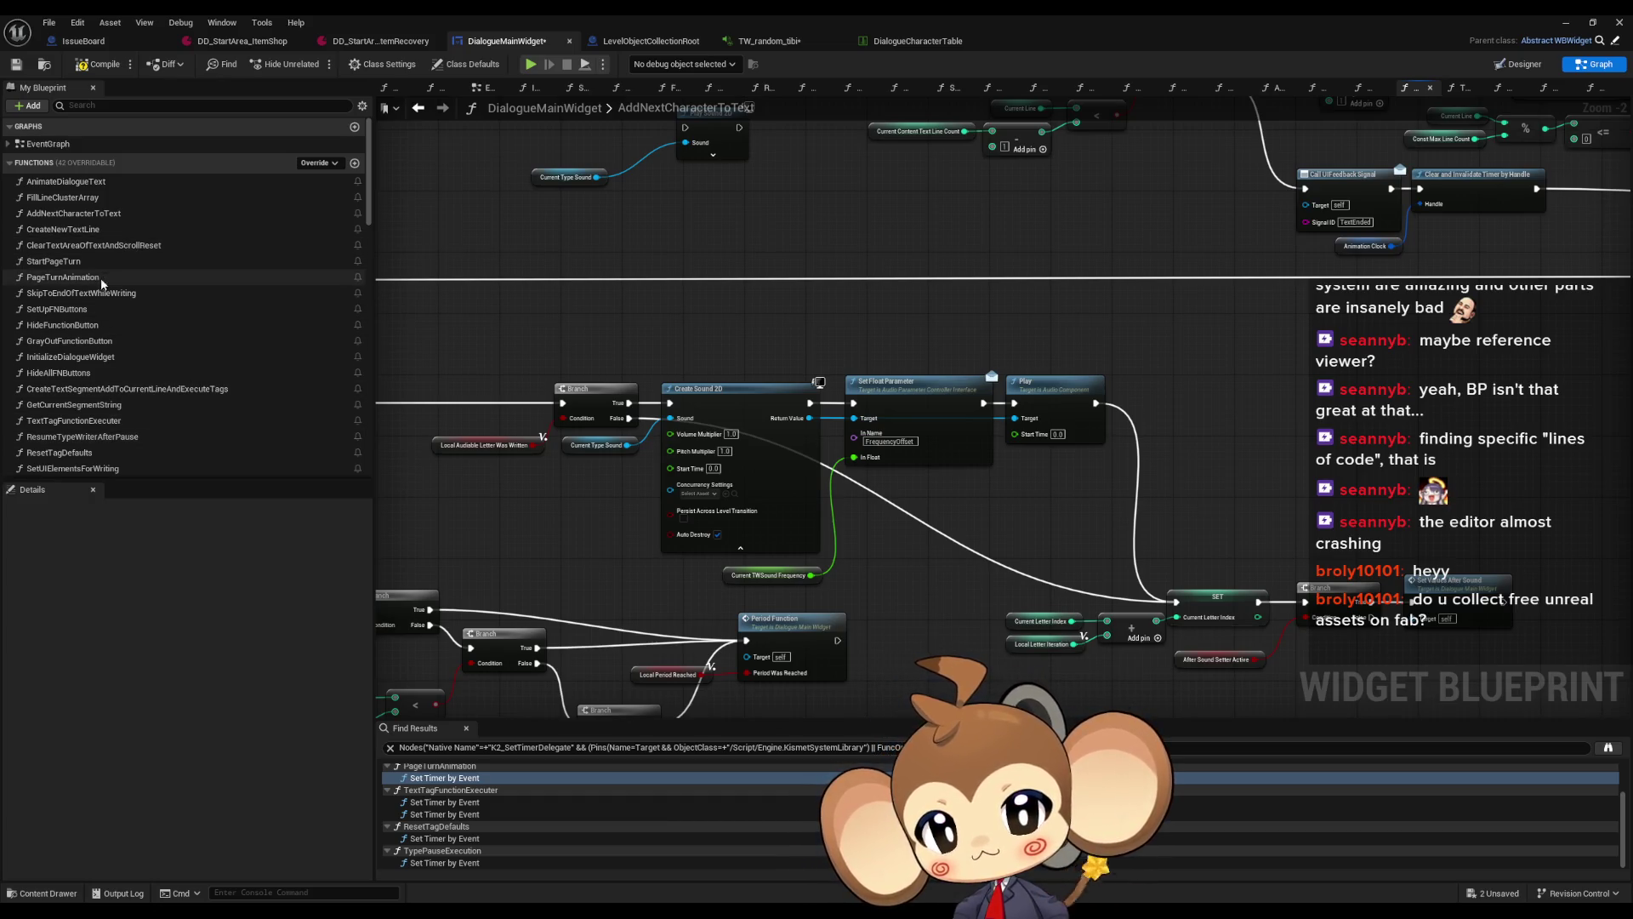
scroll(108, 401, "down", 1)
scroll(111, 401, "down", 1)
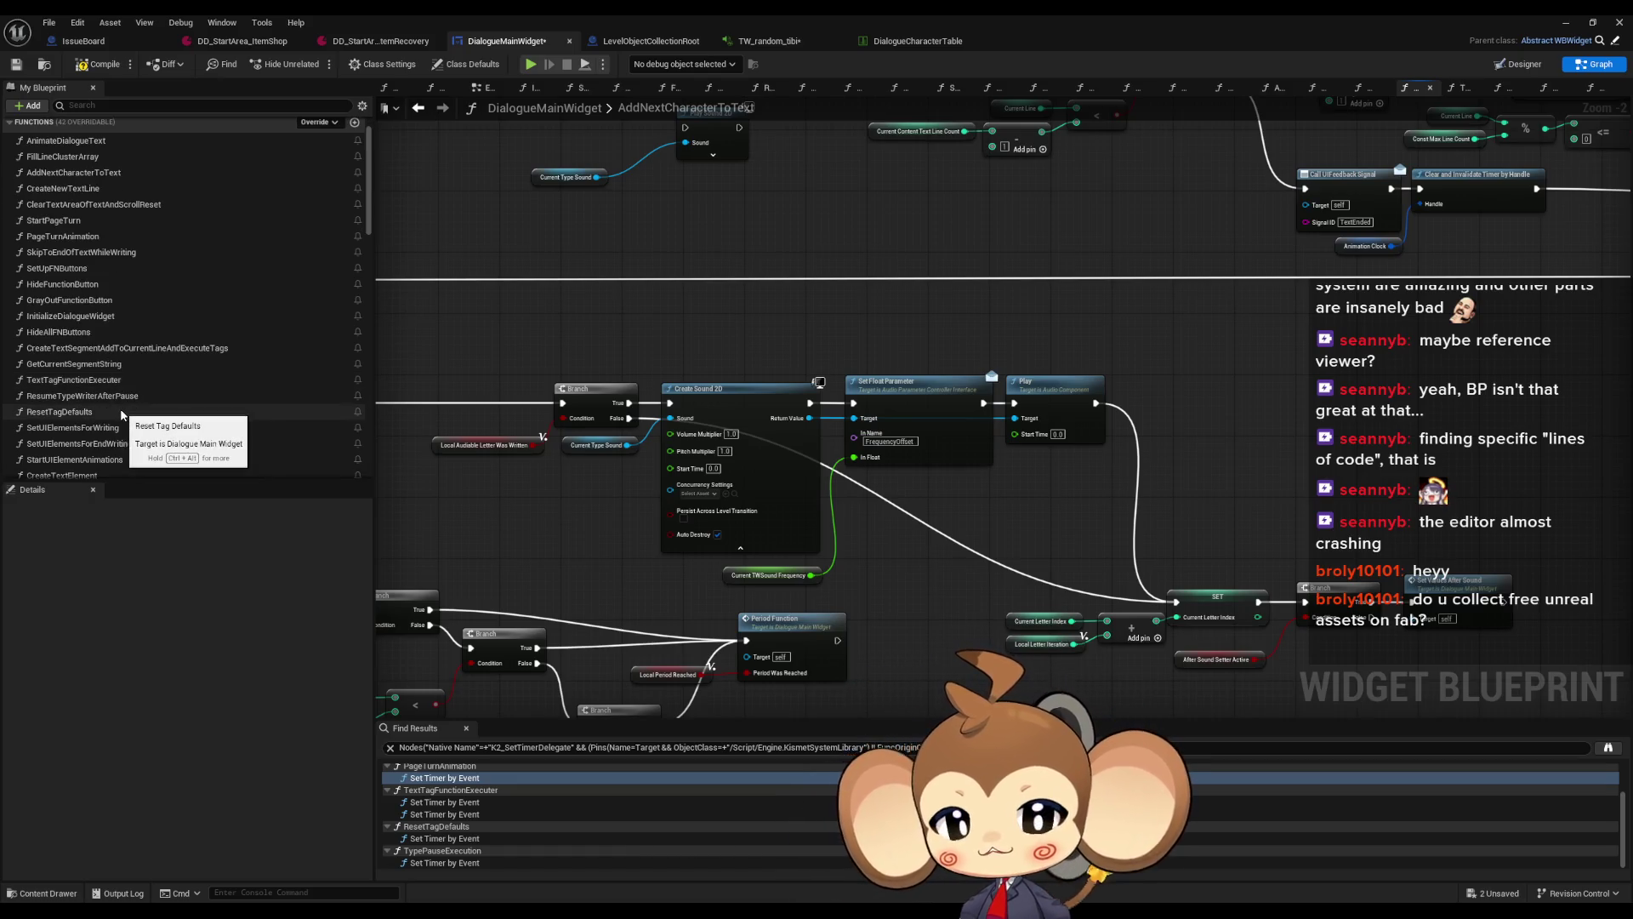
Wire ResetTagDefaults' Then 1 to SET Current Set Tick Rate; retag ItemRecovery's second line with ts:0.5, tj:3
double_click(77, 413)
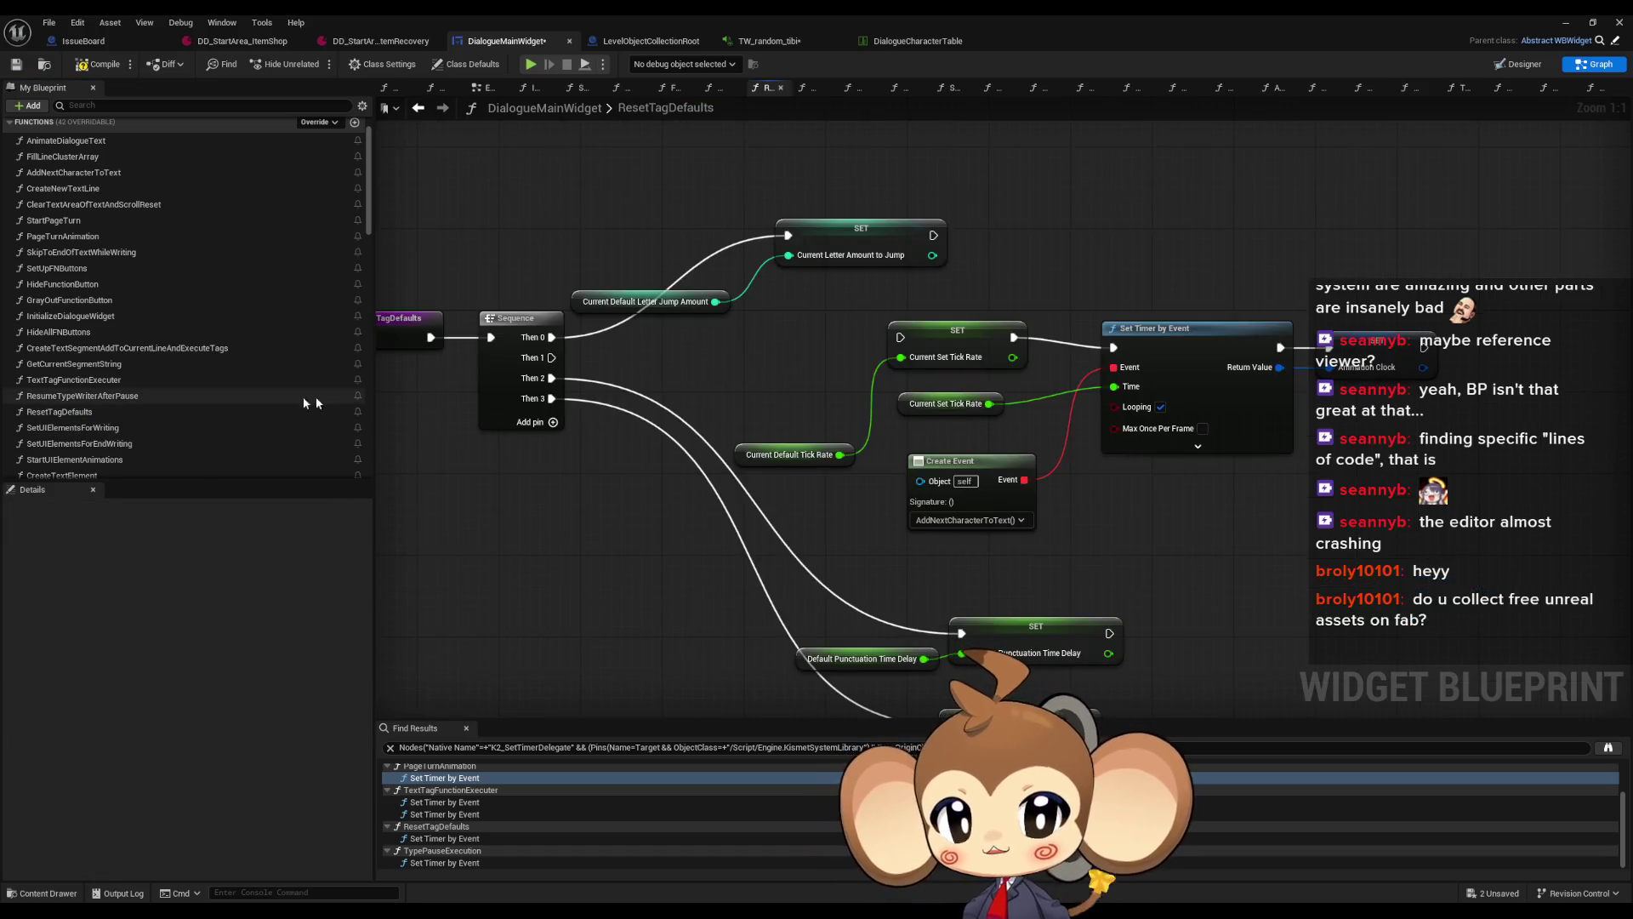
mouse_move(551, 357)
left_mouse_down()
mouse_move(979, 352)
mouse_move(900, 337)
left_mouse_up()
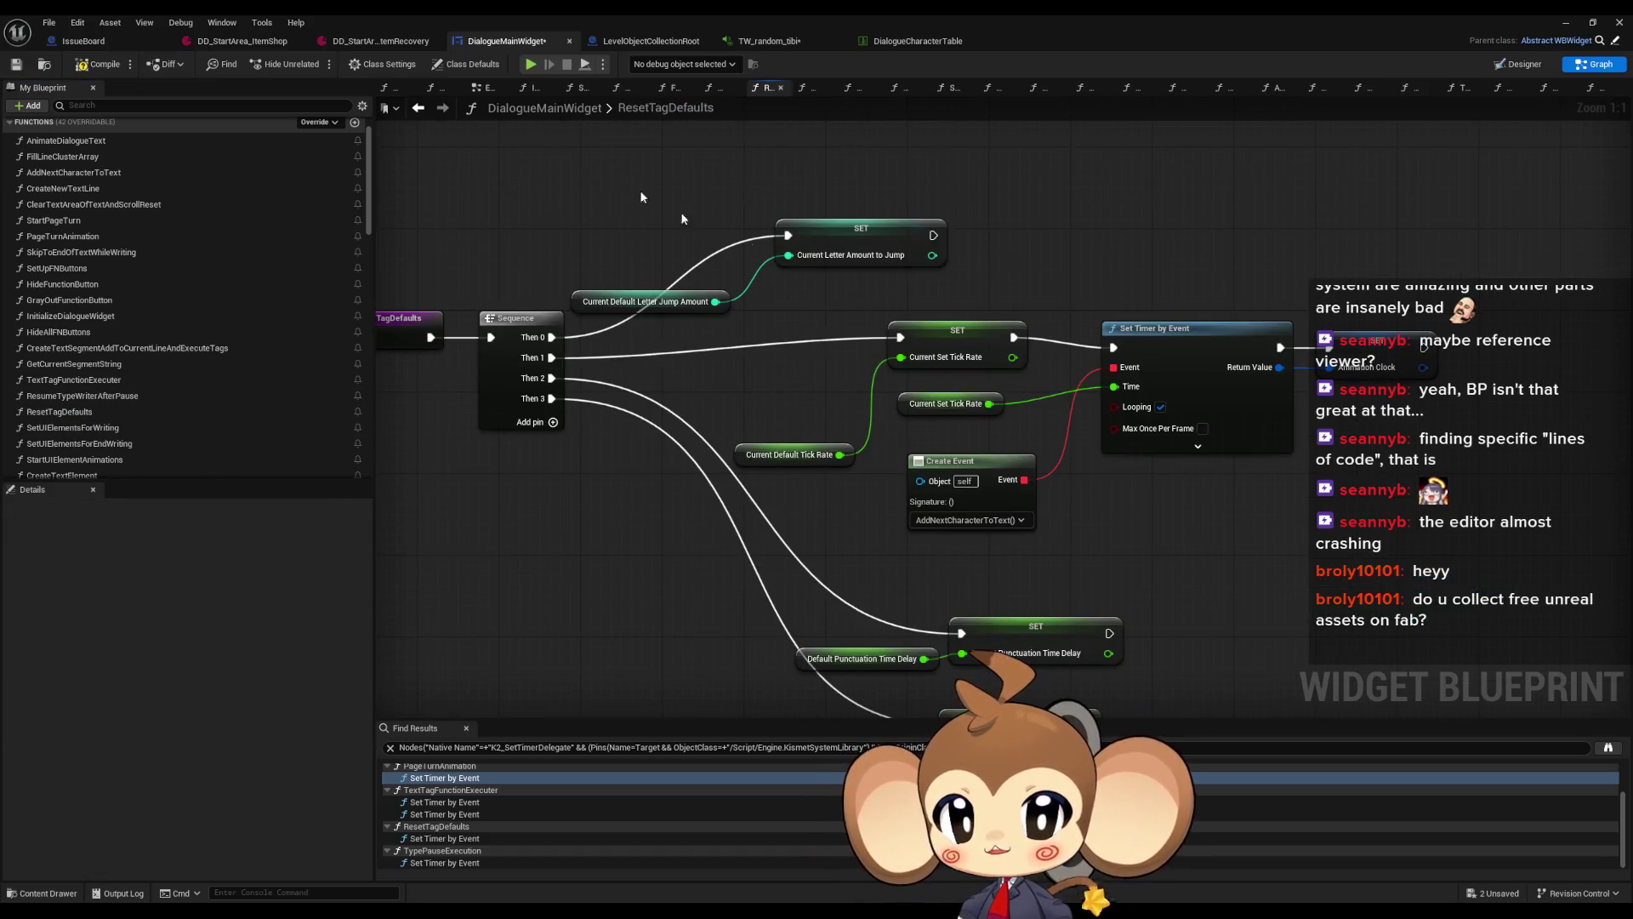
left_click(380, 41)
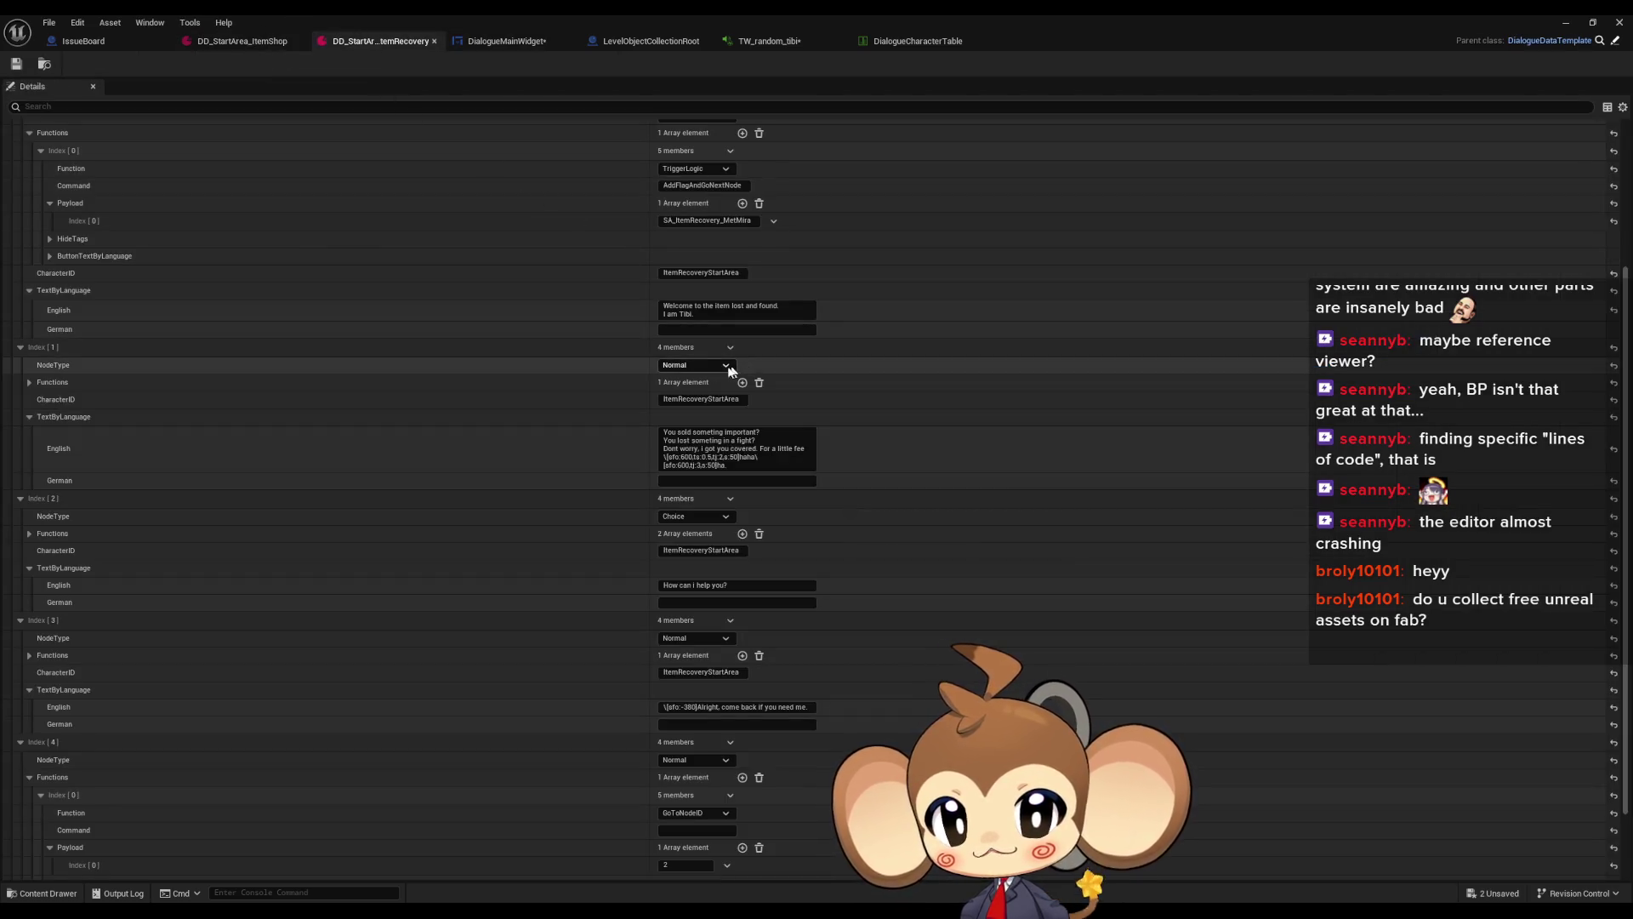
left_click(739, 457)
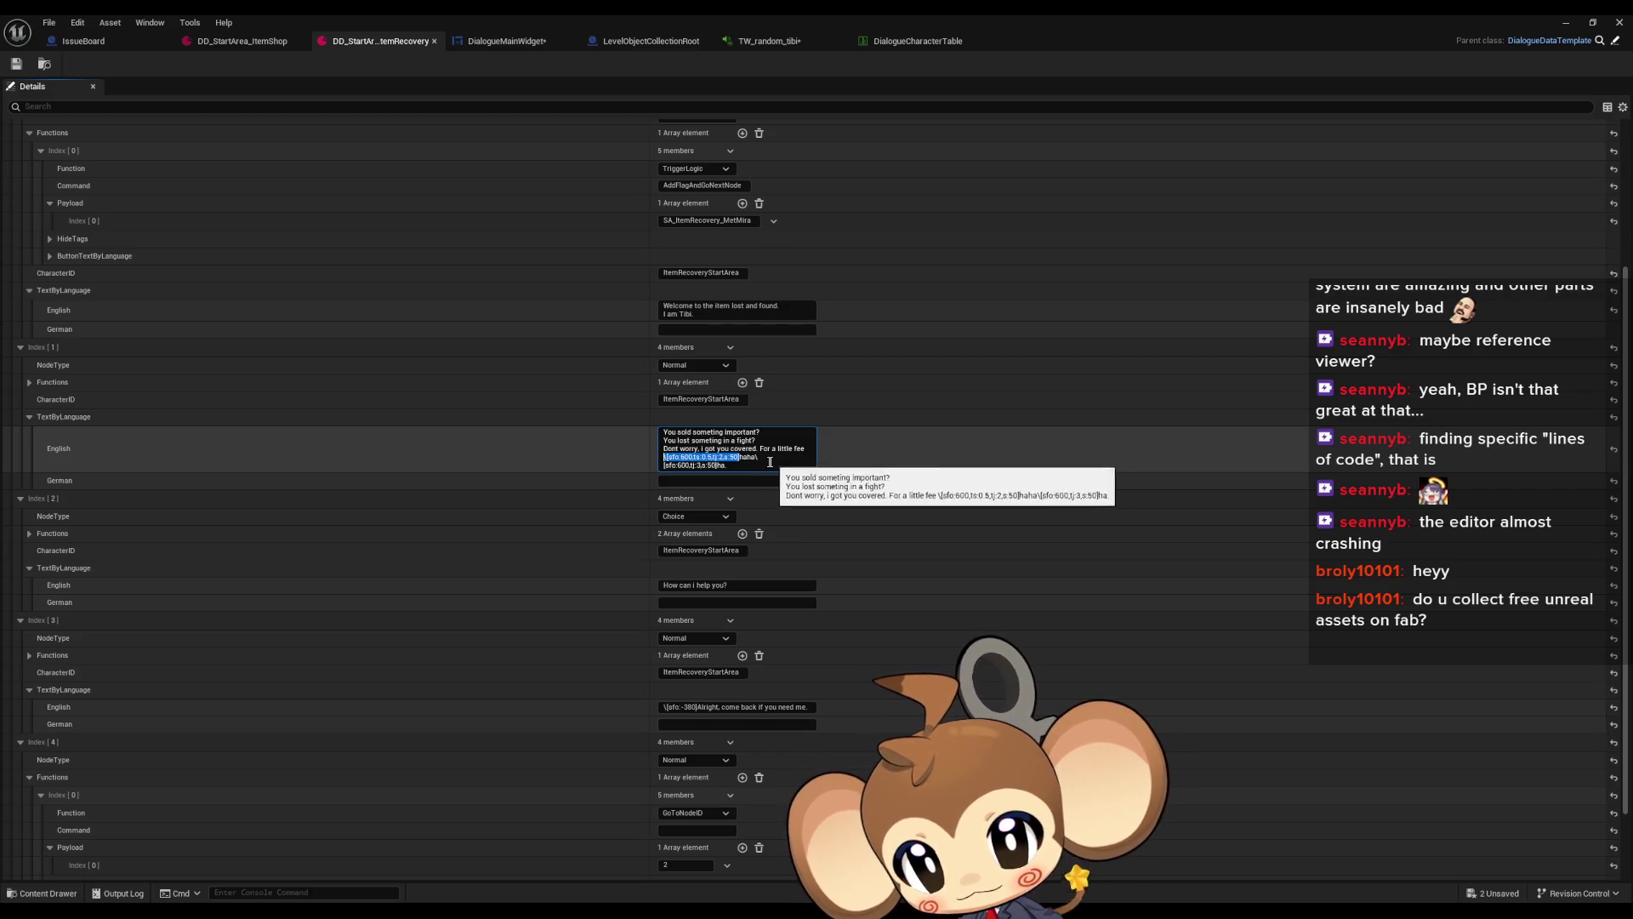
left_click(736, 467, "shift")
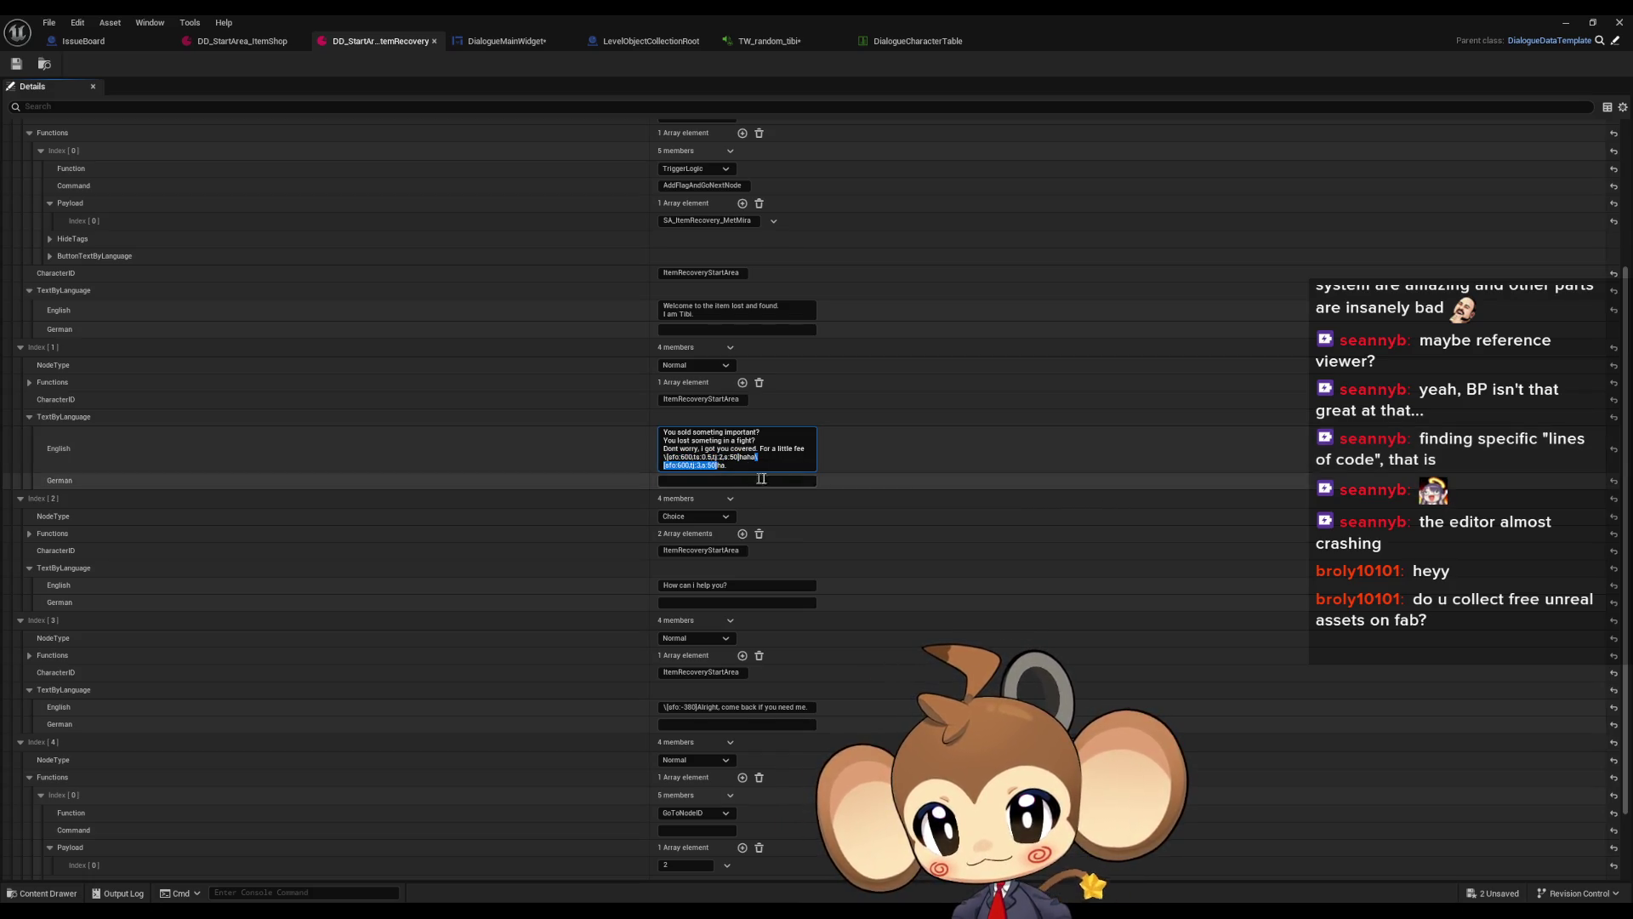
type("[sfo:600,ts:0.5,tj:2,s:50]")
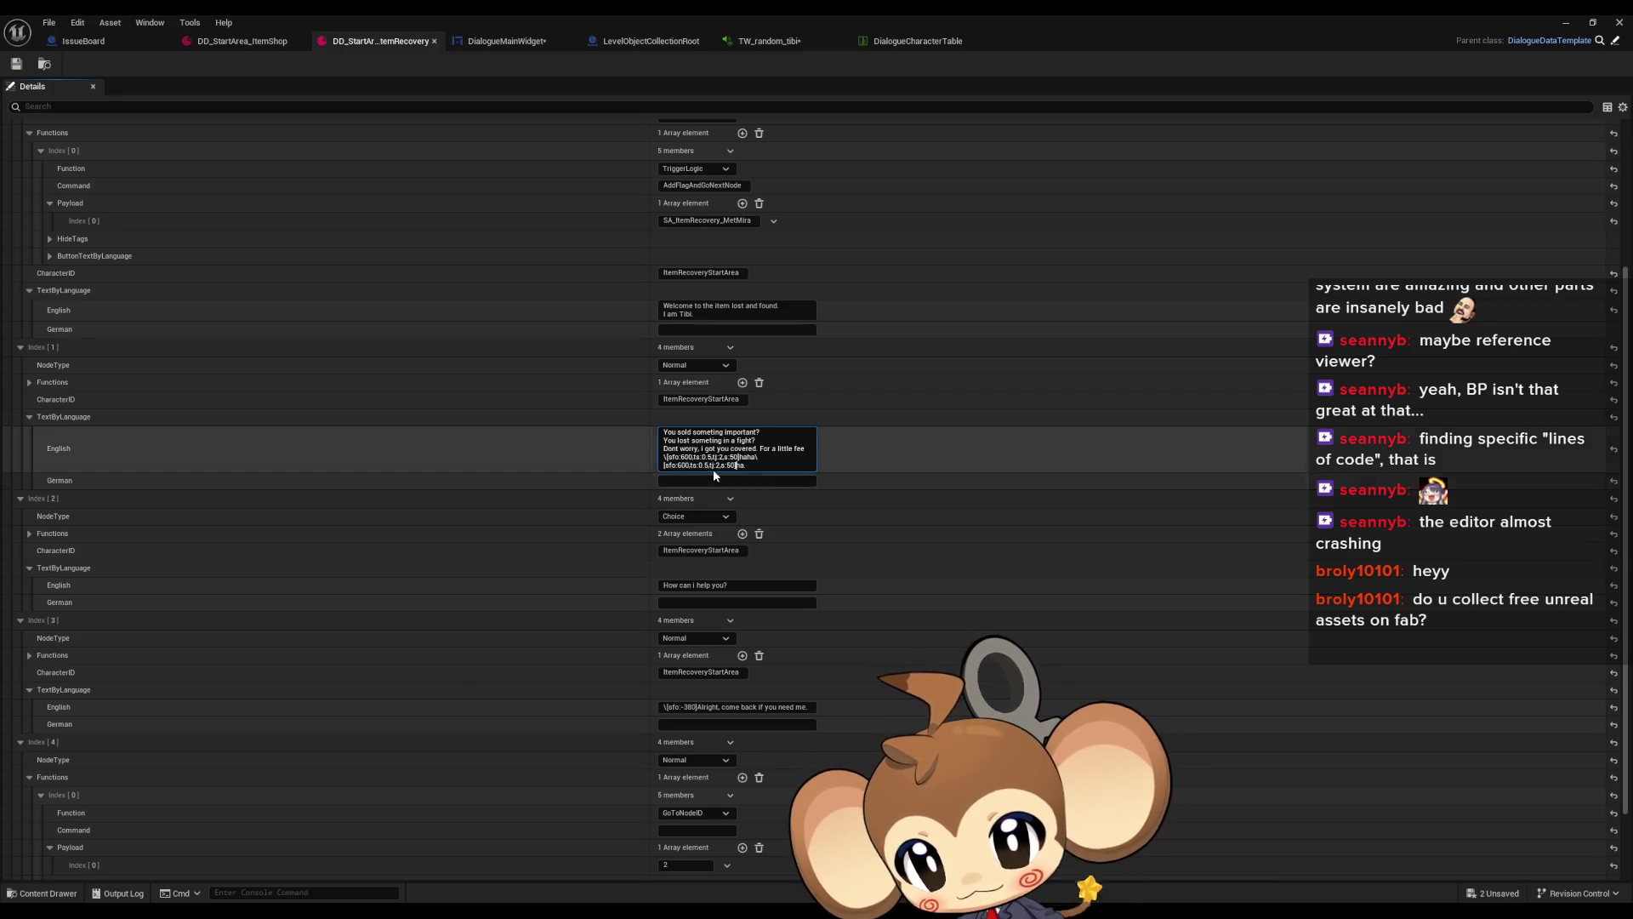
key("Delete")
type("3")
left_click(780, 55)
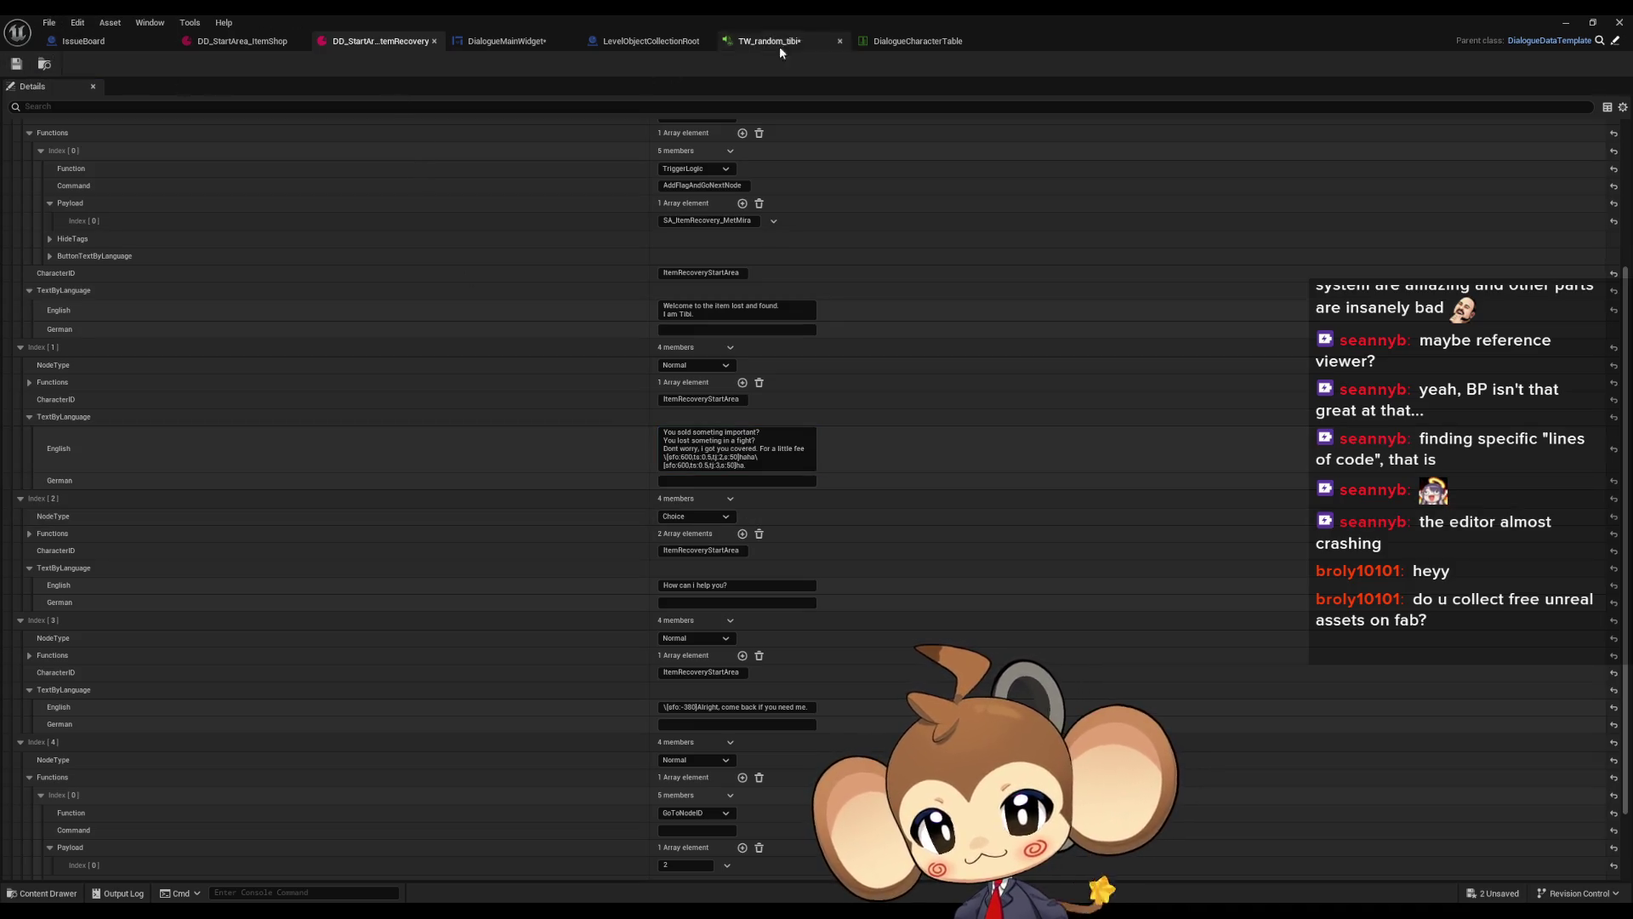
left_click(493, 44)
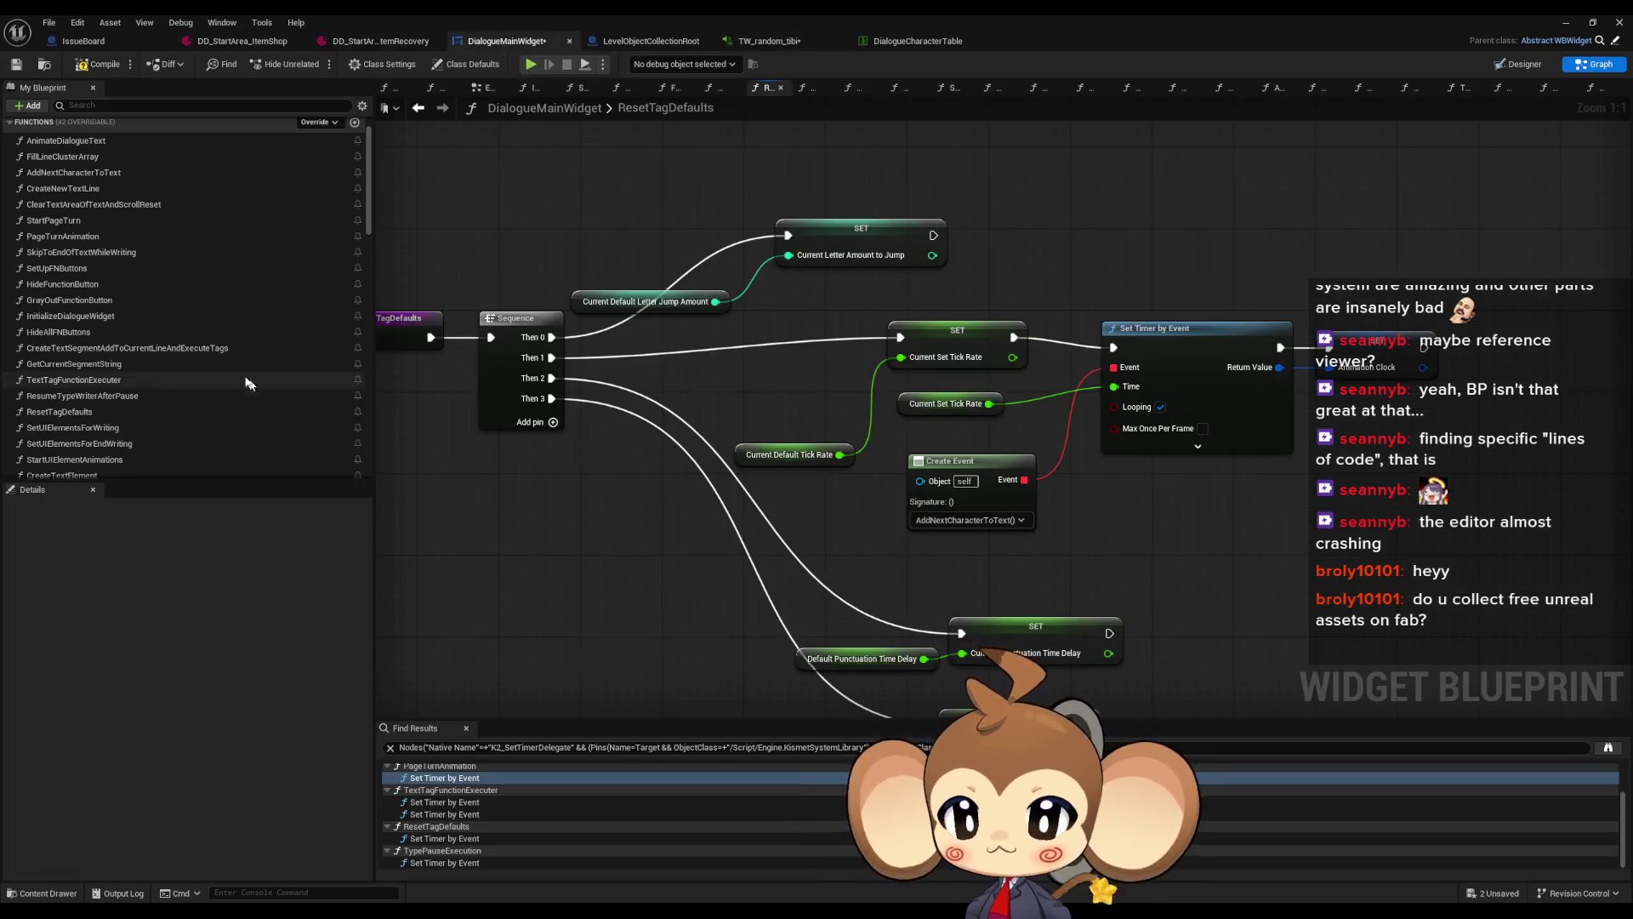
List Local_AudiableLetterWasWritten references in AddNextCharacterToText and jump to its Get and Set nodes
scroll(264, 394, "up", 2)
double_click(102, 212)
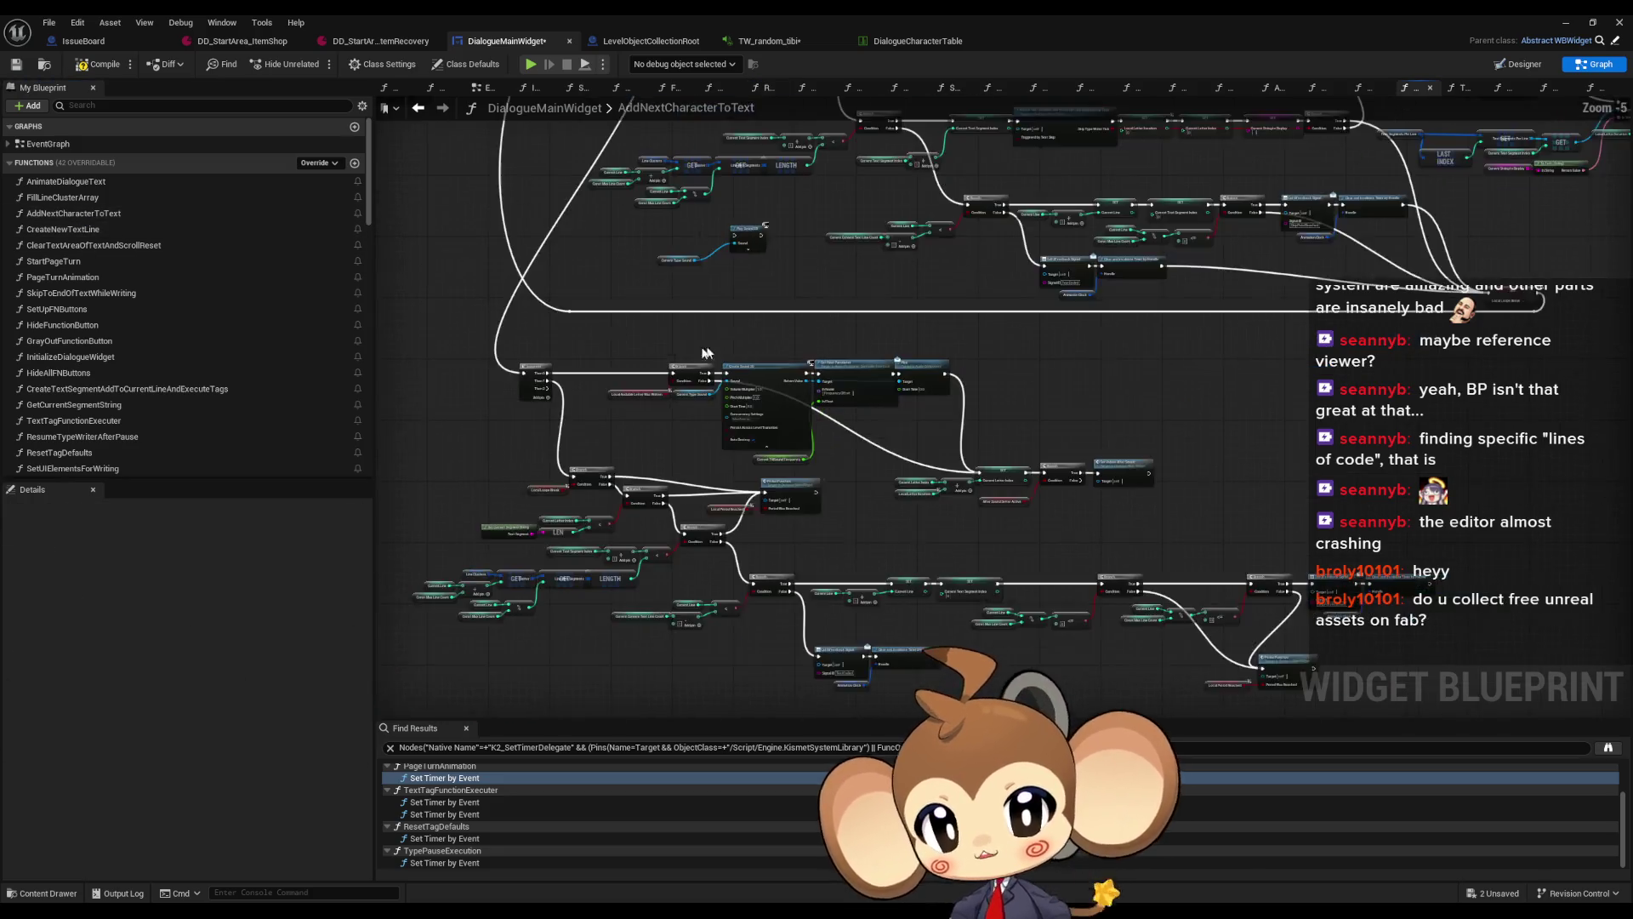
scroll(729, 350, "up", 3)
left_click_drag(1201, 495, 1119, 442)
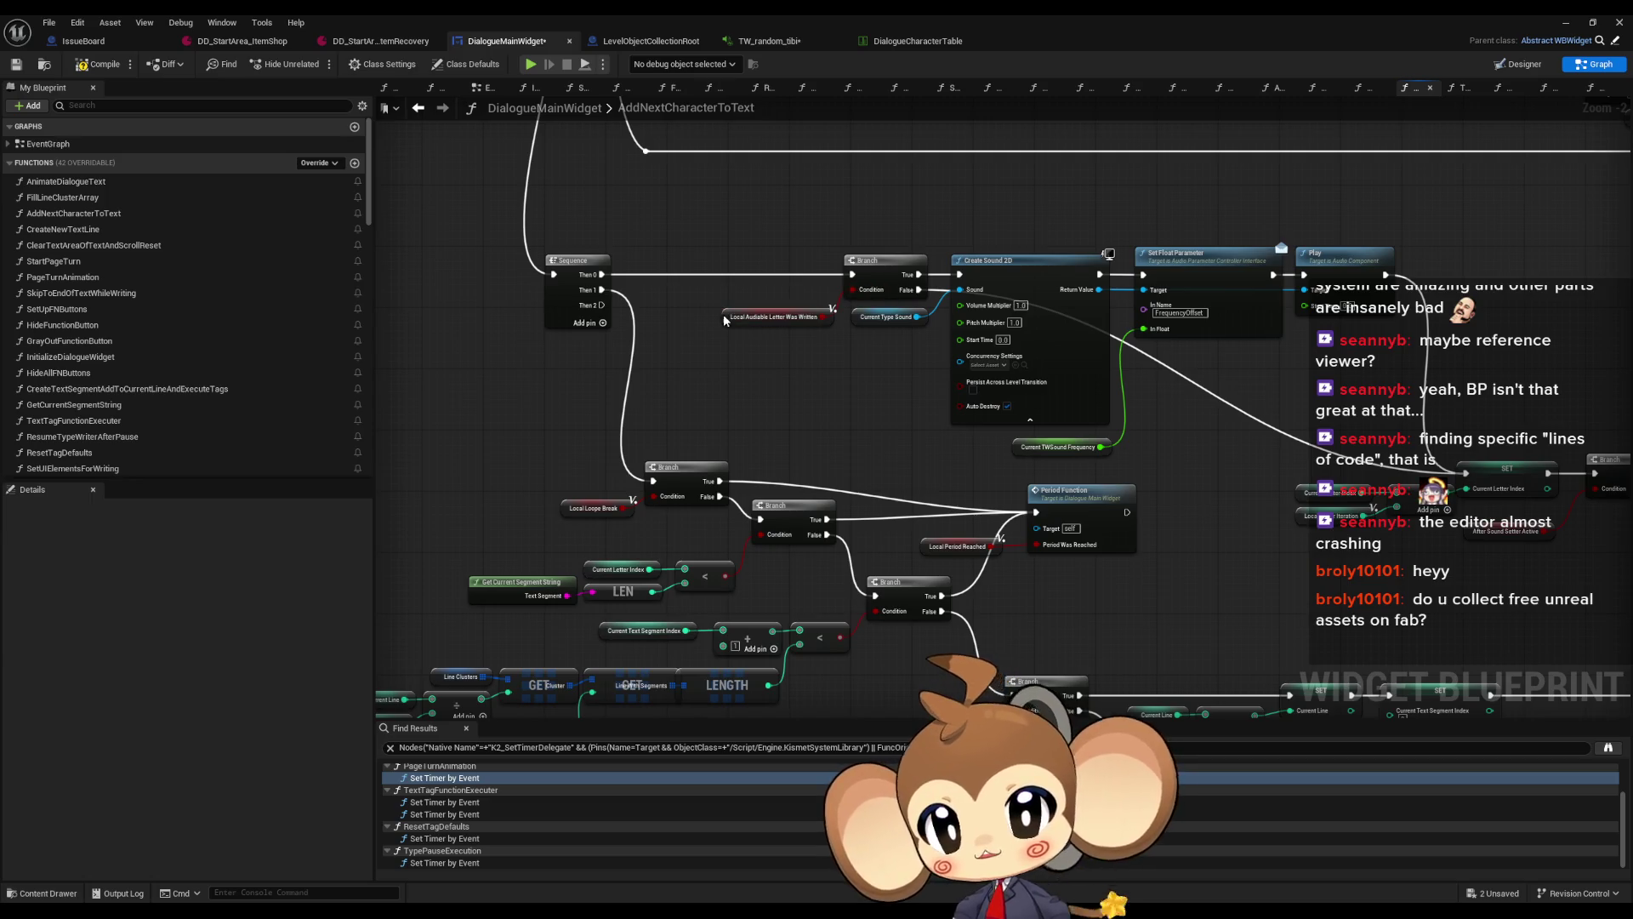
right_click(730, 318)
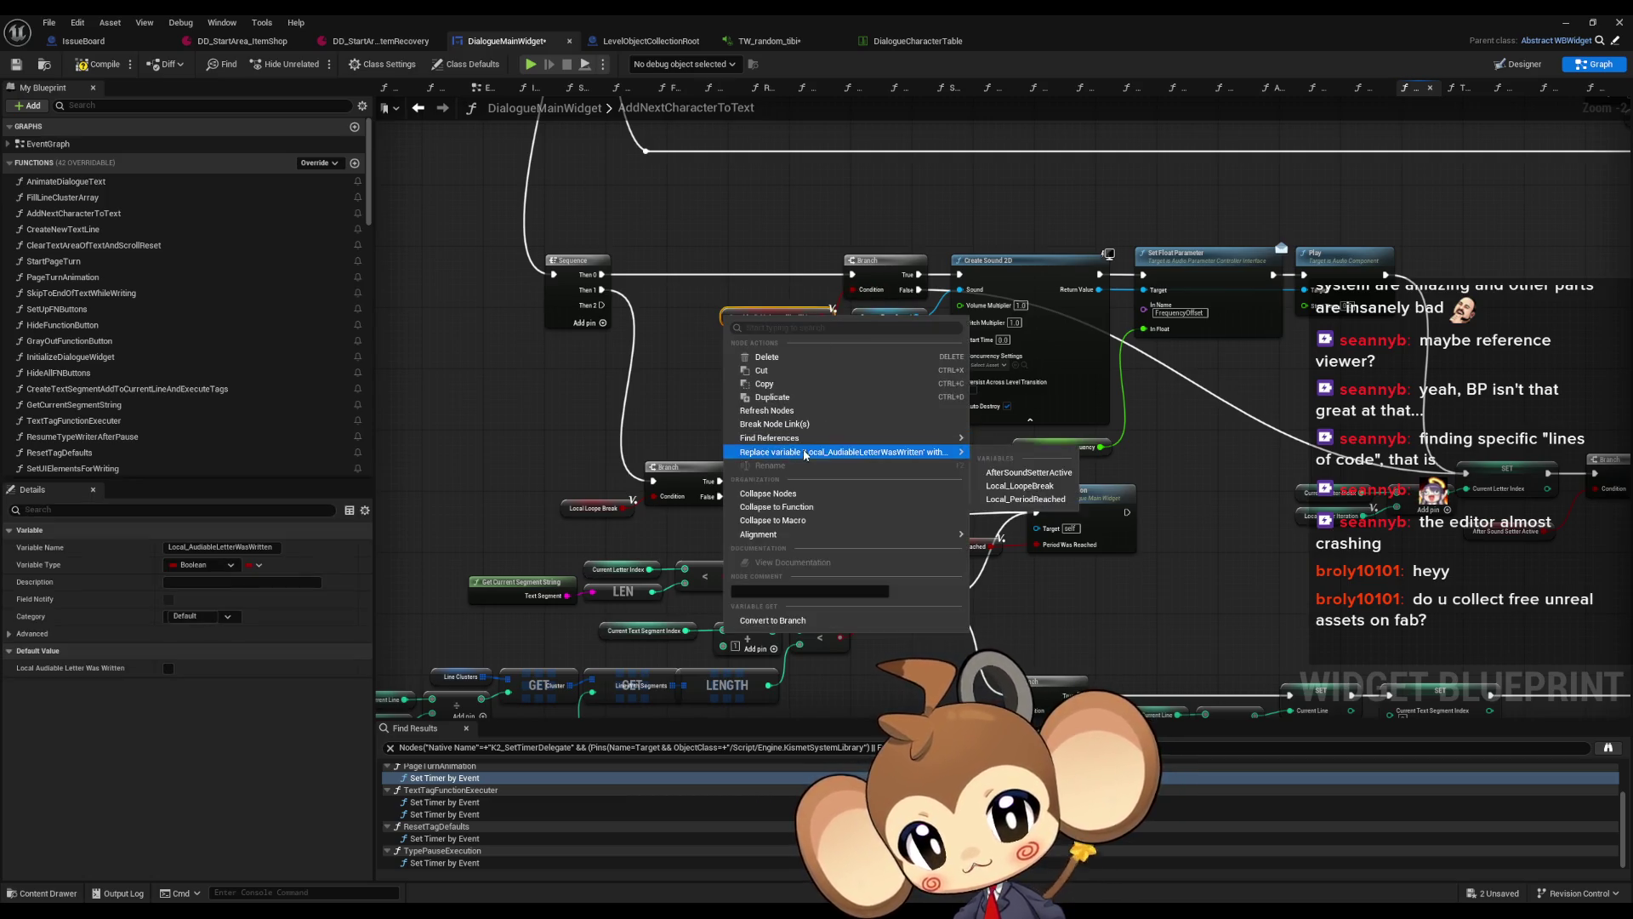
mouse_move(851, 437)
left_click(1013, 444)
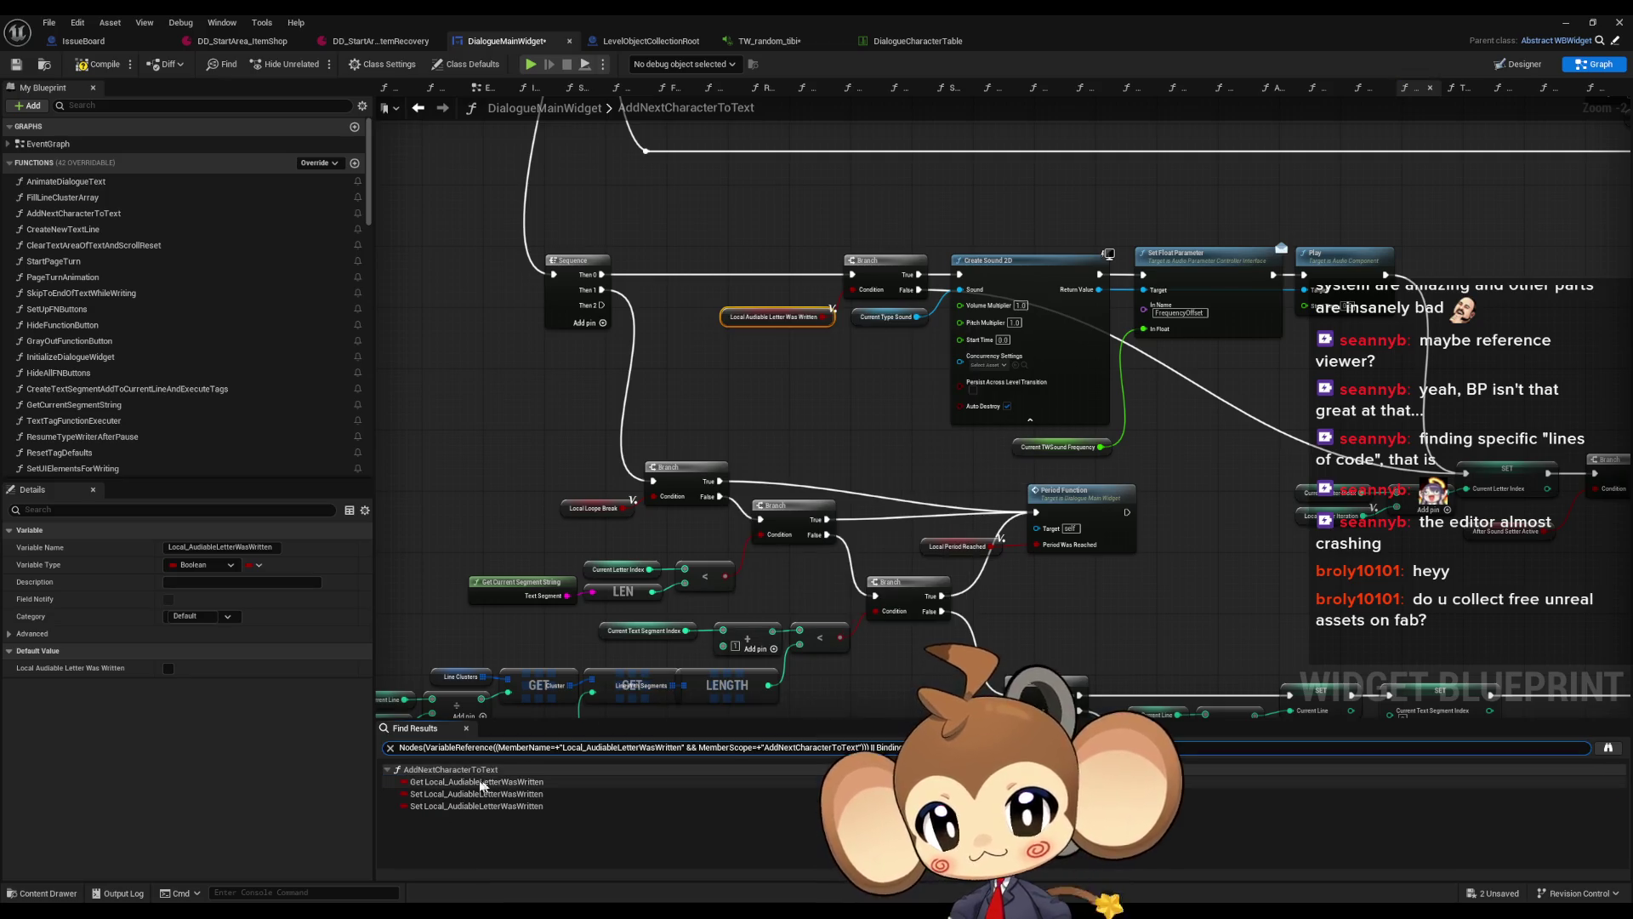
left_click(464, 781)
left_click(459, 796)
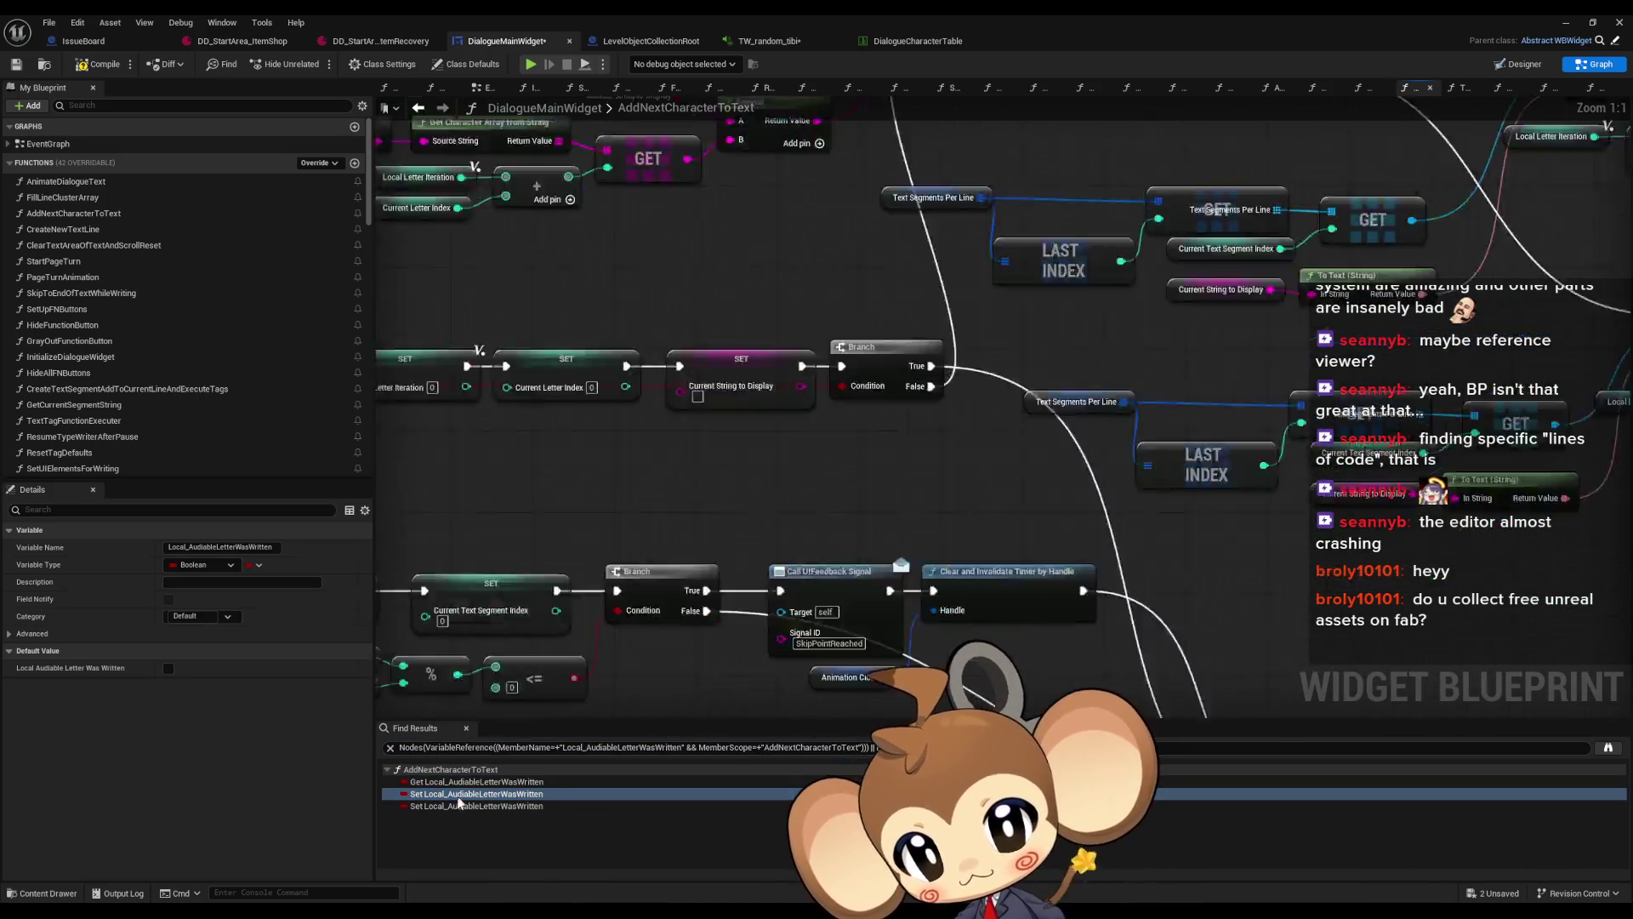
left_click(452, 807)
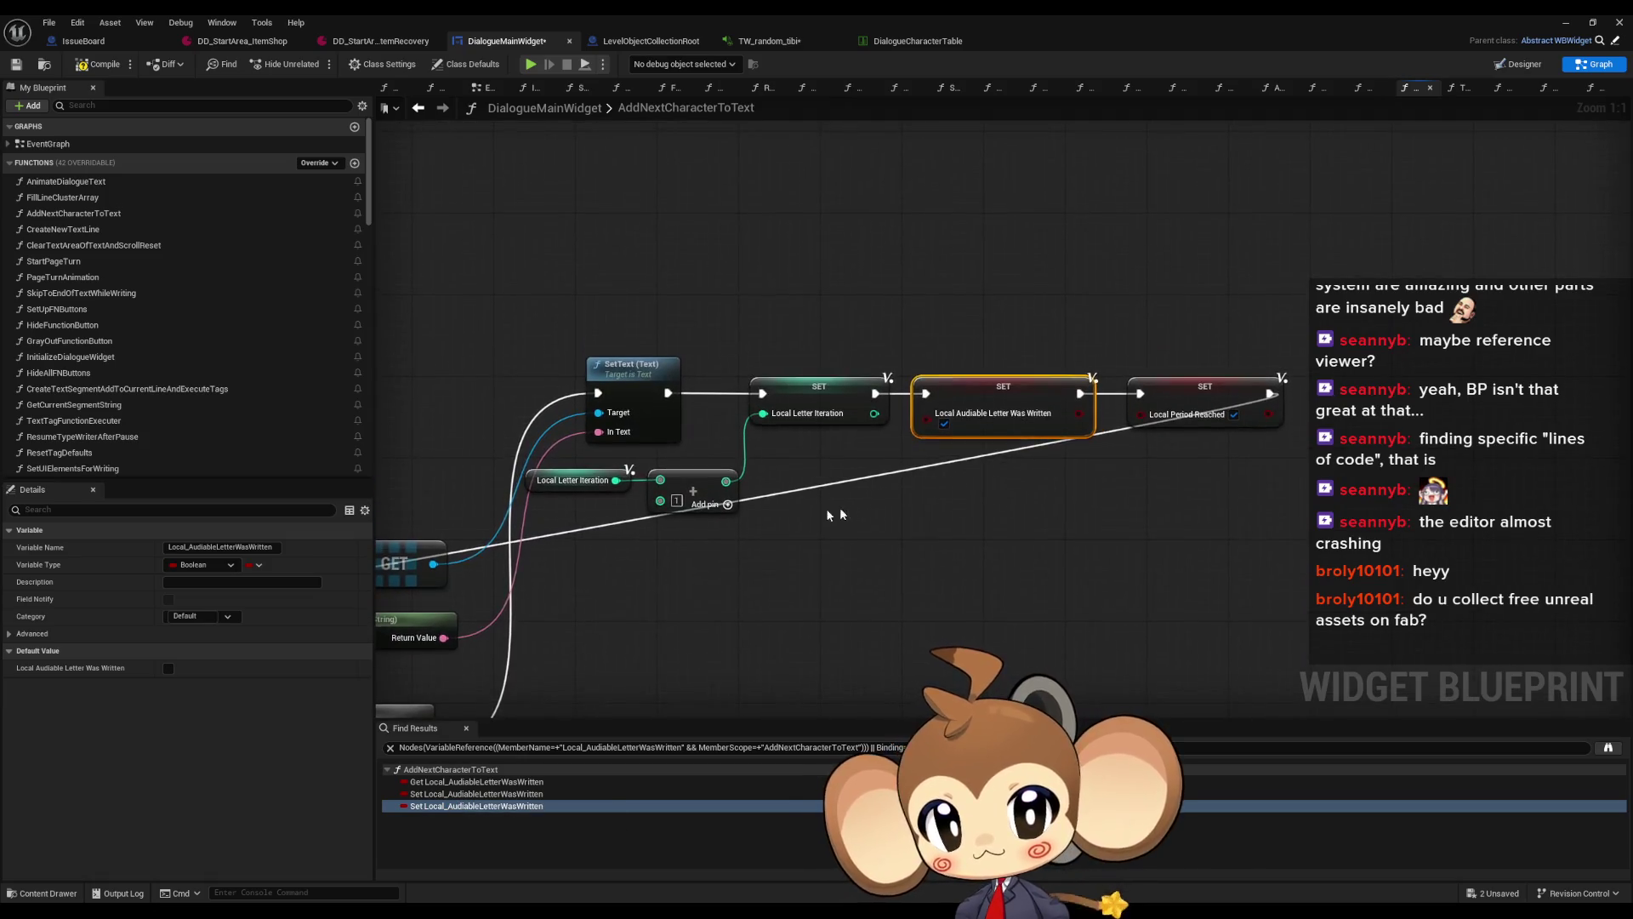
Review the text-segment creation call and surrounding nodes, then show DD_StartArea_ItemShop
scroll(810, 513, "down", 7)
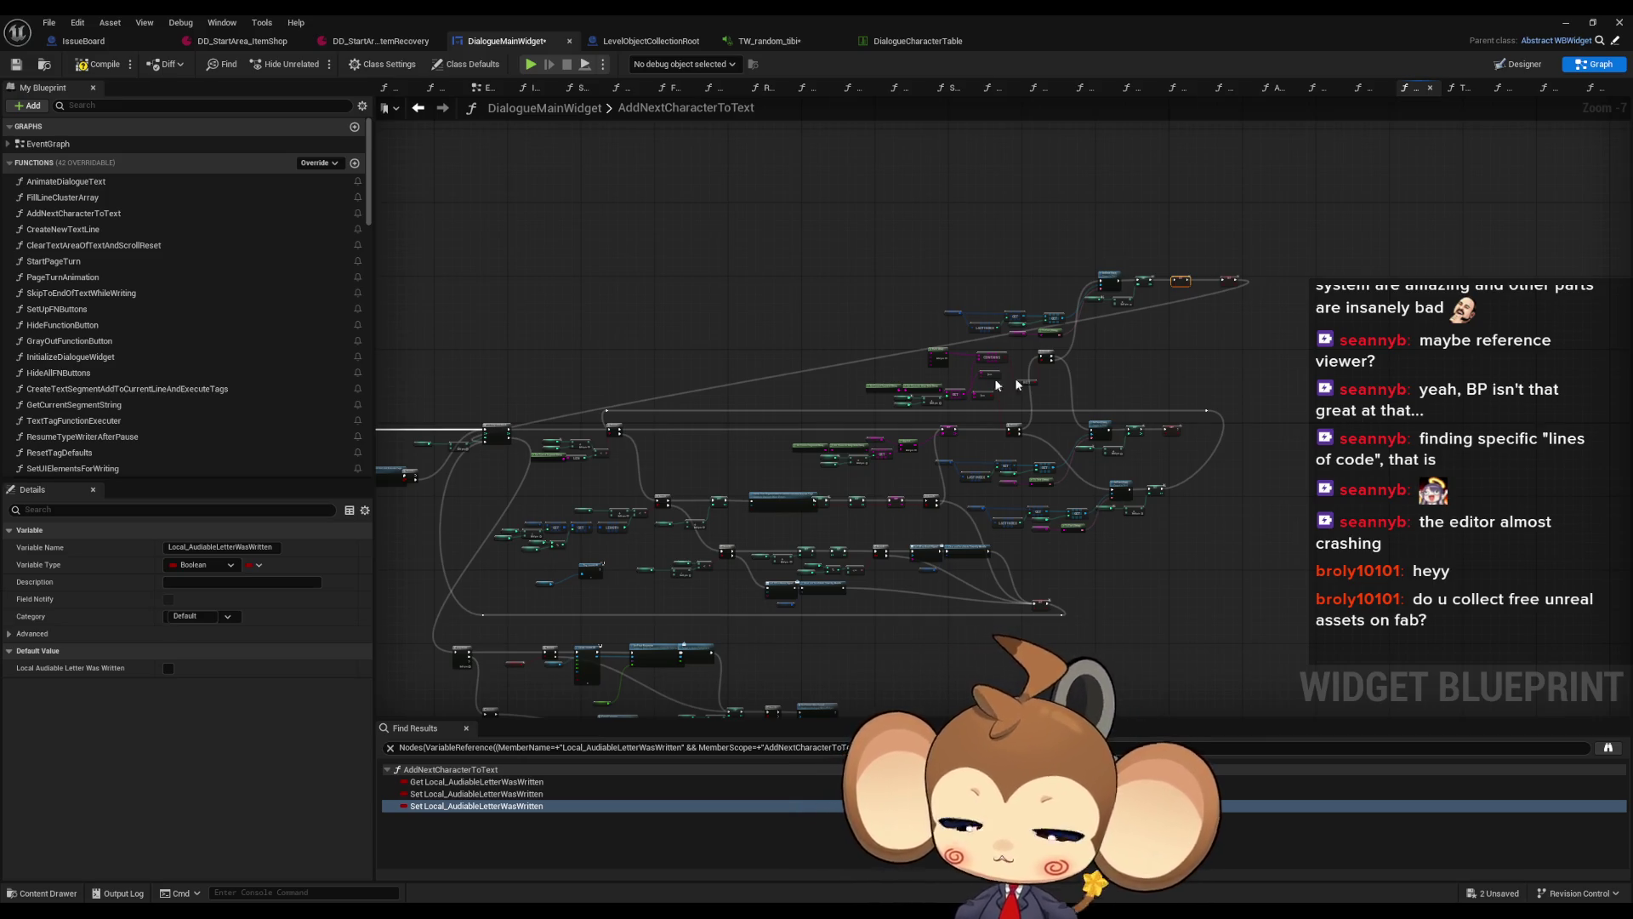
scroll(906, 503, "up", 2)
scroll(940, 488, "up", 1)
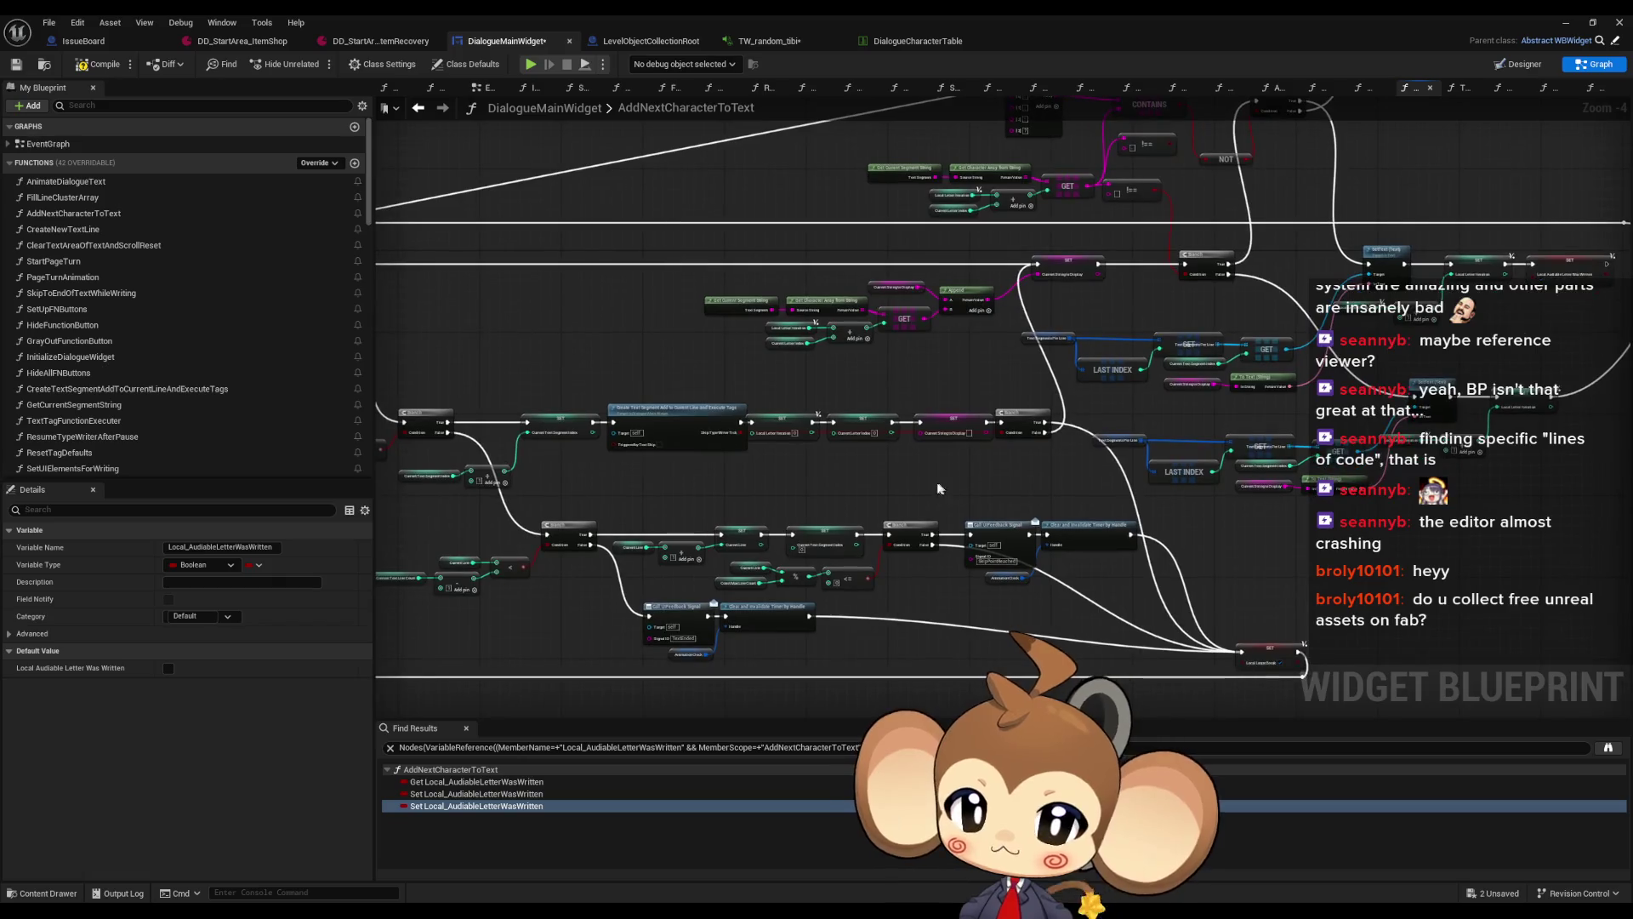
scroll(805, 457, "up", 1)
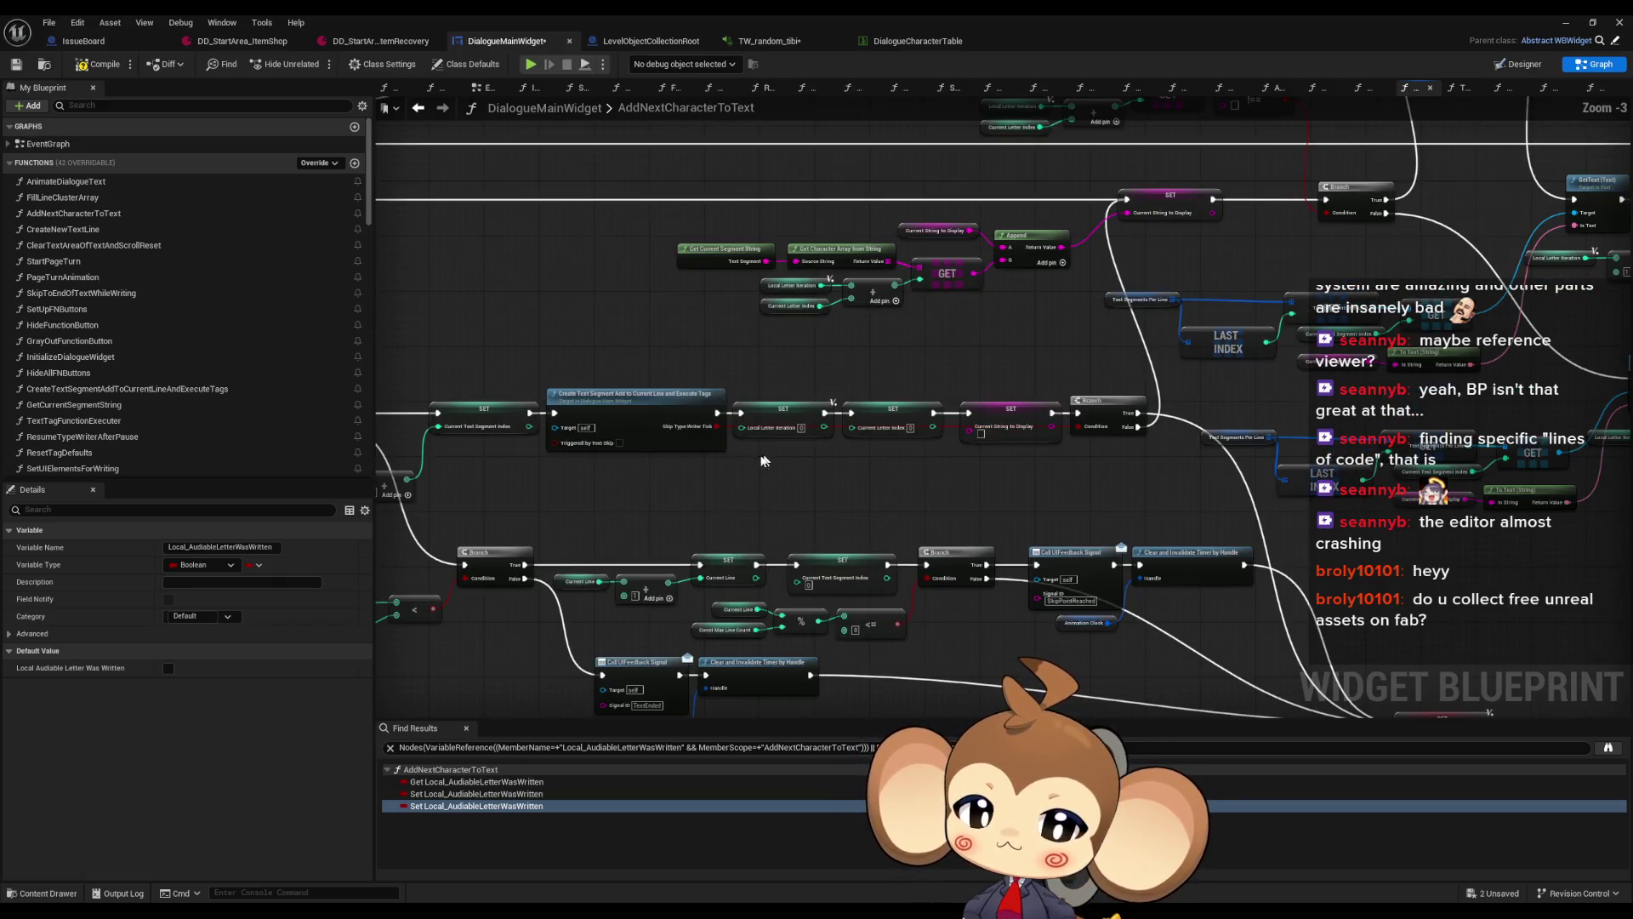
left_click(708, 431)
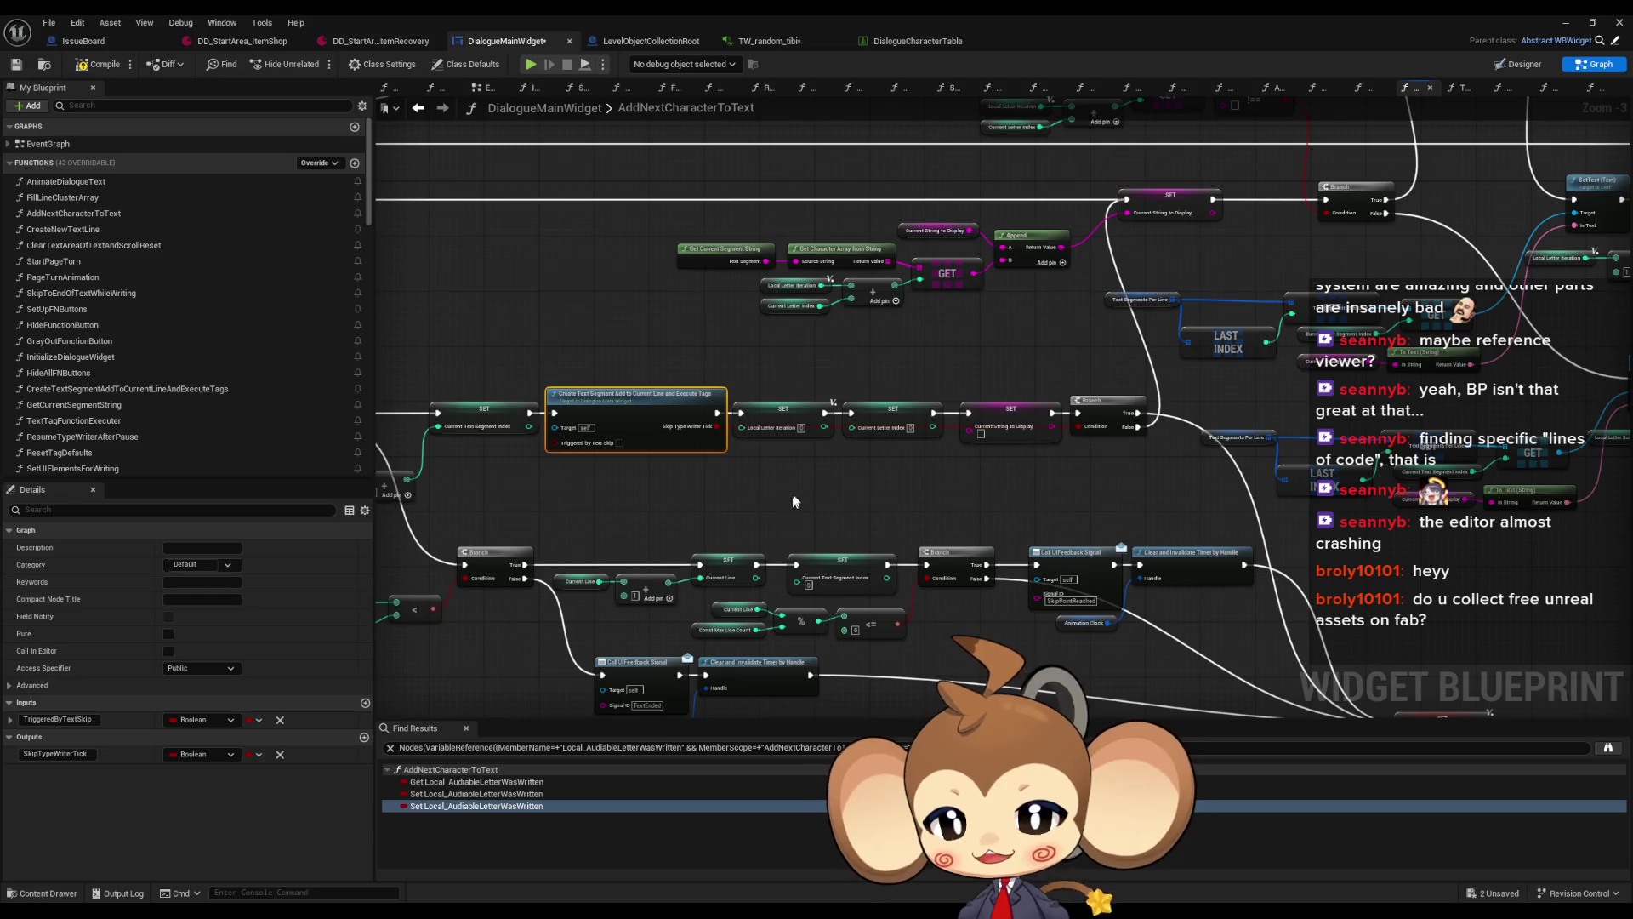
left_click_drag(790, 502, 717, 480)
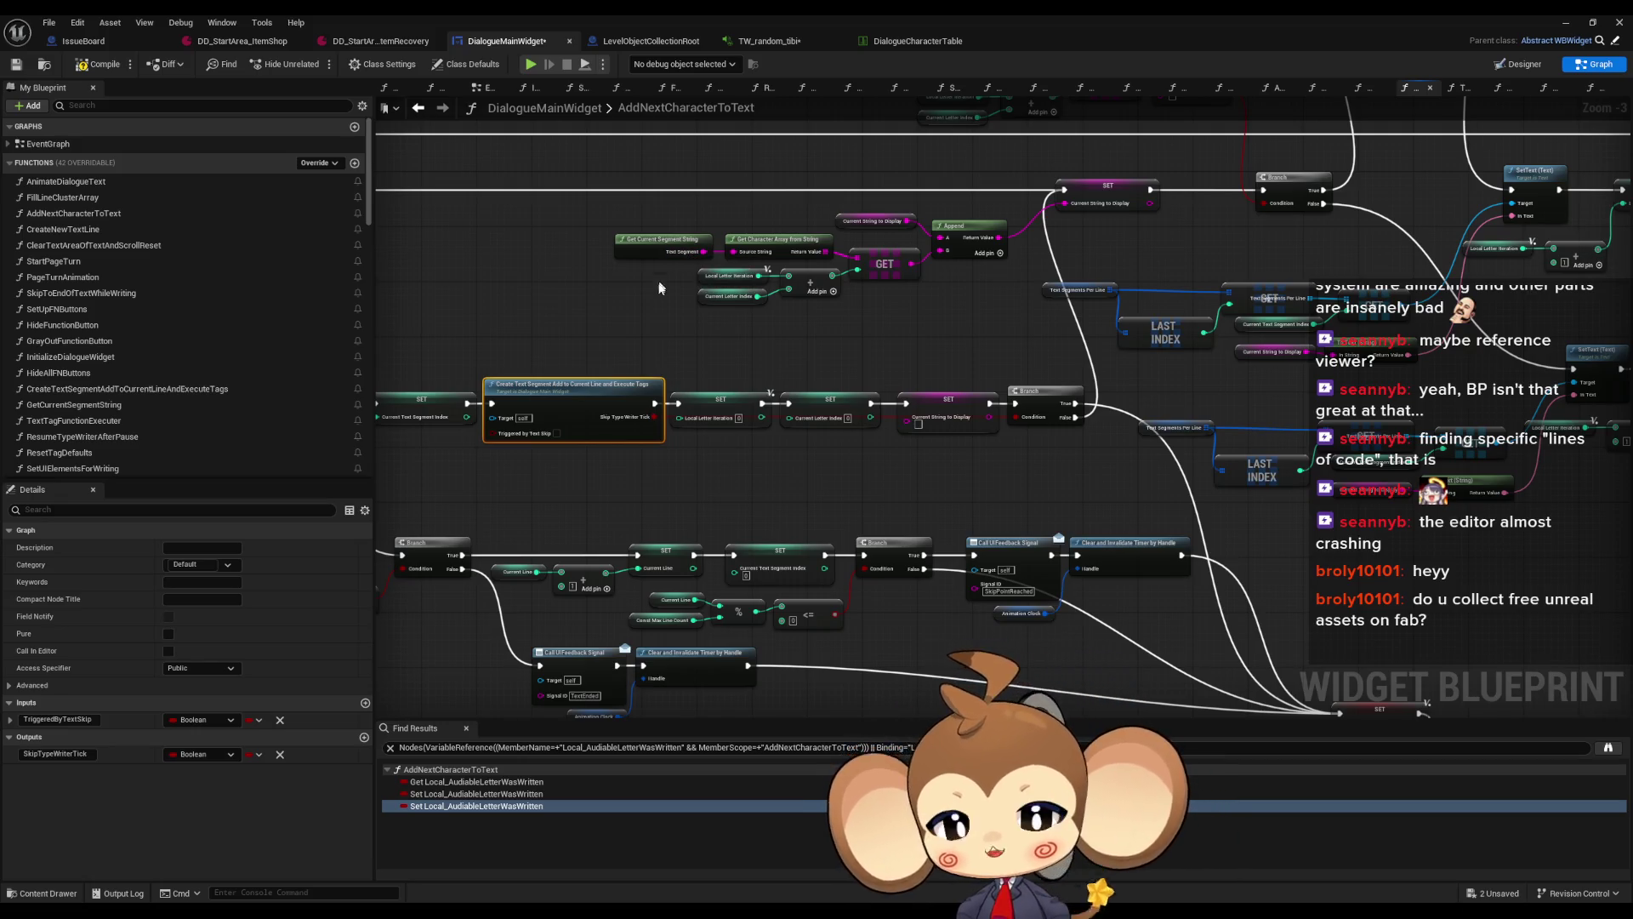
mouse_move(748, 489)
left_mouse_down()
mouse_move(681, 485)
mouse_move(681, 375)
mouse_move(780, 463)
mouse_move(763, 470)
left_mouse_up()
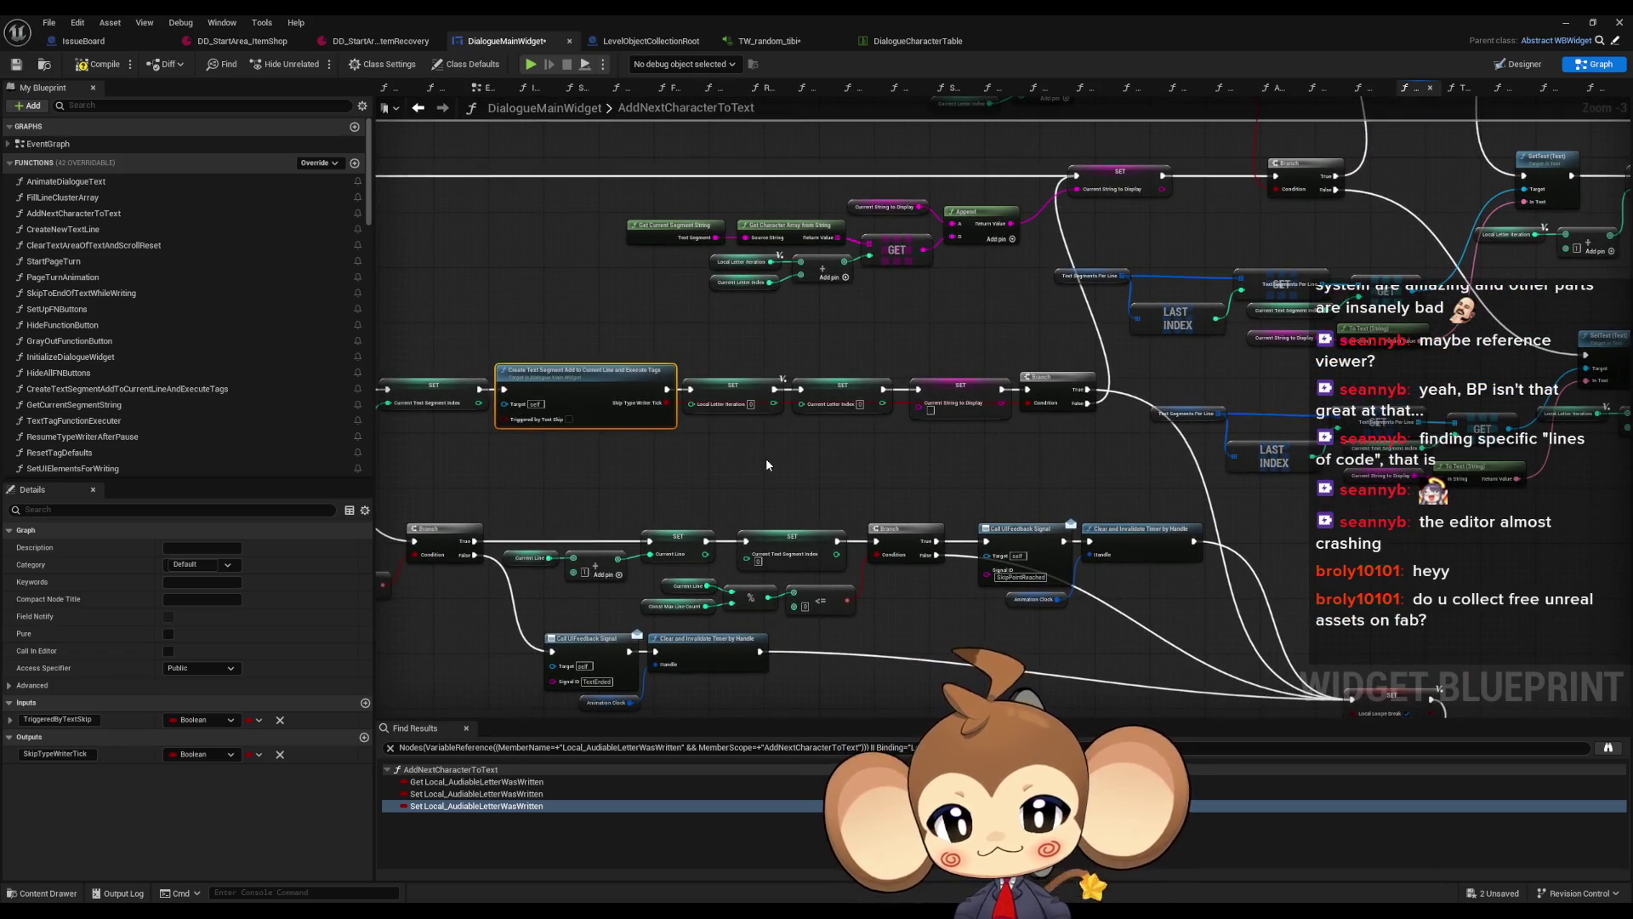
scroll(765, 464, "down", 4)
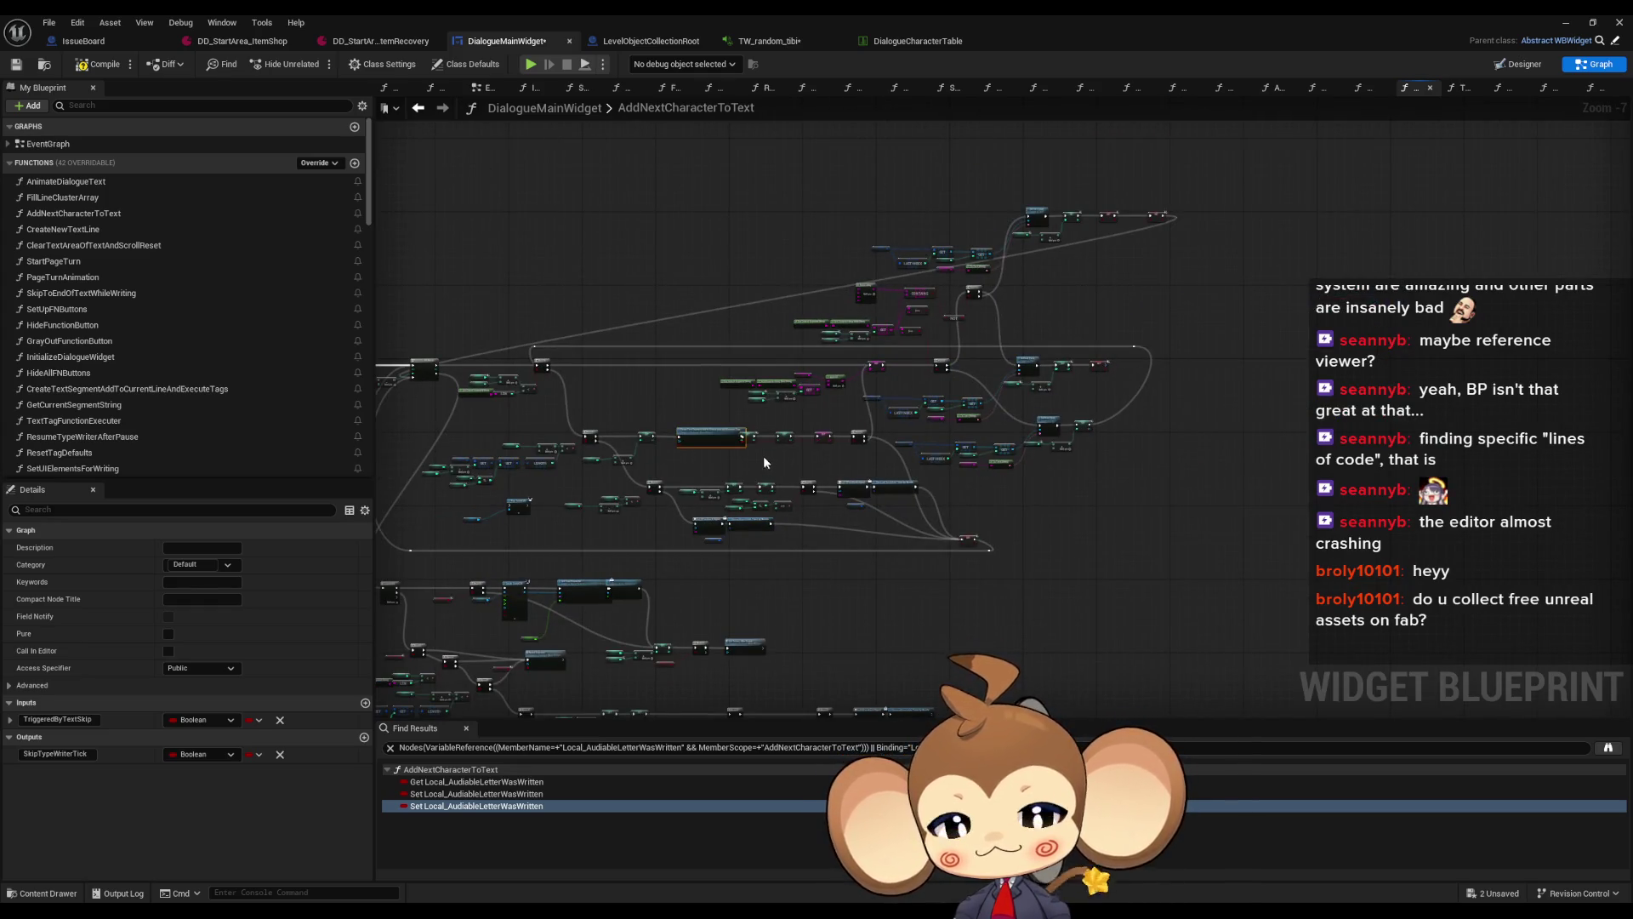
scroll(764, 459, "up", 4)
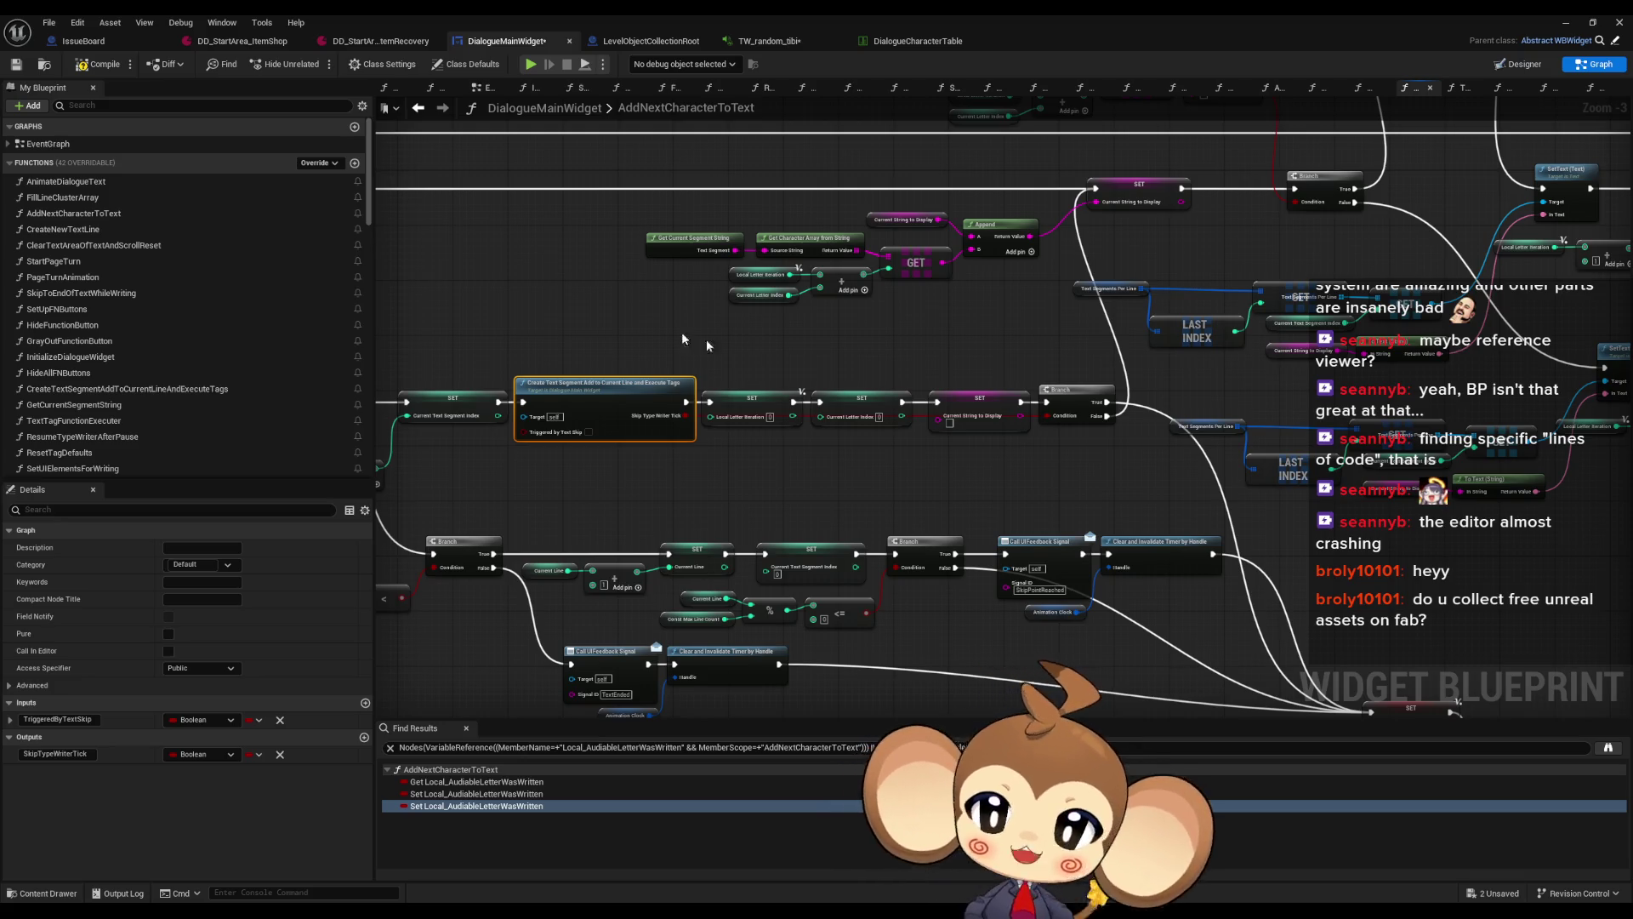
left_click(374, 43)
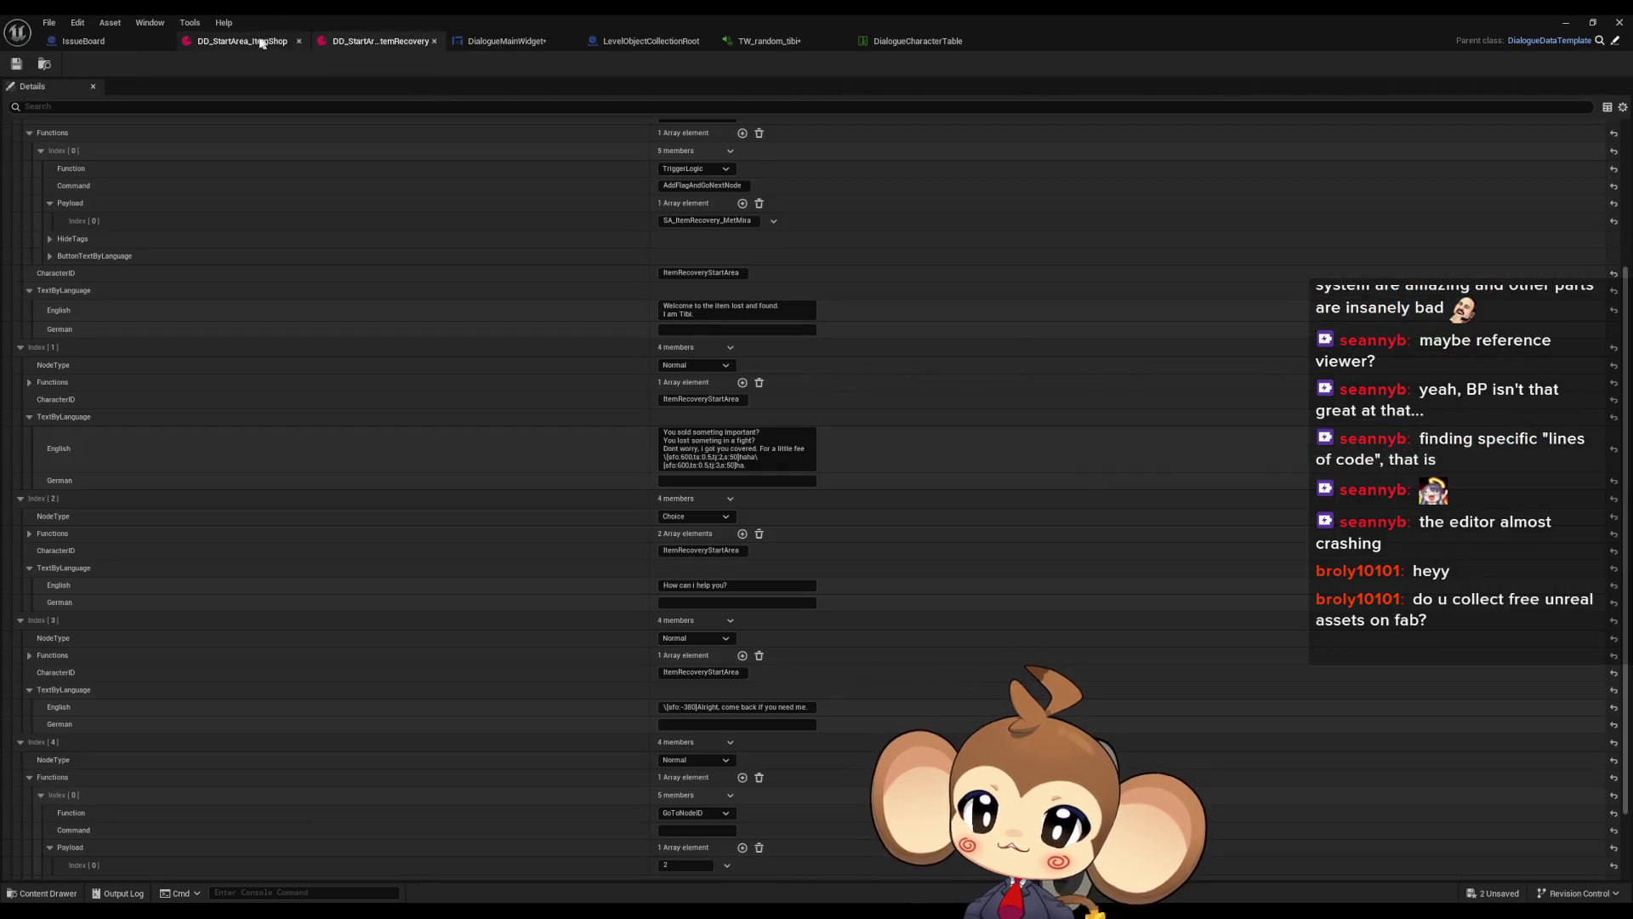
Append ',c' after ts:0.5 in ItemRecovery's Index 1 English line, then return to DialogueMainWidget
left_click(252, 39)
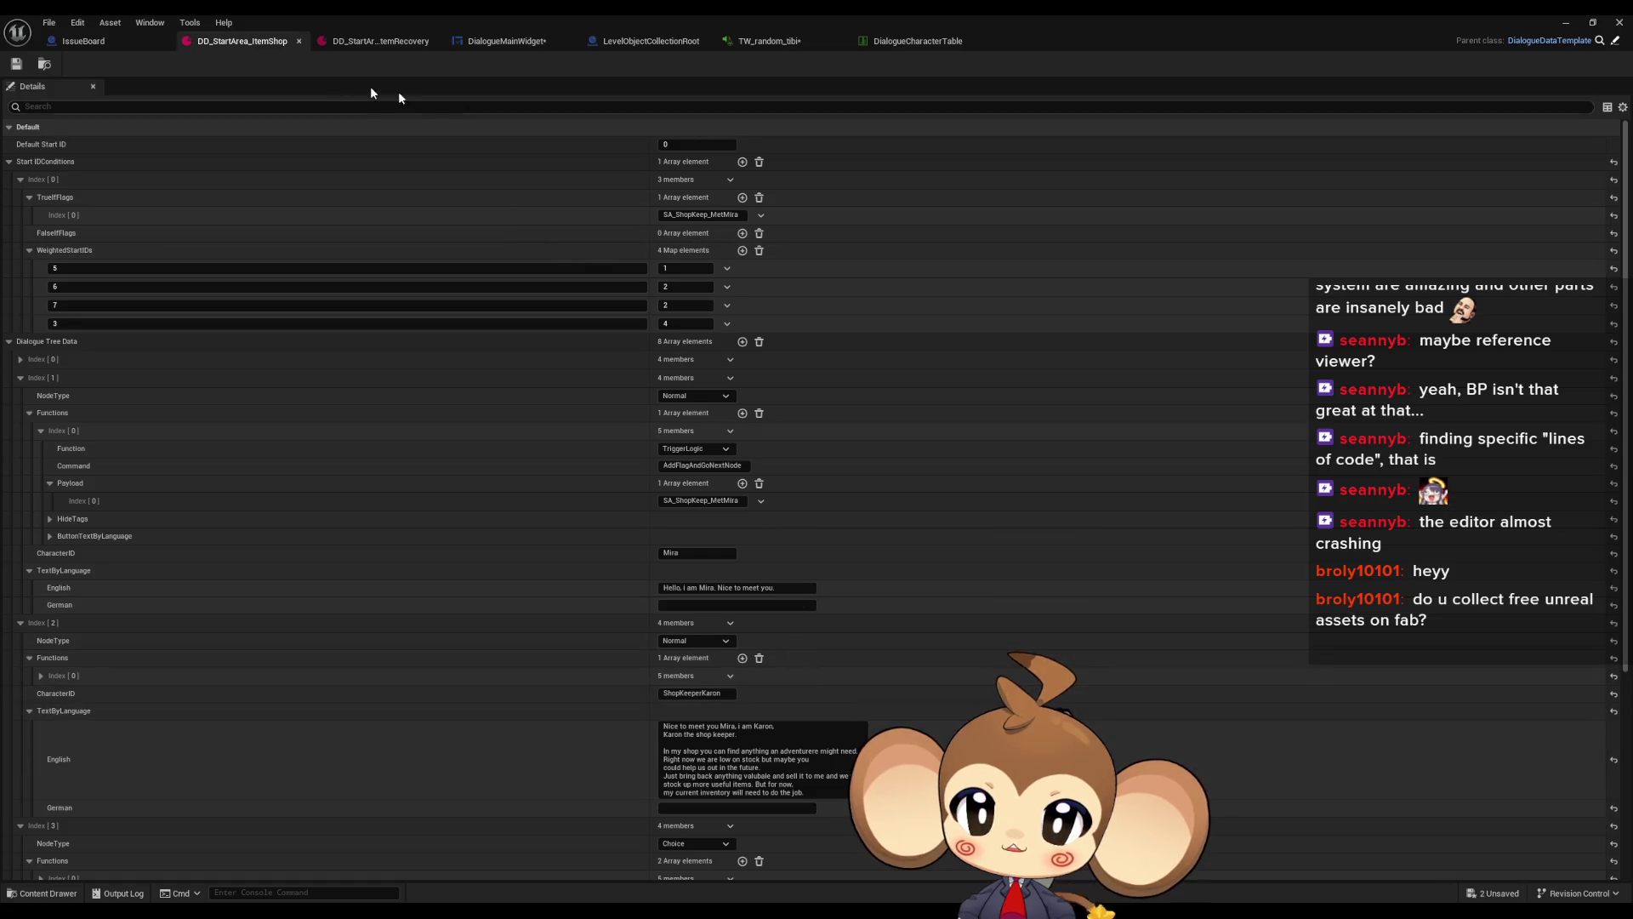
left_click(342, 41)
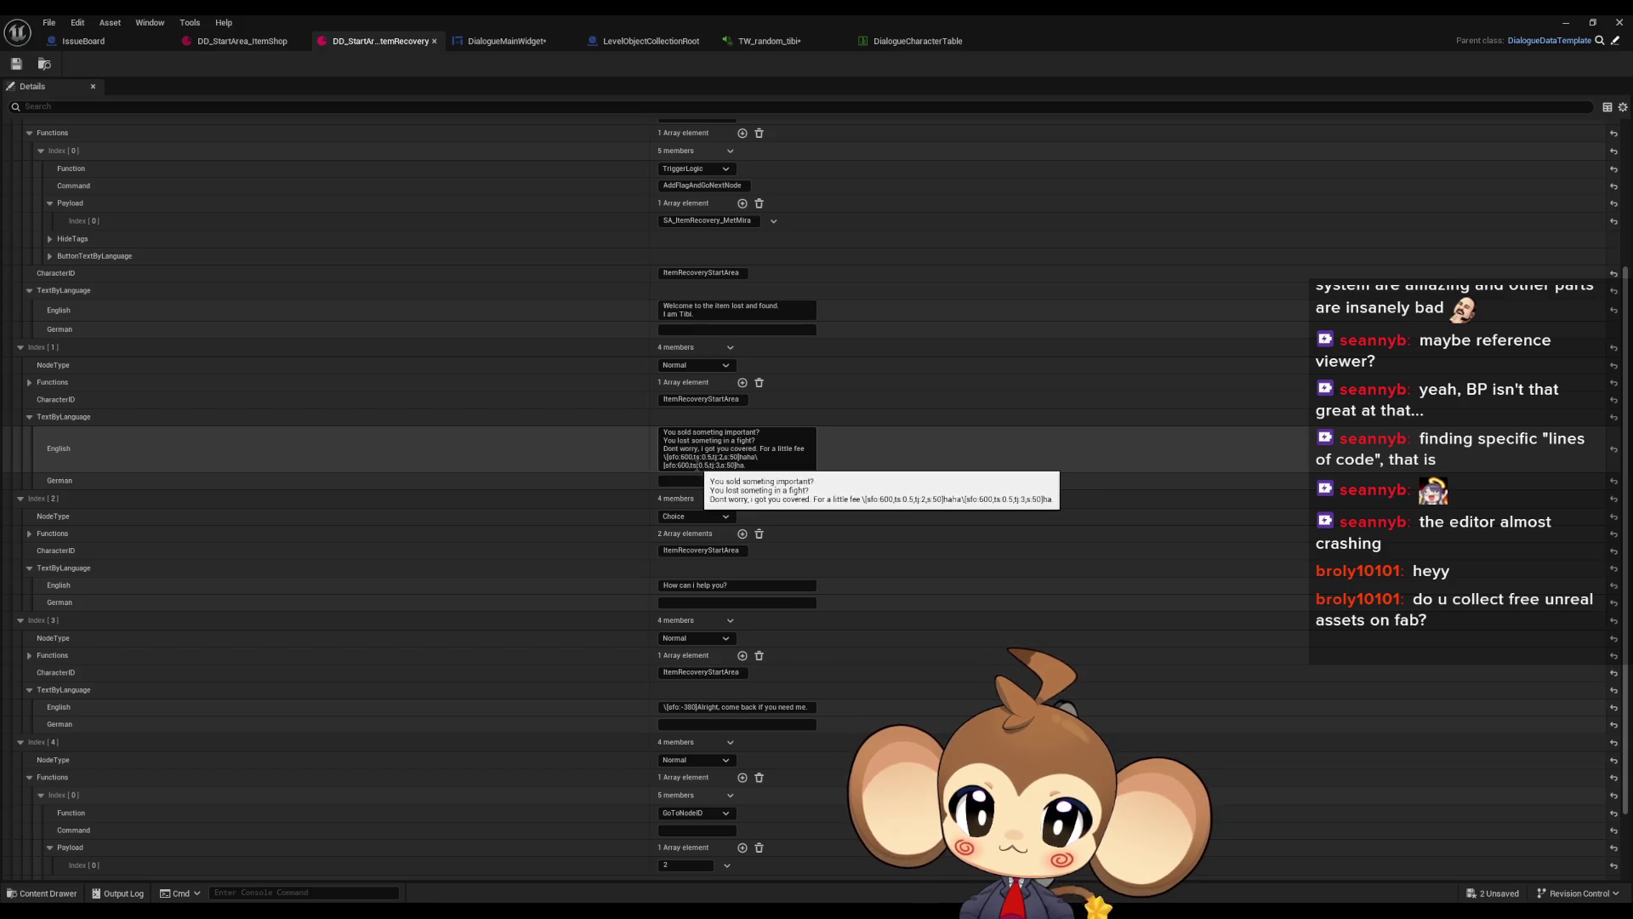
left_click(699, 466)
key("Right")
key("Right")
key("Right")
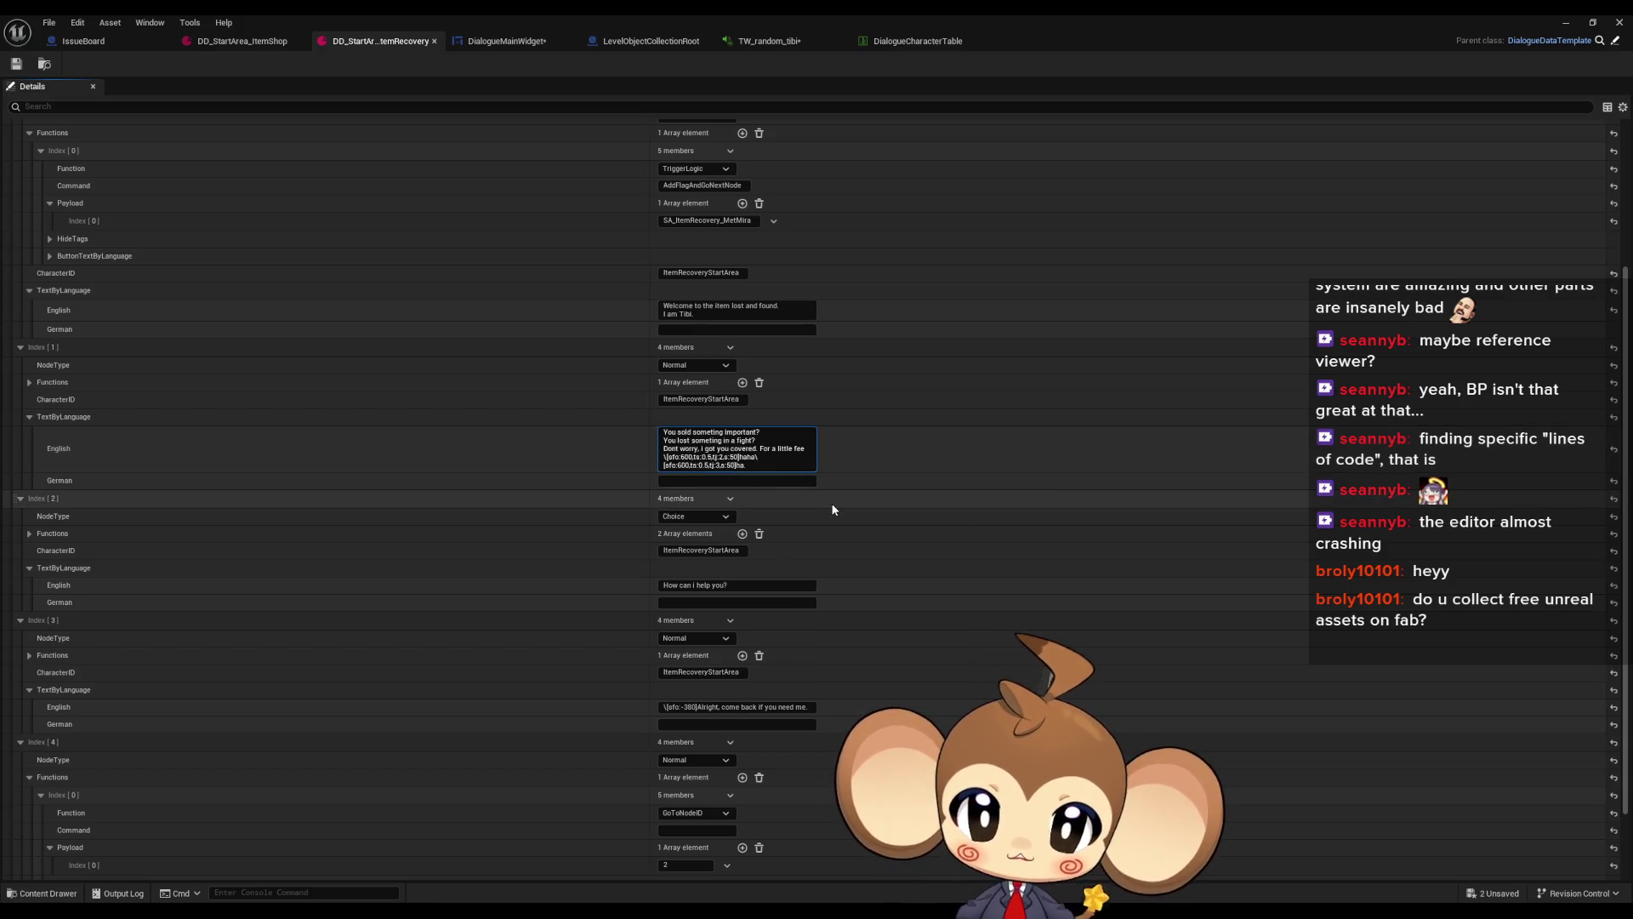
type(",c")
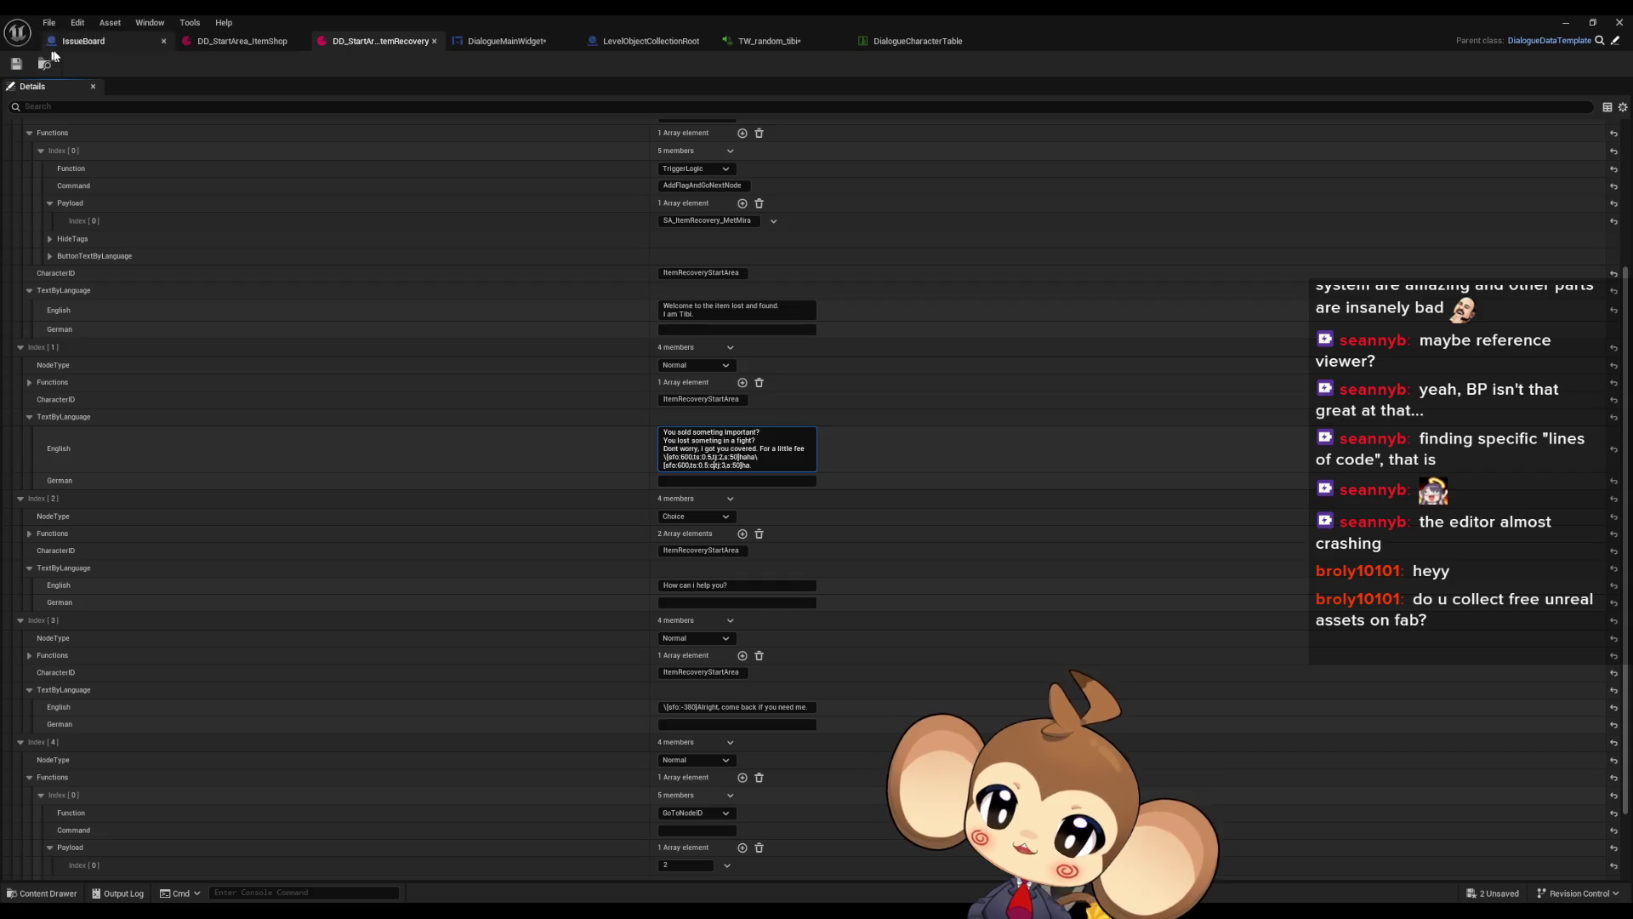
left_click(90, 59)
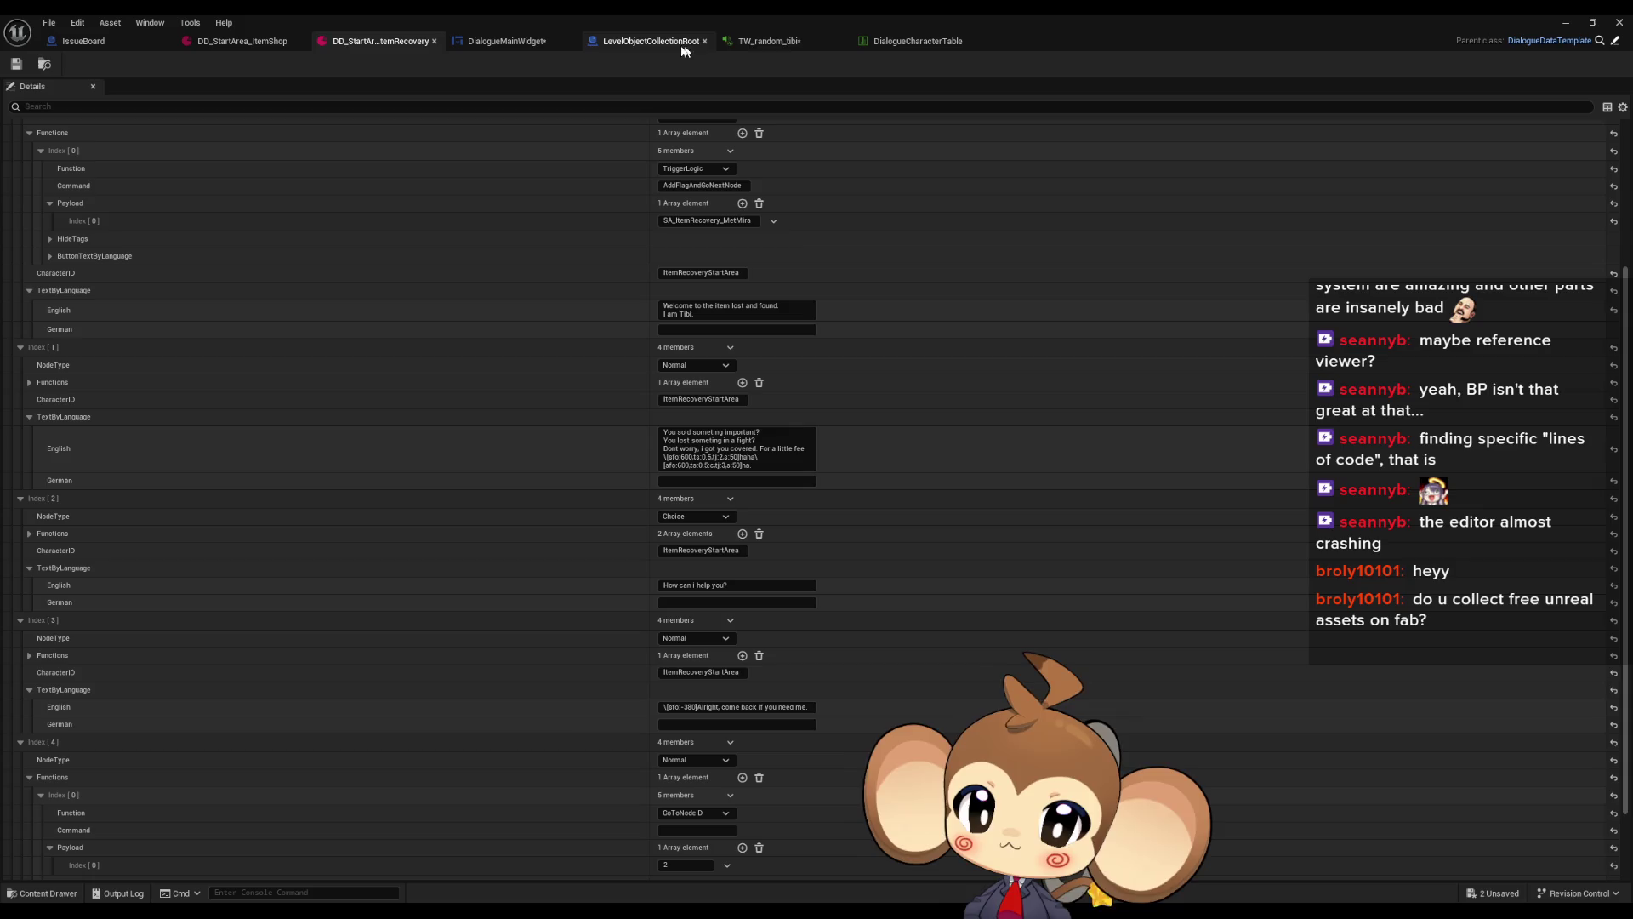
left_click(508, 41)
mouse_move(701, 427)
left_mouse_down()
mouse_move(595, 360)
mouse_move(678, 359)
left_mouse_up()
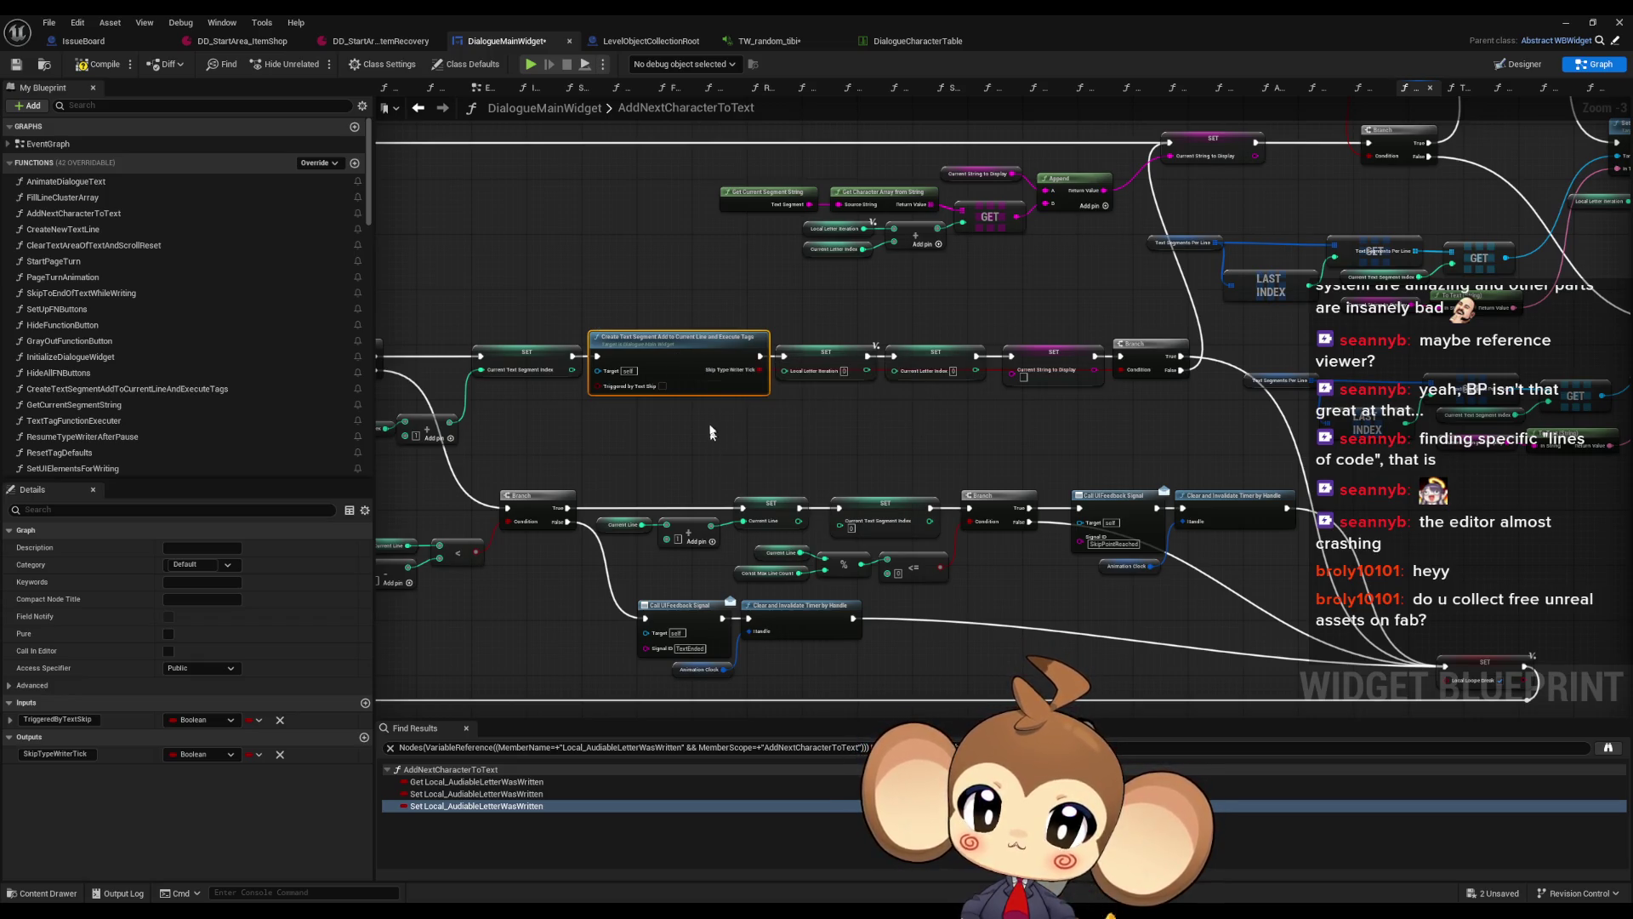
Open the Create Text Segment graph, then the TextTagFunctionExecuter function it calls
double_click(689, 364)
scroll(1008, 459, "down", 1)
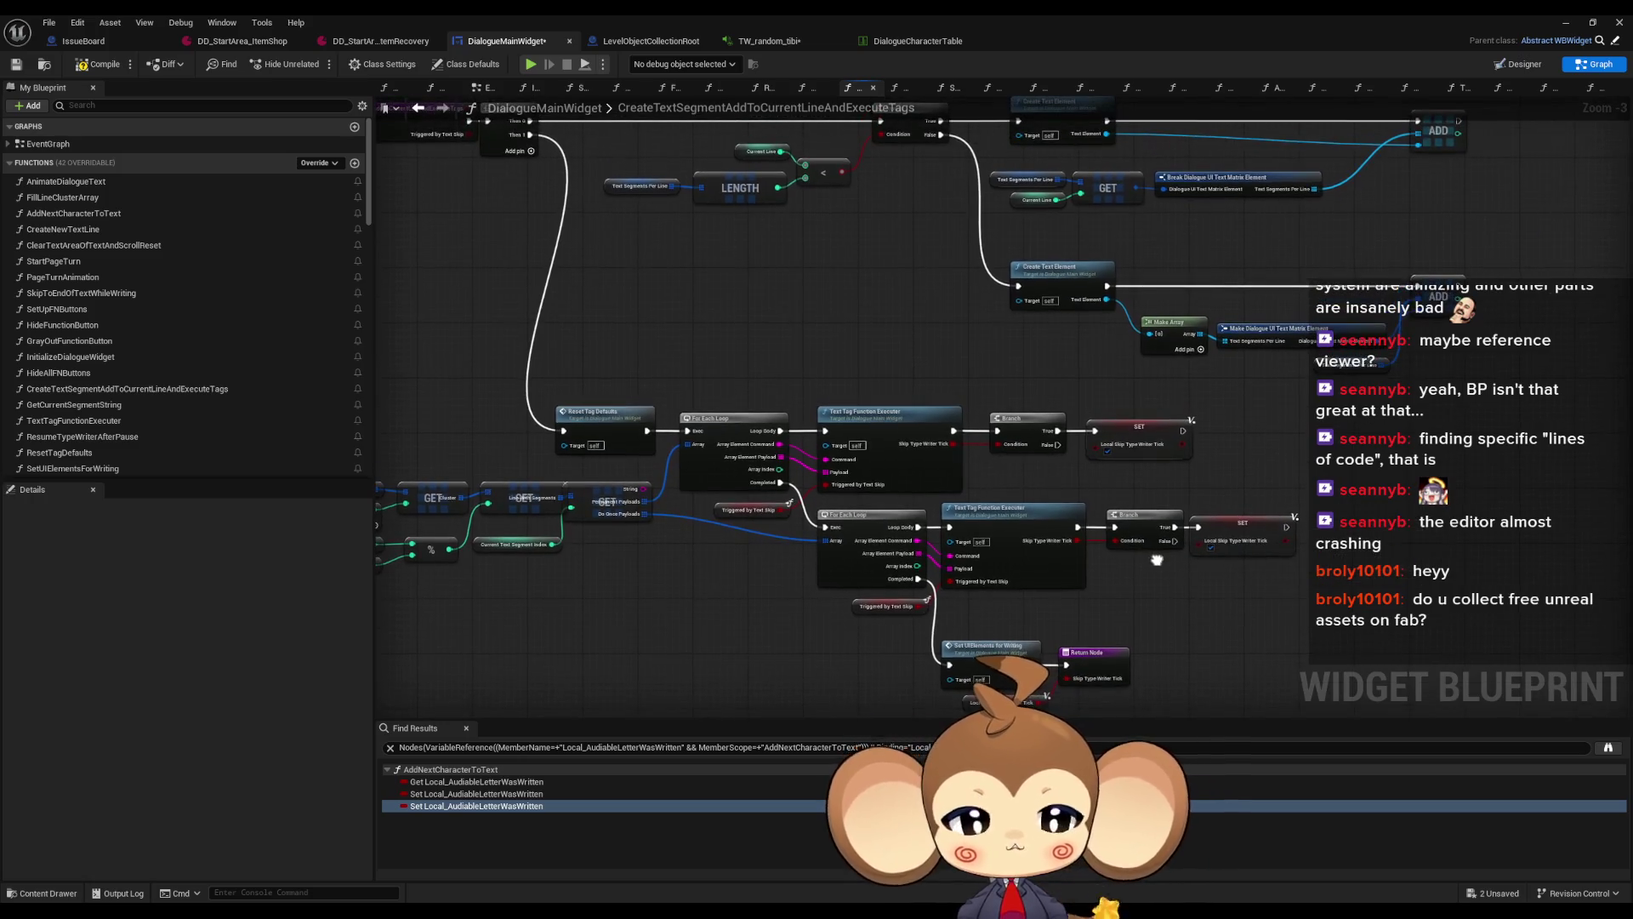
scroll(947, 442, "up", 3)
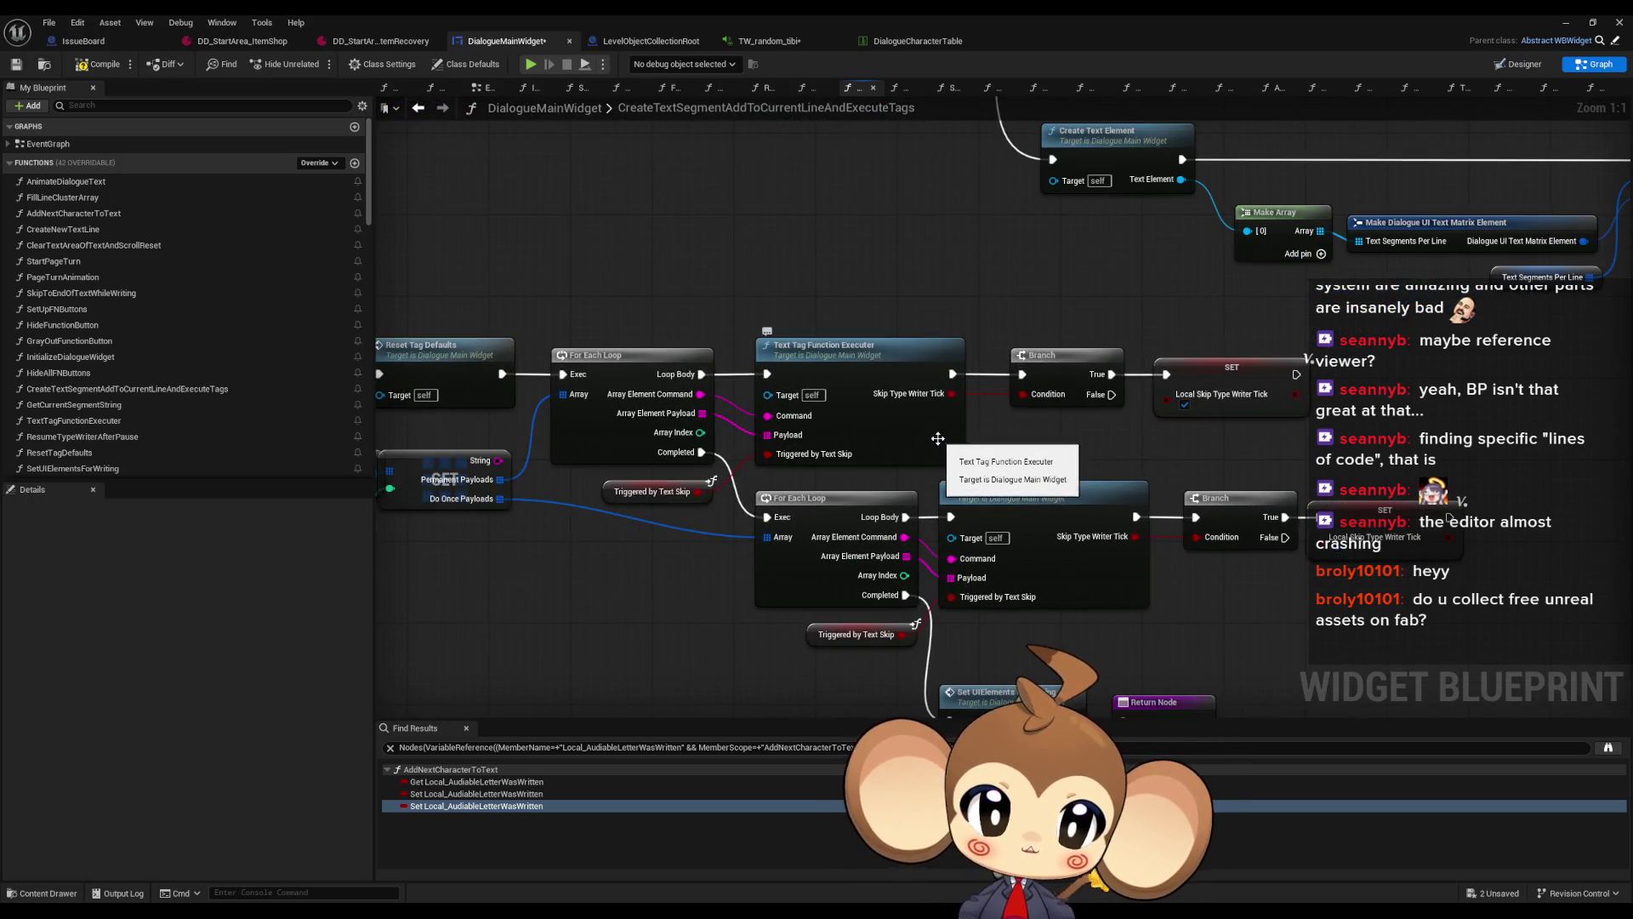
double_click(910, 421)
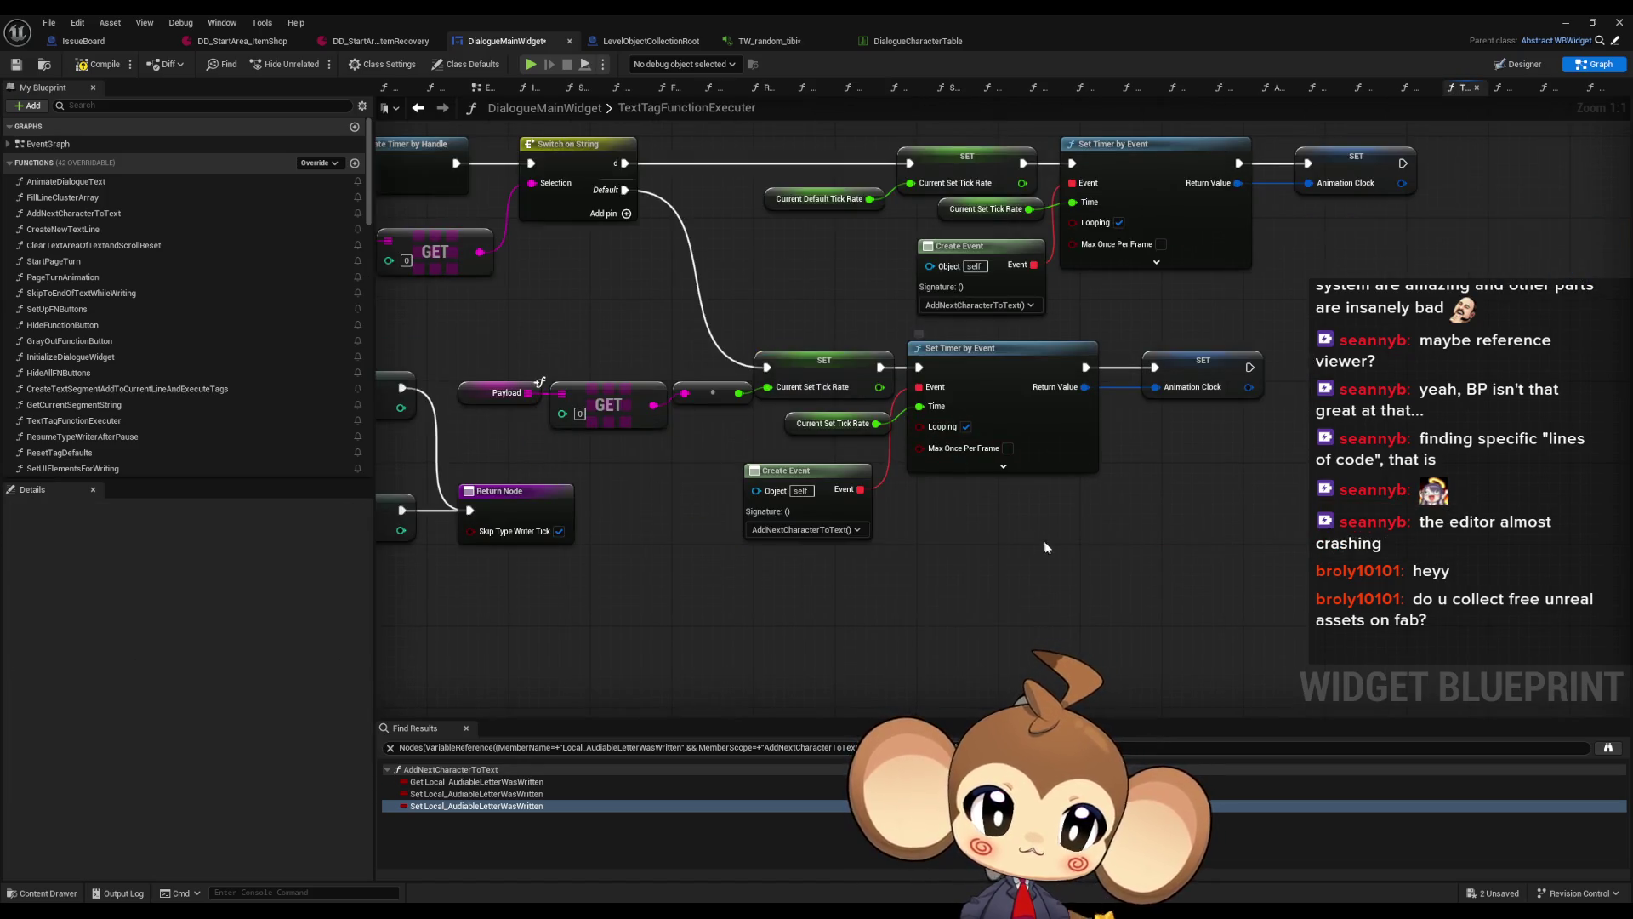
scroll(1042, 545, "down", 7)
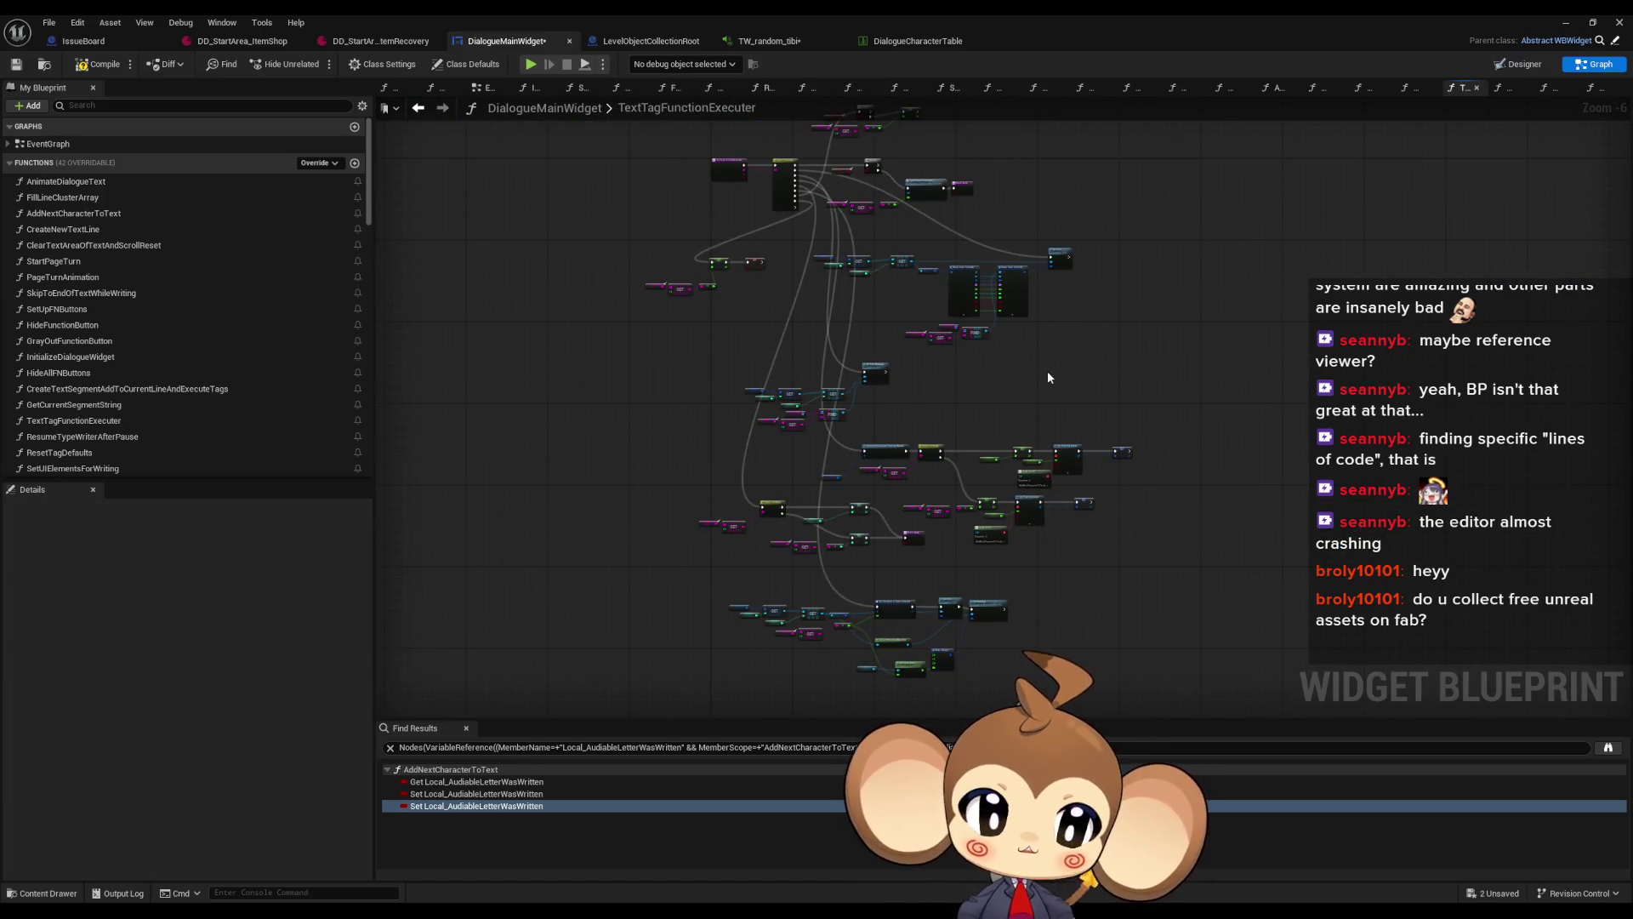
scroll(936, 294, "up", 4)
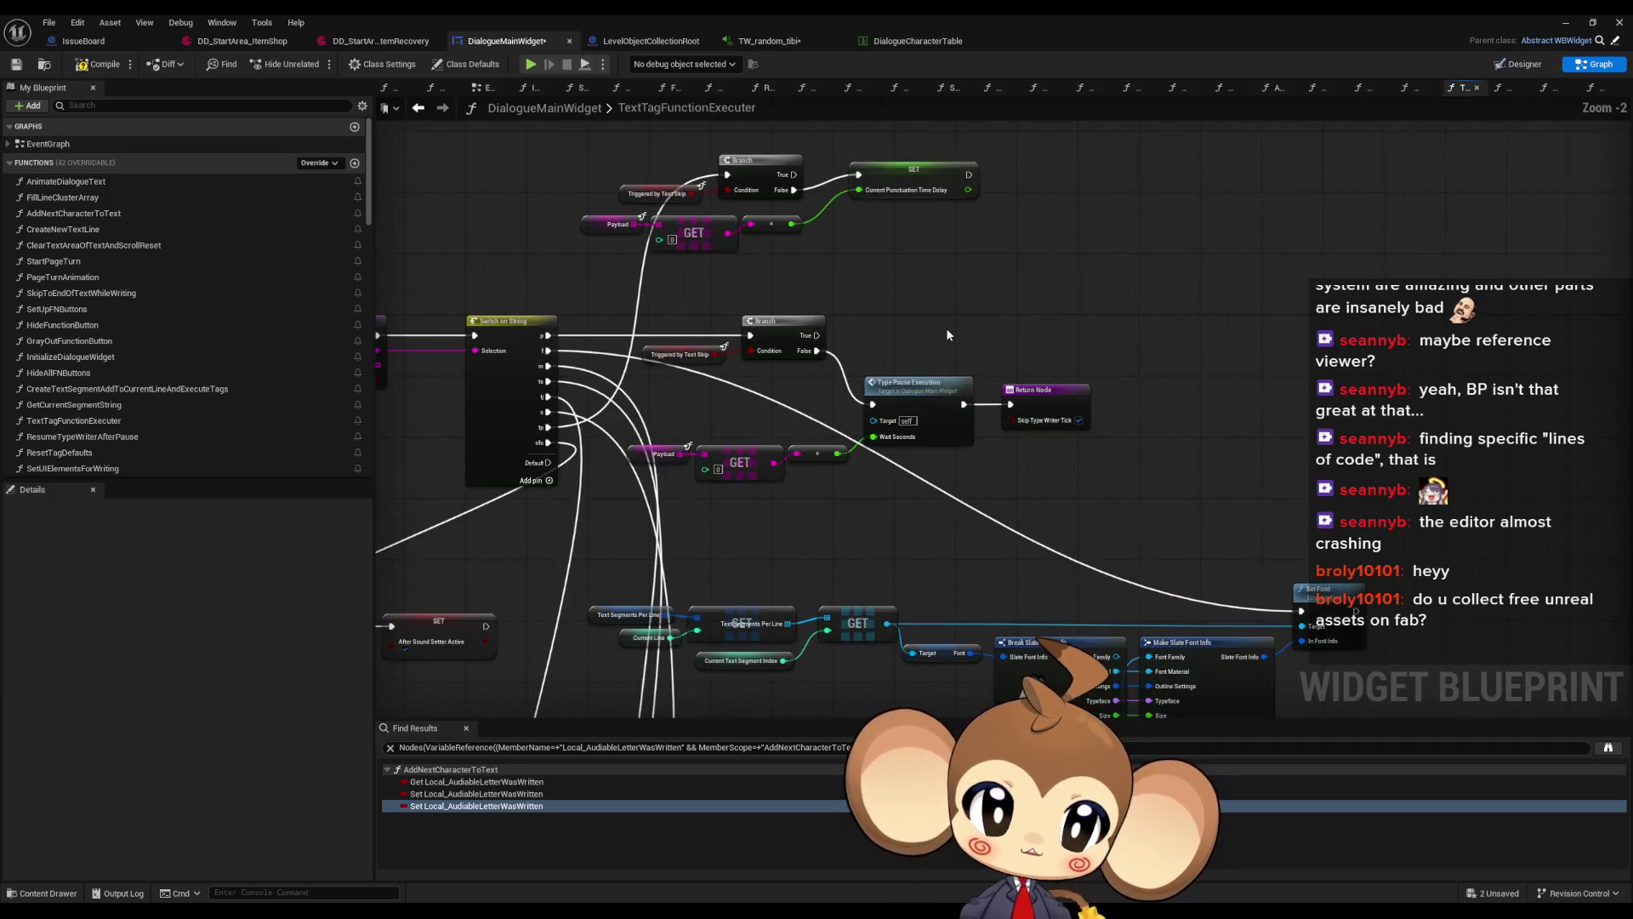
Inspect the Branch, Type Pause and Switch on String nodes, then reopen ItemRecovery's Index 1 English text
left_click_drag(849, 304, 941, 408)
scroll(942, 408, "up", 2)
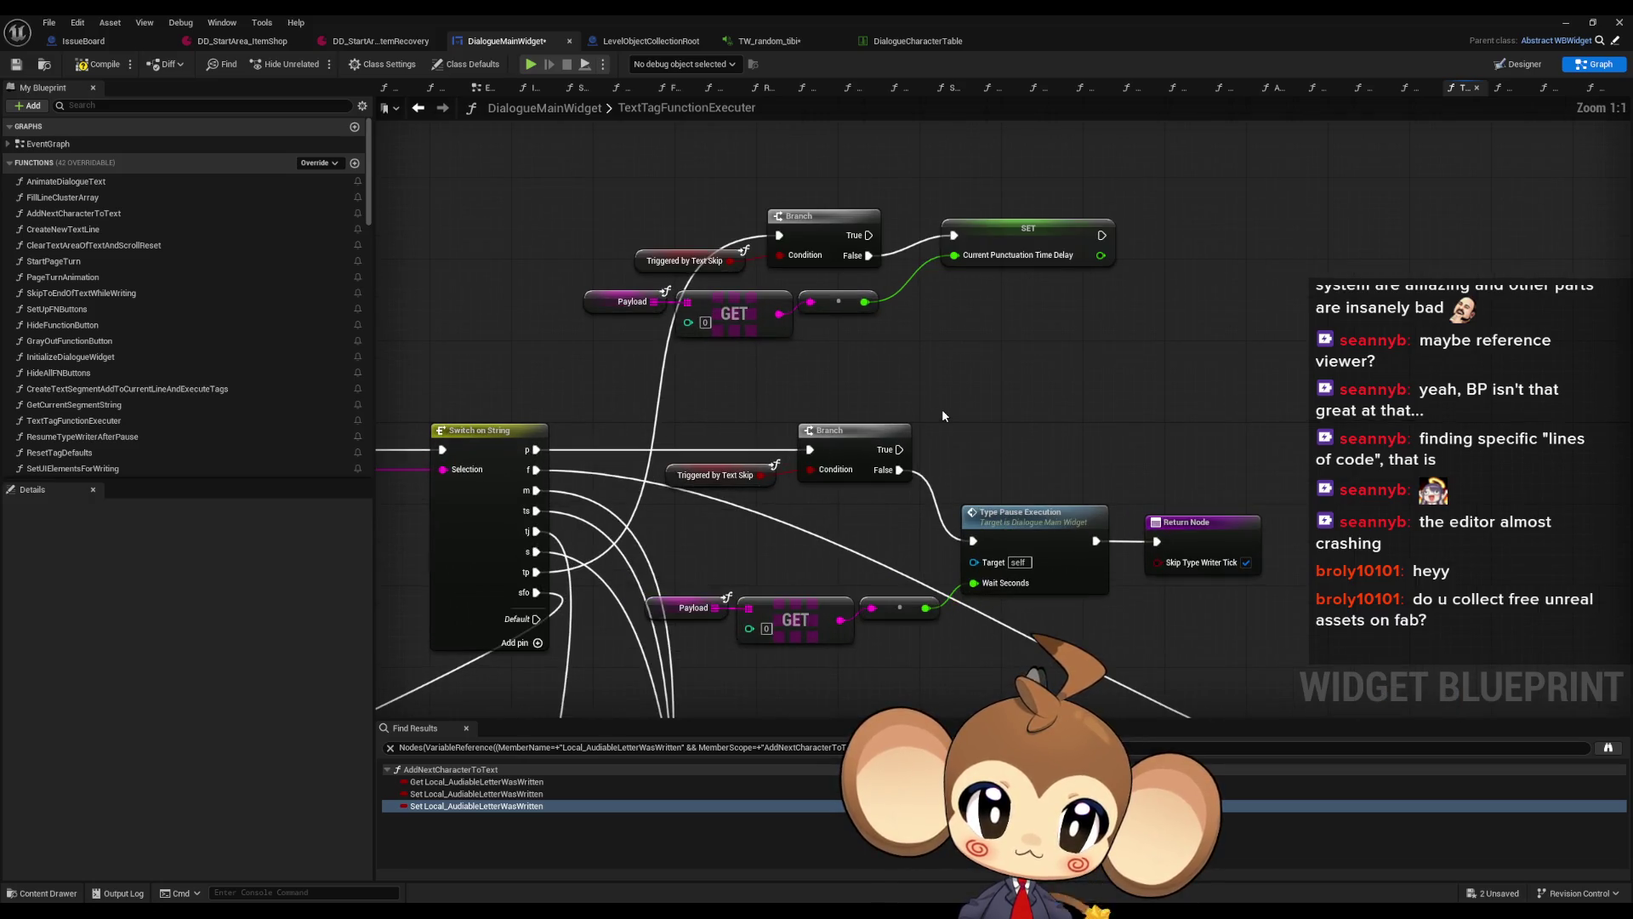
scroll(891, 580, "down", 3)
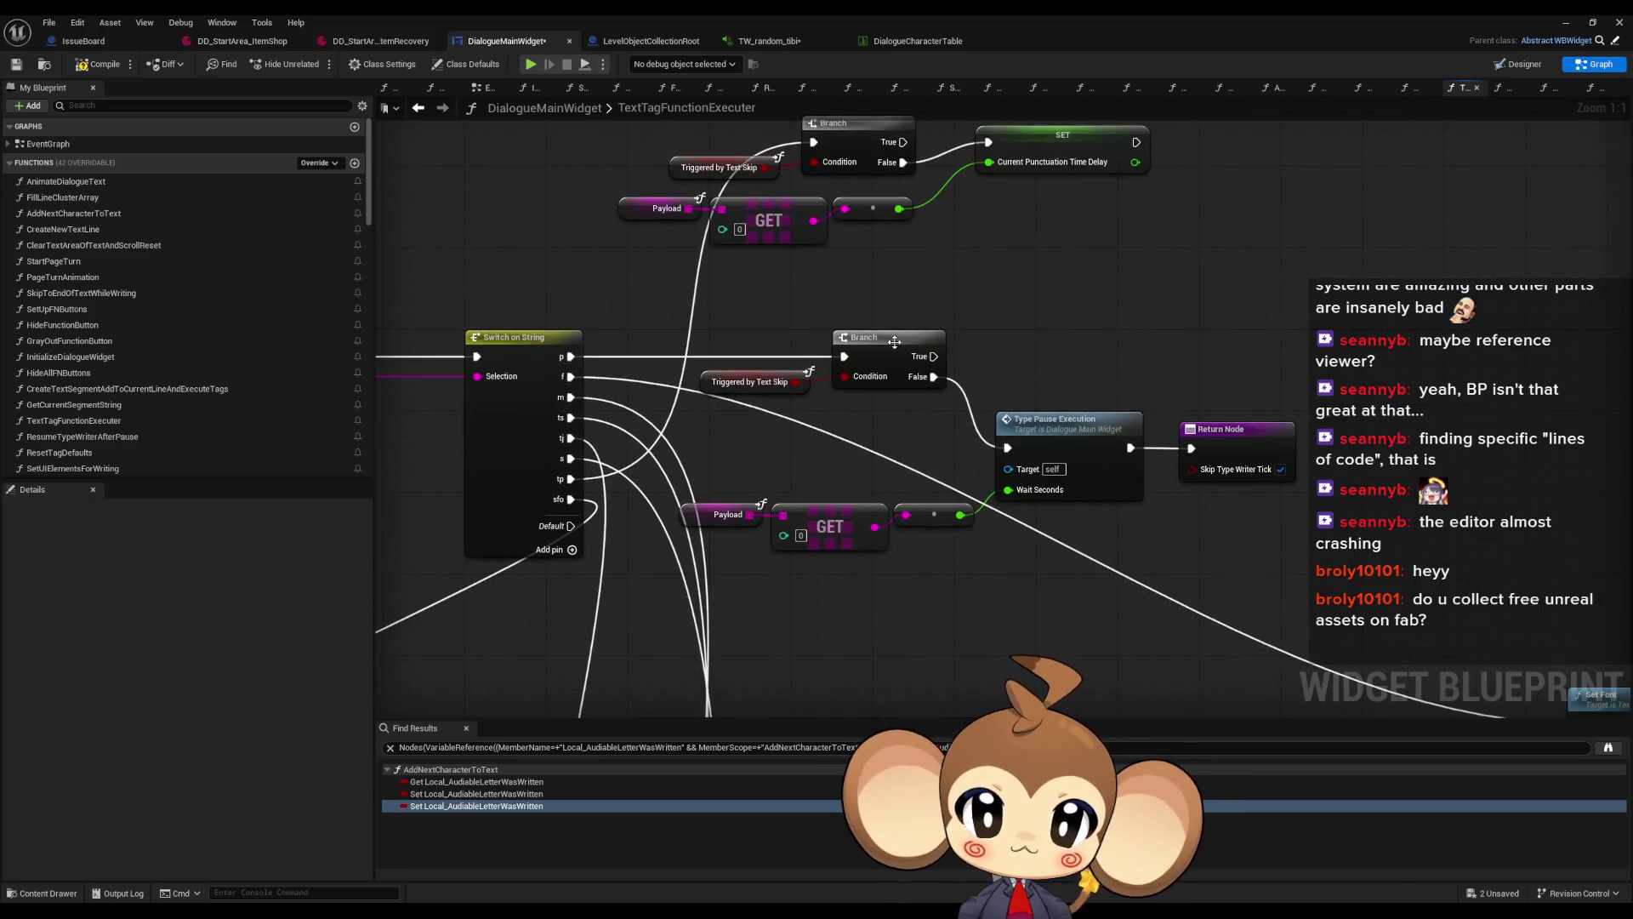
scroll(891, 580, "down", 2)
scroll(827, 253, "up", 2)
left_click_drag(906, 522, 1026, 351)
left_click(549, 370)
mouse_move(565, 365)
left_mouse_down()
mouse_move(675, 400)
mouse_move(822, 410)
mouse_move(837, 455)
left_mouse_up()
scroll(822, 410, "up", 2)
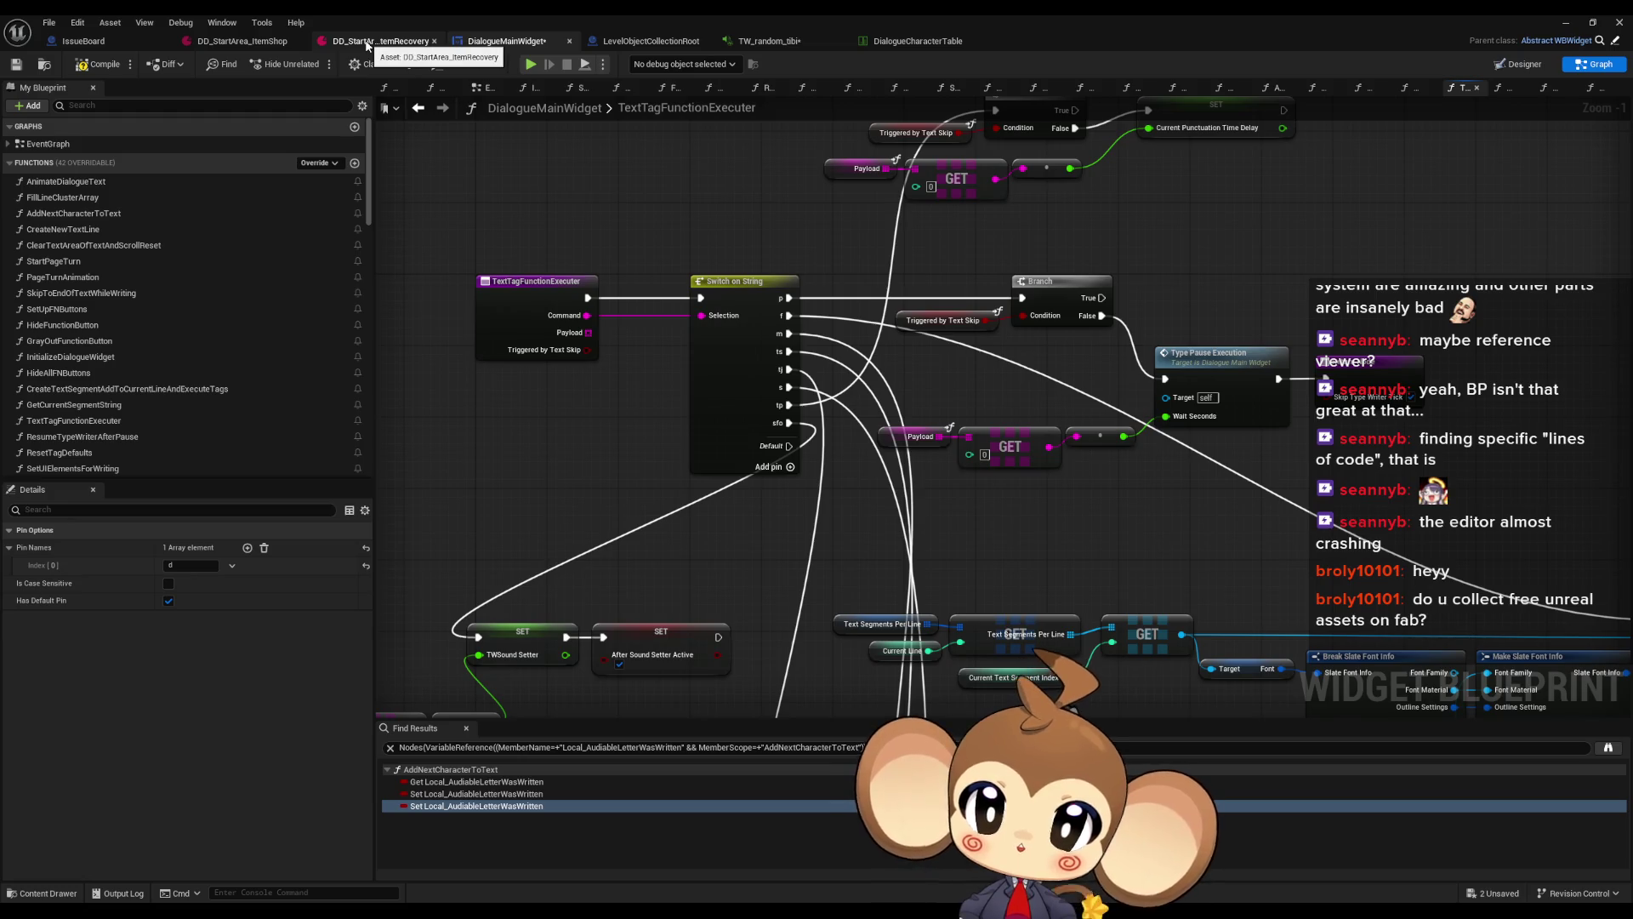
left_click(368, 45)
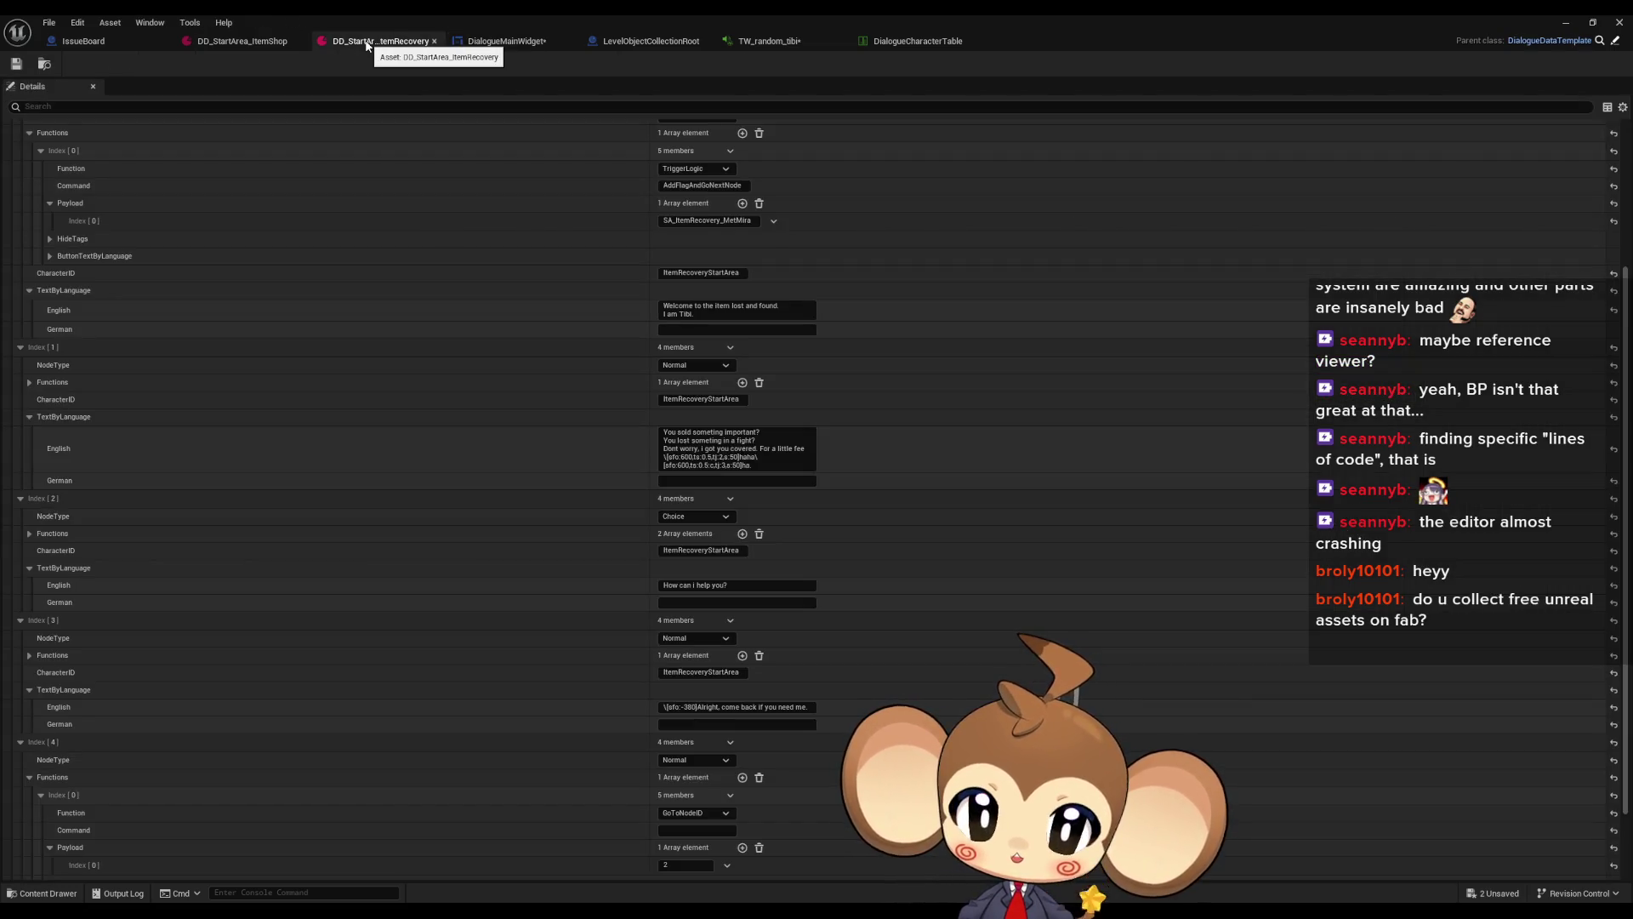
left_click(714, 466)
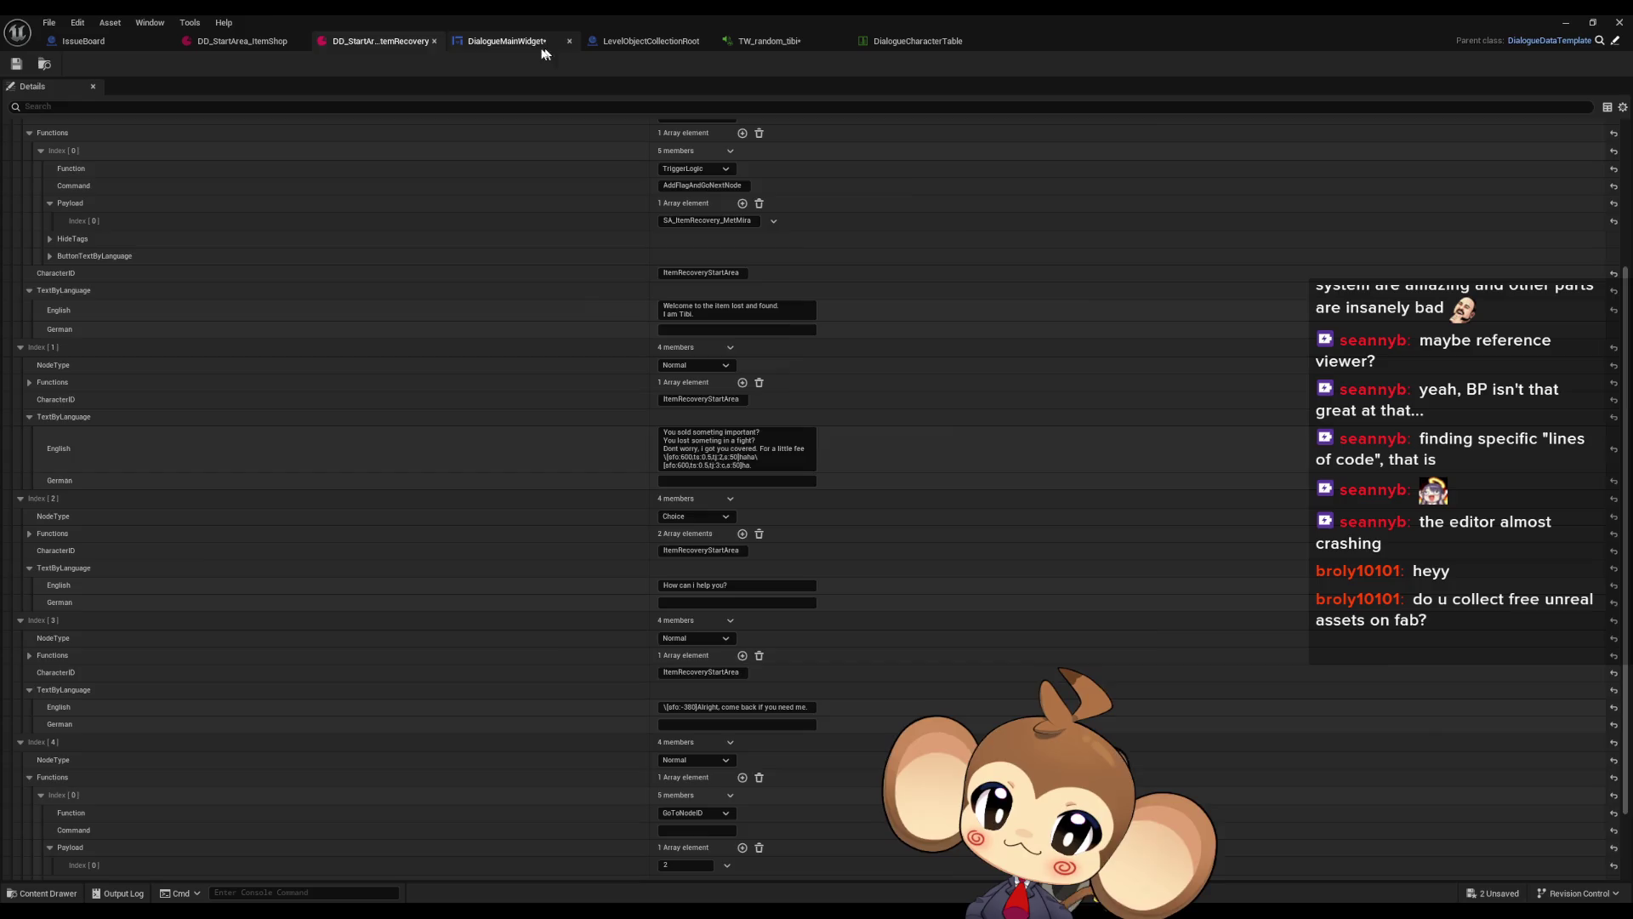
Duplicate the Payload and GET nodes and attach an Equal Exactly (===) node to the copied GET
left_click(495, 44)
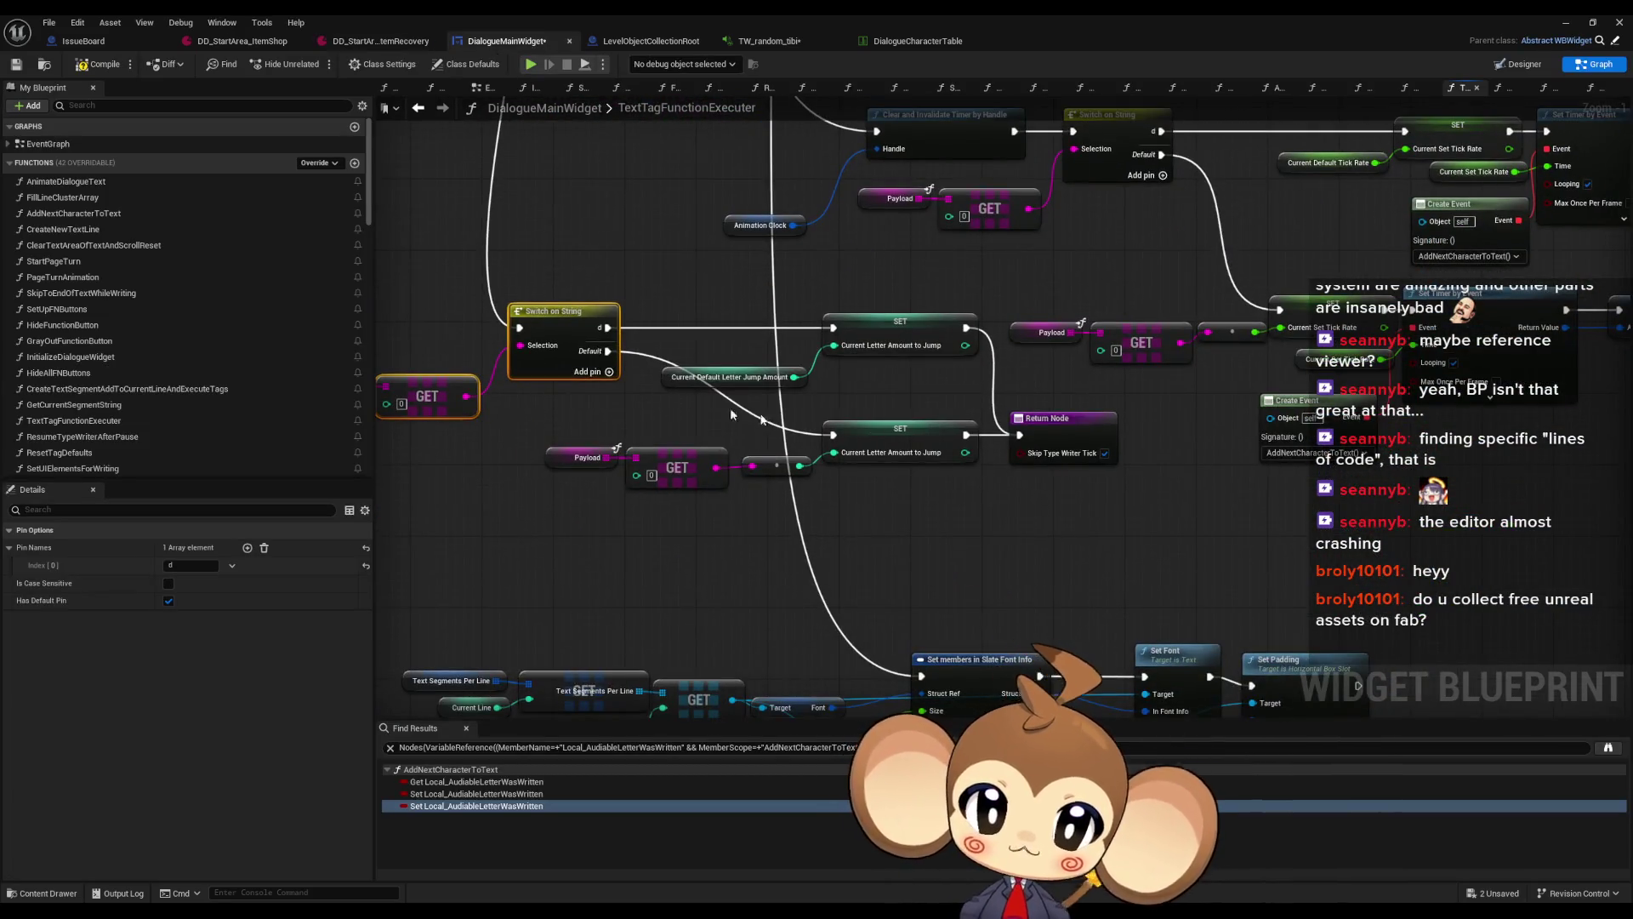
left_click_drag(966, 533, 1095, 516)
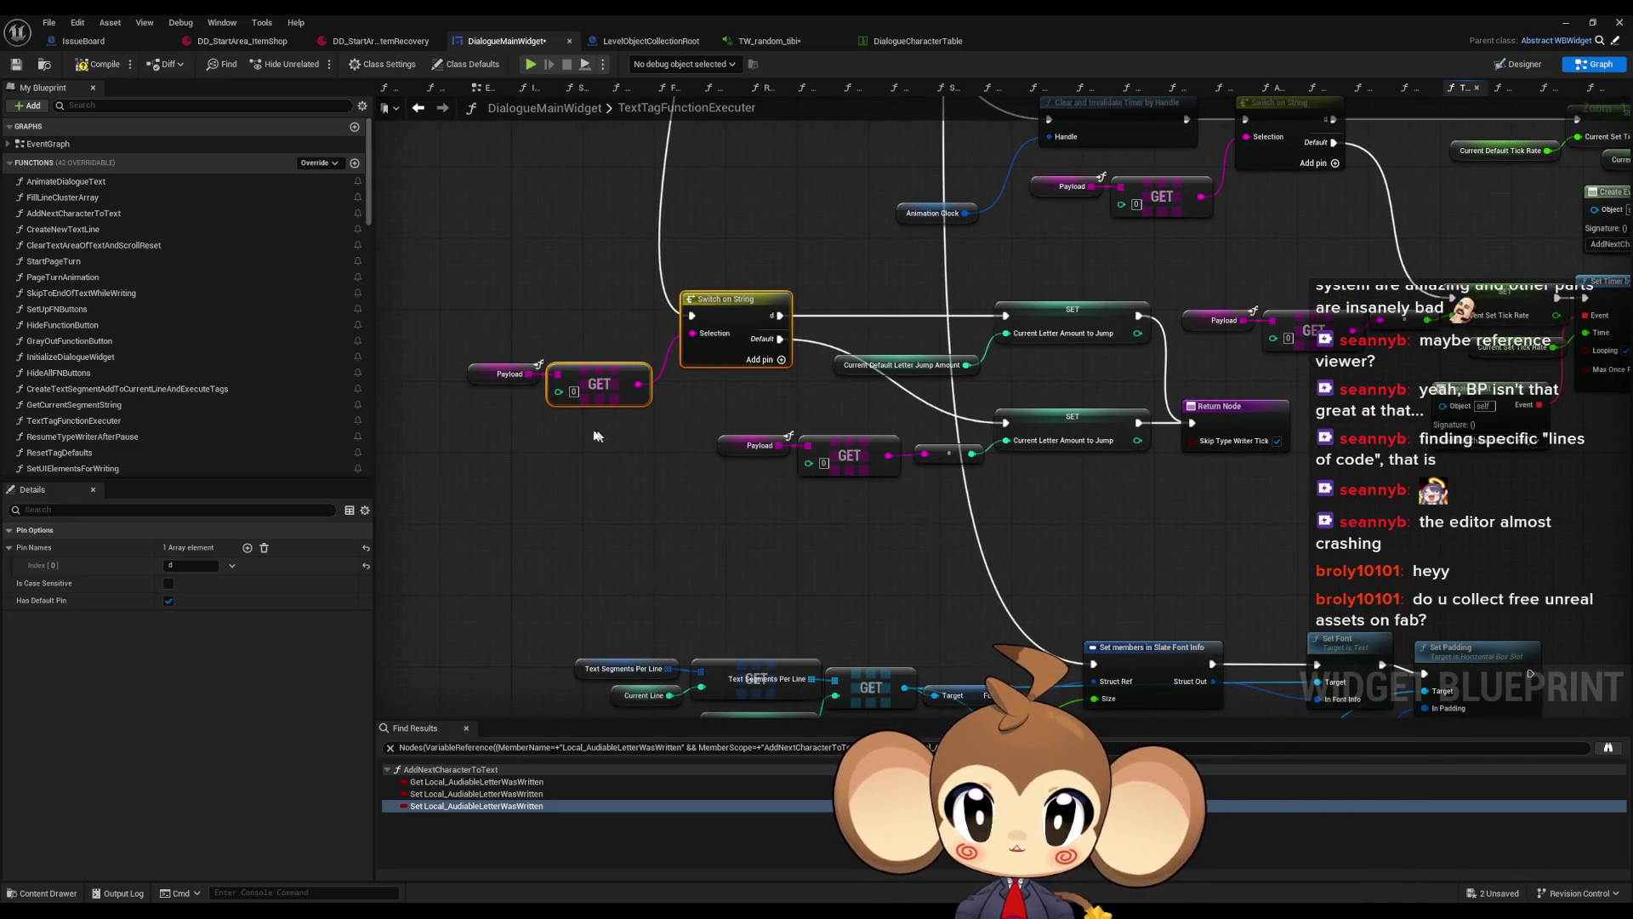
left_click_drag(494, 358, 609, 400)
left_click_drag(1017, 555, 984, 497)
key("ctrl+v")
left_click_drag(1112, 494, 1156, 497)
type("===")
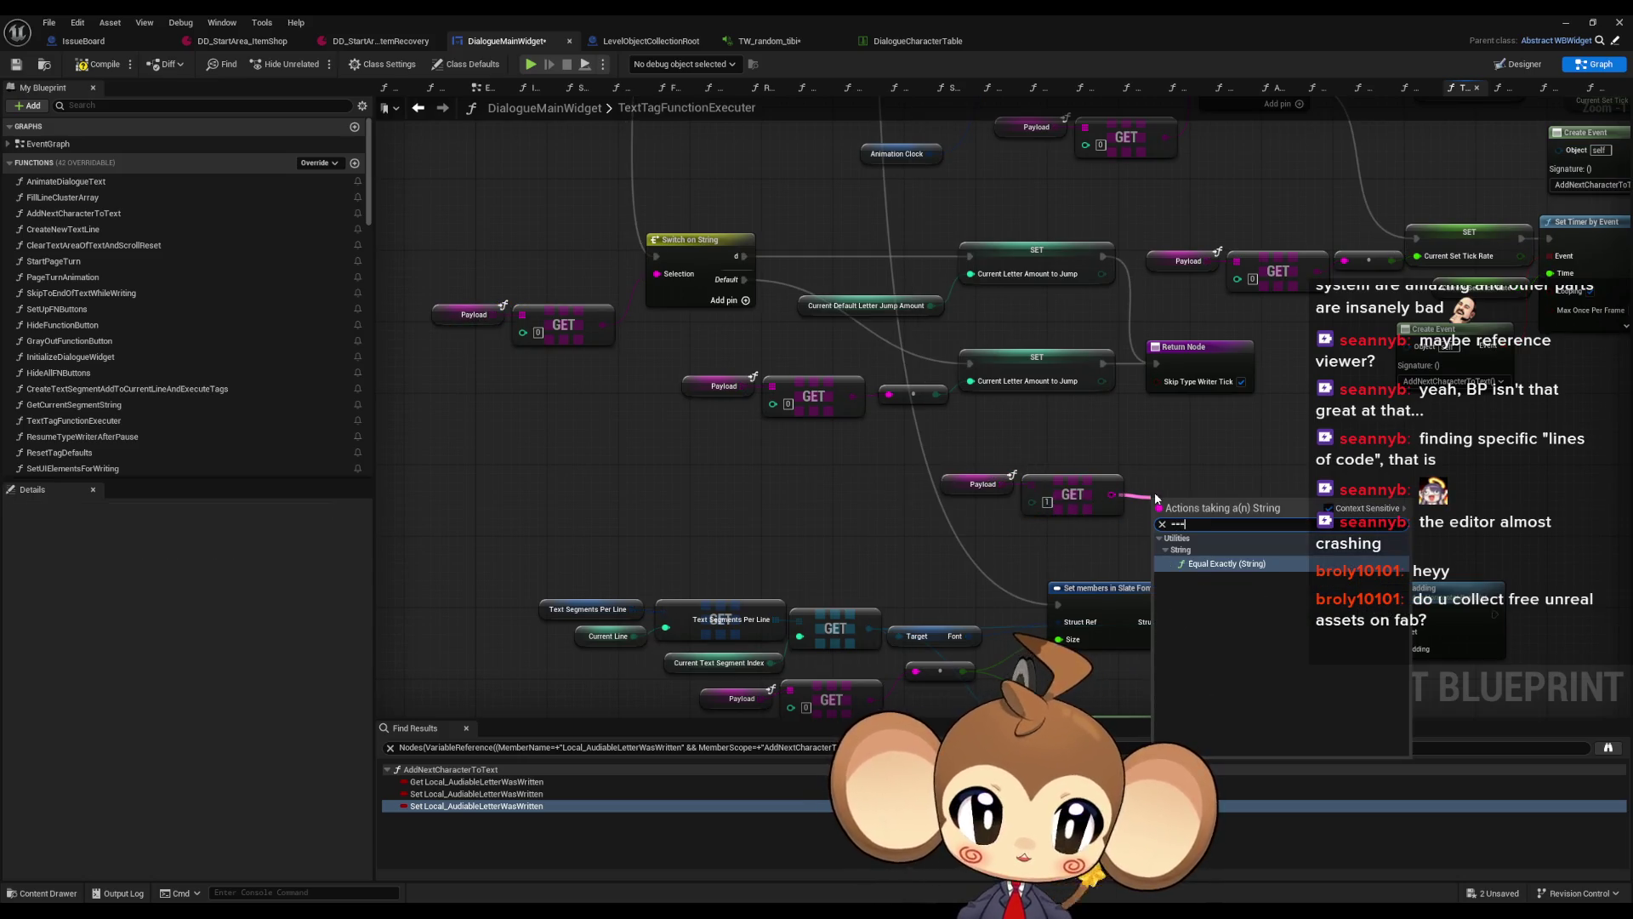
key("Return")
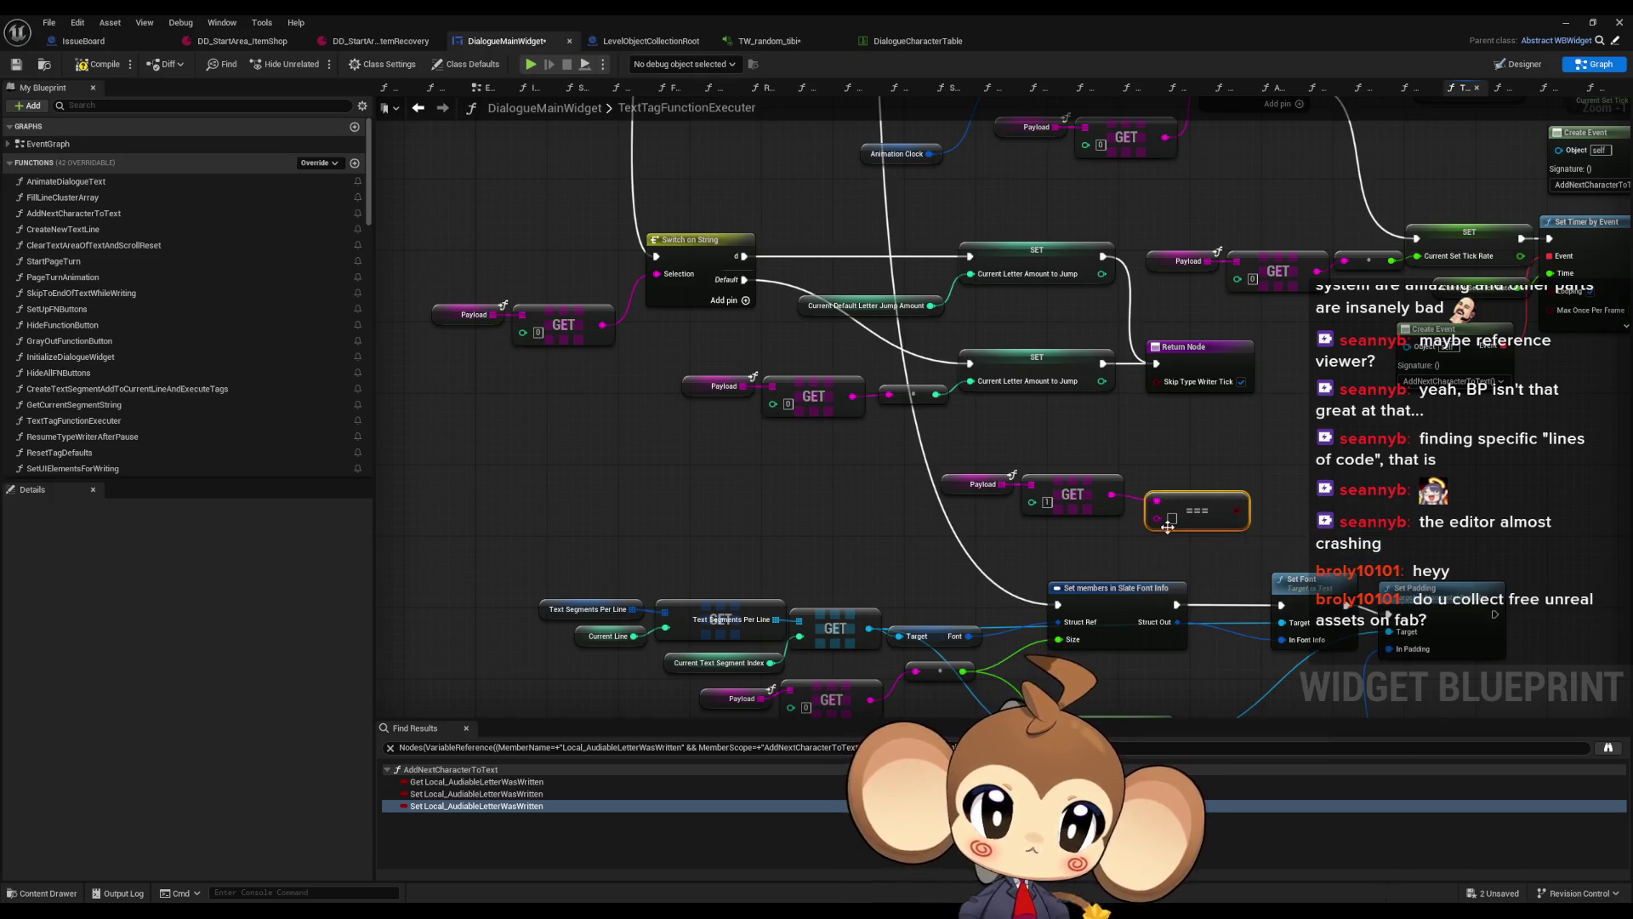
Move the copied comparison nodes left and add a second === node beside them
left_click_drag(959, 460, 1190, 520)
left_click_drag(1187, 505, 989, 496)
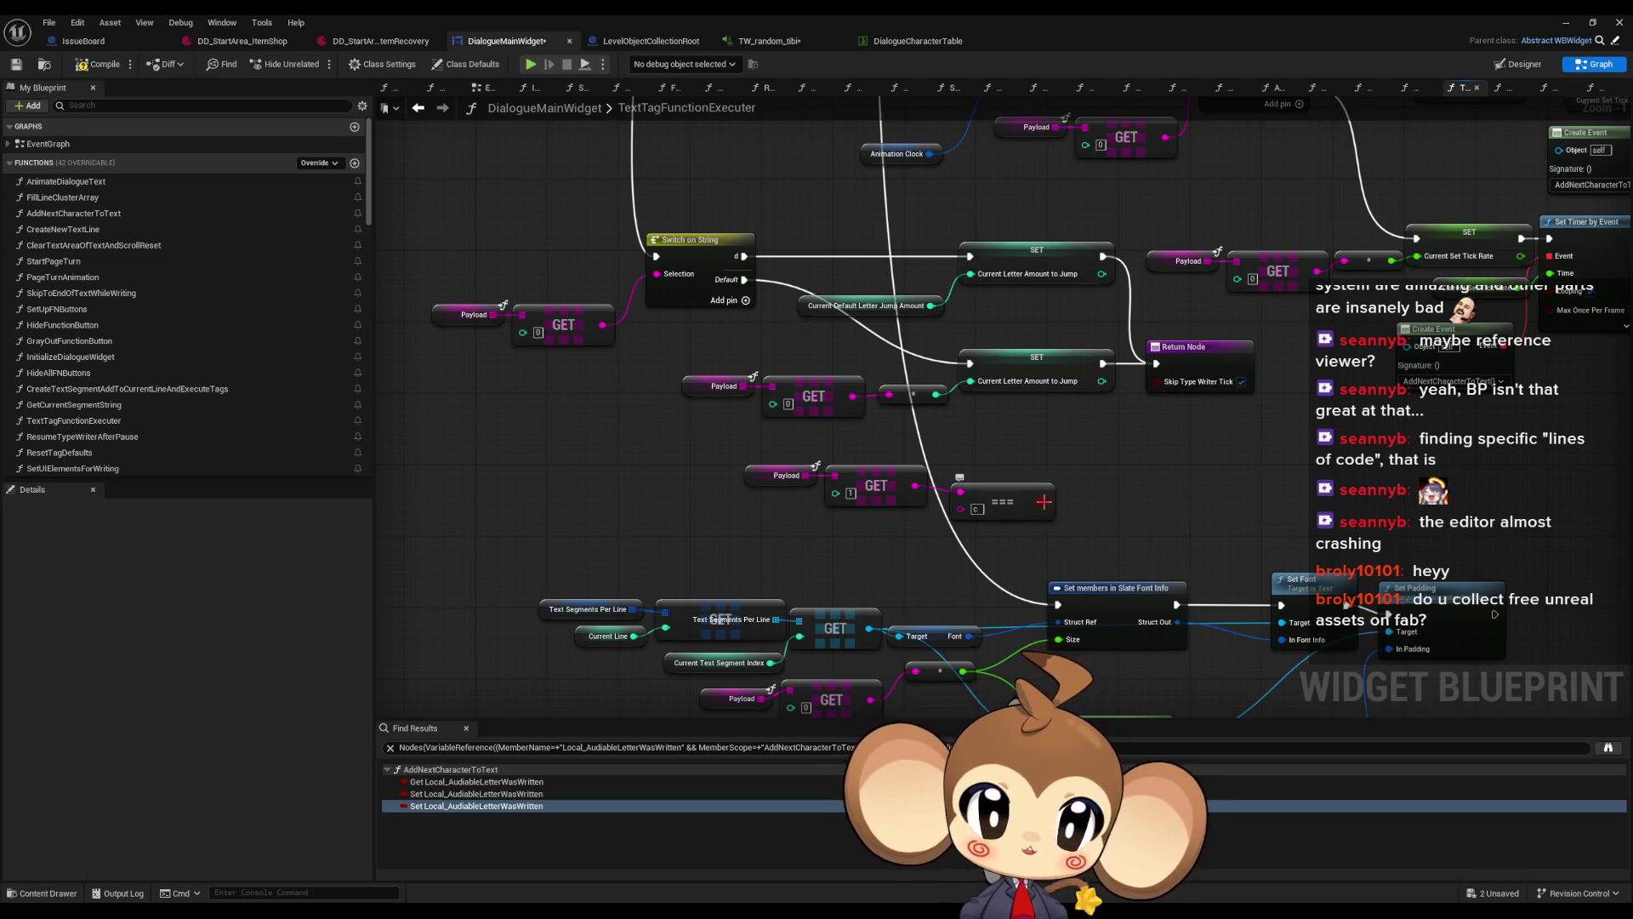
mouse_move(1106, 459)
left_mouse_down()
mouse_move(998, 497)
mouse_move(986, 529)
left_mouse_up()
scroll(984, 492, "up", 1)
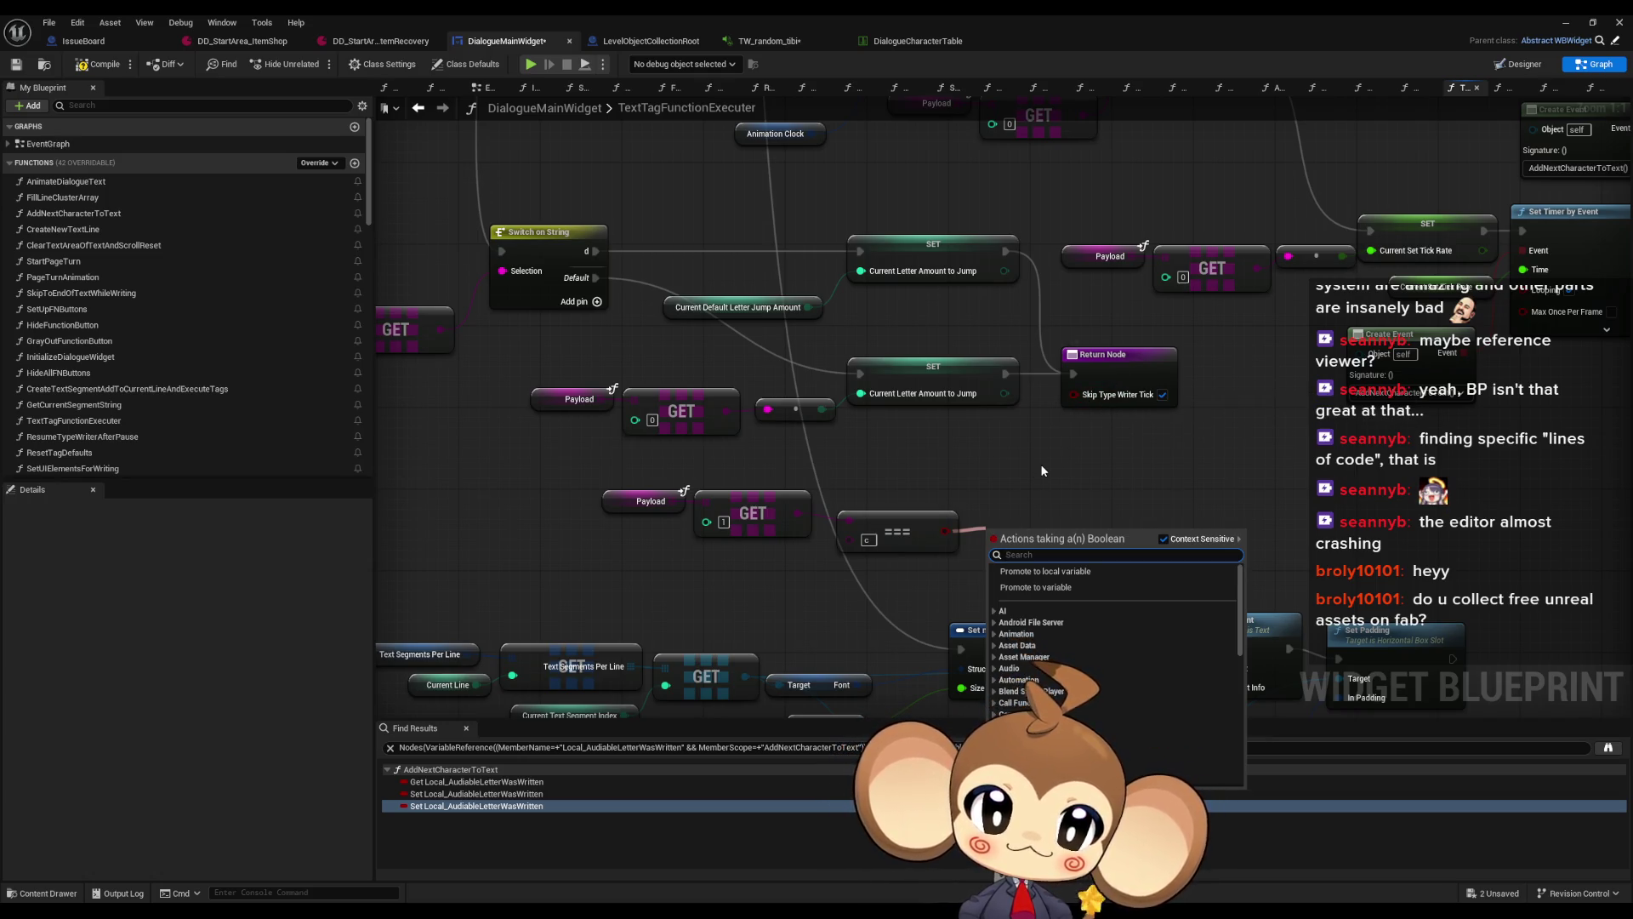
key("Escape")
right_click(1040, 463)
key("Escape")
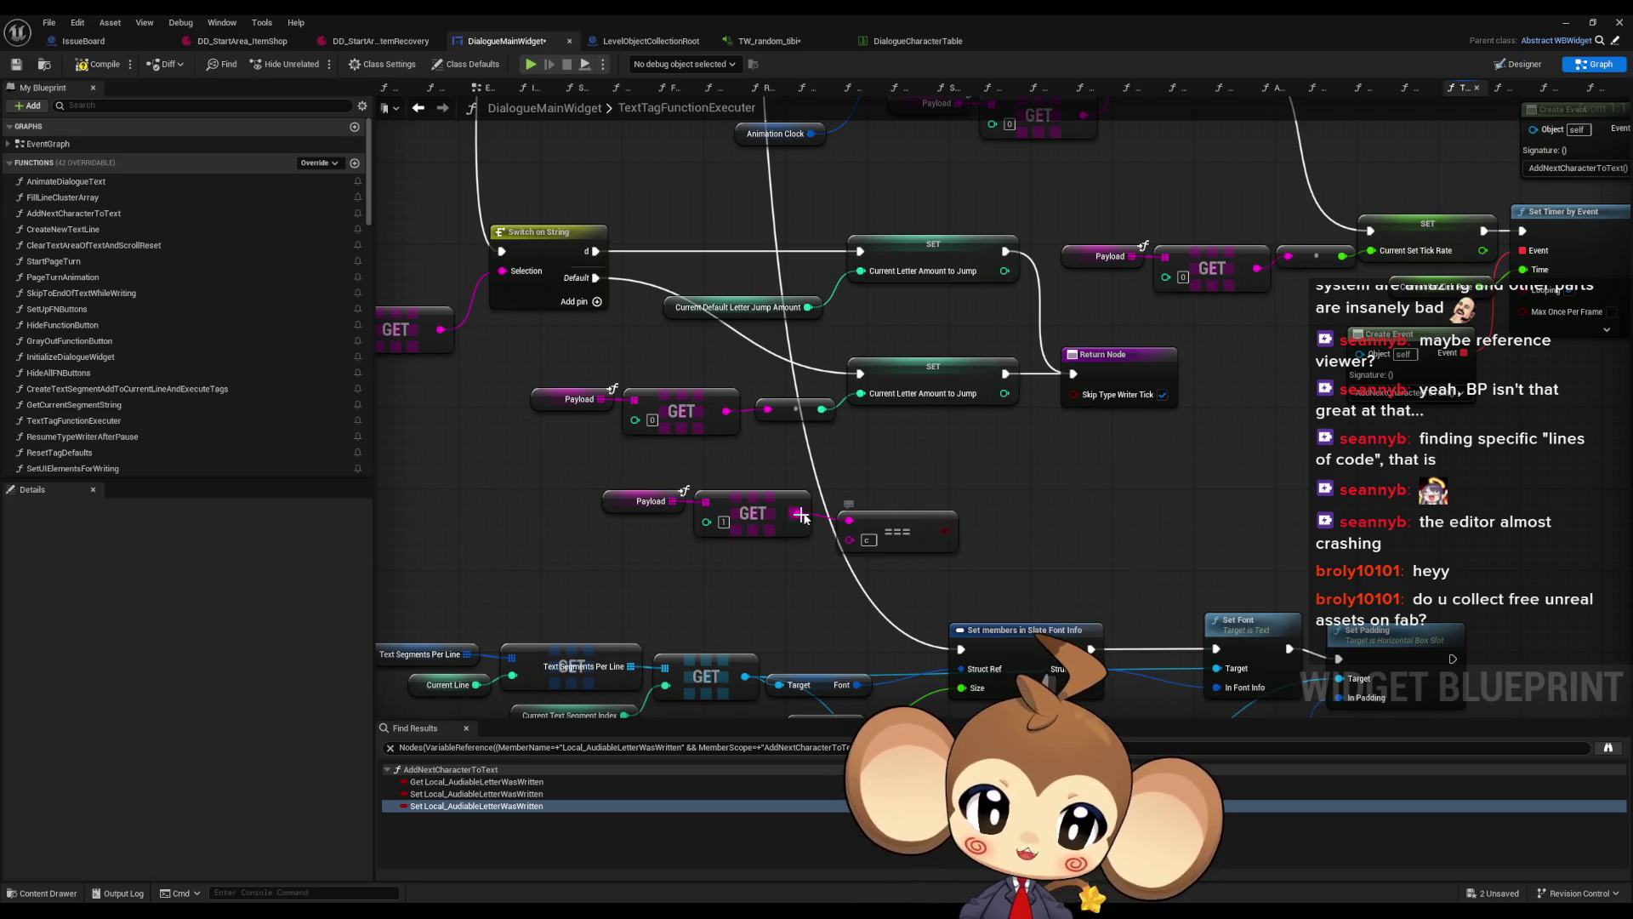
left_click_drag(852, 522, 937, 485)
type("===")
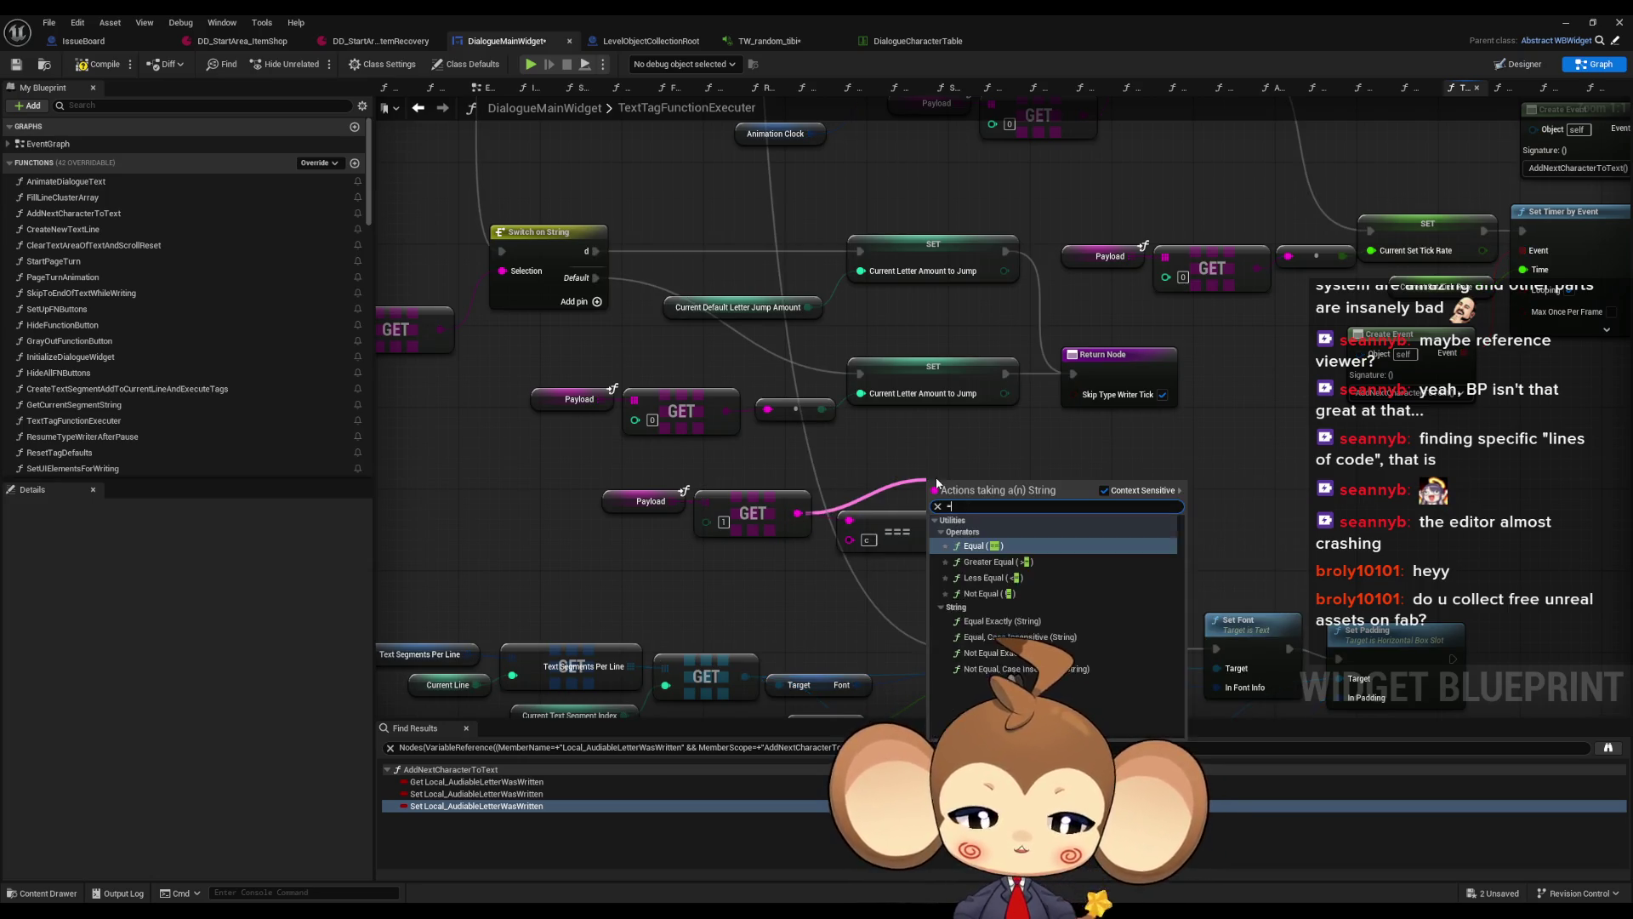
key("Return")
left_click_drag(971, 488, 972, 458)
Replace the === nodes with a Not Equal Exactly (!==) on GET, wired to Skip Type Writer Tick
left_click(935, 540)
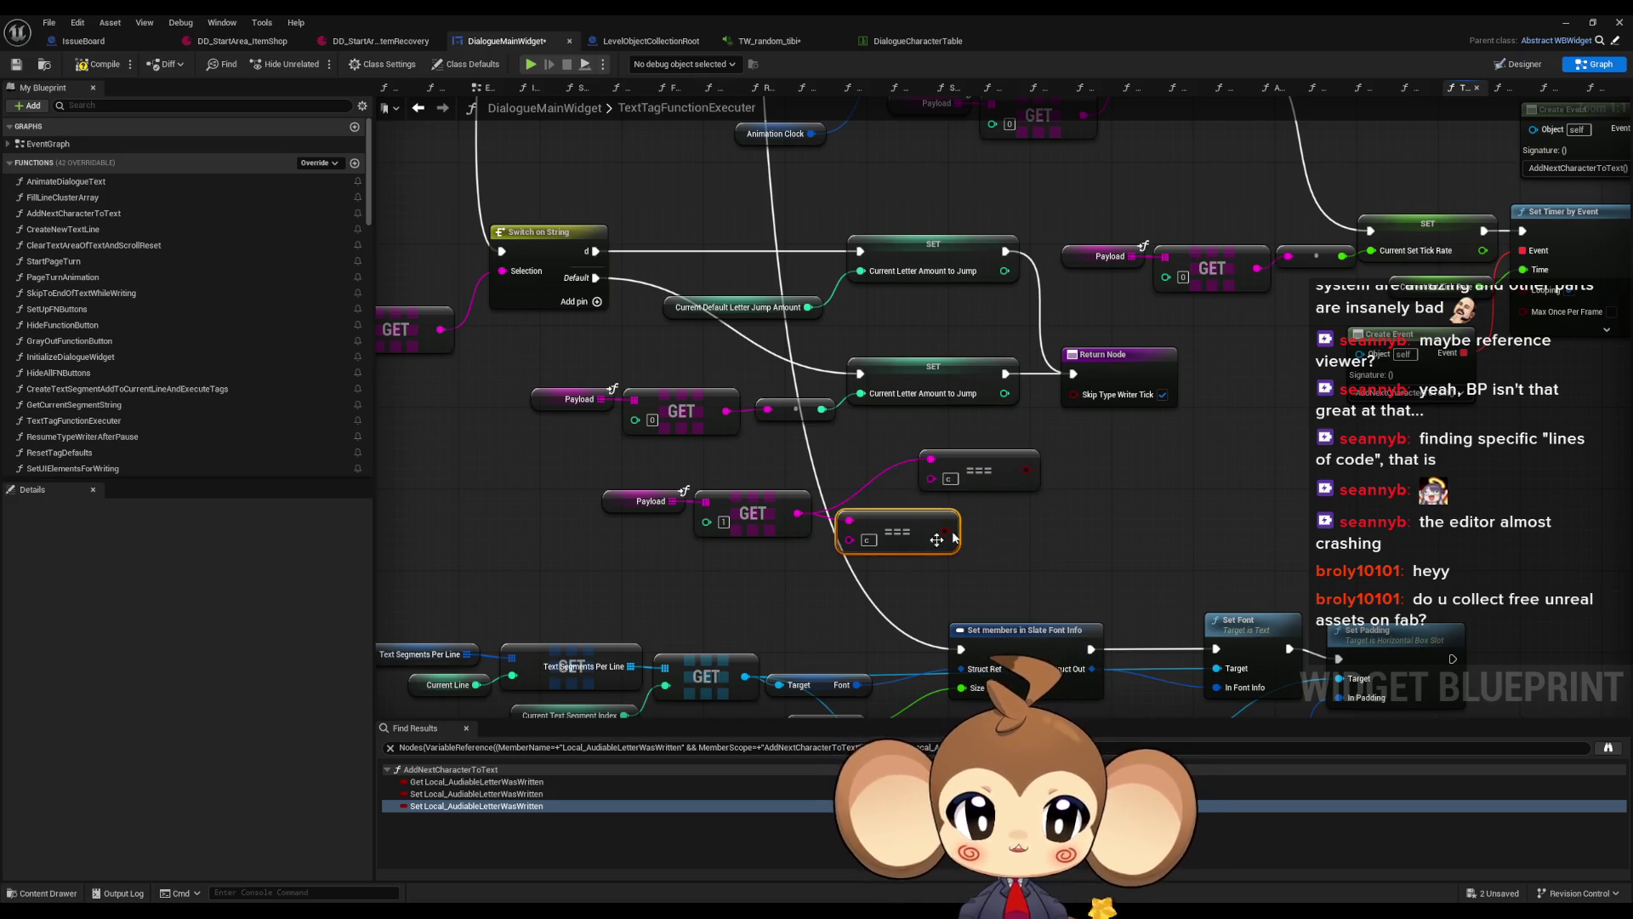
left_click_drag(794, 514, 1063, 529)
type("!==")
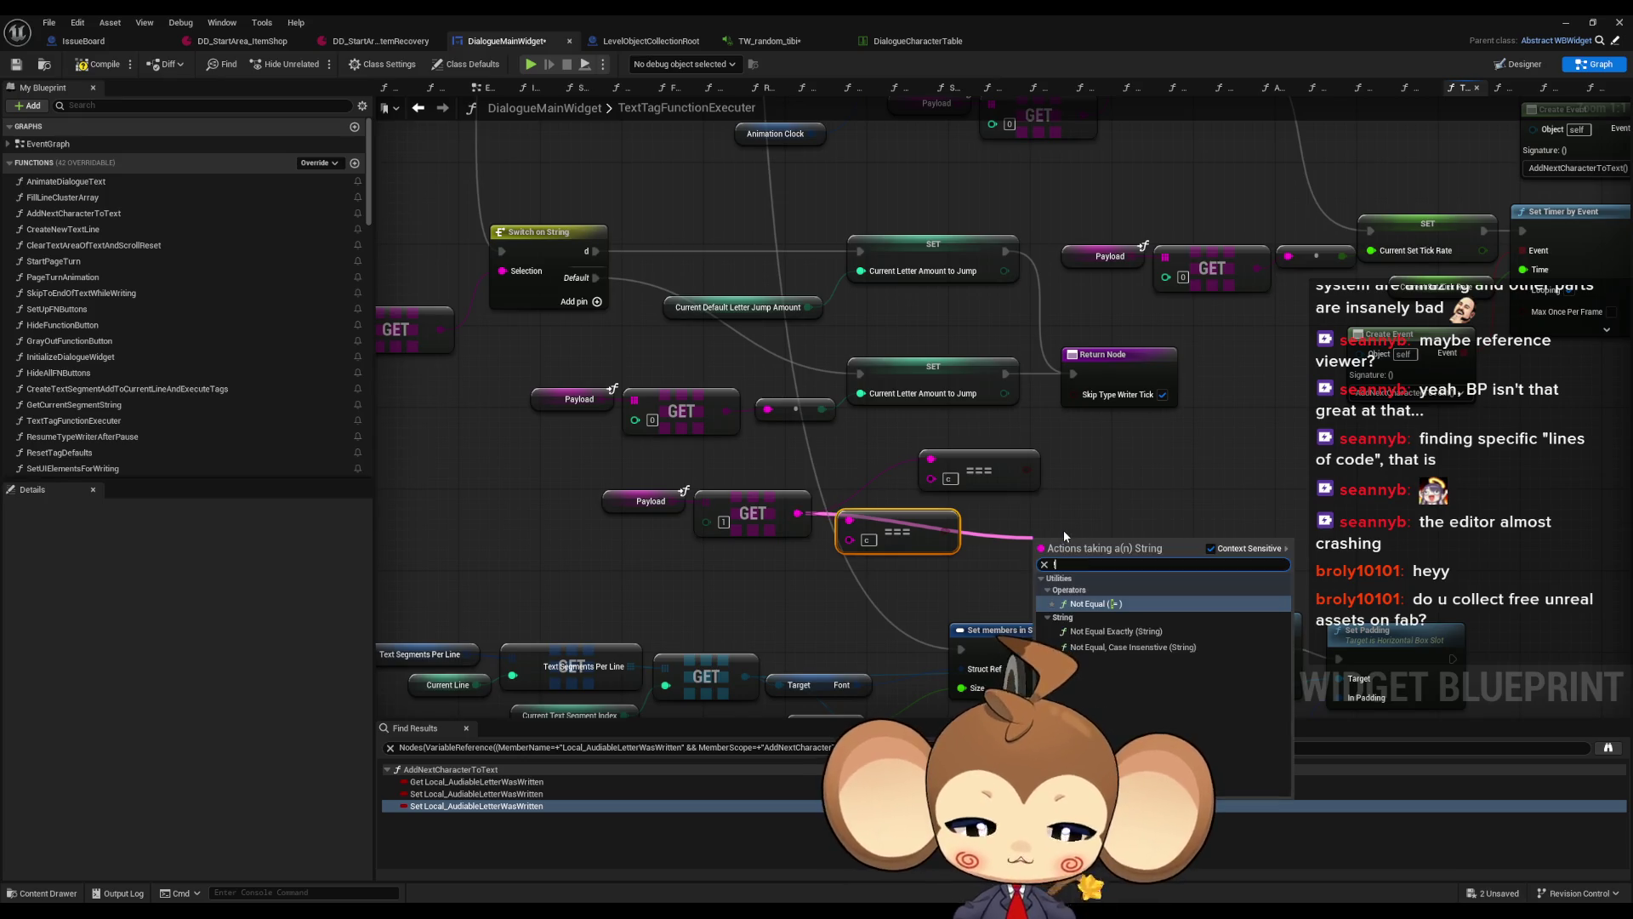
key("Return")
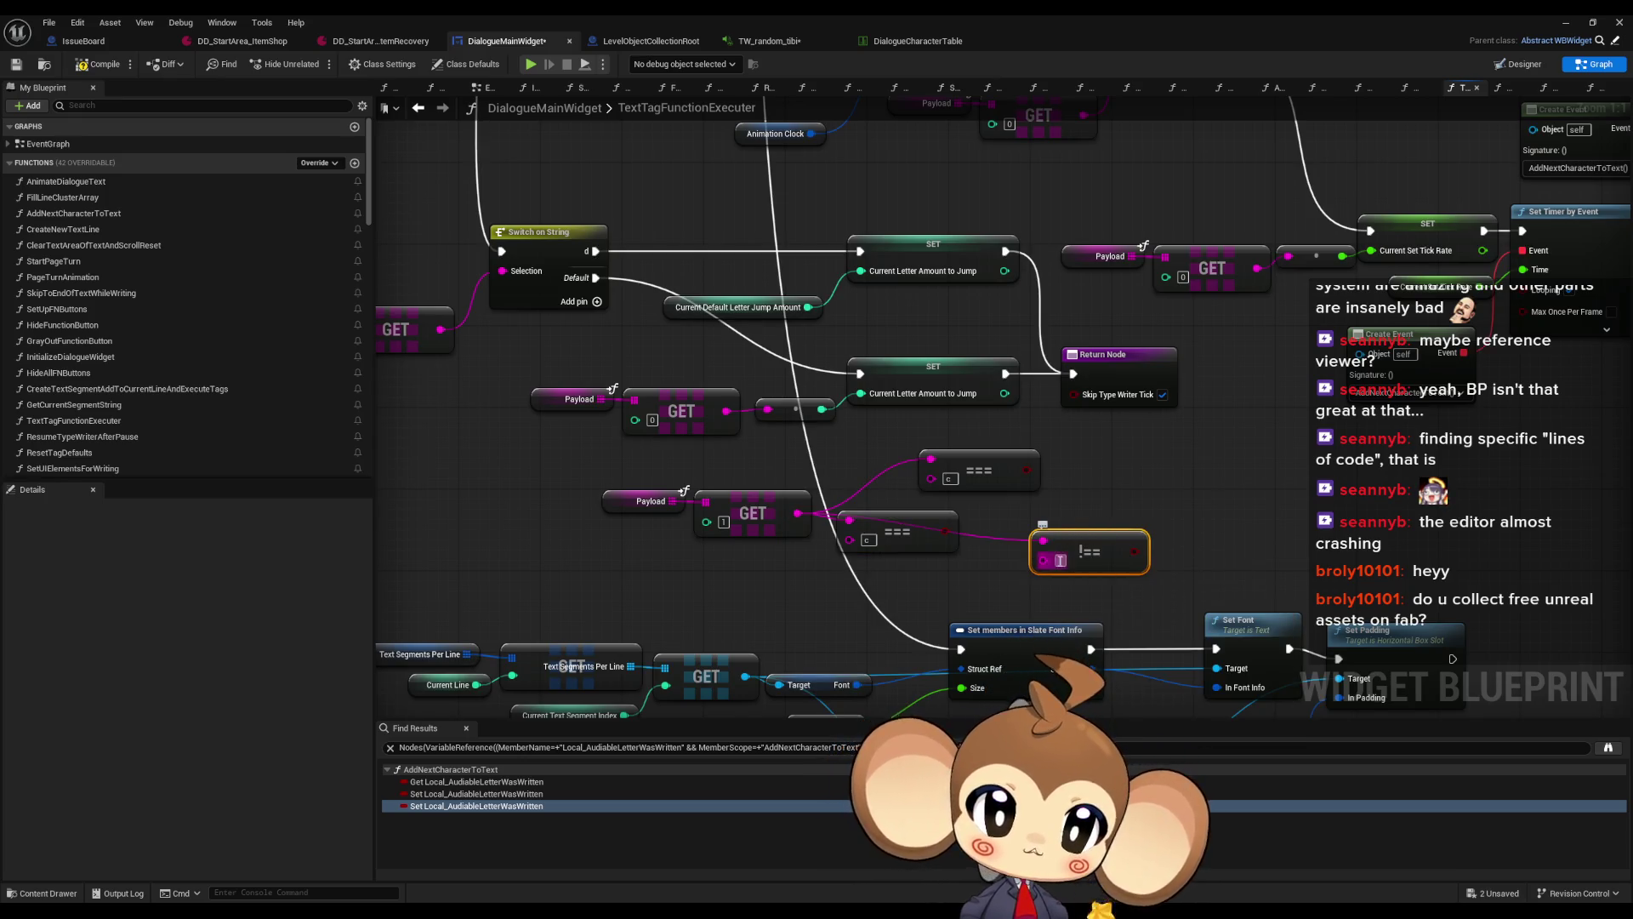
mouse_move(1118, 557)
left_mouse_down()
mouse_move(1069, 547)
mouse_move(1073, 394)
left_mouse_up()
key("Delete")
mouse_move(850, 459)
left_mouse_down()
mouse_move(969, 527)
mouse_move(952, 509)
mouse_move(922, 521)
left_mouse_up()
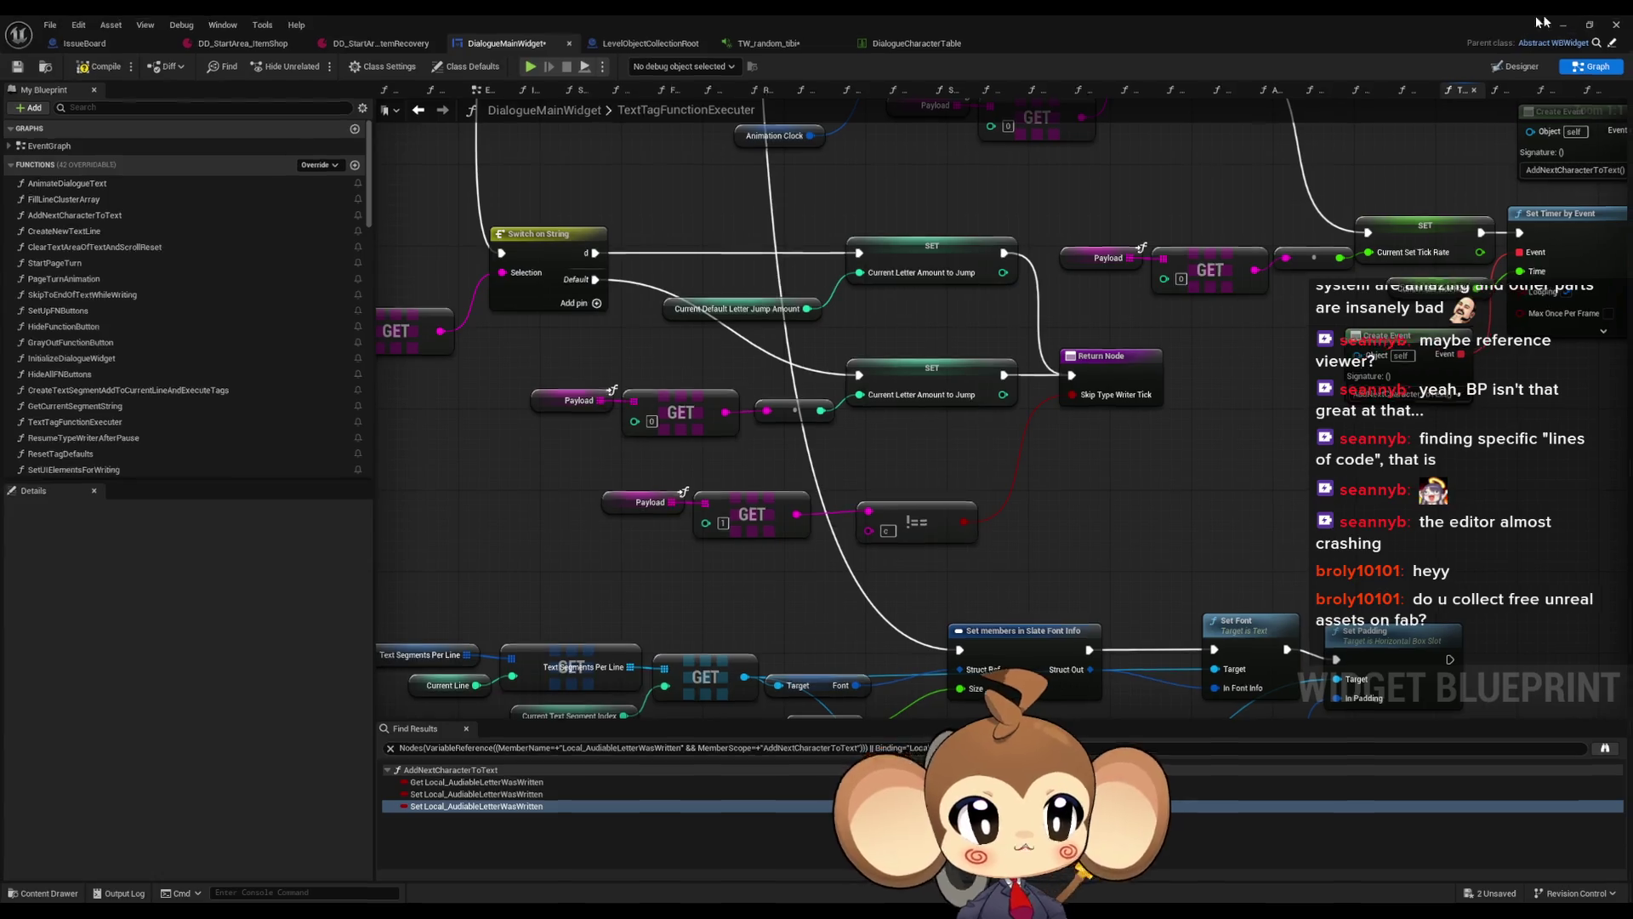
Playtest until Tibi's page types 'For a little fee hahaha.', then stop and return to DialogueMainWidget
left_click(1565, 22)
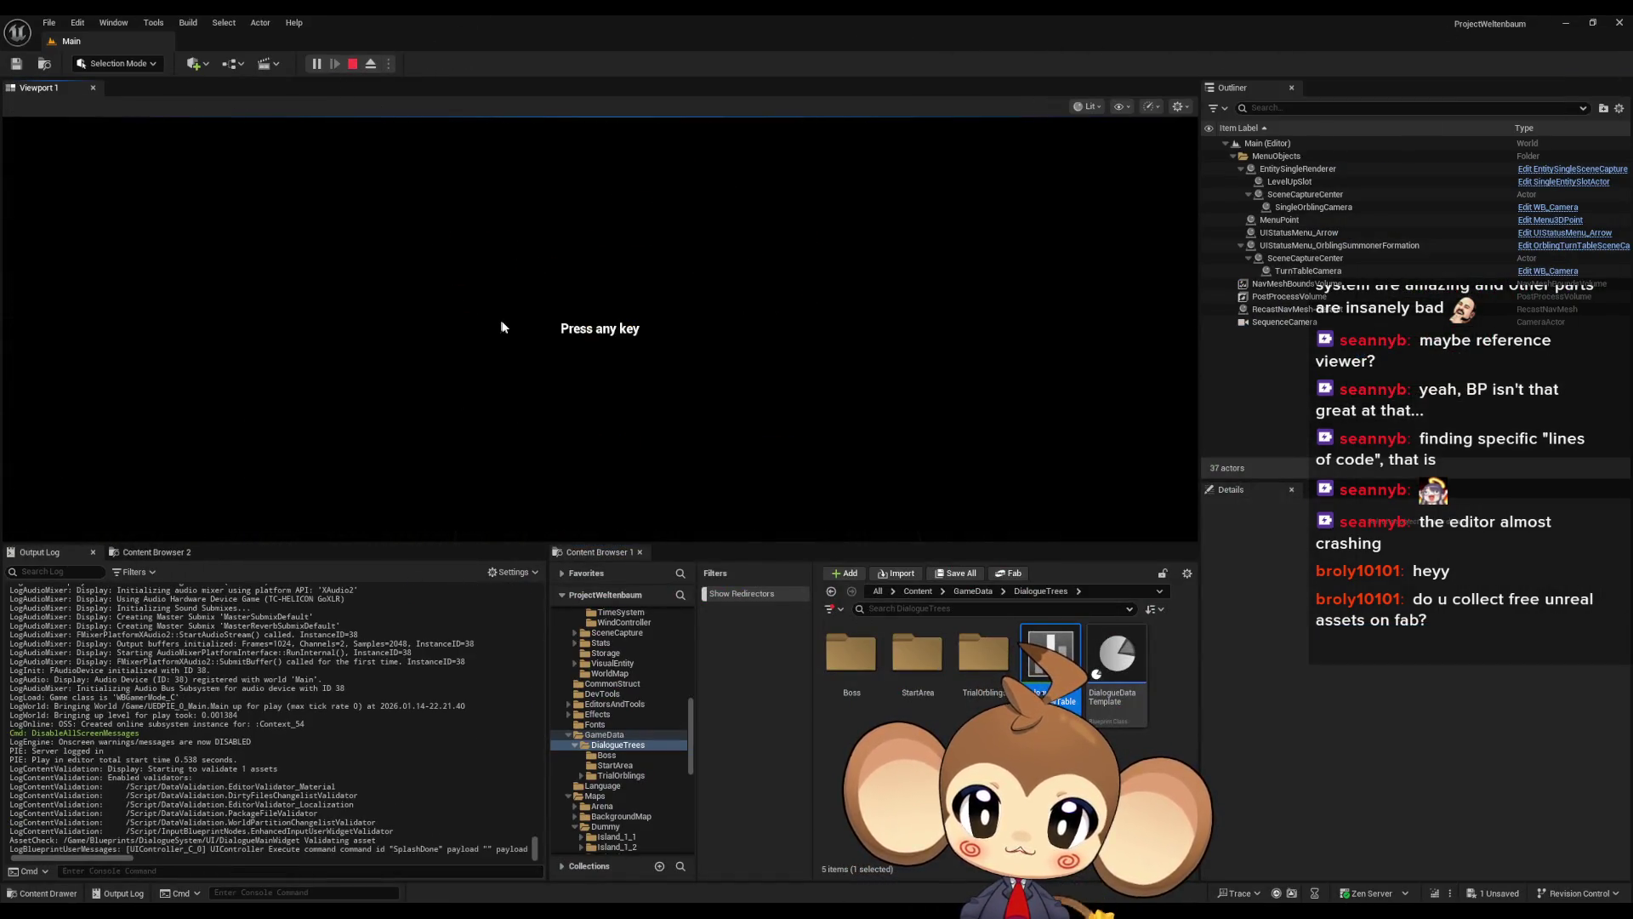
left_click(221, 466)
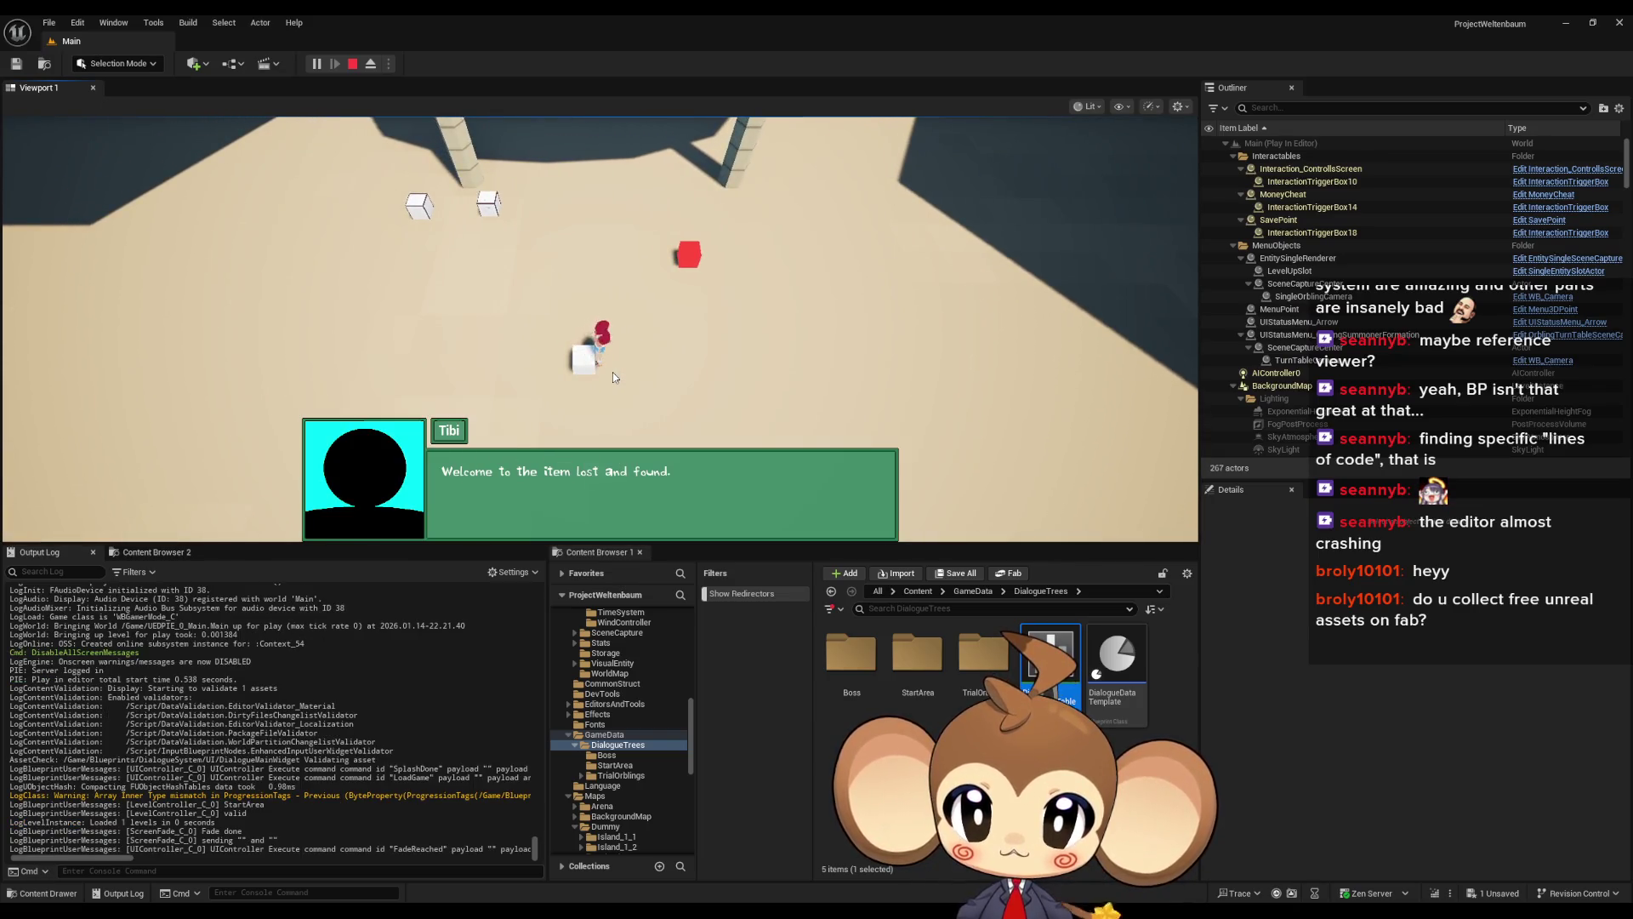
left_click(612, 371)
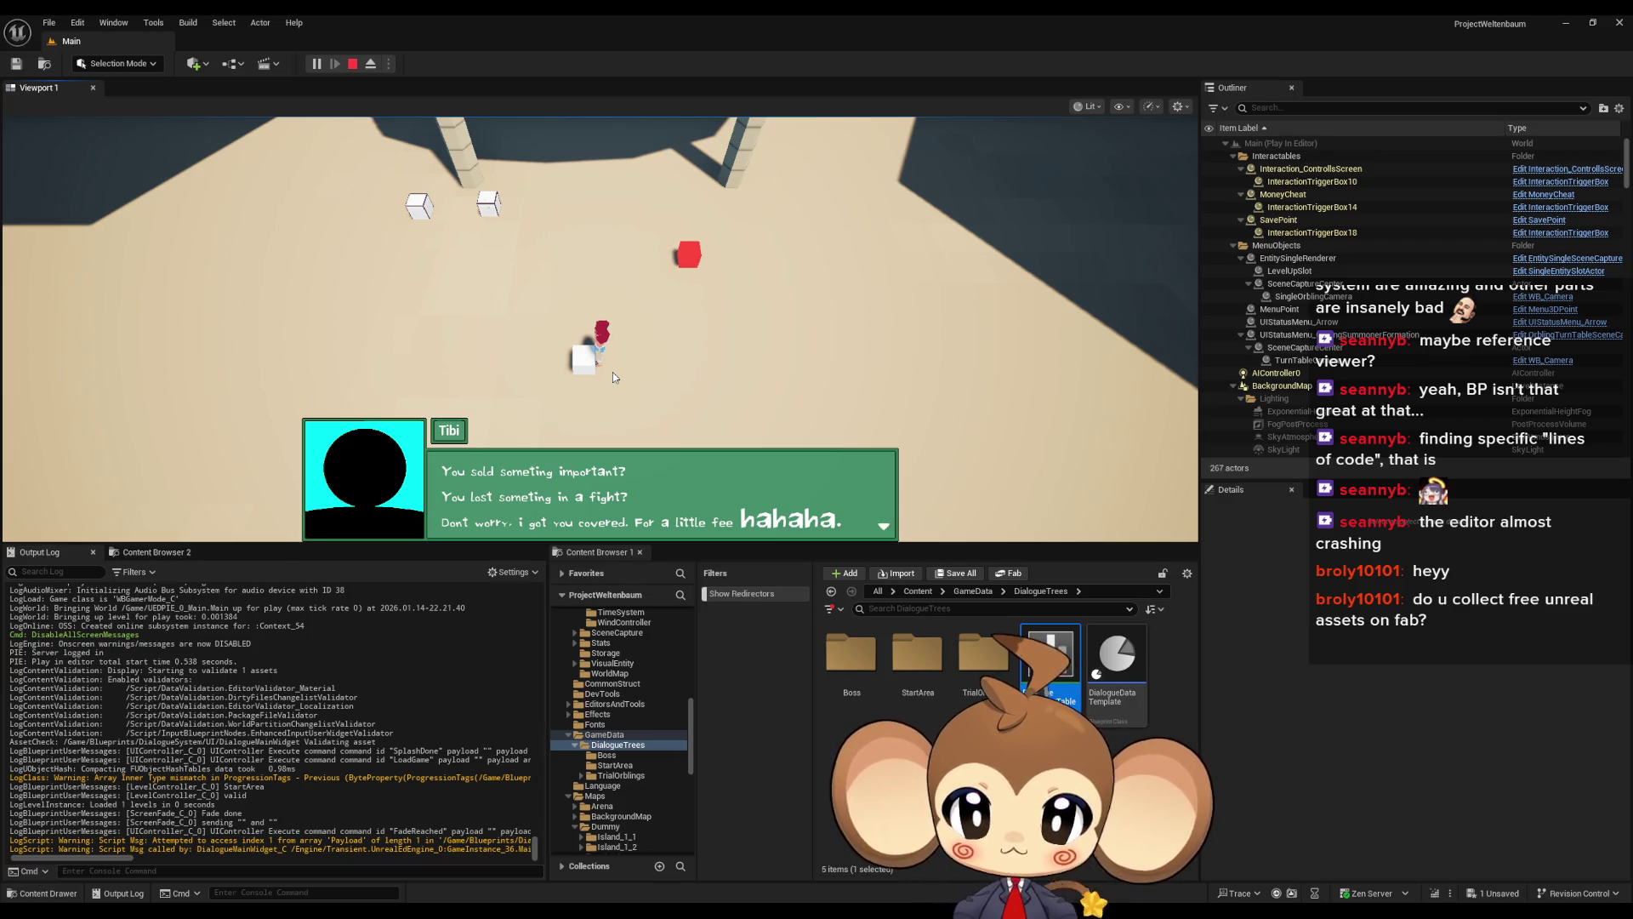
left_click(352, 63)
left_click(790, 857)
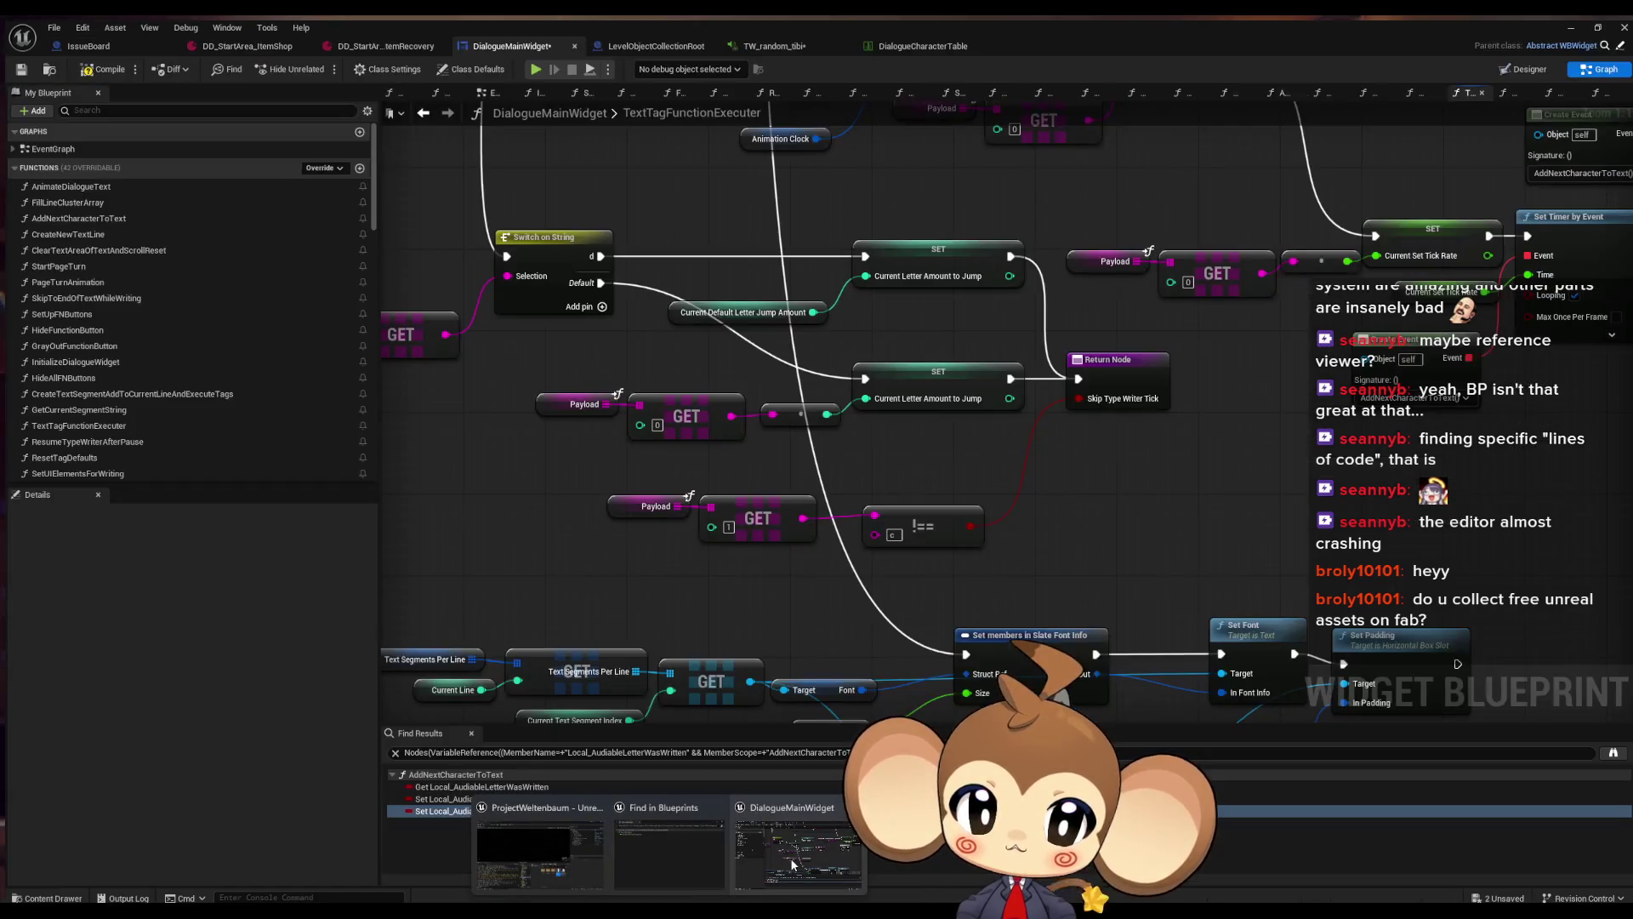
Add a Length node fed by the lower Payload getter
left_click_drag(855, 524, 919, 504)
left_click(718, 481)
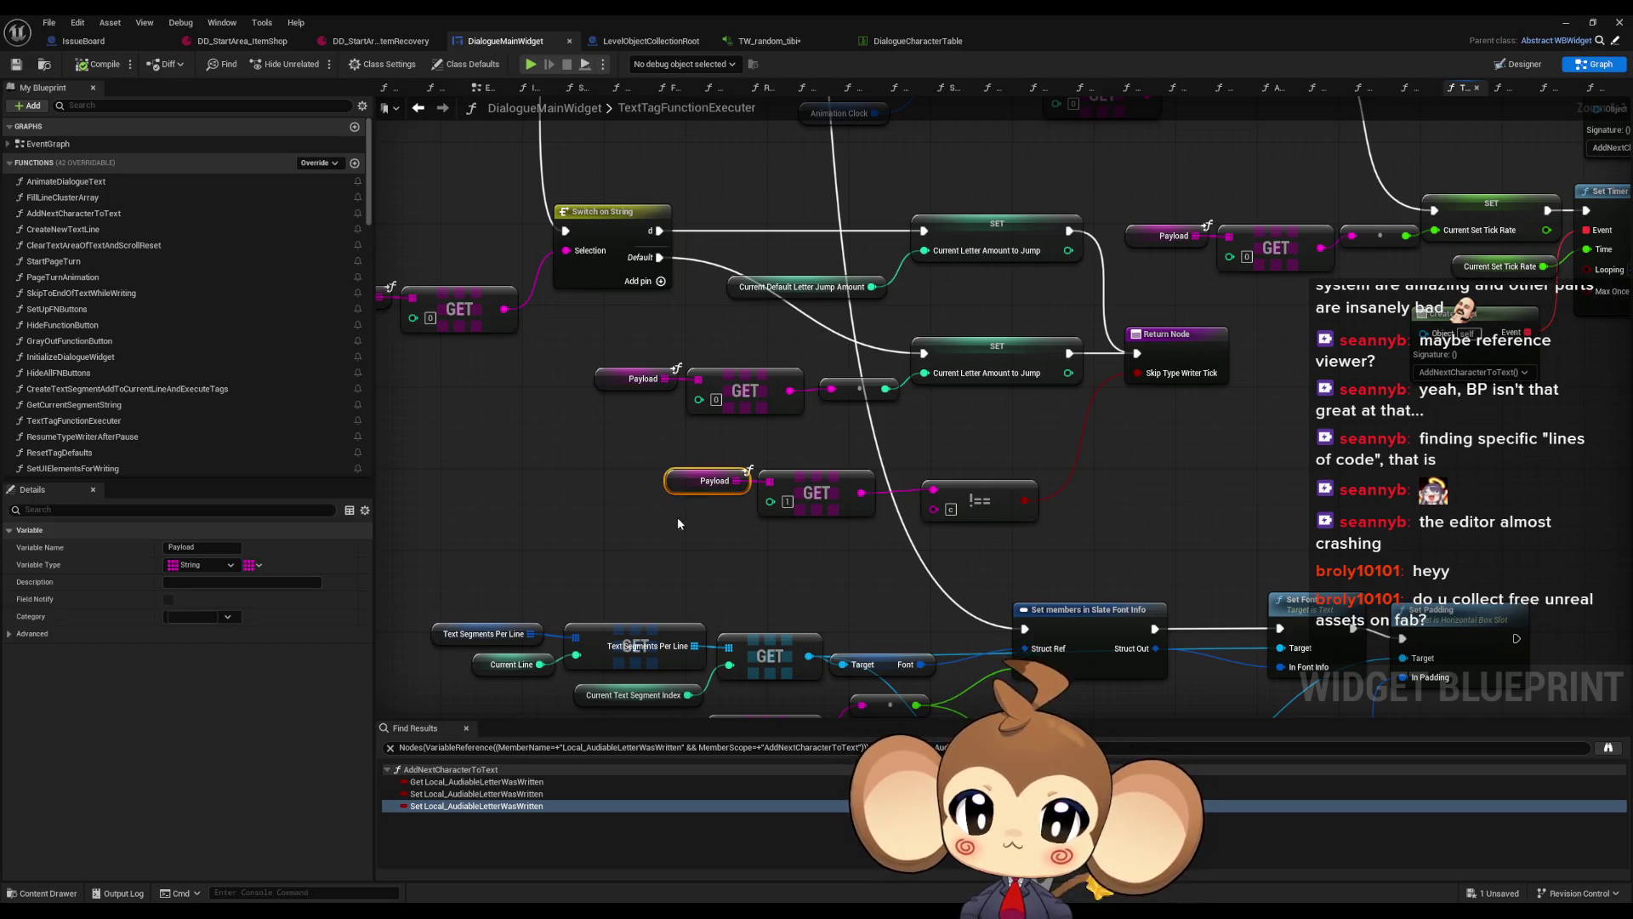
left_click_drag(451, 470, 566, 460)
mouse_move(821, 472)
left_mouse_down()
mouse_move(536, 451)
mouse_move(608, 454)
left_mouse_up()
type("len")
key("Return")
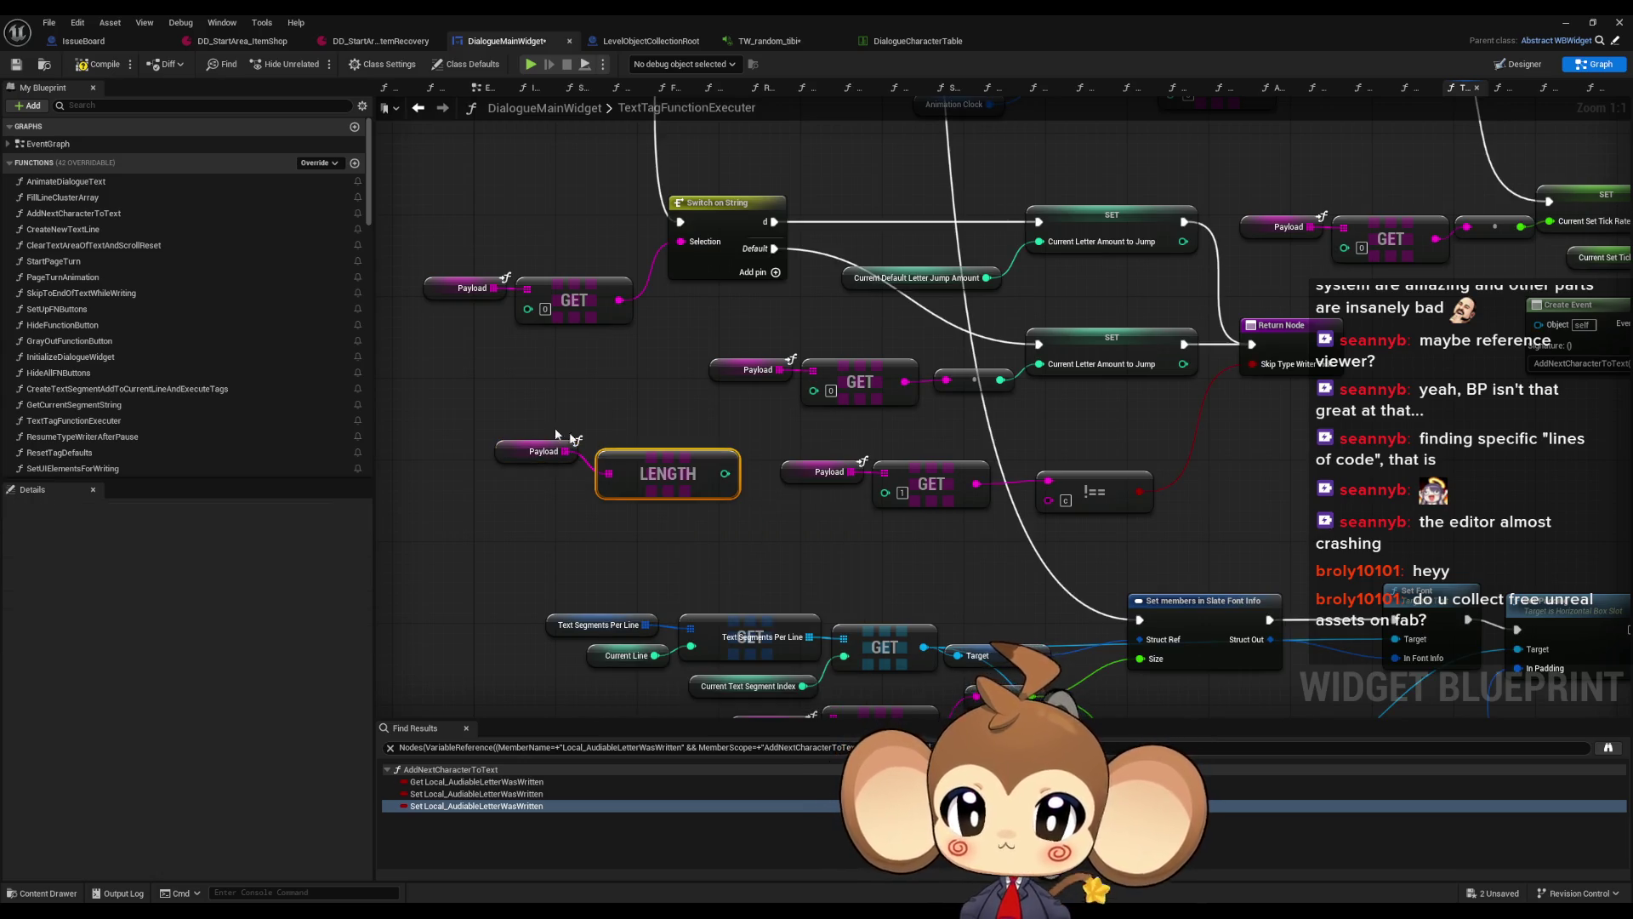
left_click_drag(664, 464, 545, 464)
left_click_drag(595, 544, 716, 534)
left_click_drag(548, 442, 542, 482)
left_click_drag(467, 417, 618, 497)
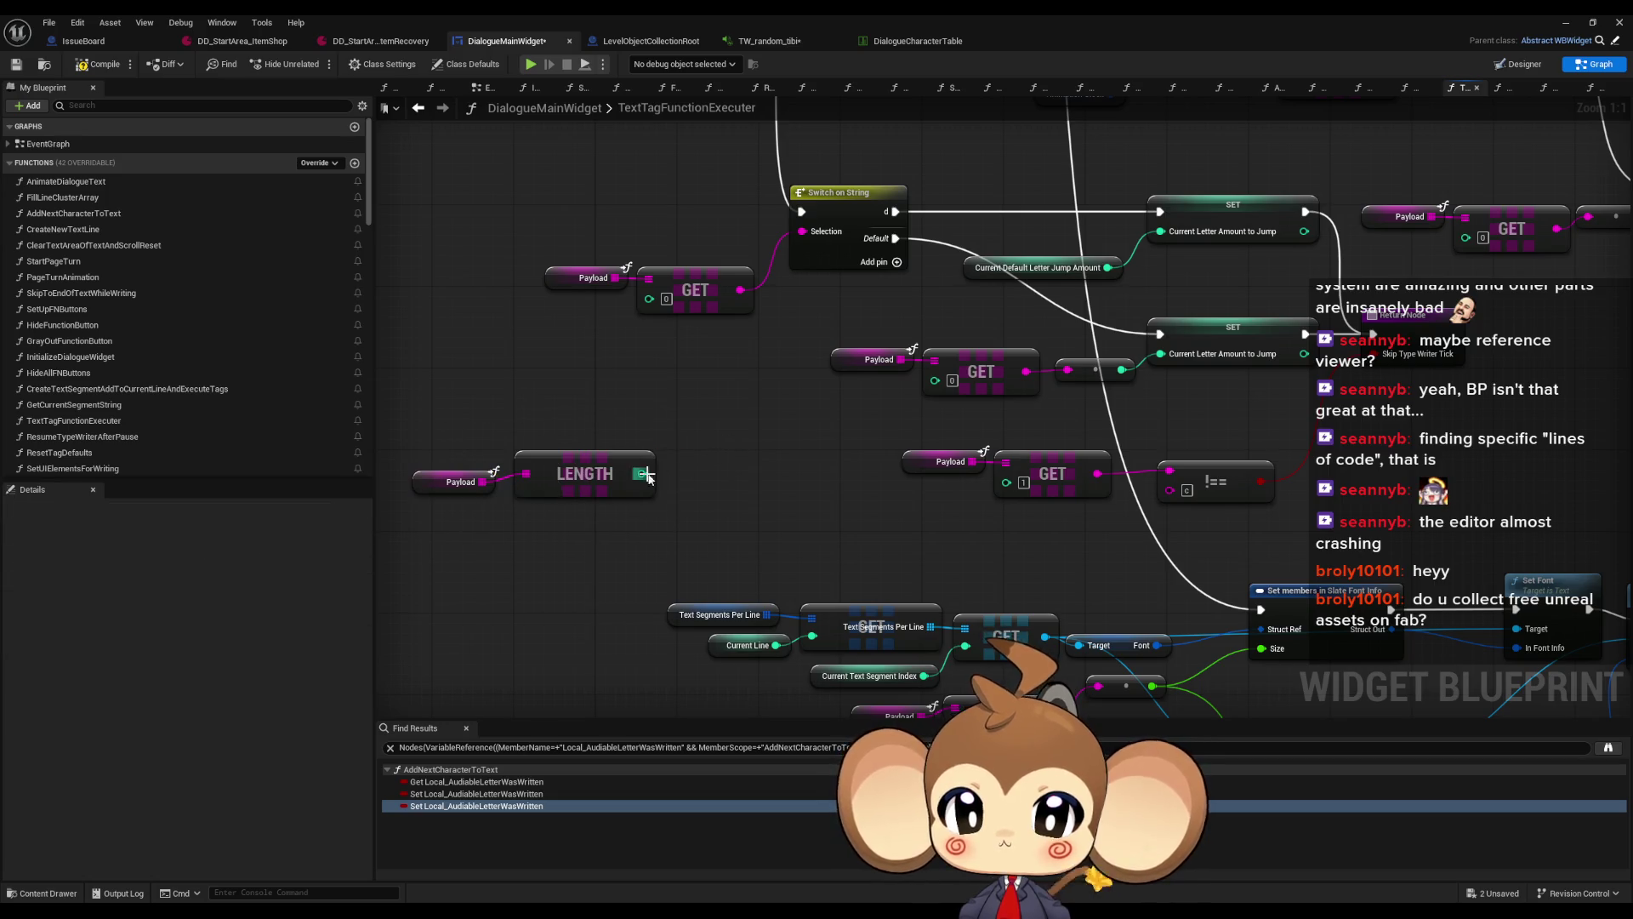
Compare the Payload length with a Less Equal (<=) node limited to 1
left_click_drag(642, 473, 704, 481)
type(">")
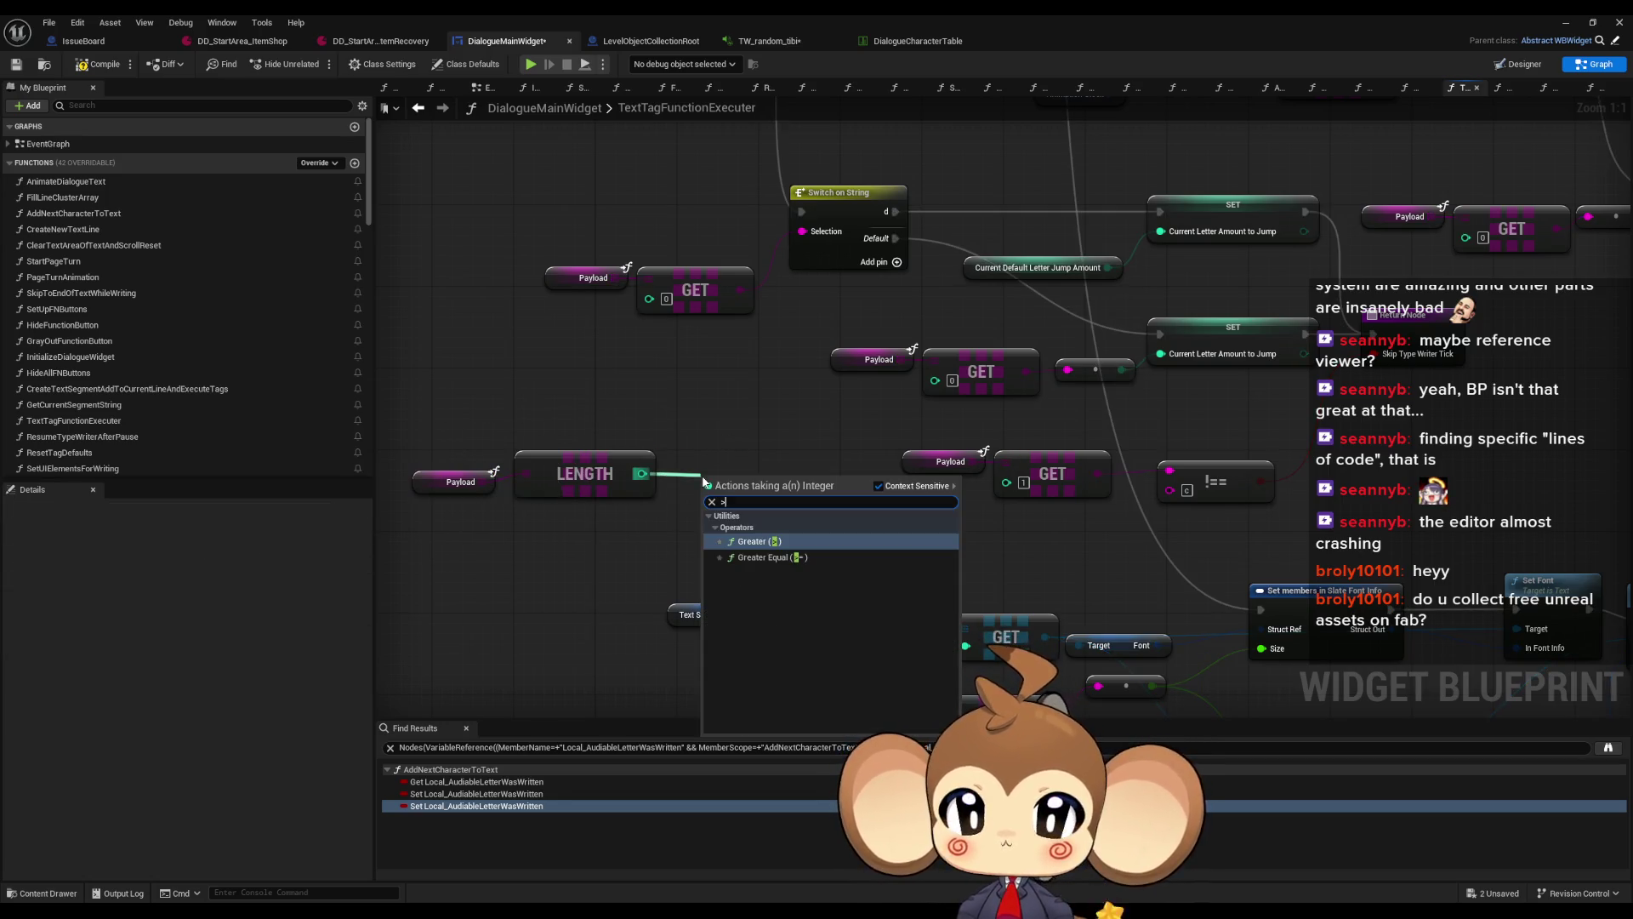
key("BackSpace")
type("<")
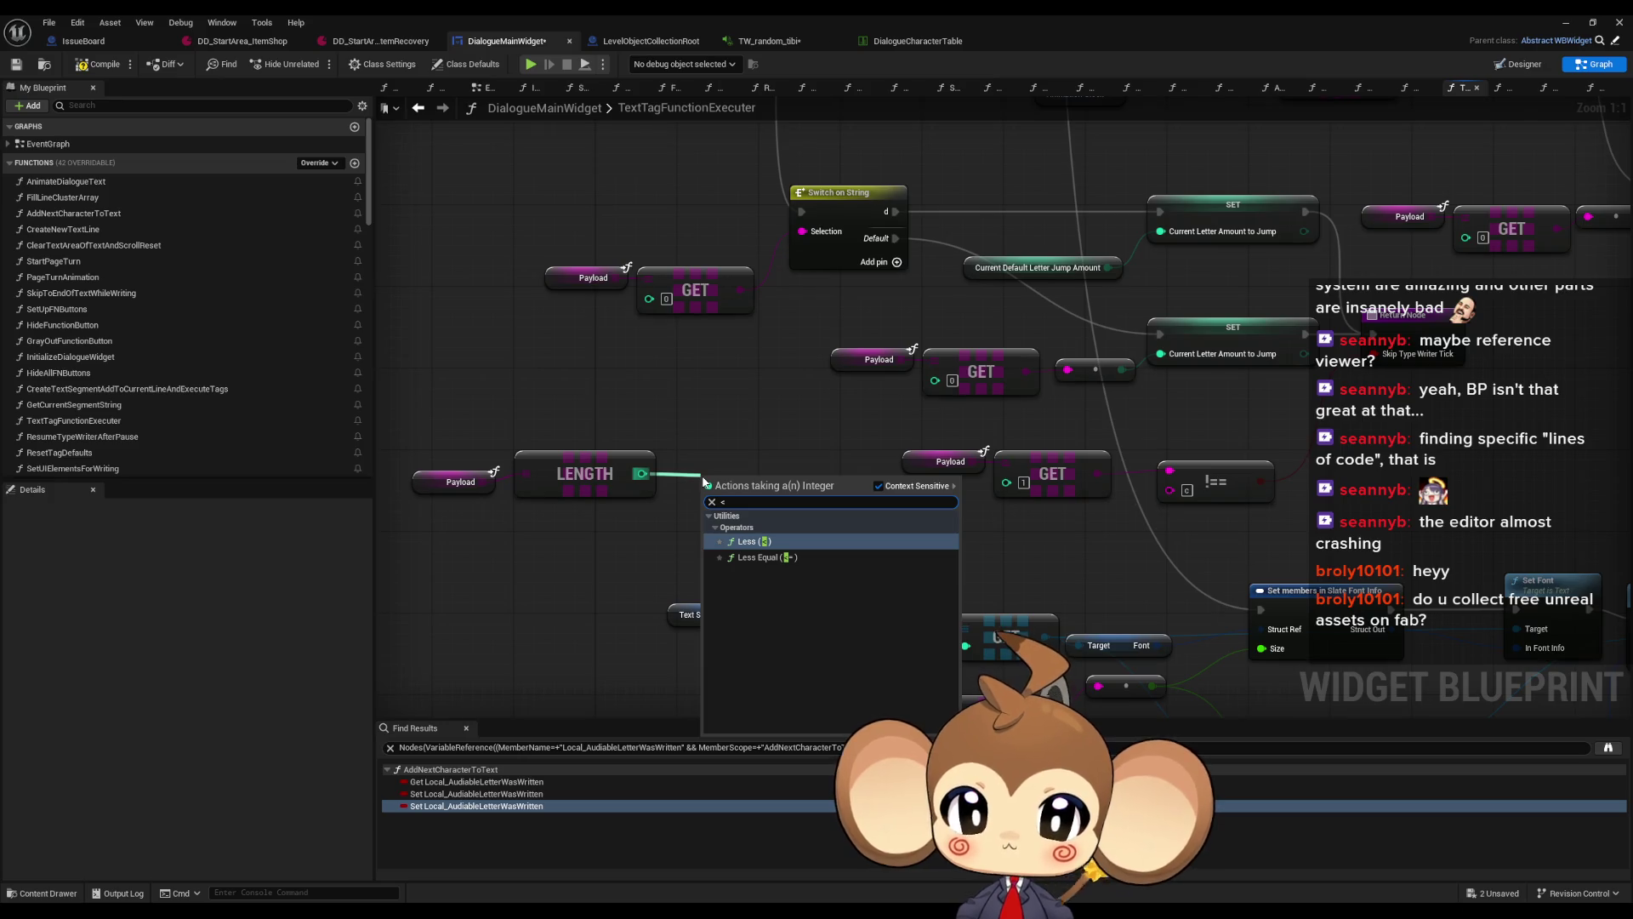
key("BackSpace")
type(">")
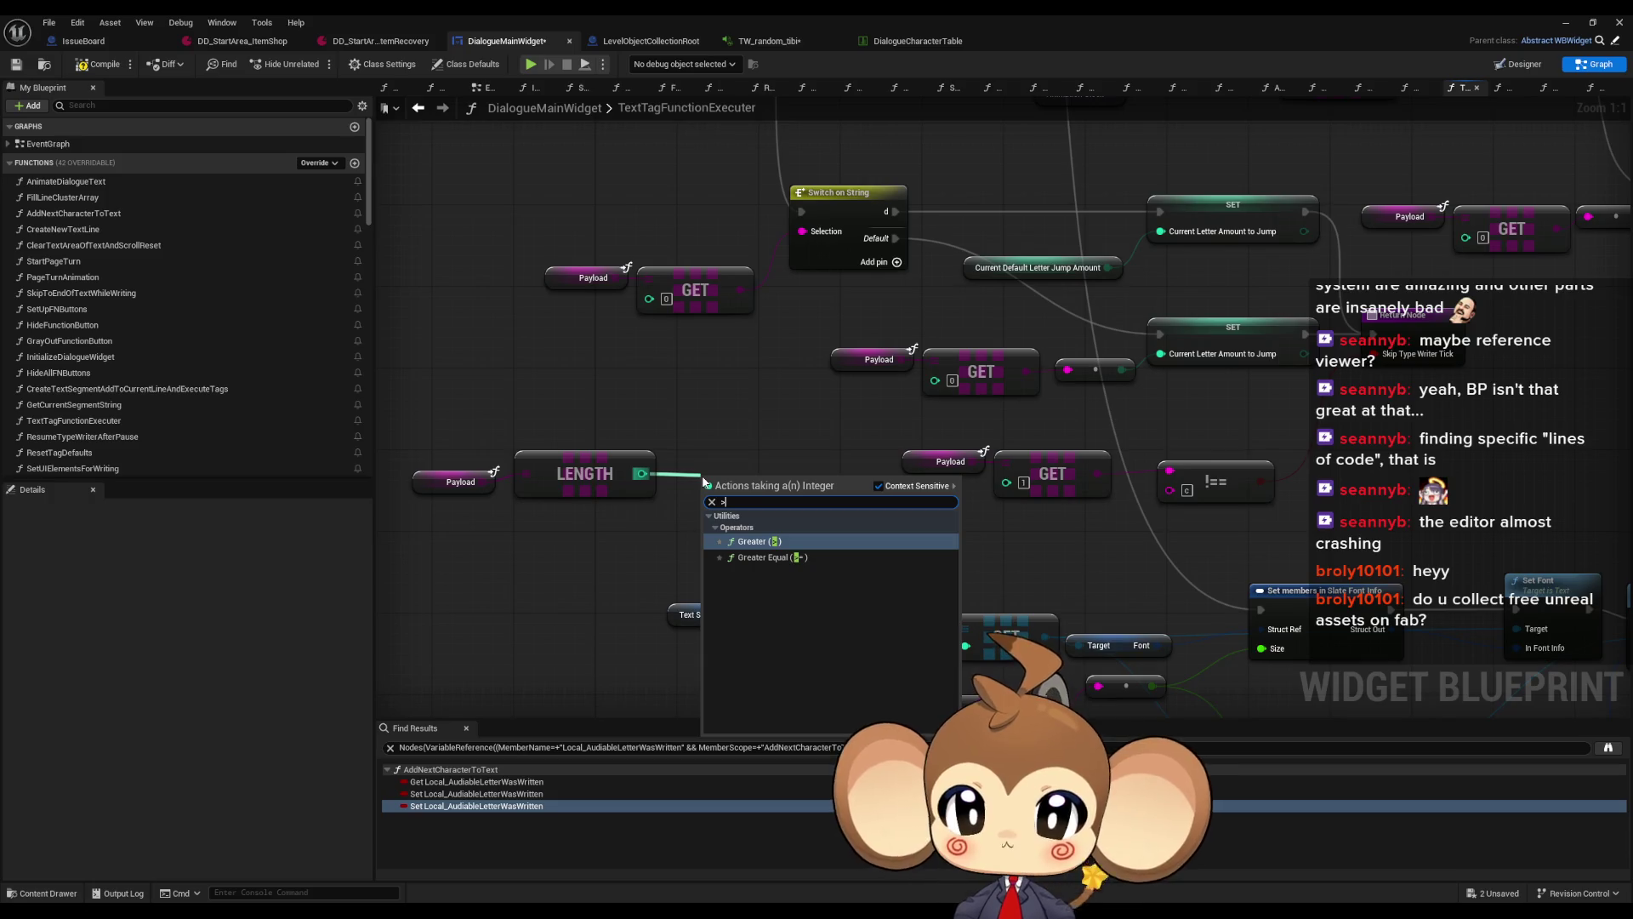
key("BackSpace")
type("<=")
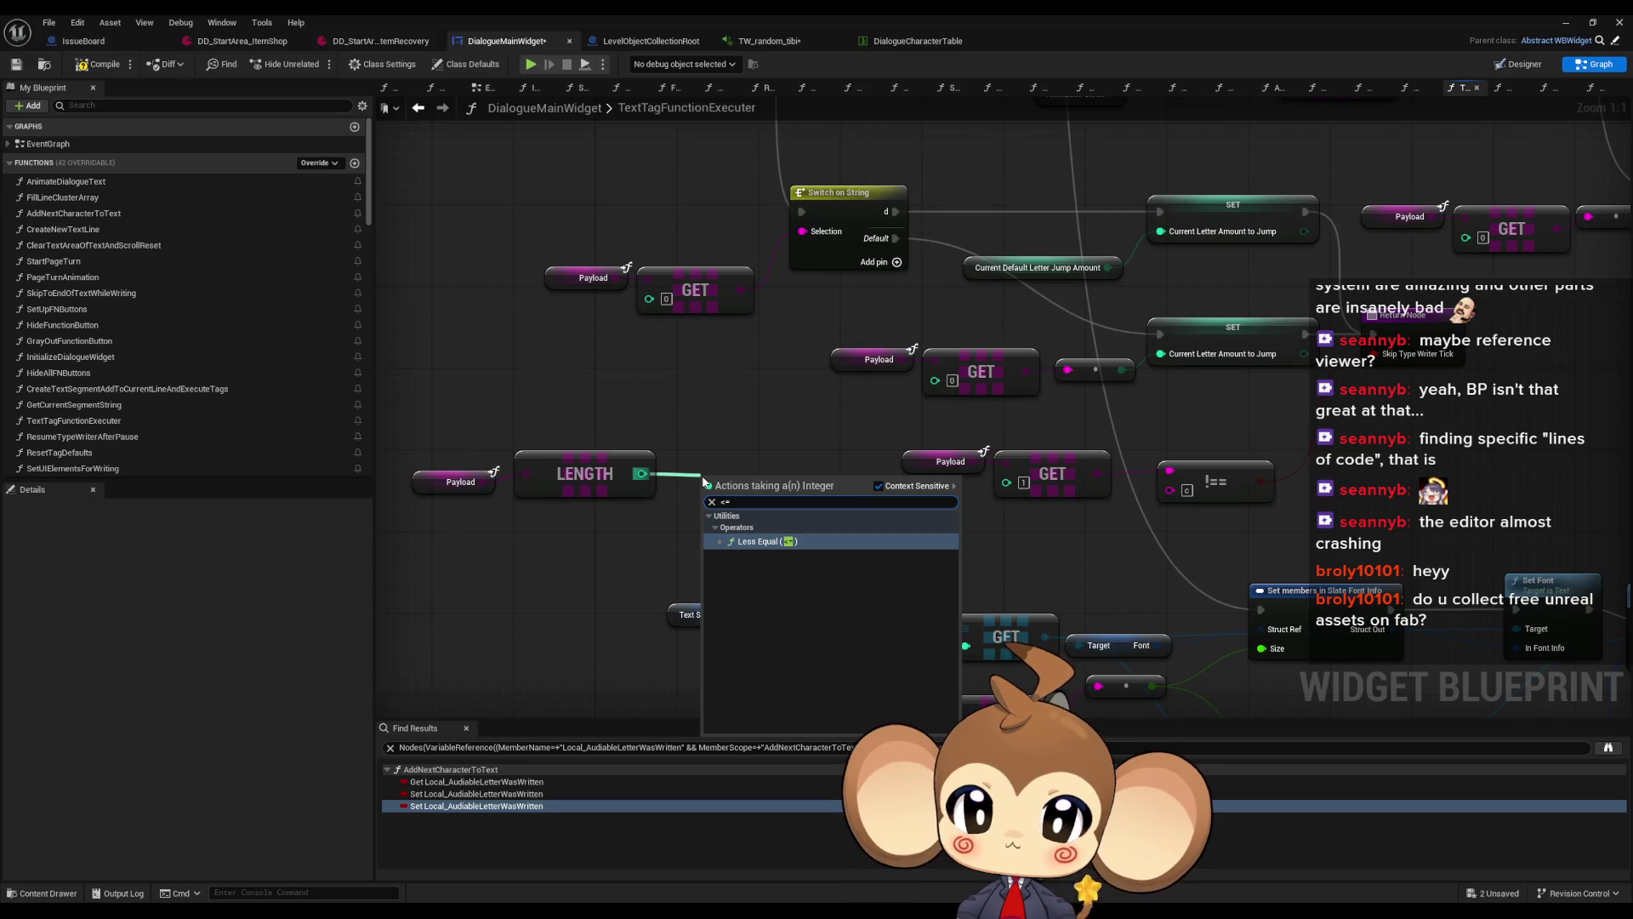
key("Return")
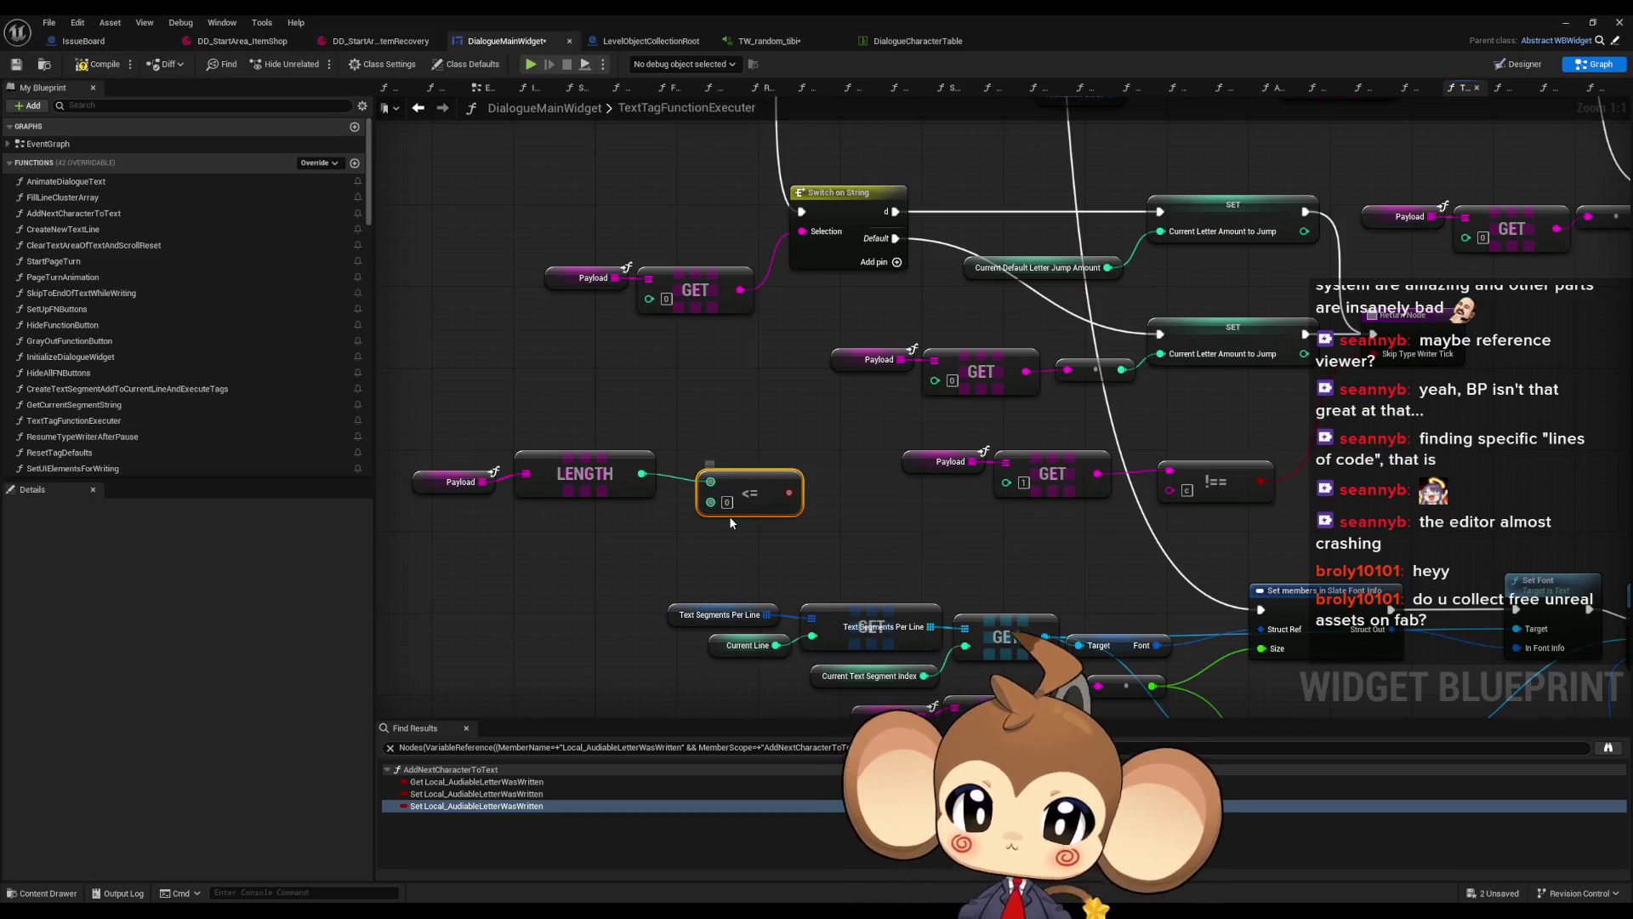
left_click(731, 507)
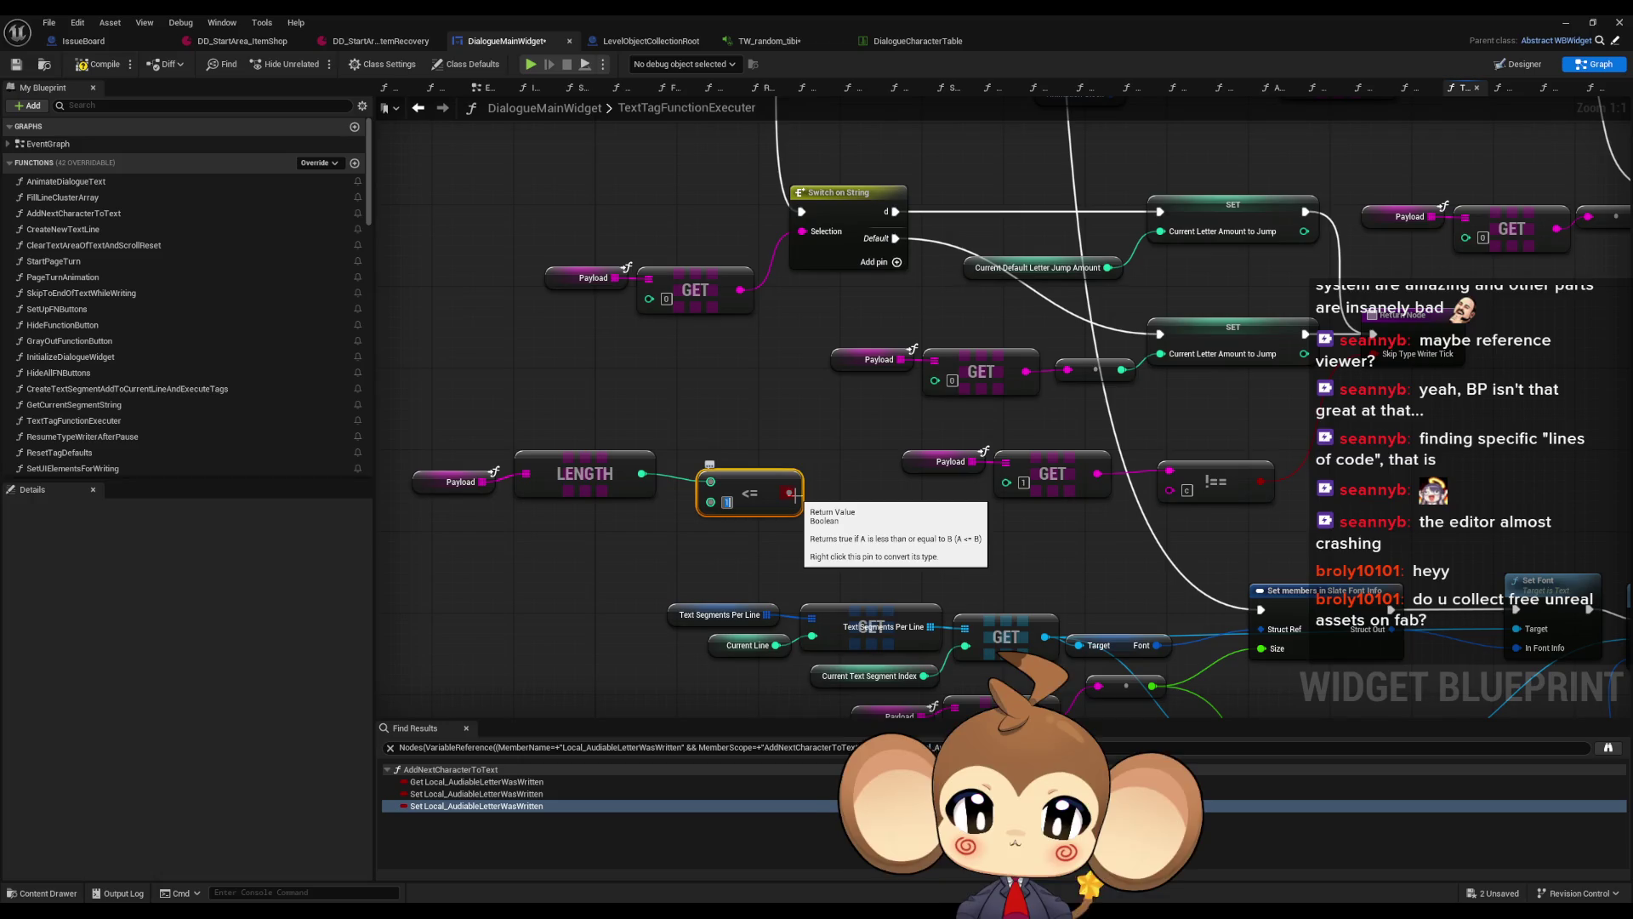
Drive a Branch from the <= result and wire its True path to the Return Node
left_click_drag(792, 494, 845, 502)
type("branch")
key("Return")
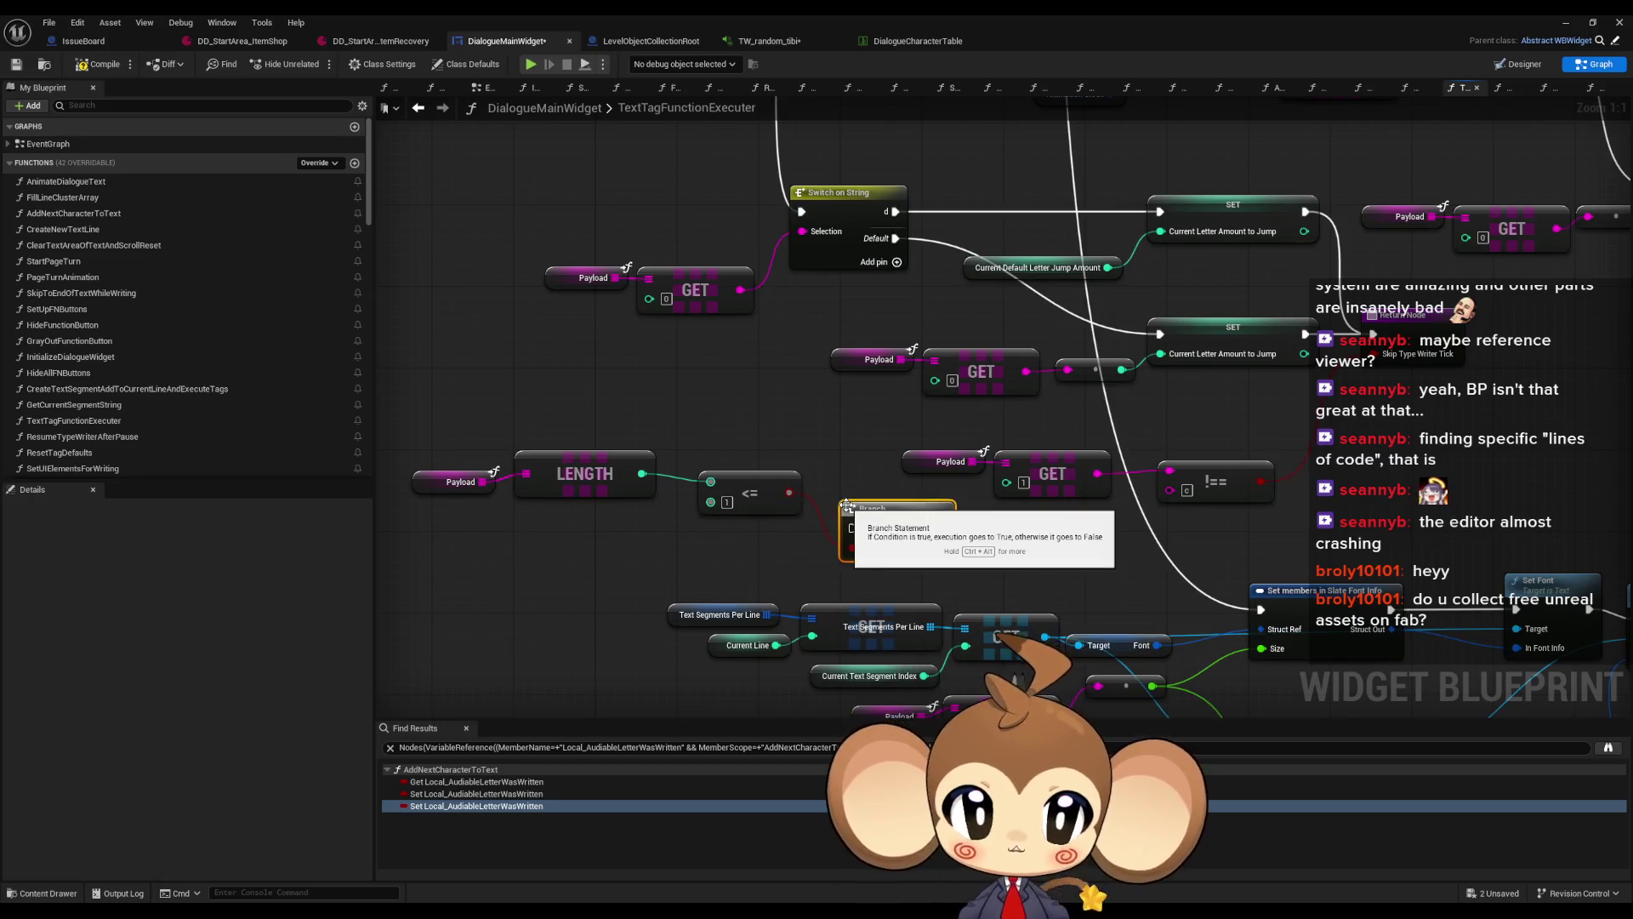
left_click_drag(951, 533, 898, 547)
left_click(1369, 366)
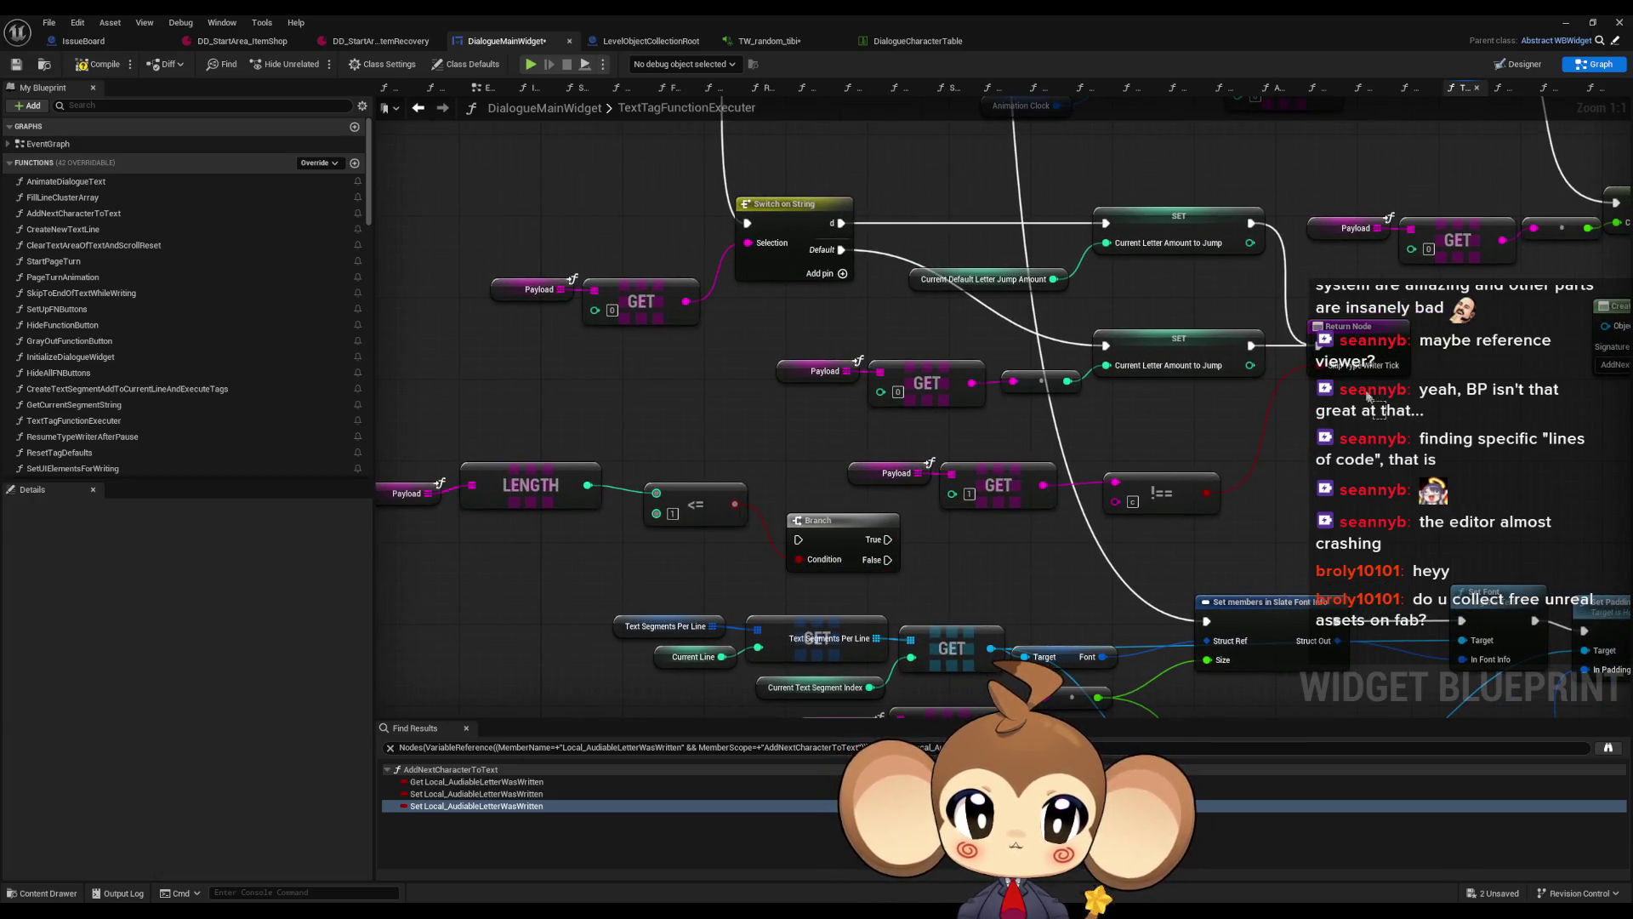
mouse_move(1380, 461)
left_mouse_down()
mouse_move(1361, 484)
mouse_move(1021, 534)
mouse_move(1004, 553)
left_mouse_up()
mouse_move(887, 540)
left_mouse_down()
mouse_move(959, 568)
mouse_move(1358, 522)
left_mouse_up()
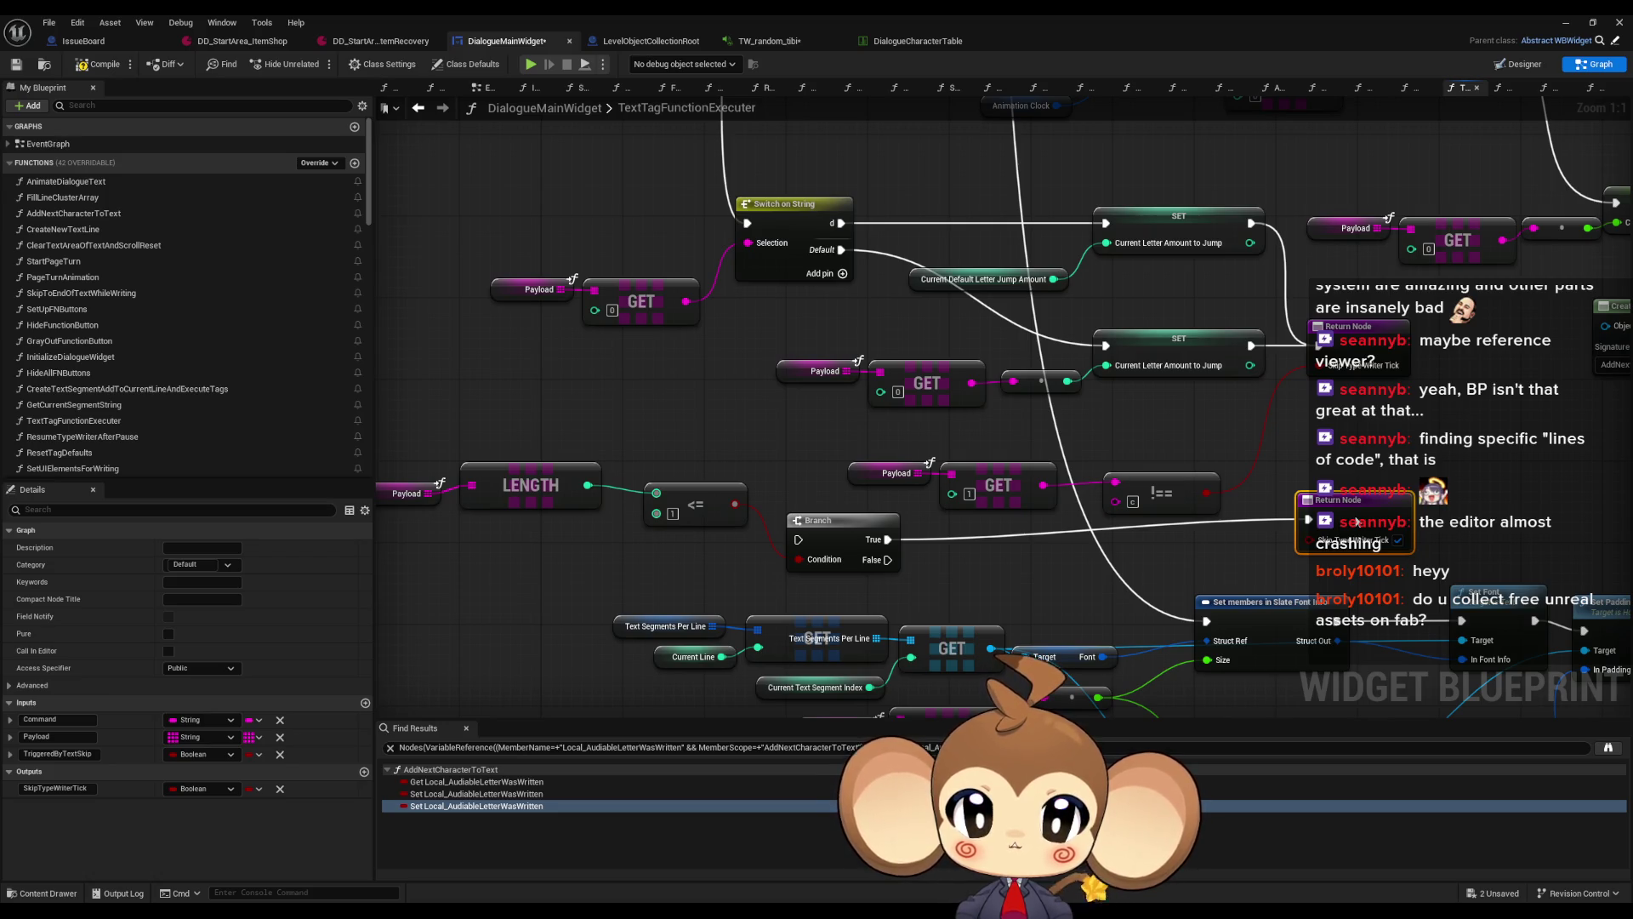
scroll(1361, 507, "right", 5)
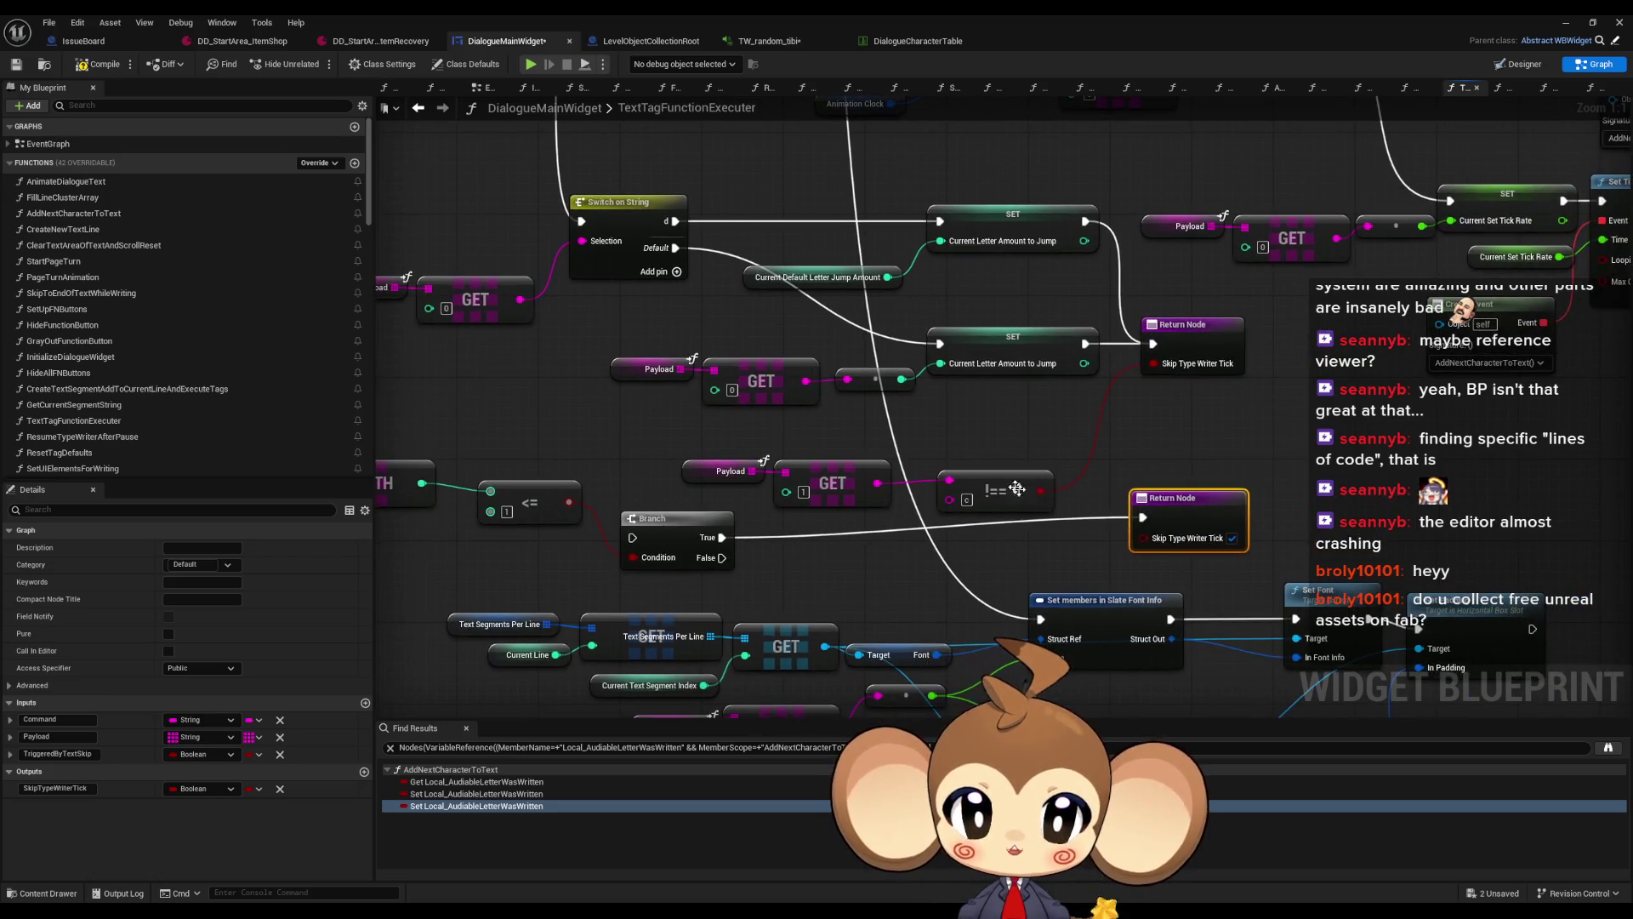
Copy the Return Node and feed it the Branch's False path and the != result
left_click(1145, 423)
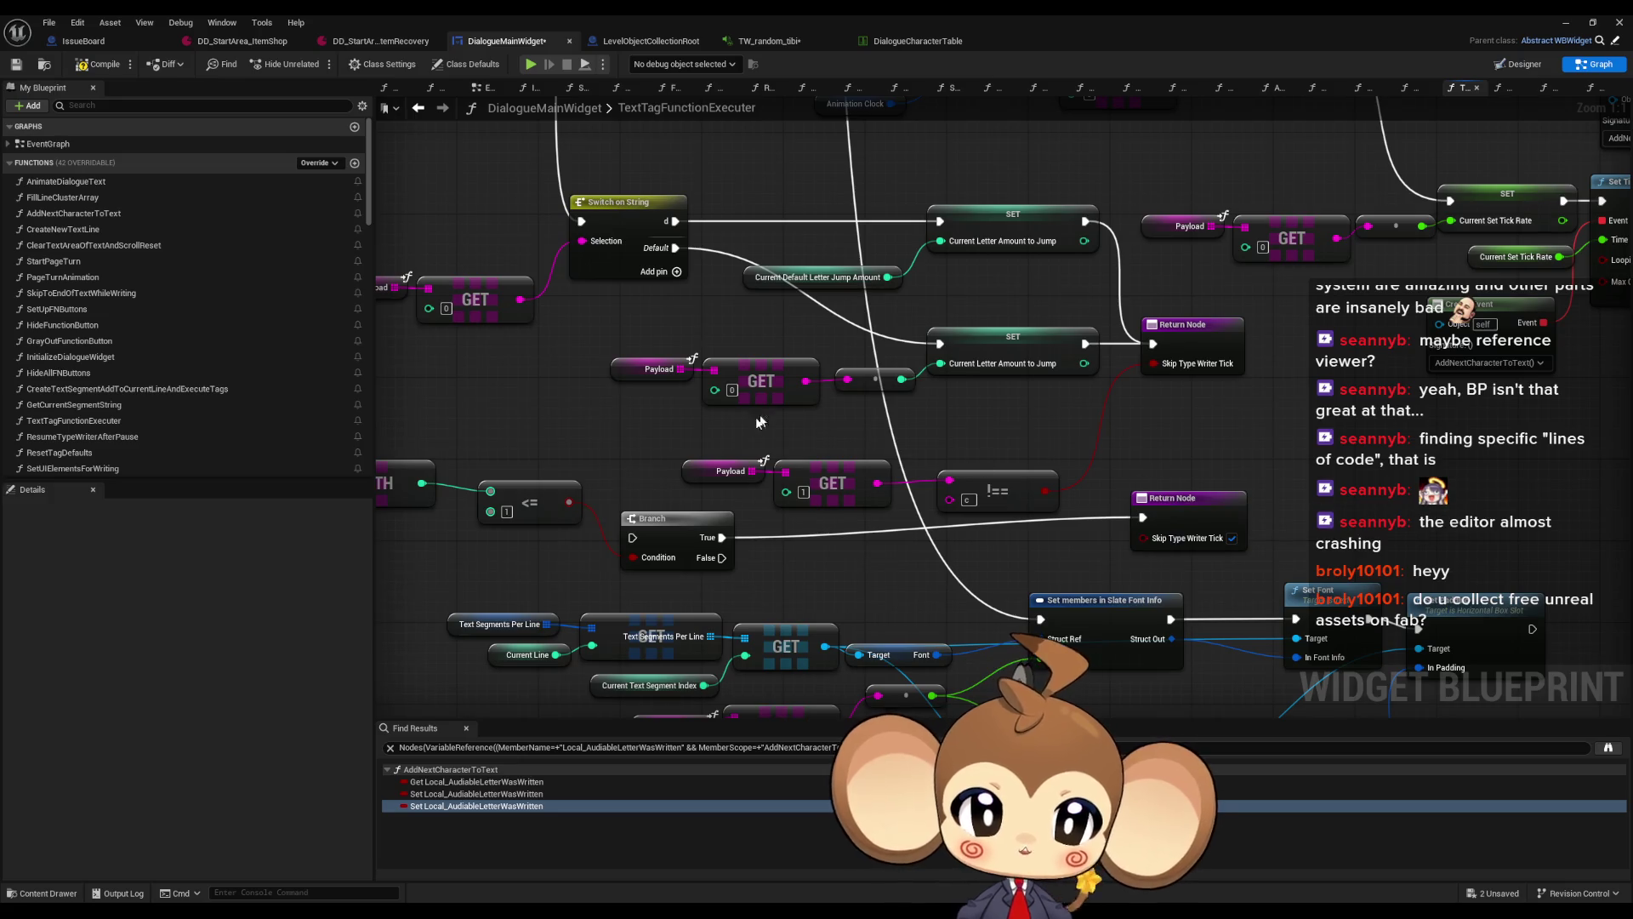
left_click_drag(908, 445, 985, 419)
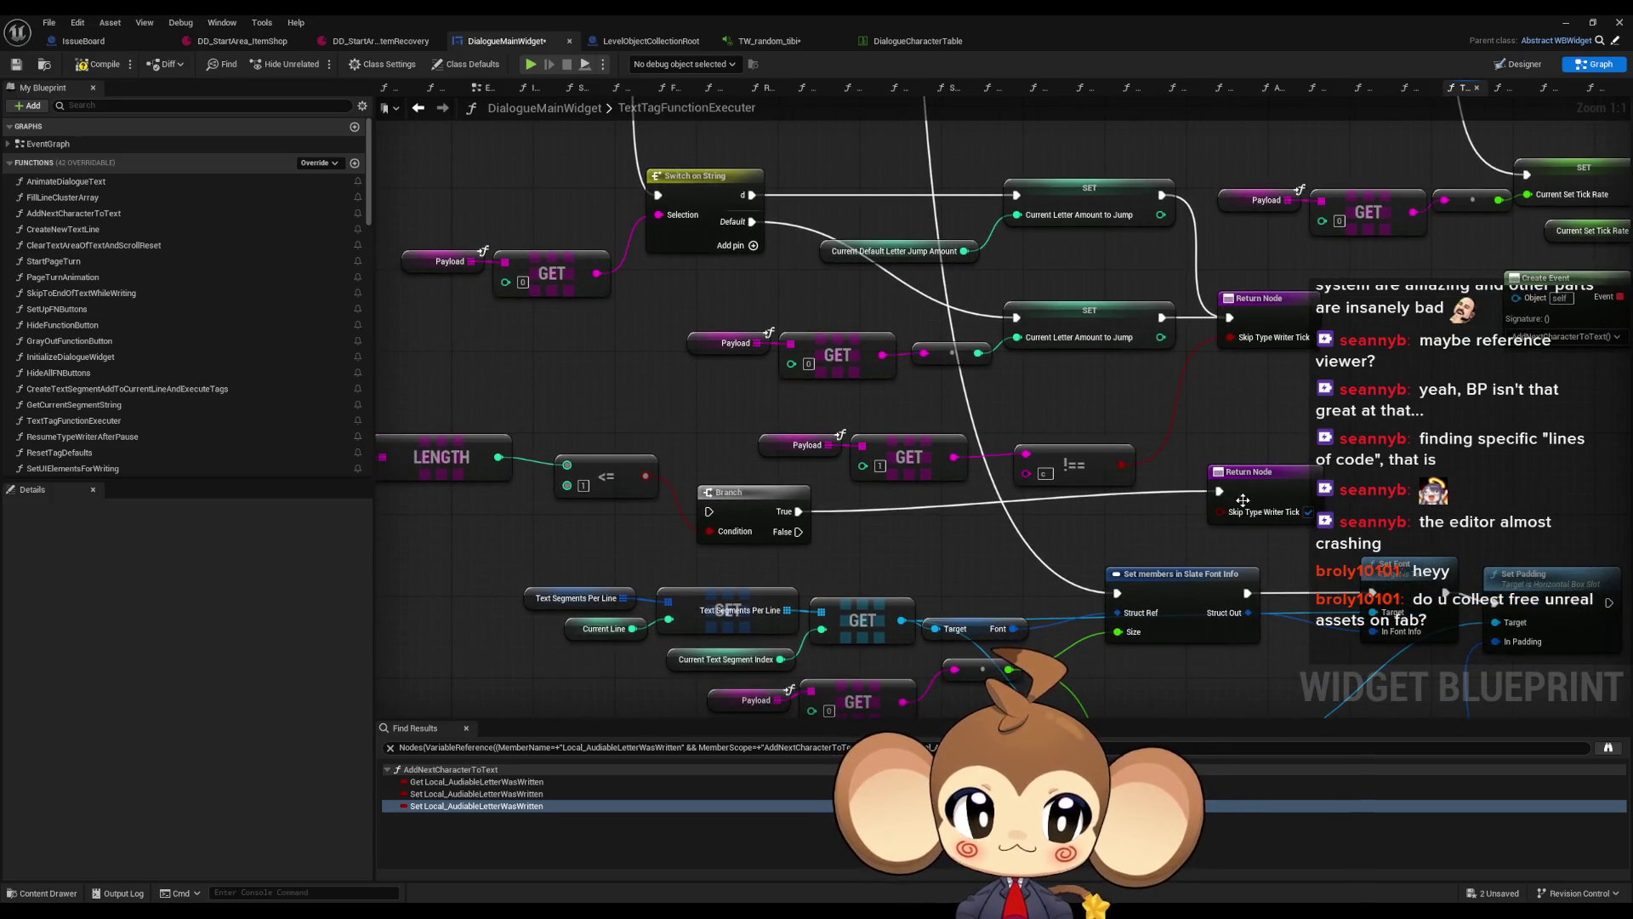
left_click_drag(750, 430, 1101, 475)
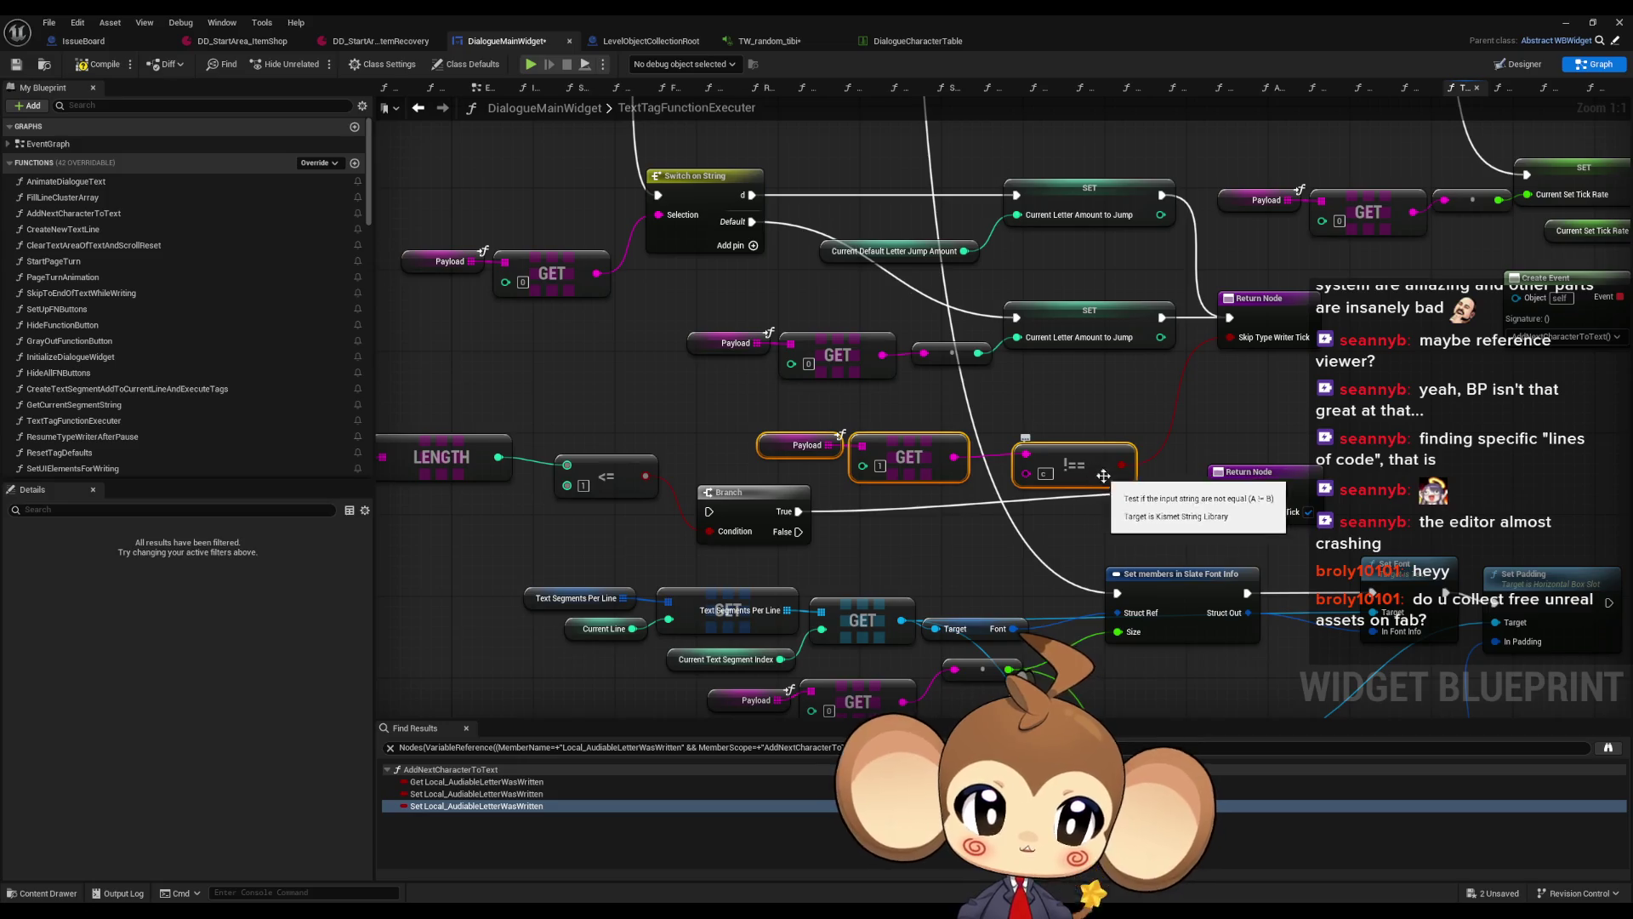
mouse_move(1250, 472)
left_mouse_down()
mouse_move(1281, 400)
mouse_move(1331, 399)
left_mouse_up()
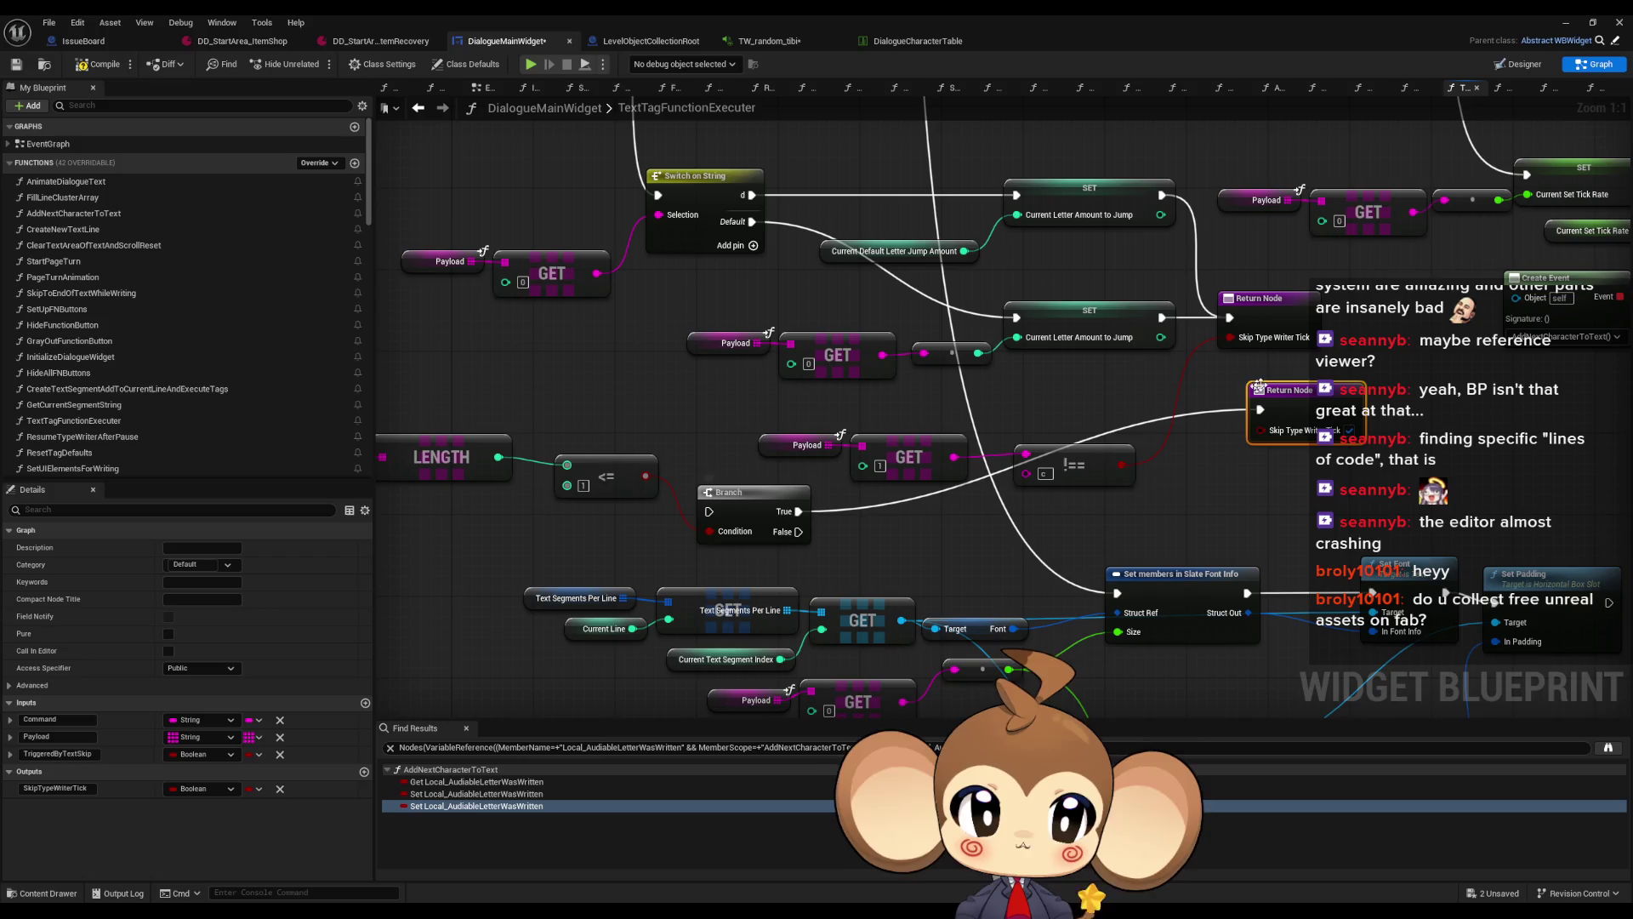
left_click_drag(1236, 266, 1261, 296)
key("ctrl+c")
key("ctrl+v")
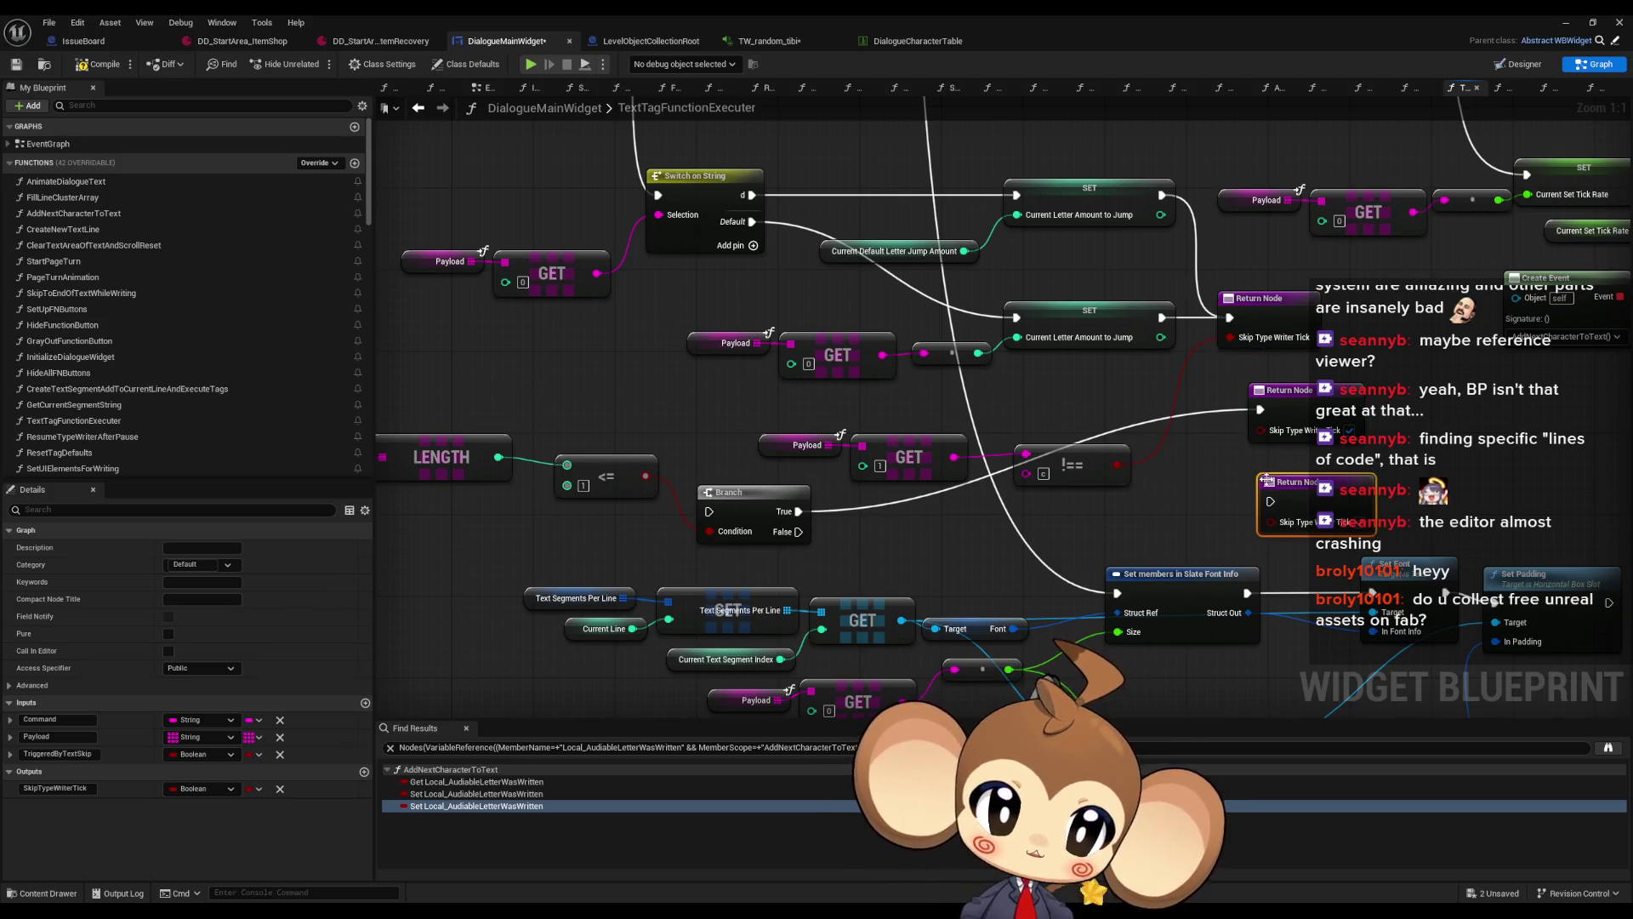
left_click_drag(799, 531, 1270, 502)
left_click_drag(1117, 465, 1270, 520)
Run the Branch right after the lower SET and delete the old upper Return Node
left_click(1228, 371)
left_click_drag(1260, 409, 1162, 317)
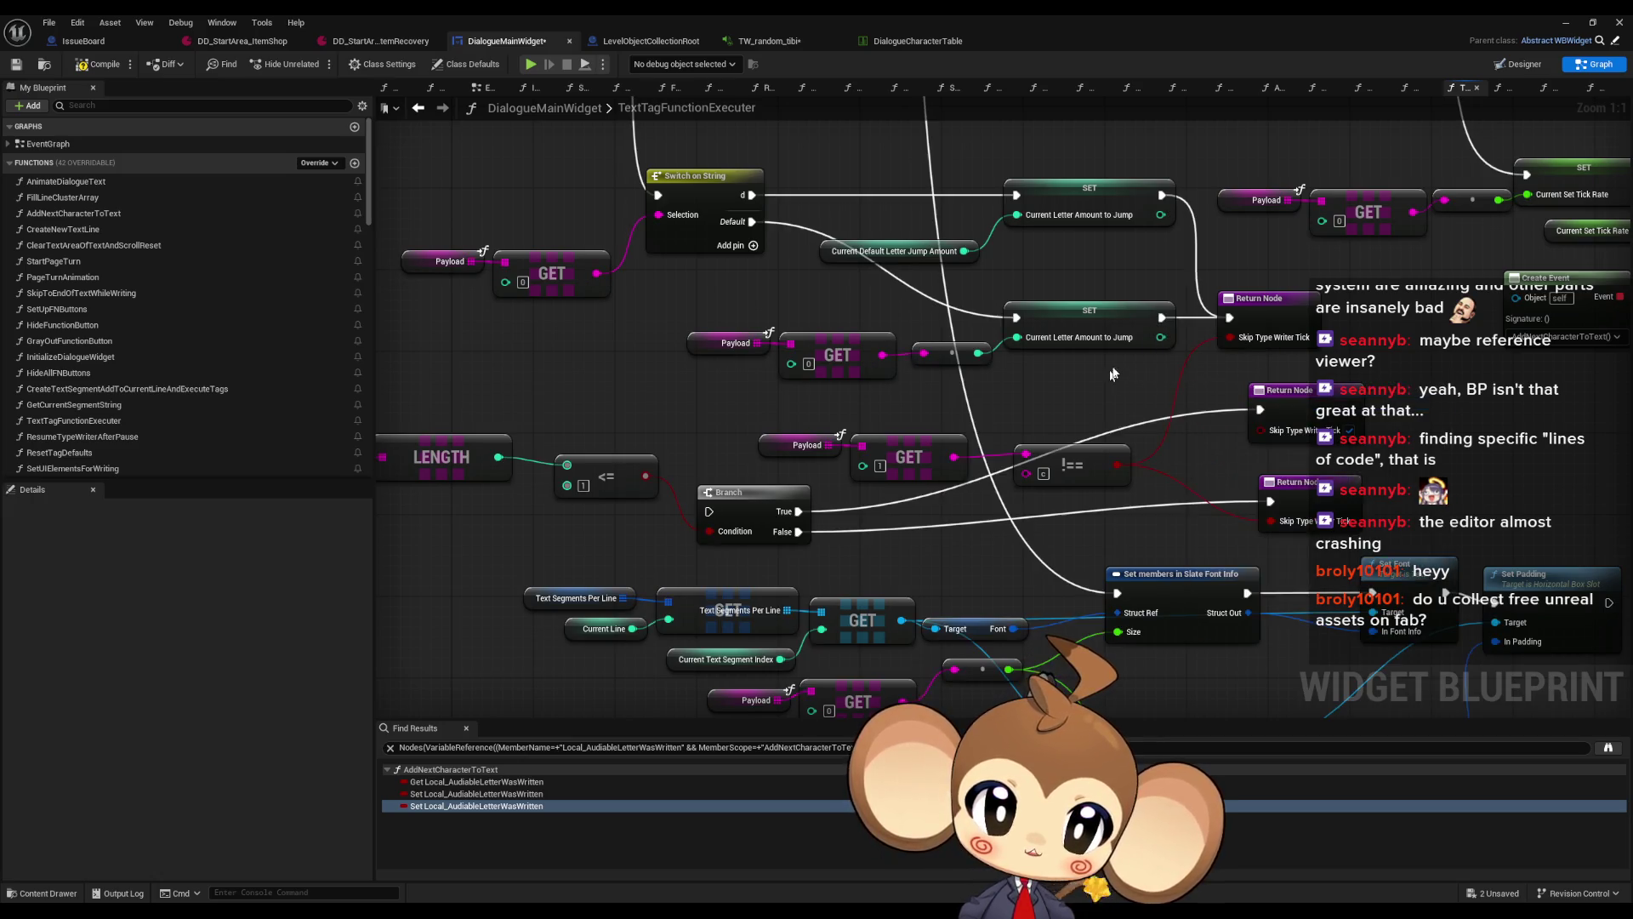
mouse_move(708, 511)
left_mouse_down()
mouse_move(865, 444)
mouse_move(1097, 383)
mouse_move(842, 472)
mouse_move(1167, 324)
left_mouse_up()
left_click(1233, 294)
key("Delete")
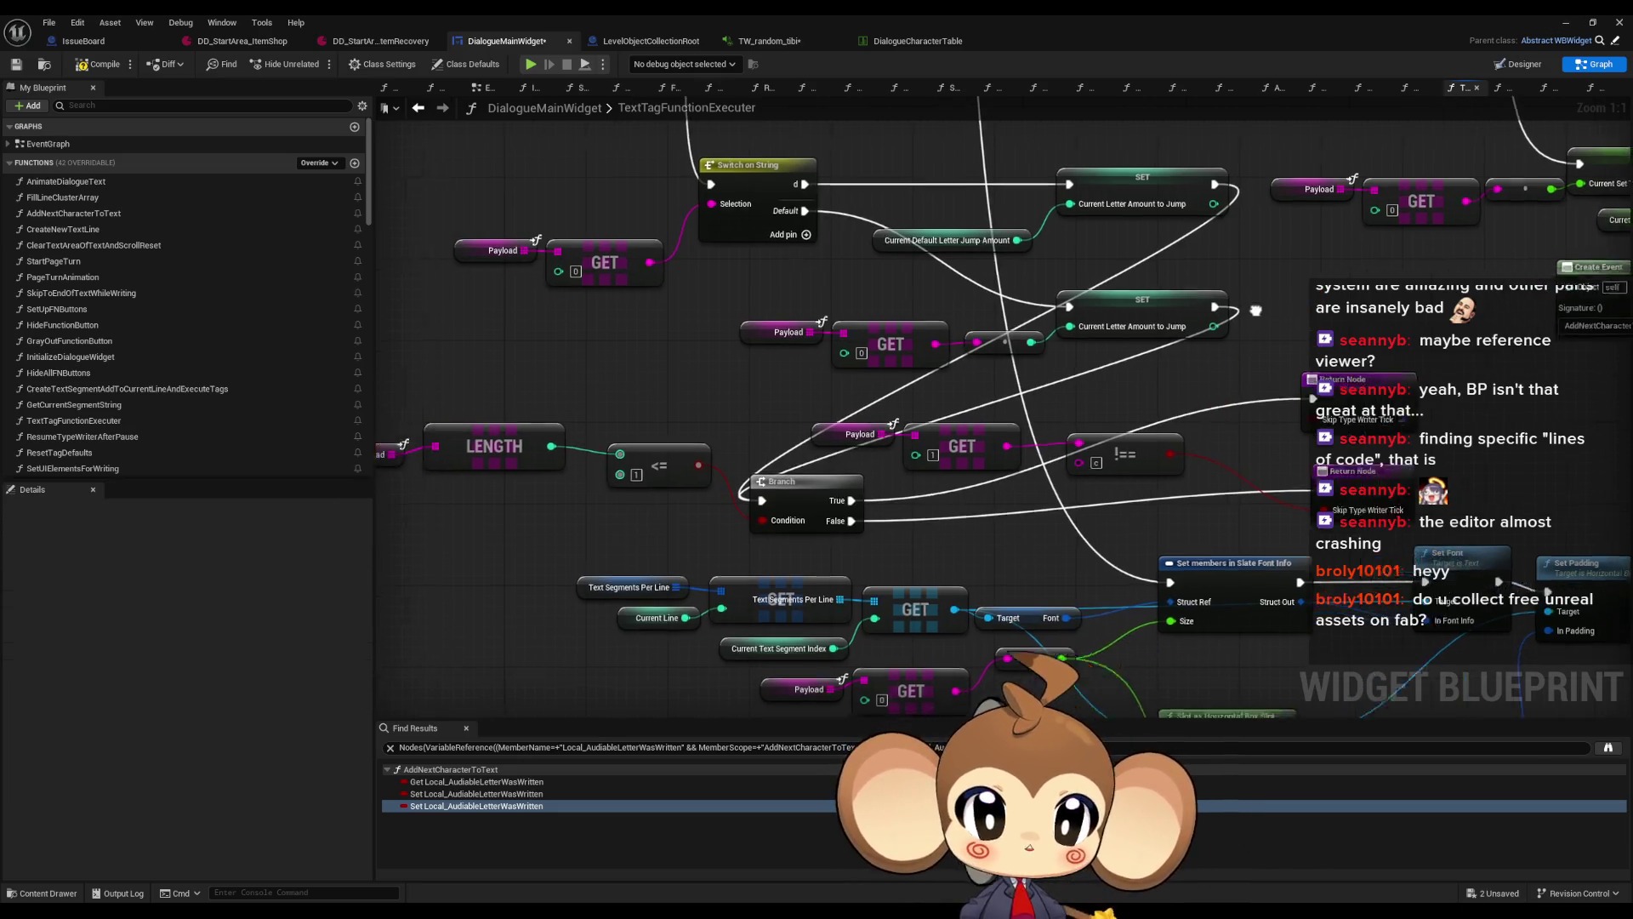
left_click(1567, 17)
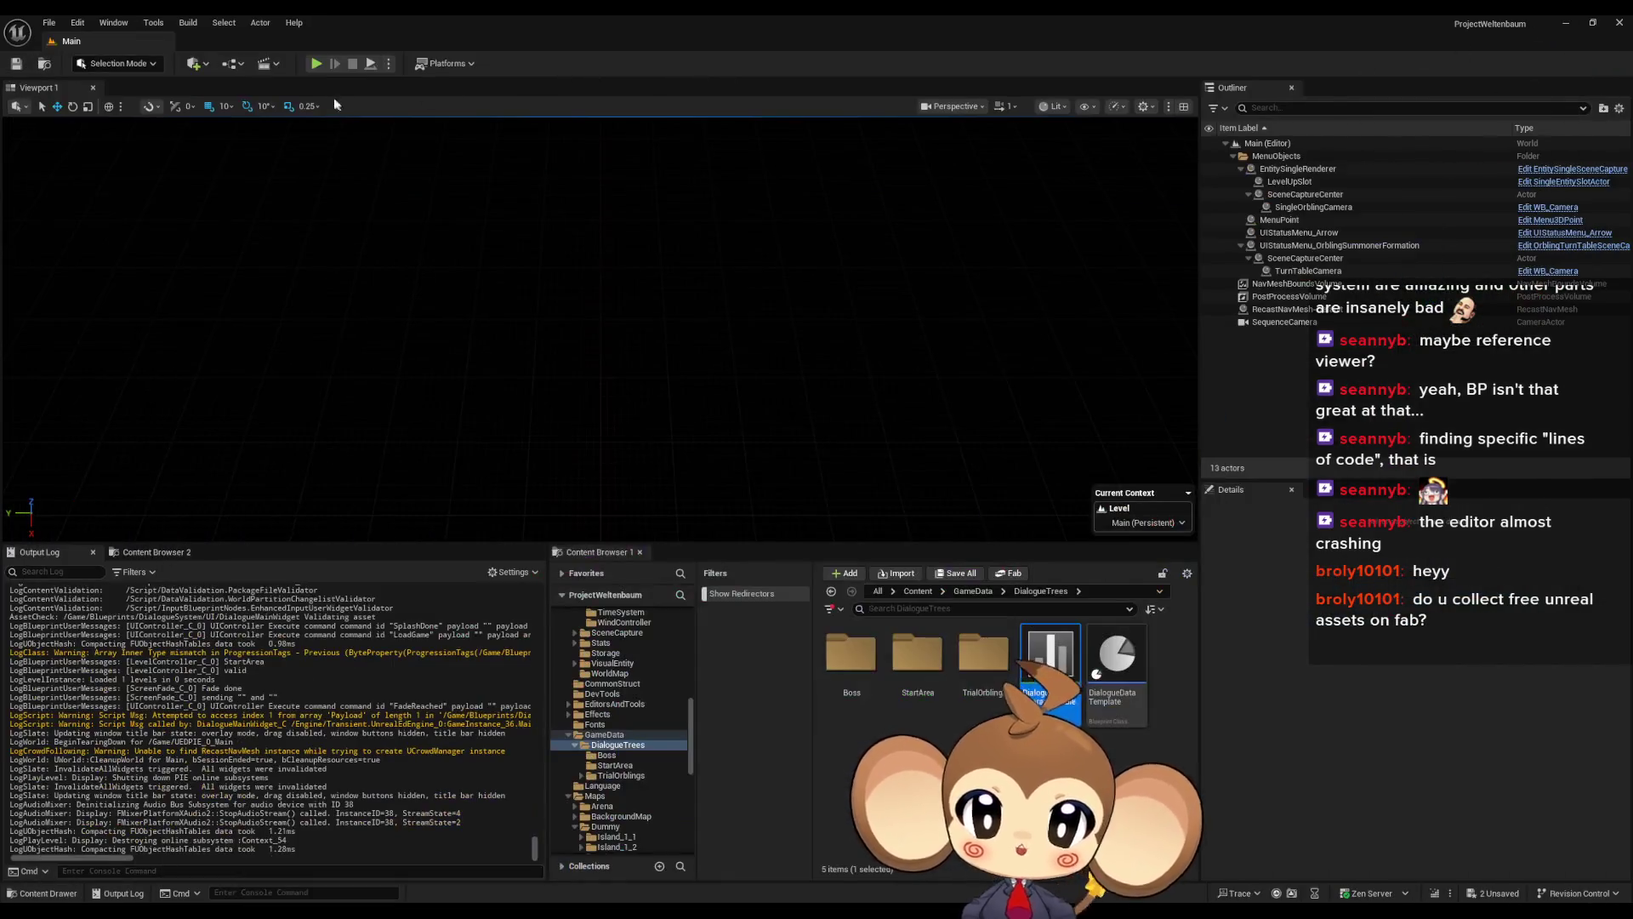
Playtest the dialogue to 'For a little fee hahaha.', stop, and open DD_StartArea_ItemRecovery
left_click(319, 66)
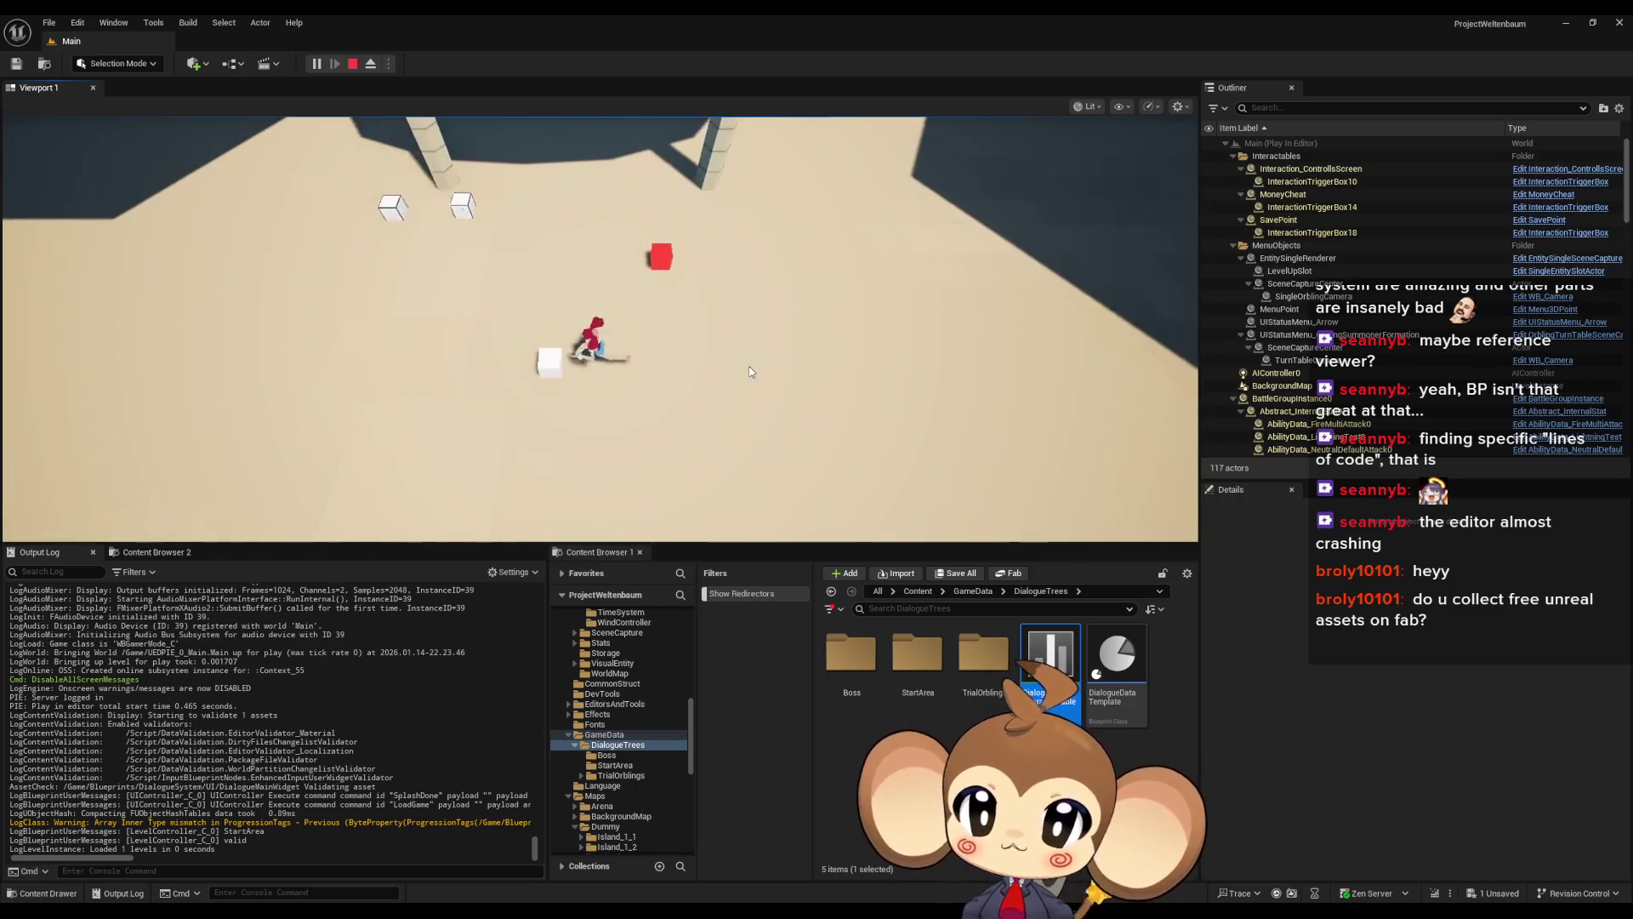
left_click(751, 372)
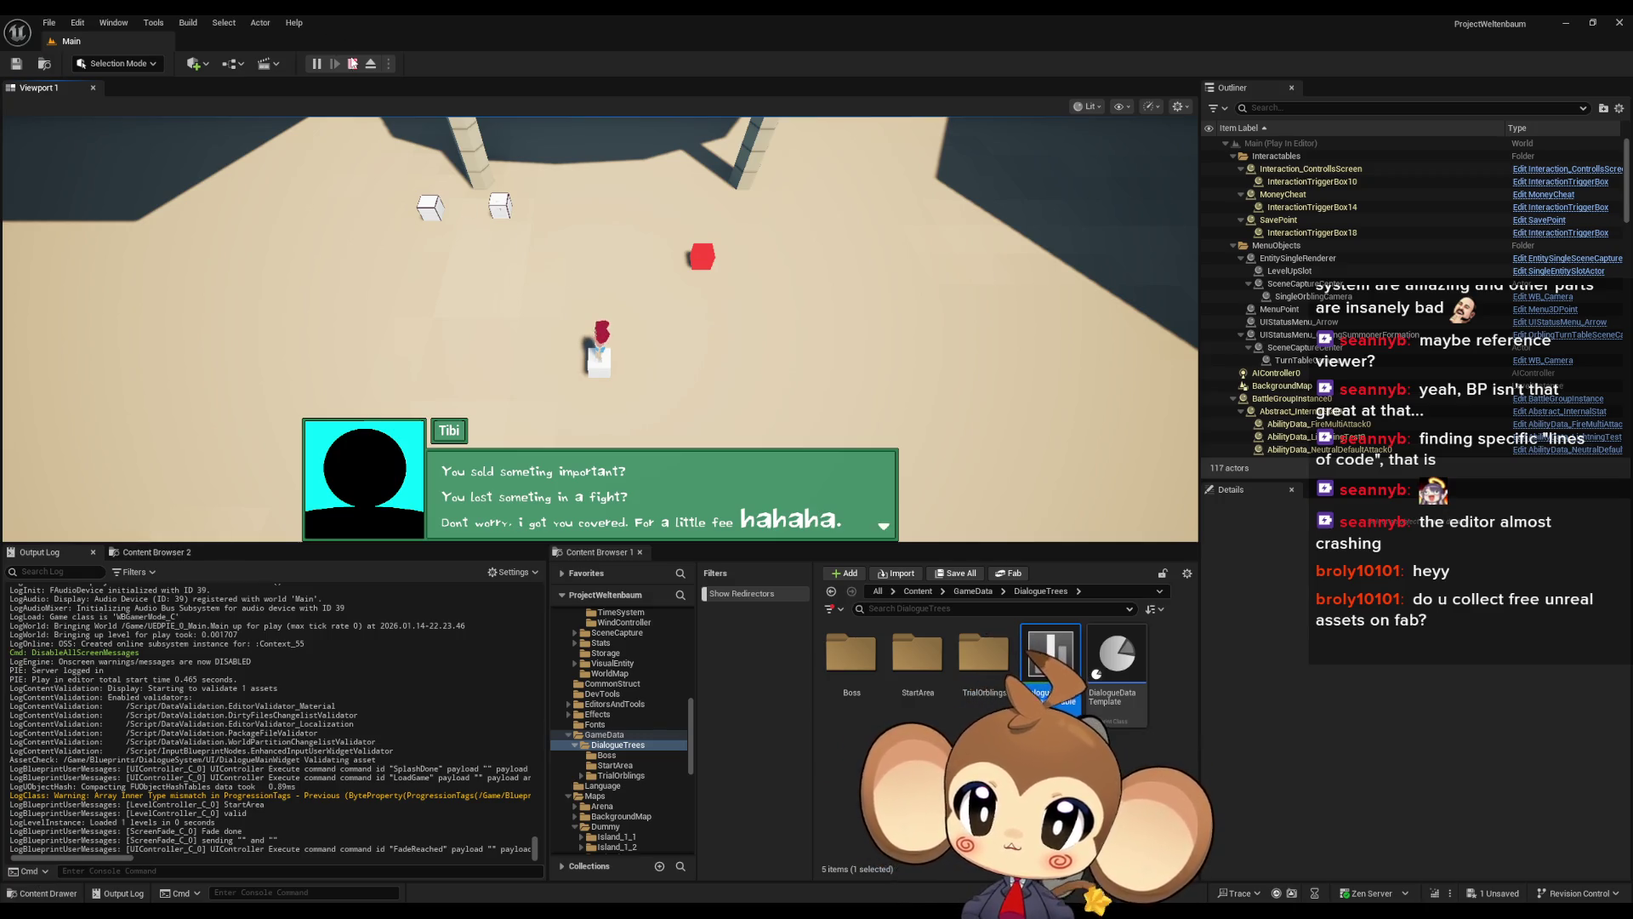
left_click(353, 63)
mouse_move(672, 910)
left_click(800, 871)
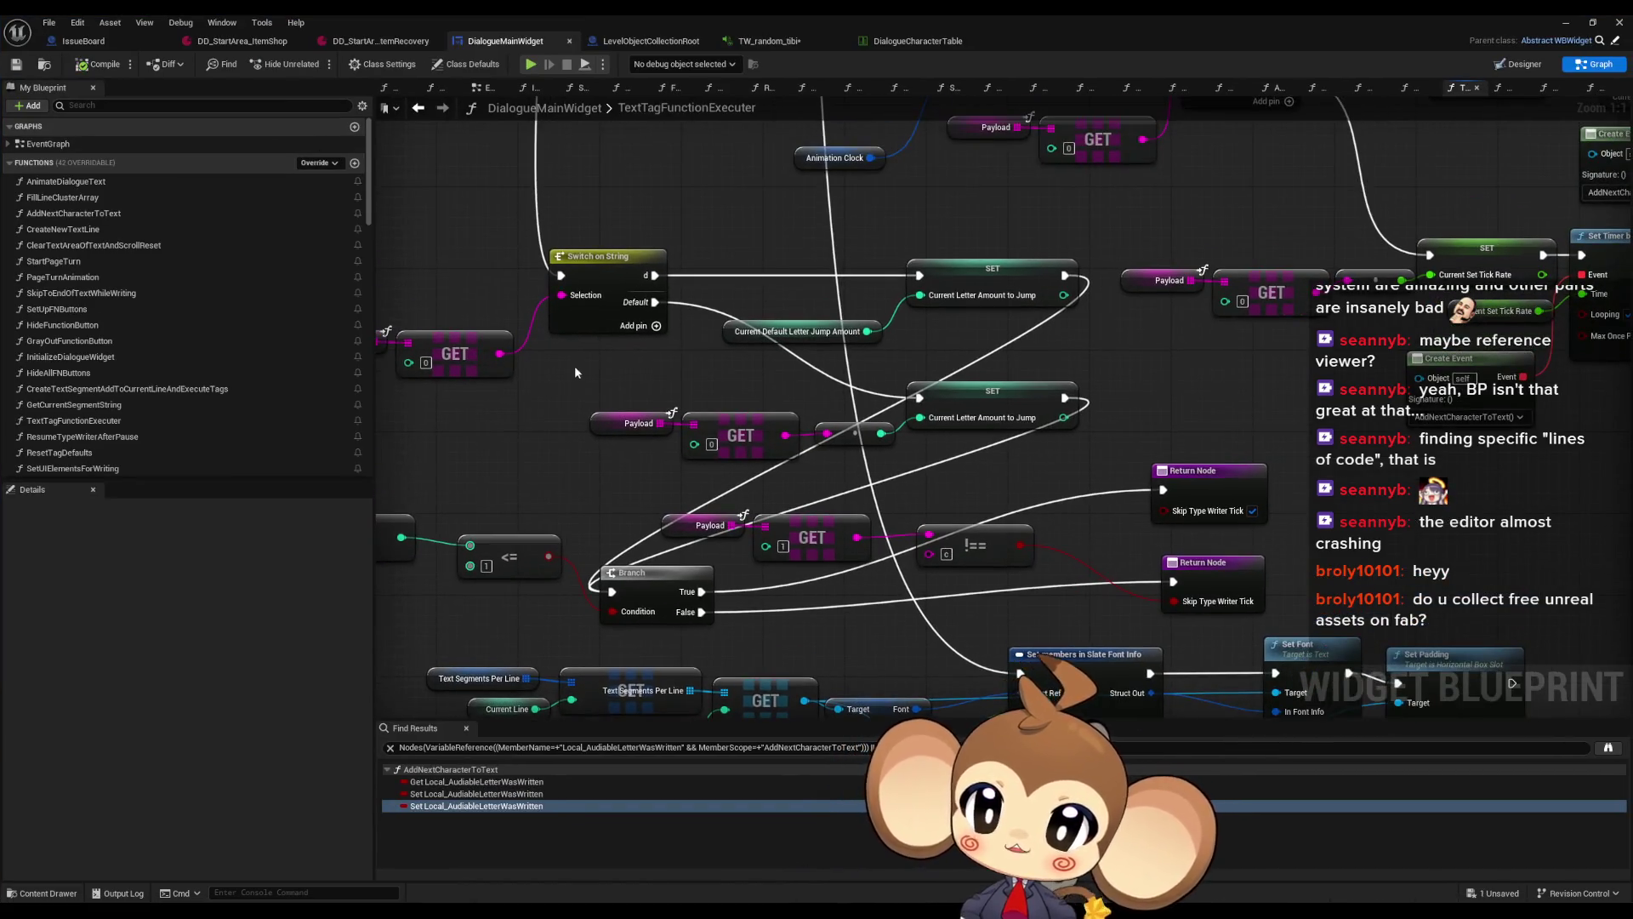
left_click(383, 40)
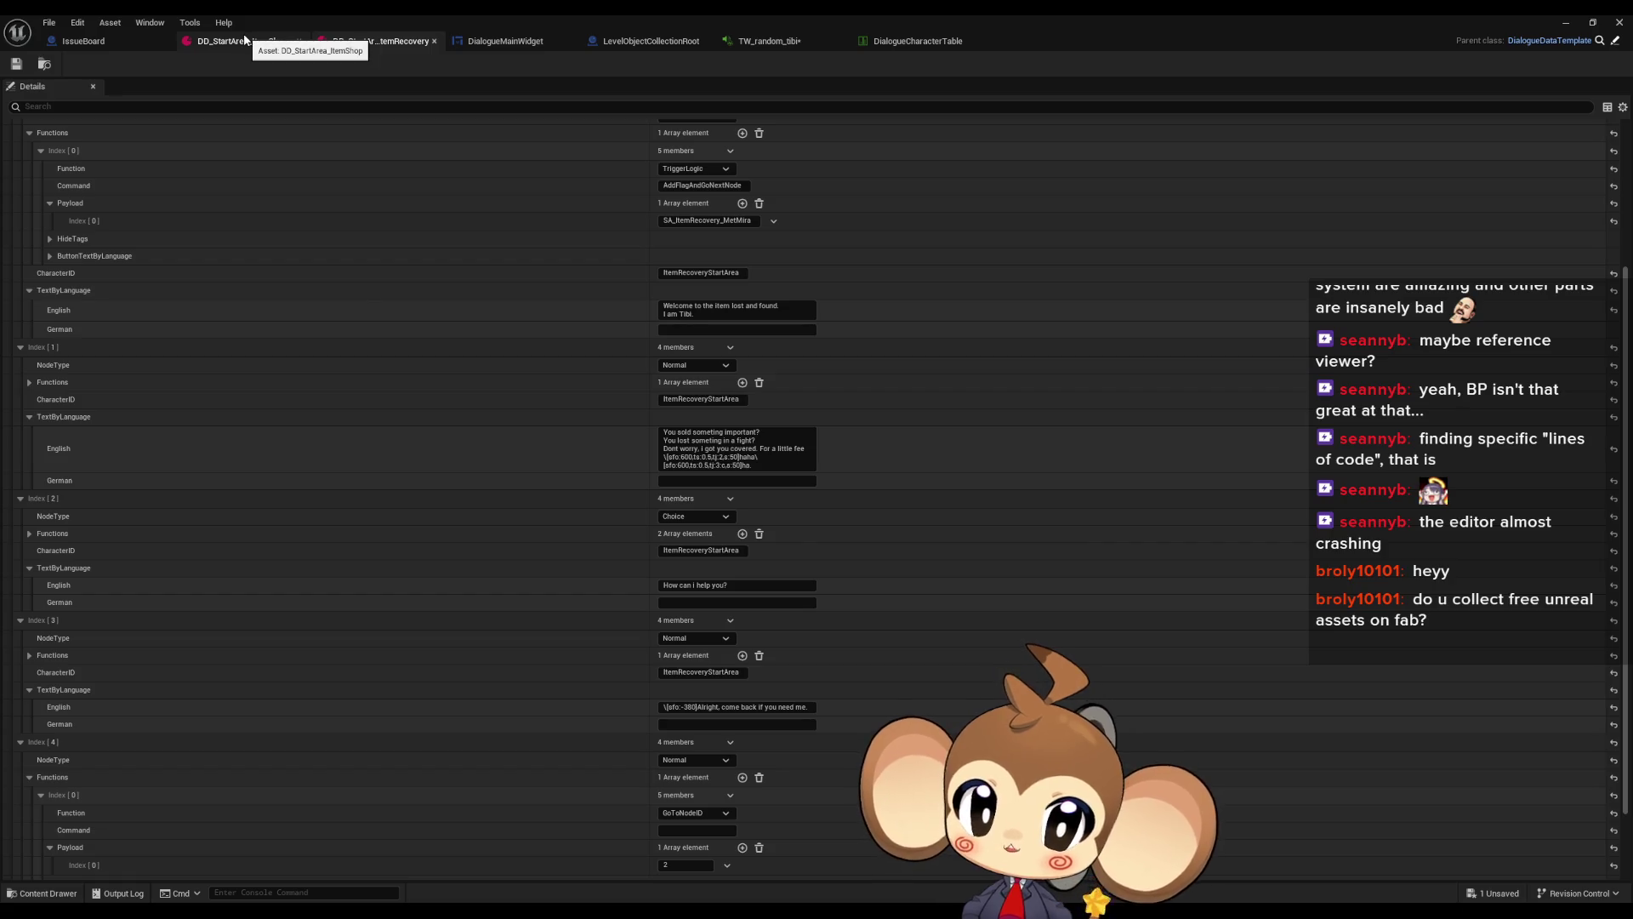
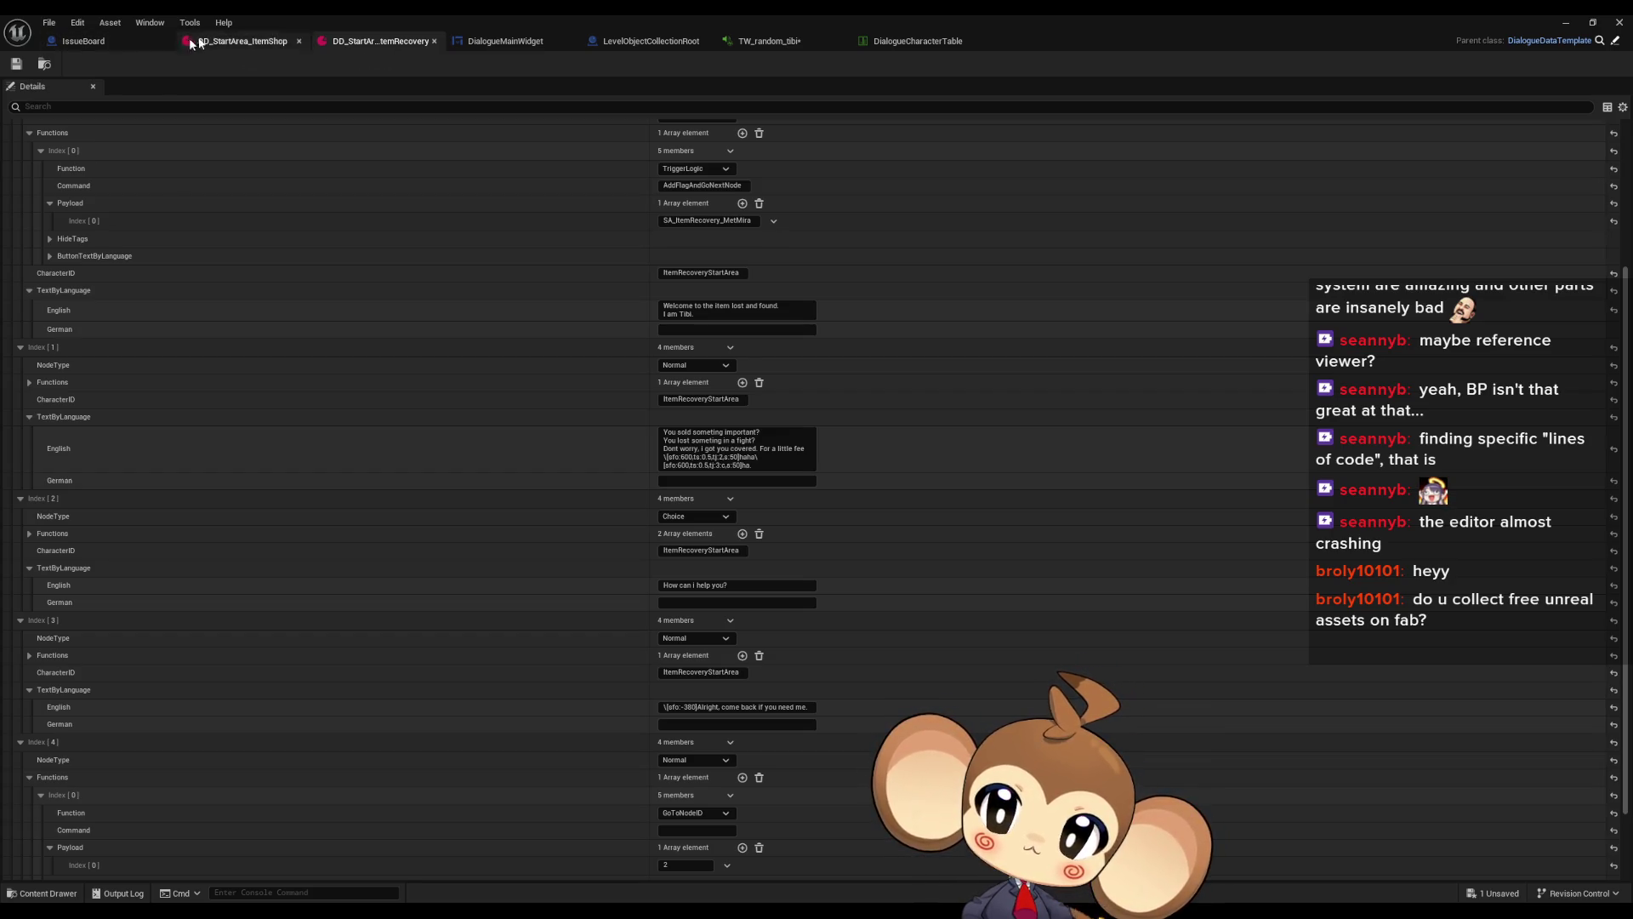
Open the AddNextCharacterToText function graph in the DialogueMainWidget blueprint
left_click(483, 42)
scroll(787, 353, "down", 3)
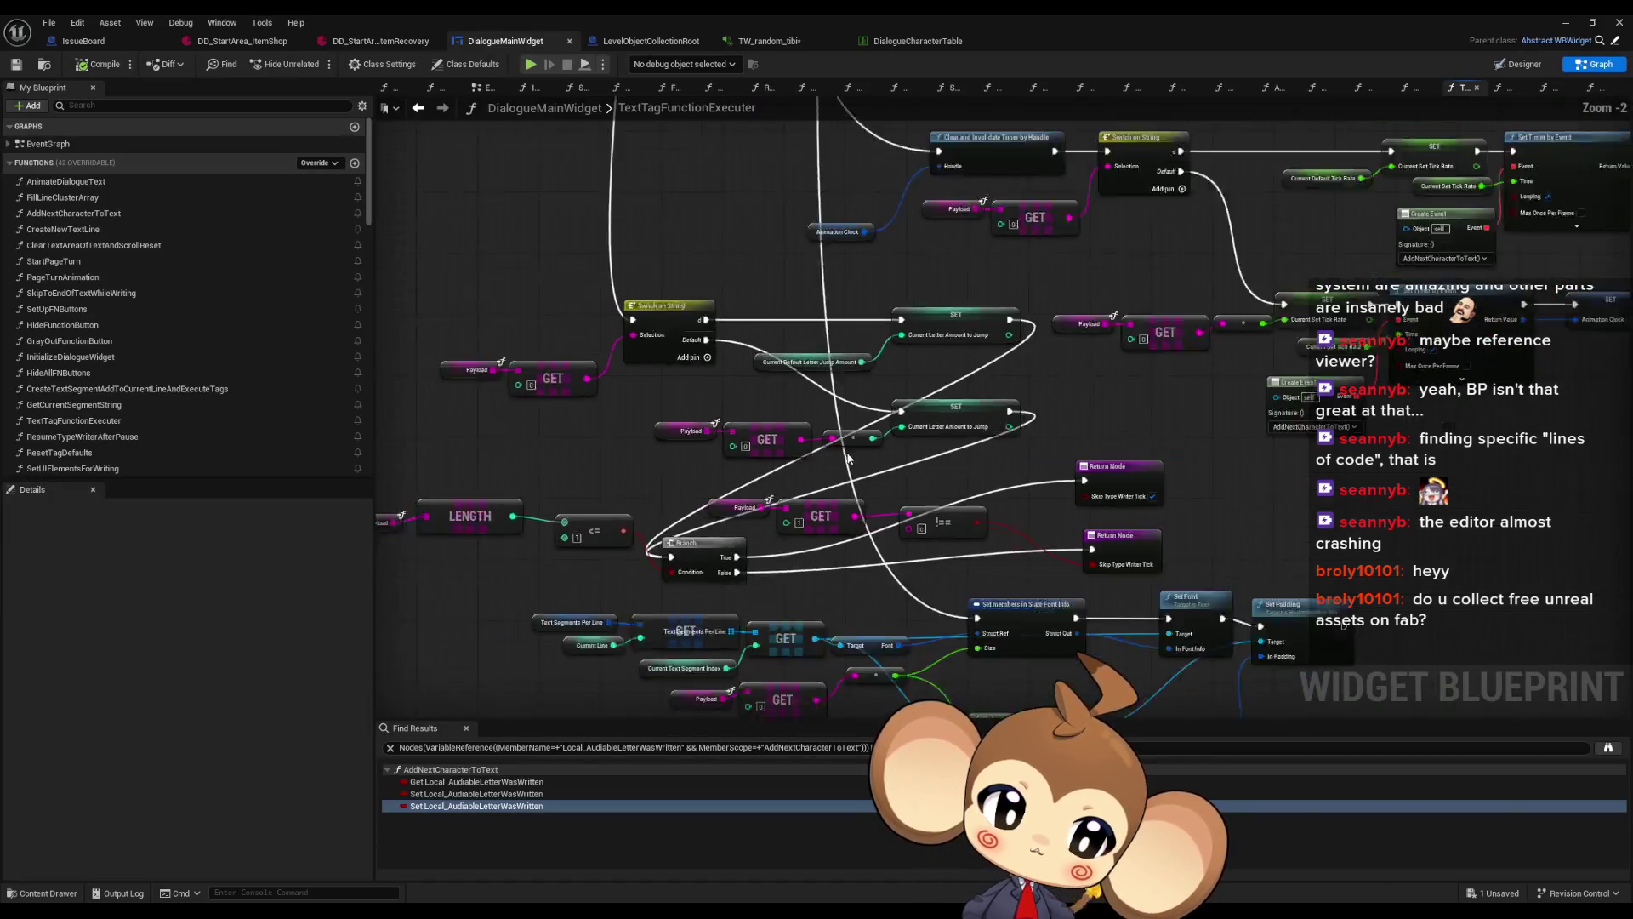
scroll(774, 434, "up", 3)
scroll(774, 432, "down", 2)
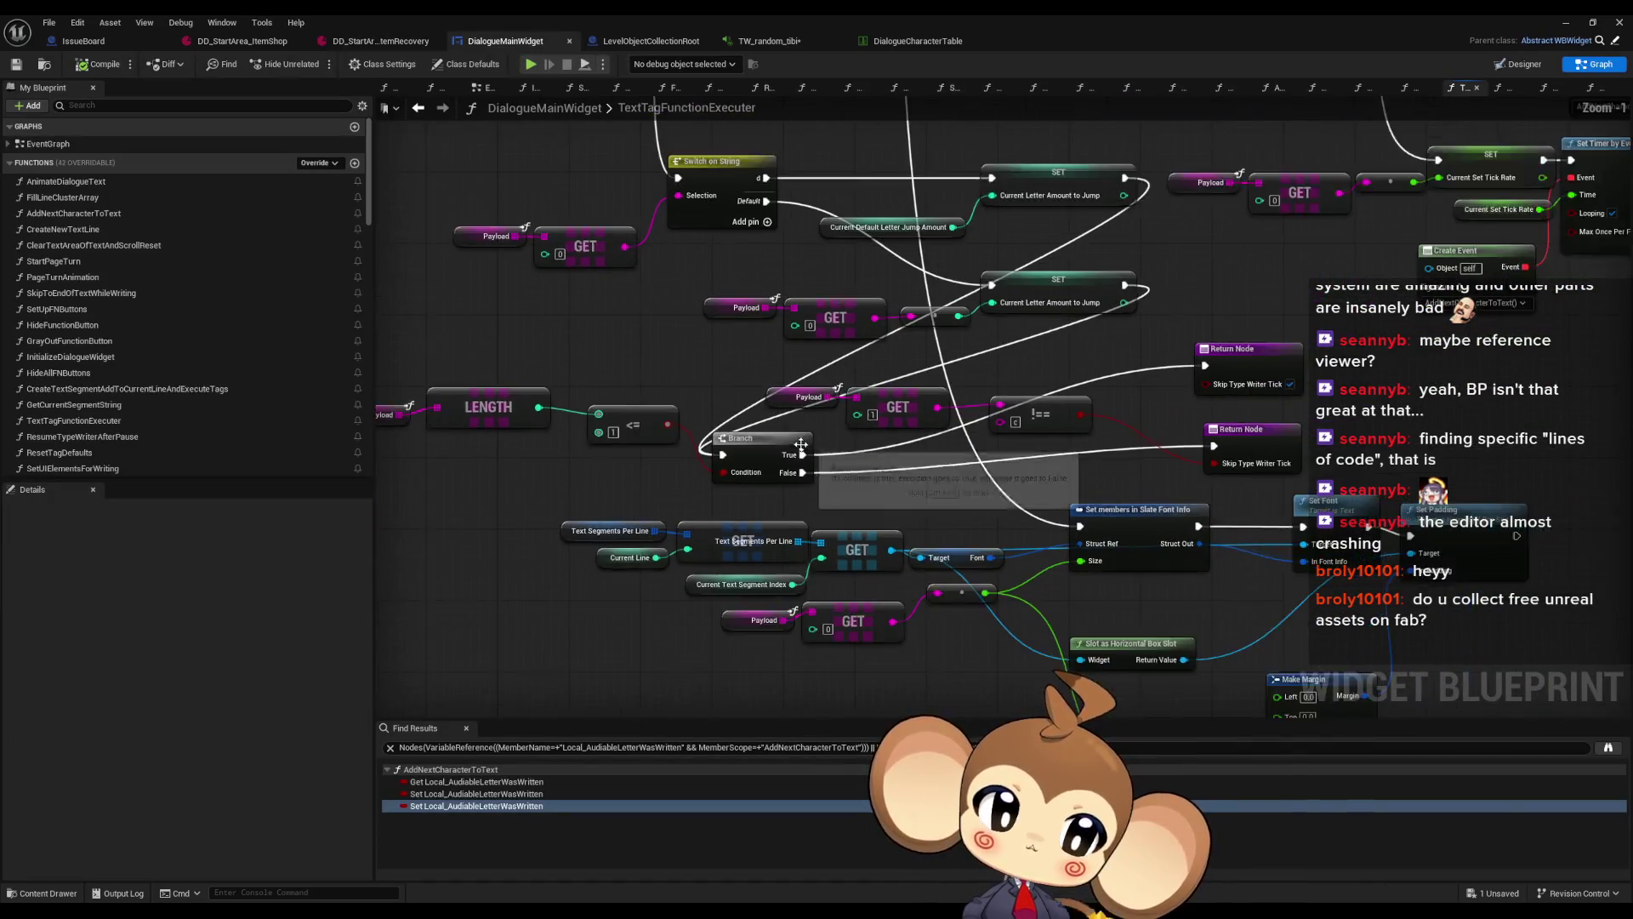
double_click(80, 215)
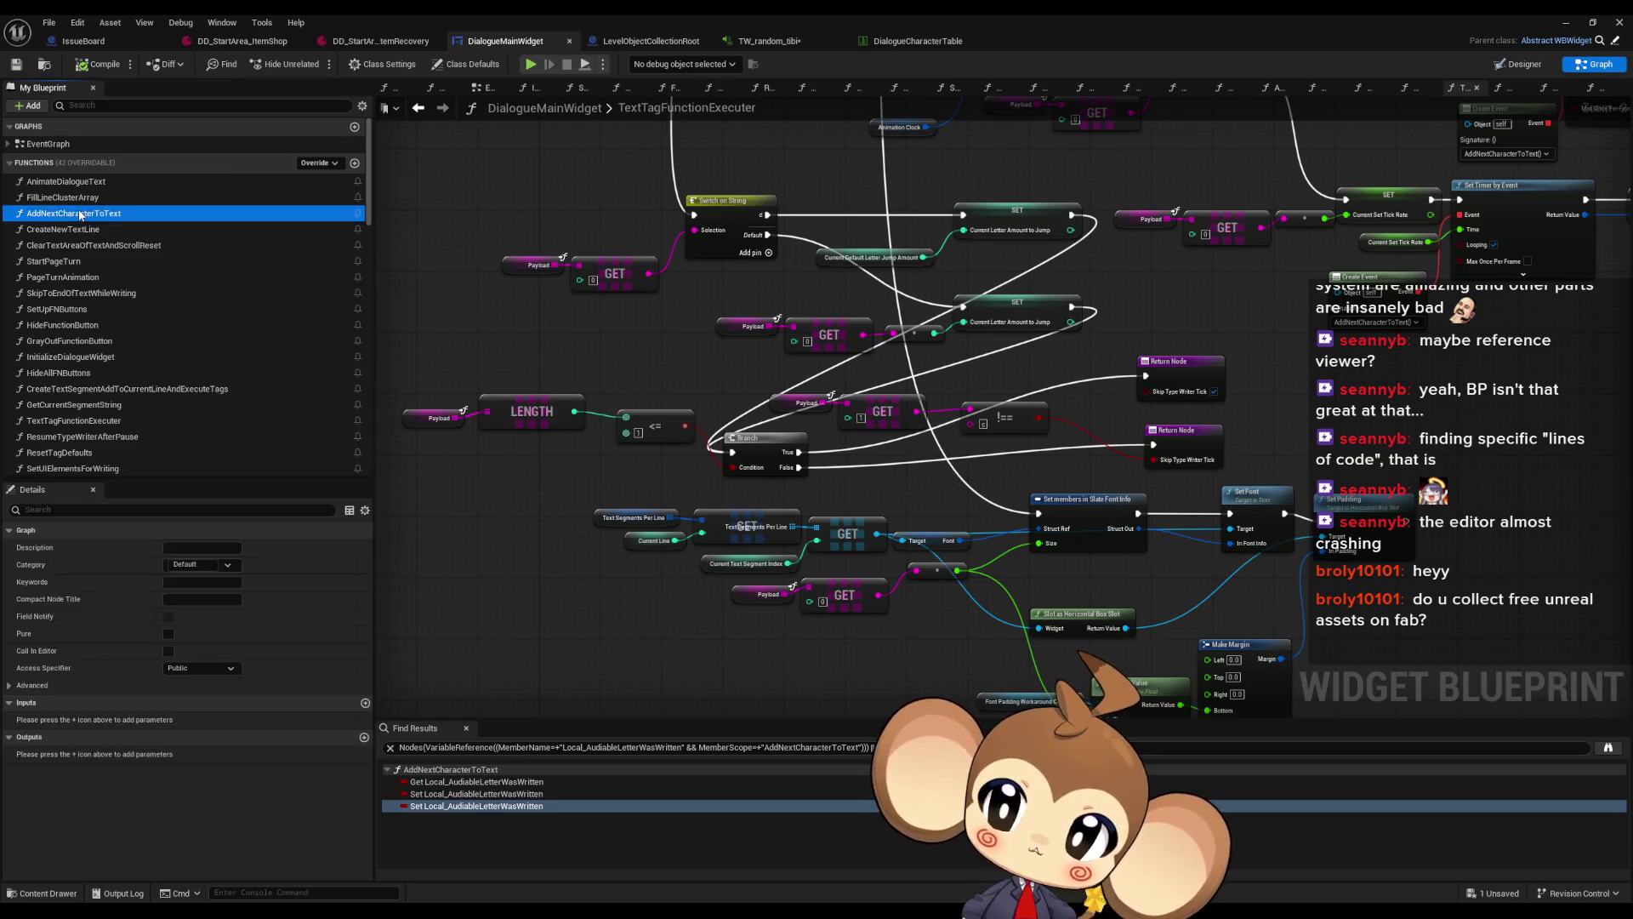
scroll(825, 375, "down", 4)
scroll(902, 510, "up", 4)
scroll(902, 510, "up", 1)
Find all references to AfterSoundSetterActive from the After Sound Setter Active node
left_click(1310, 467)
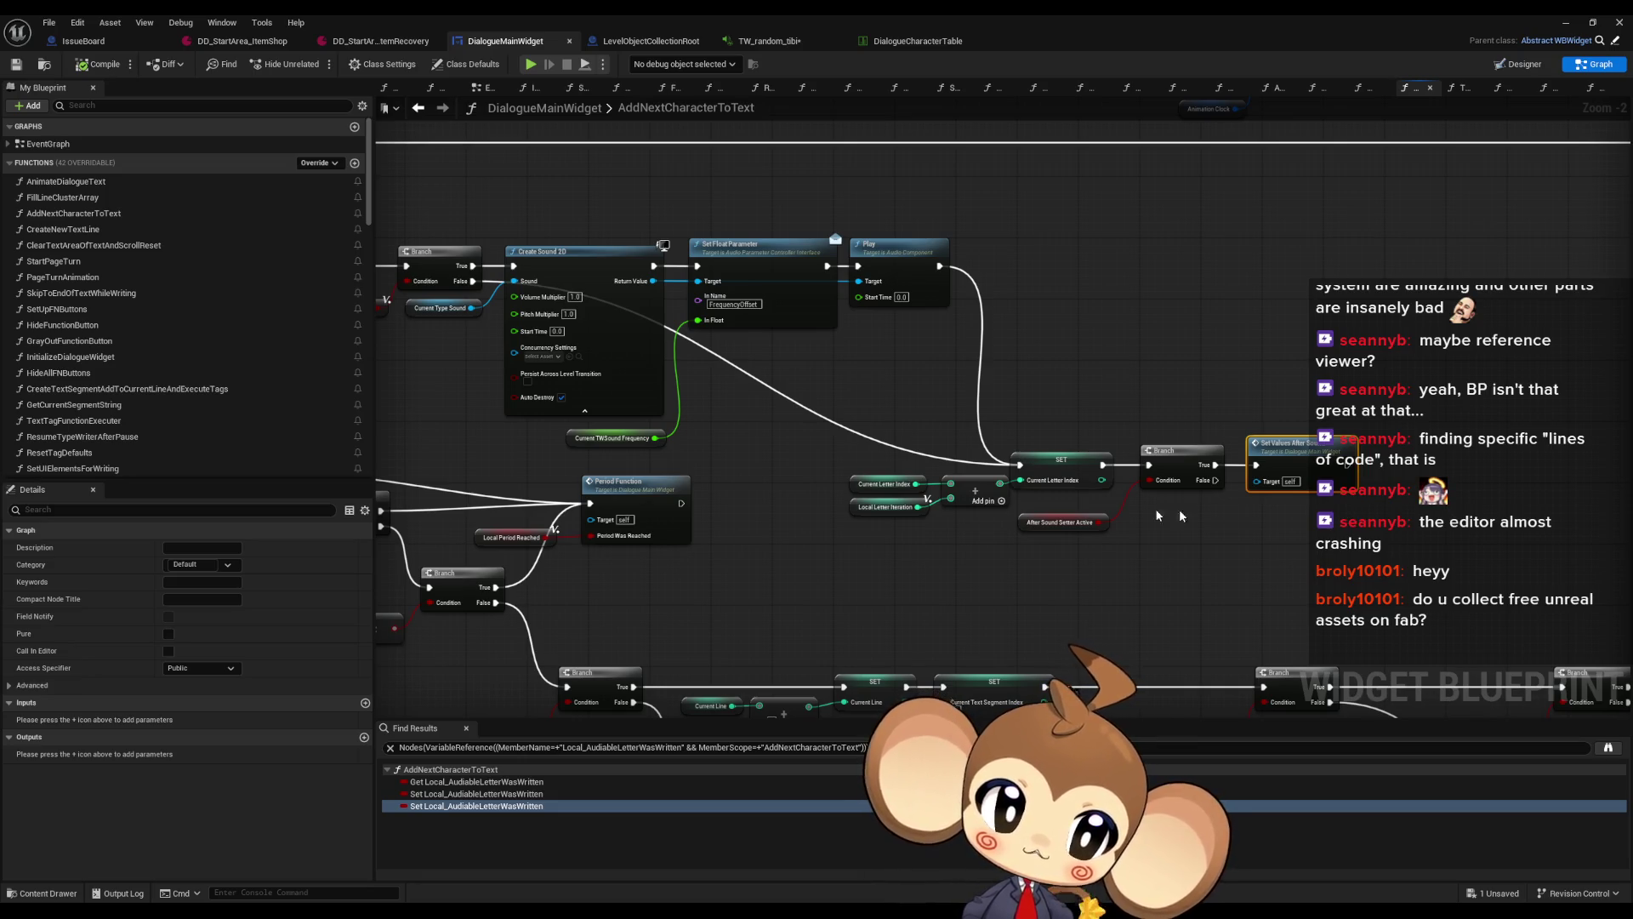
left_click_drag(1324, 498, 1186, 516)
left_click(1191, 560)
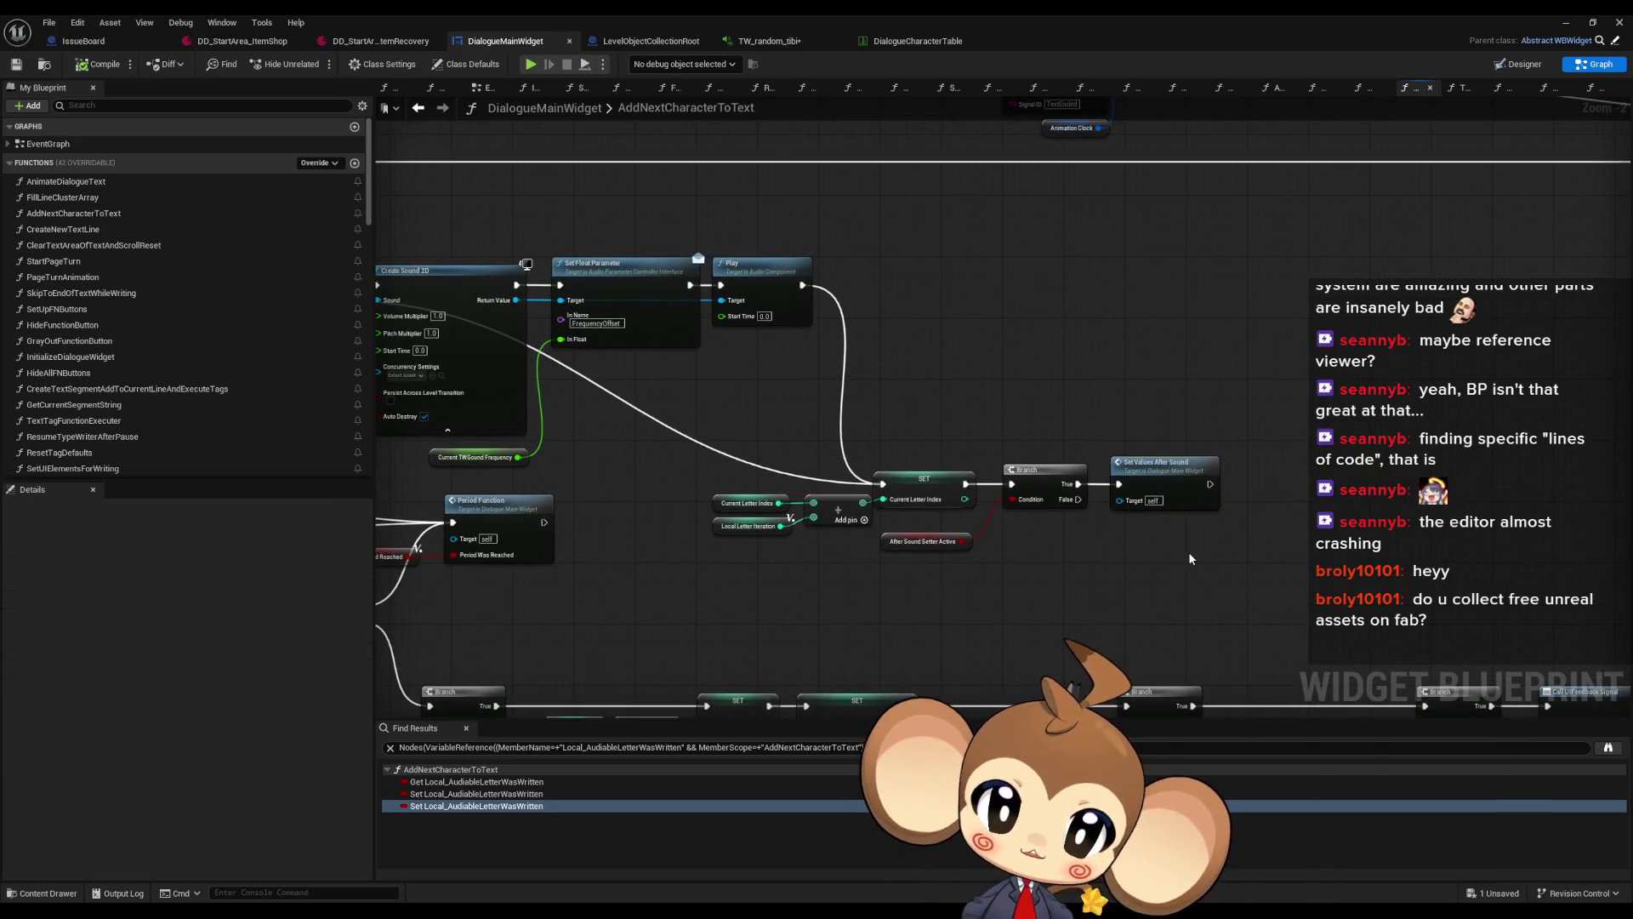
right_click(887, 543)
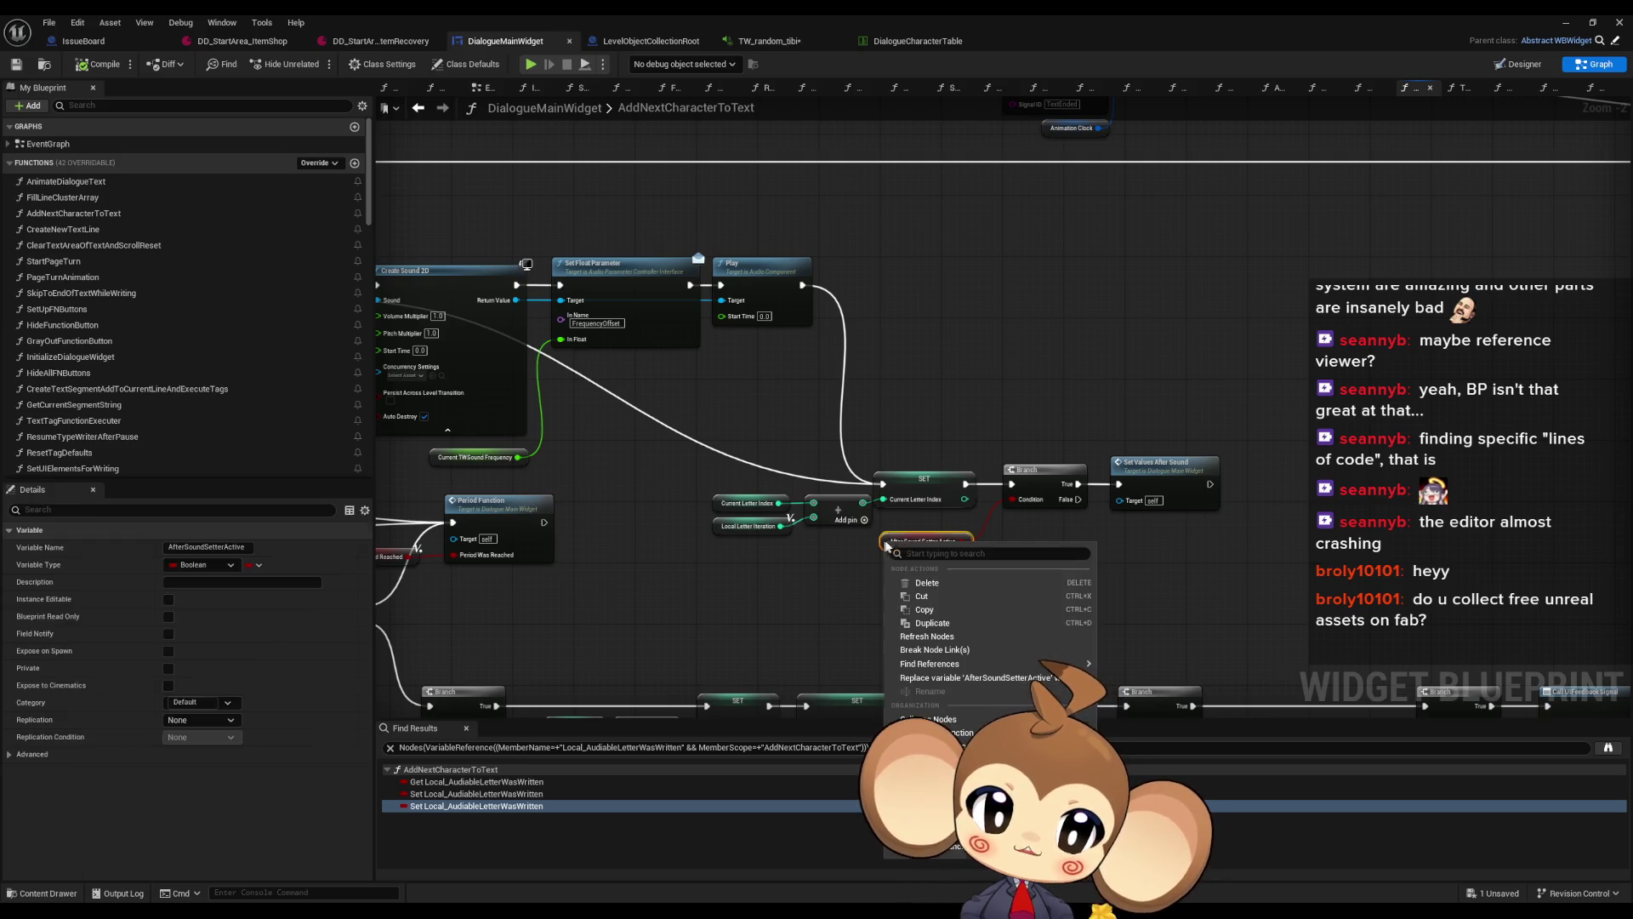
mouse_move(936, 667)
left_click(1171, 696)
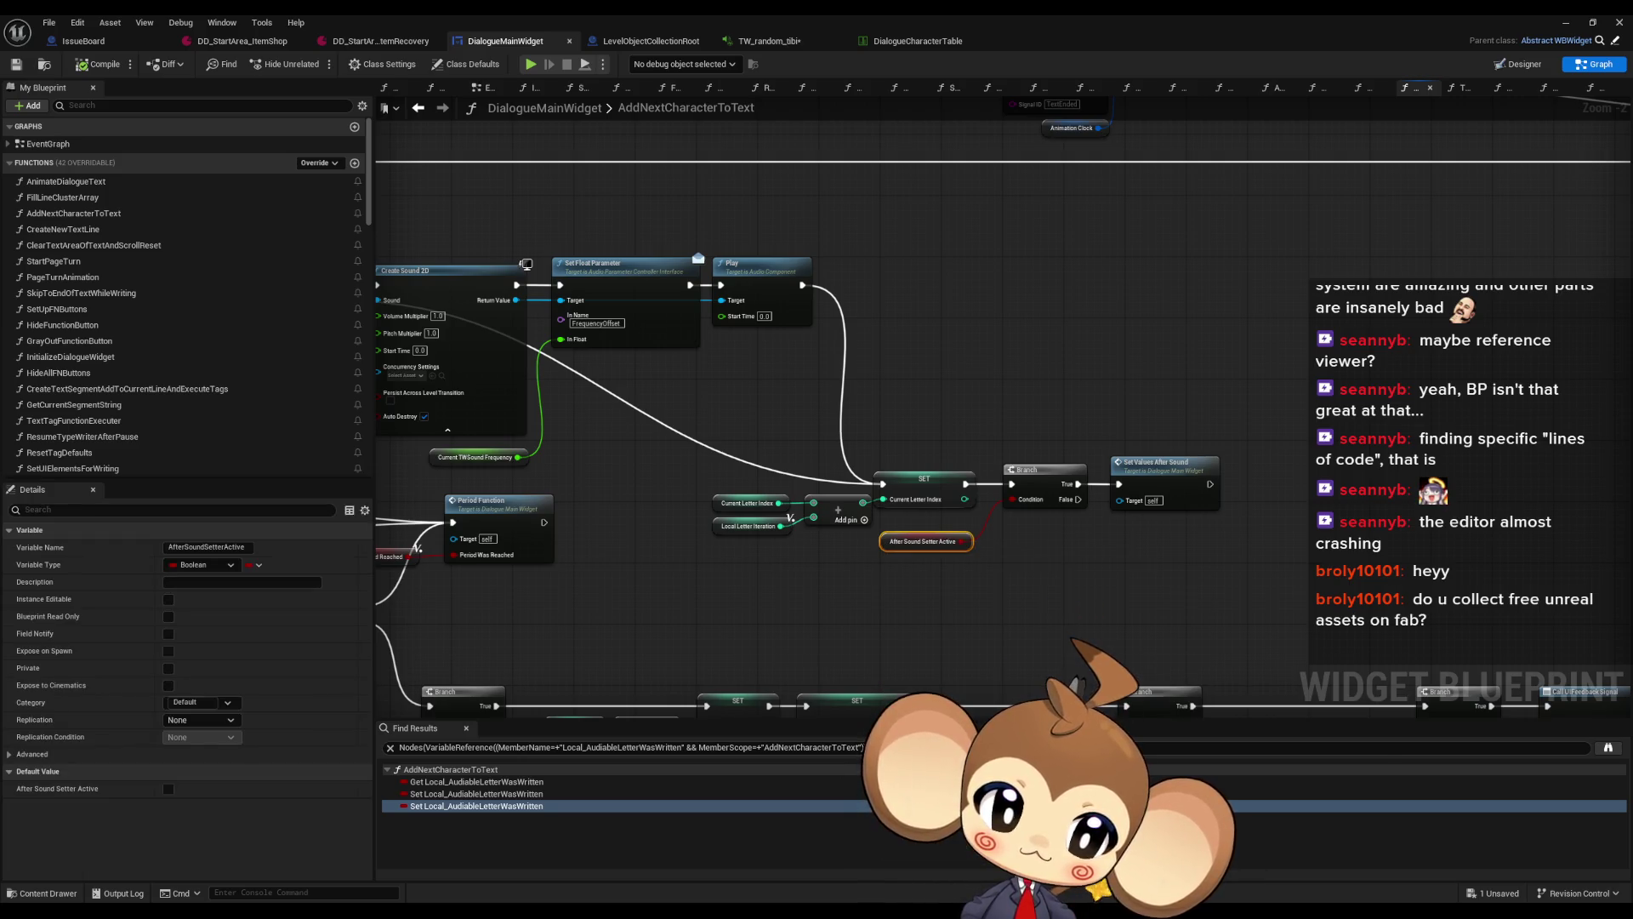
left_click(472, 782)
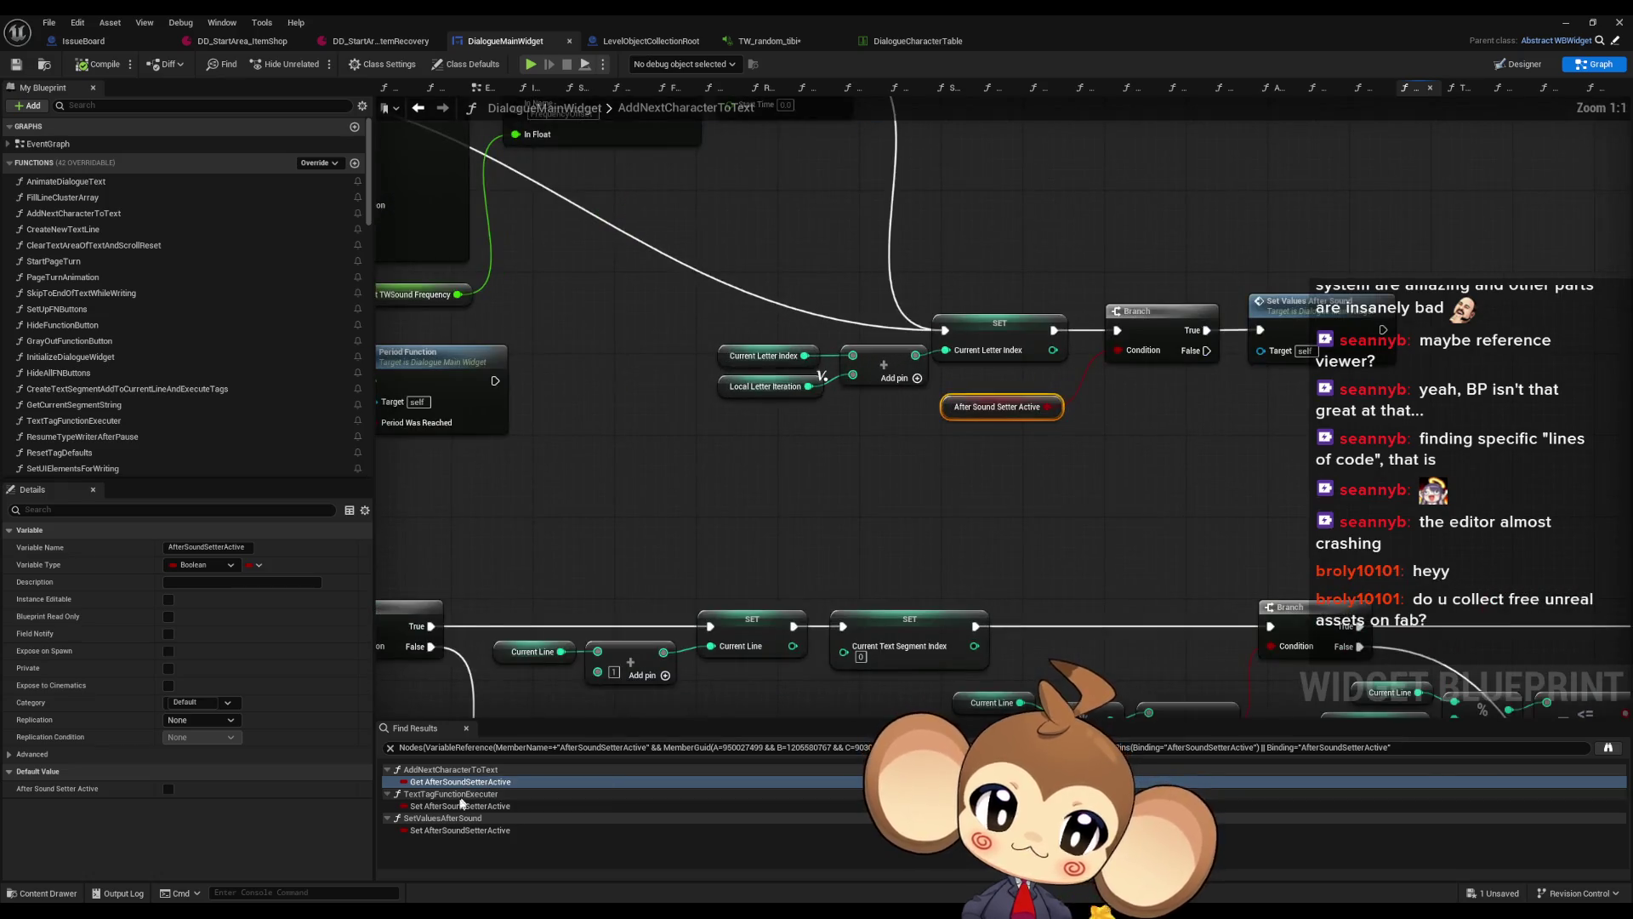
Jump between the Set AfterSoundSetterActive results, ending on the TextTagFunctionExecuter setter
left_click(451, 806)
scroll(851, 573, "down", 5)
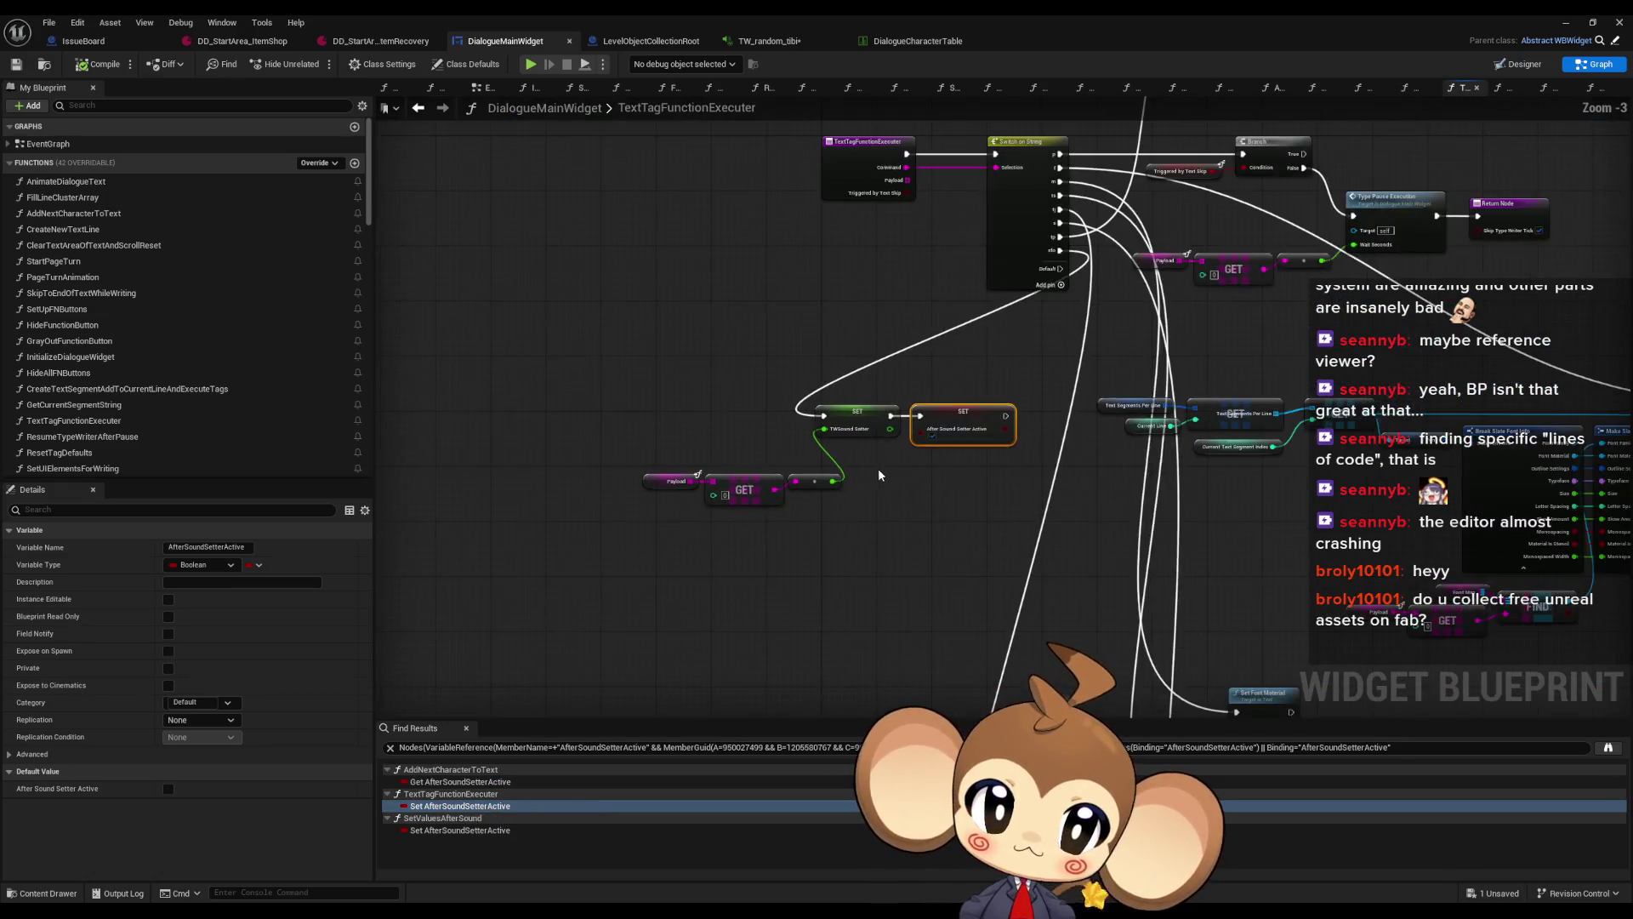
scroll(851, 573, "up", 5)
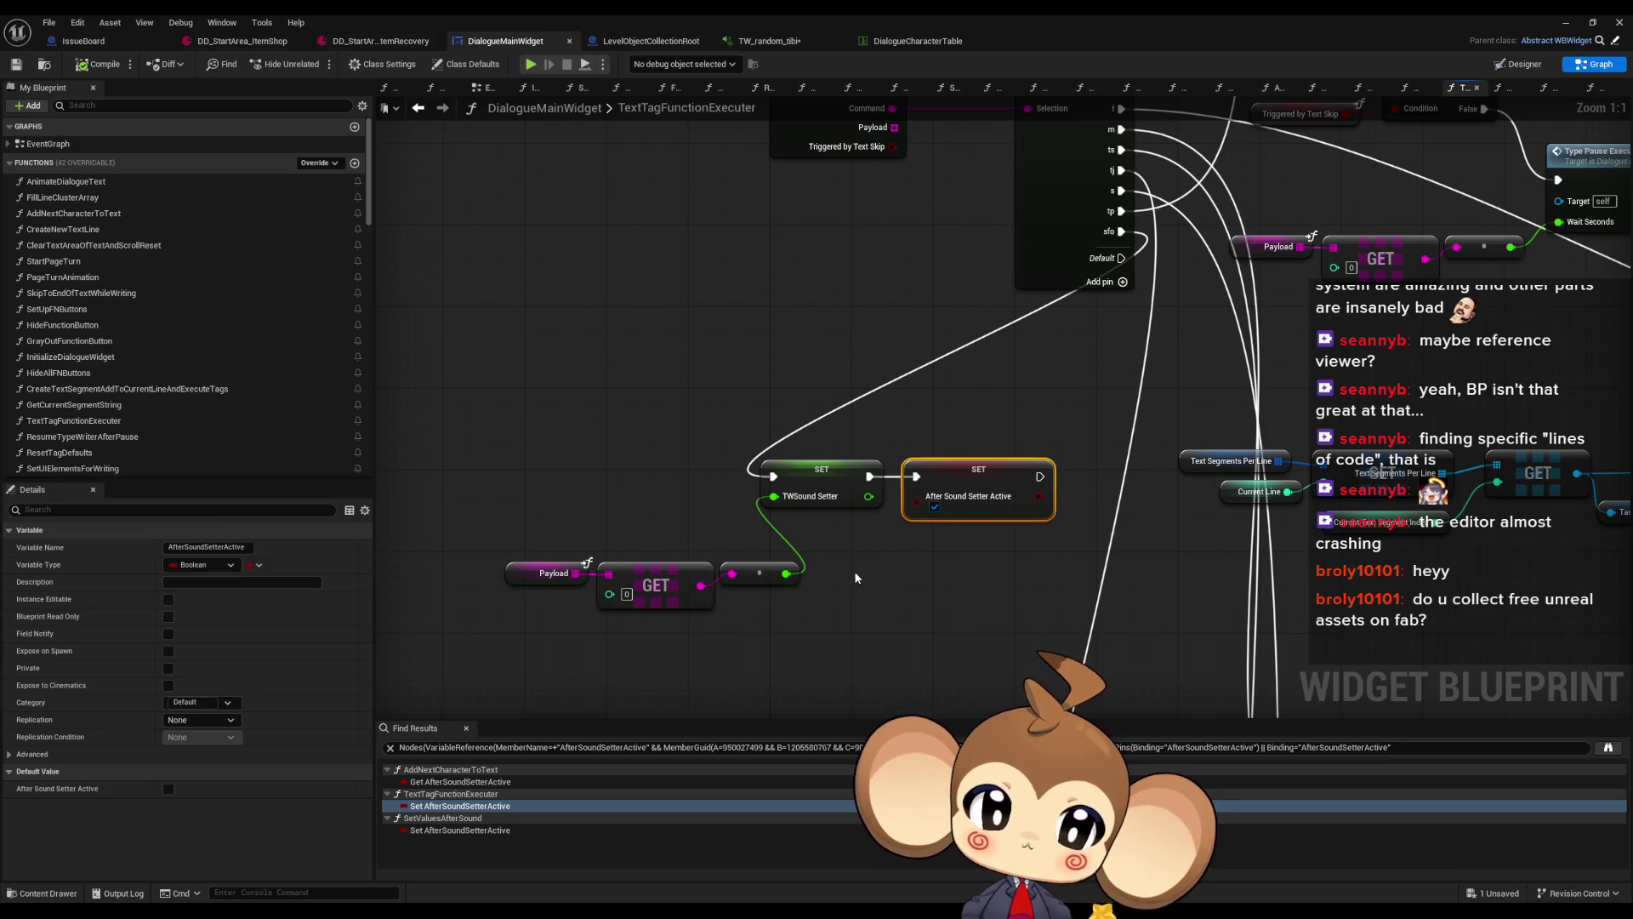
left_click(470, 831)
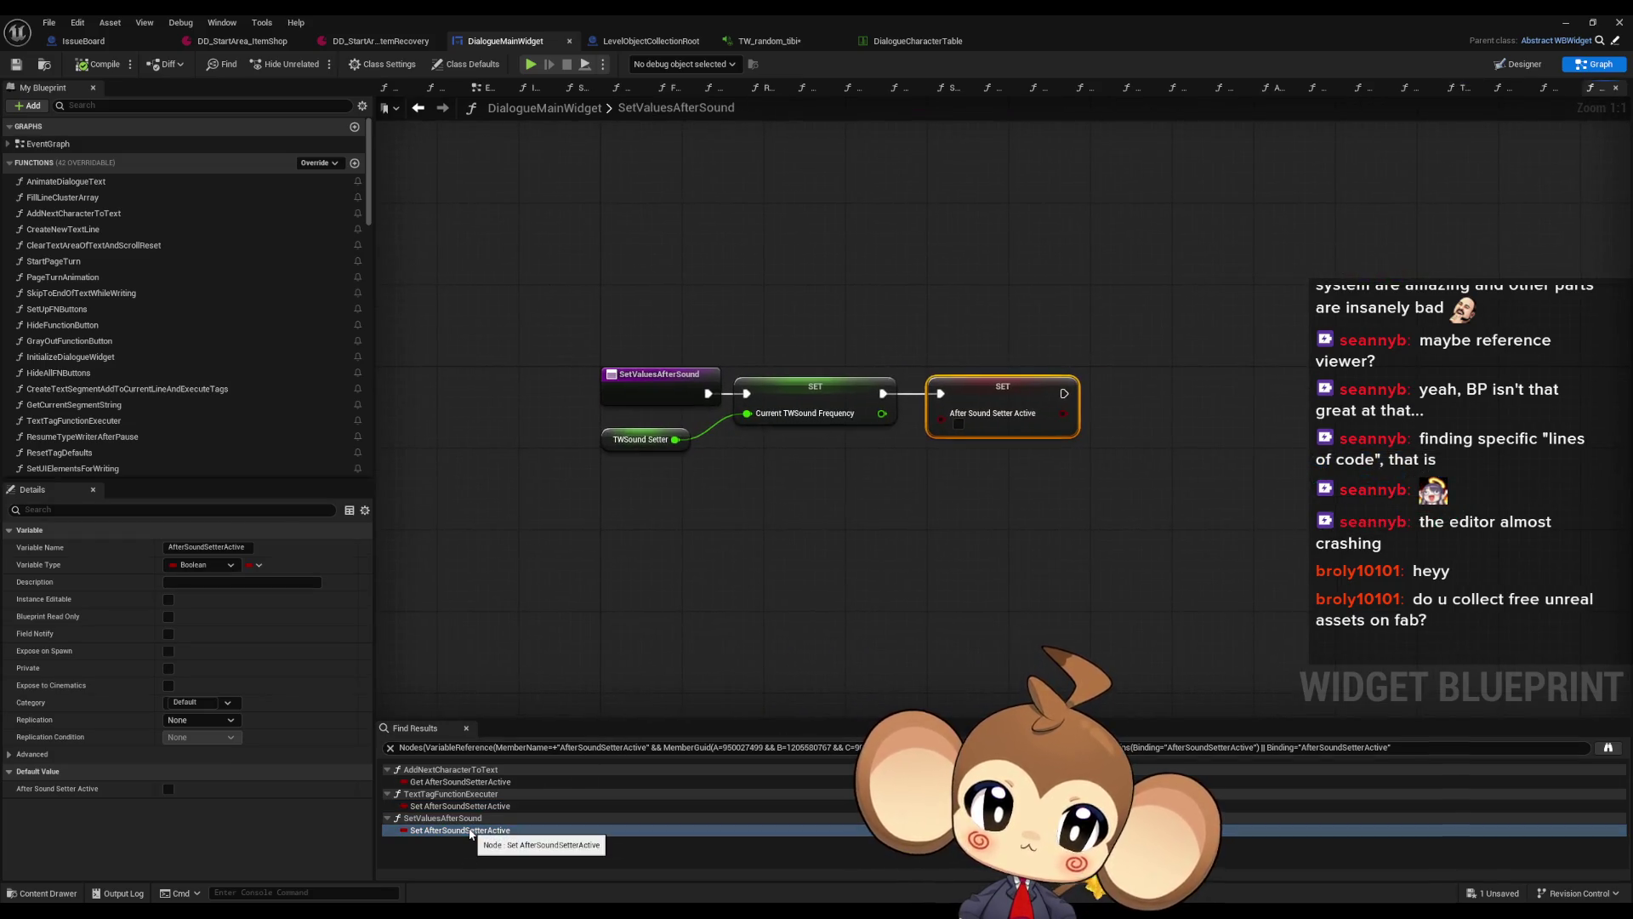
left_click(470, 781)
left_click(463, 805)
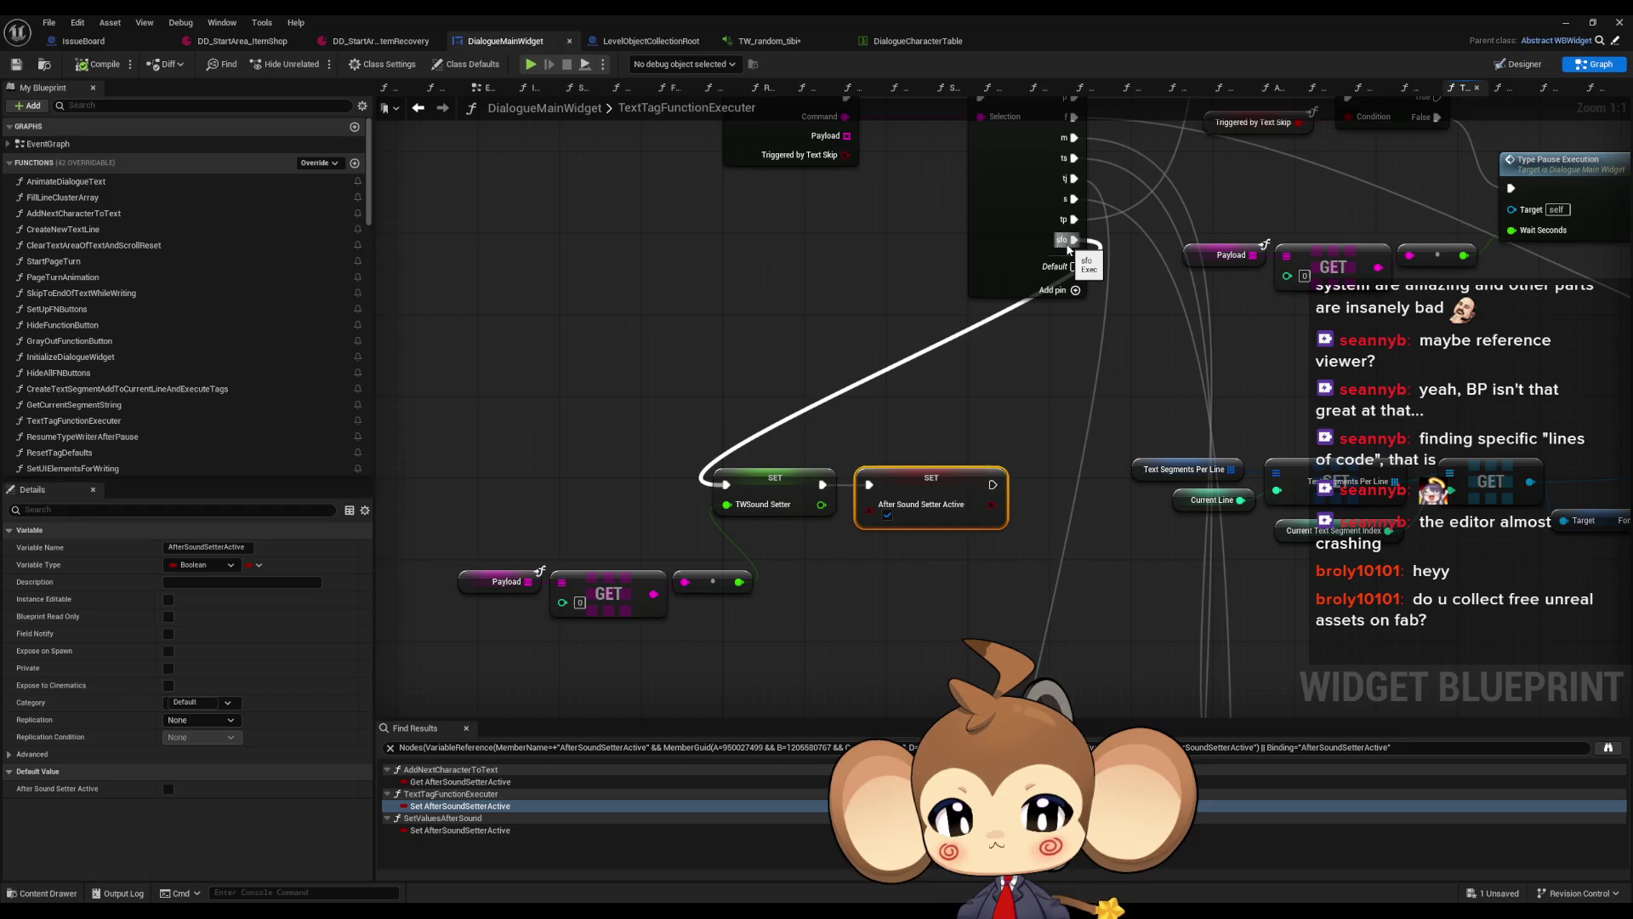
Select the Payload, LENGTH and <= nodes plus the Payload, GET and != nodes
mouse_move(989, 624)
left_mouse_down()
mouse_move(973, 607)
mouse_move(995, 575)
left_mouse_up()
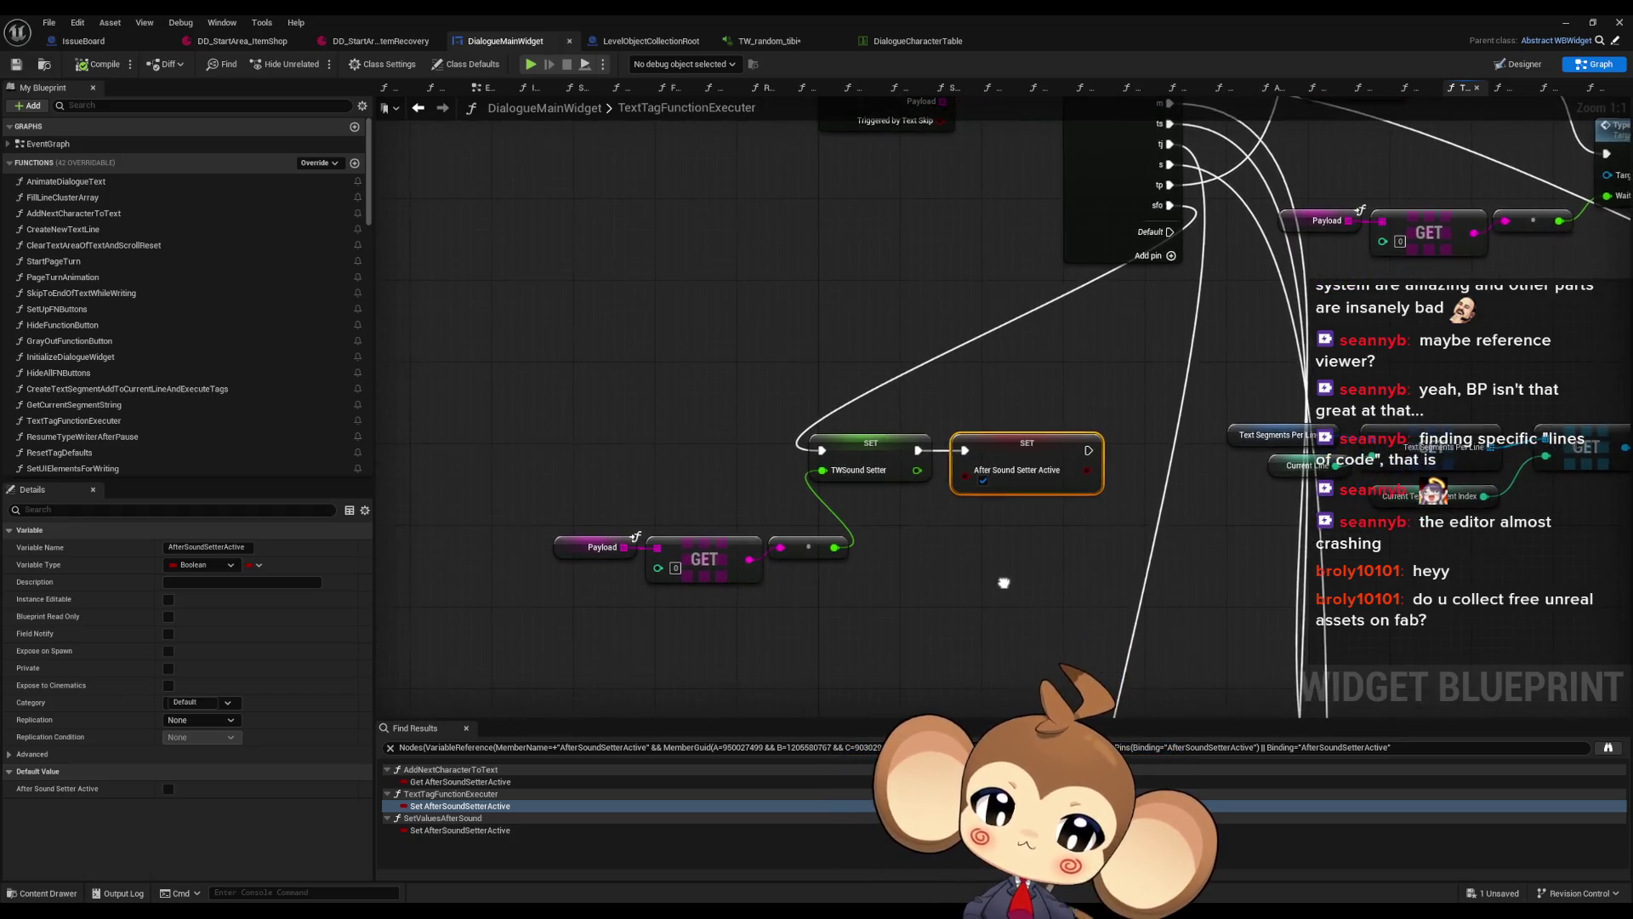
scroll(876, 509, "down", 5)
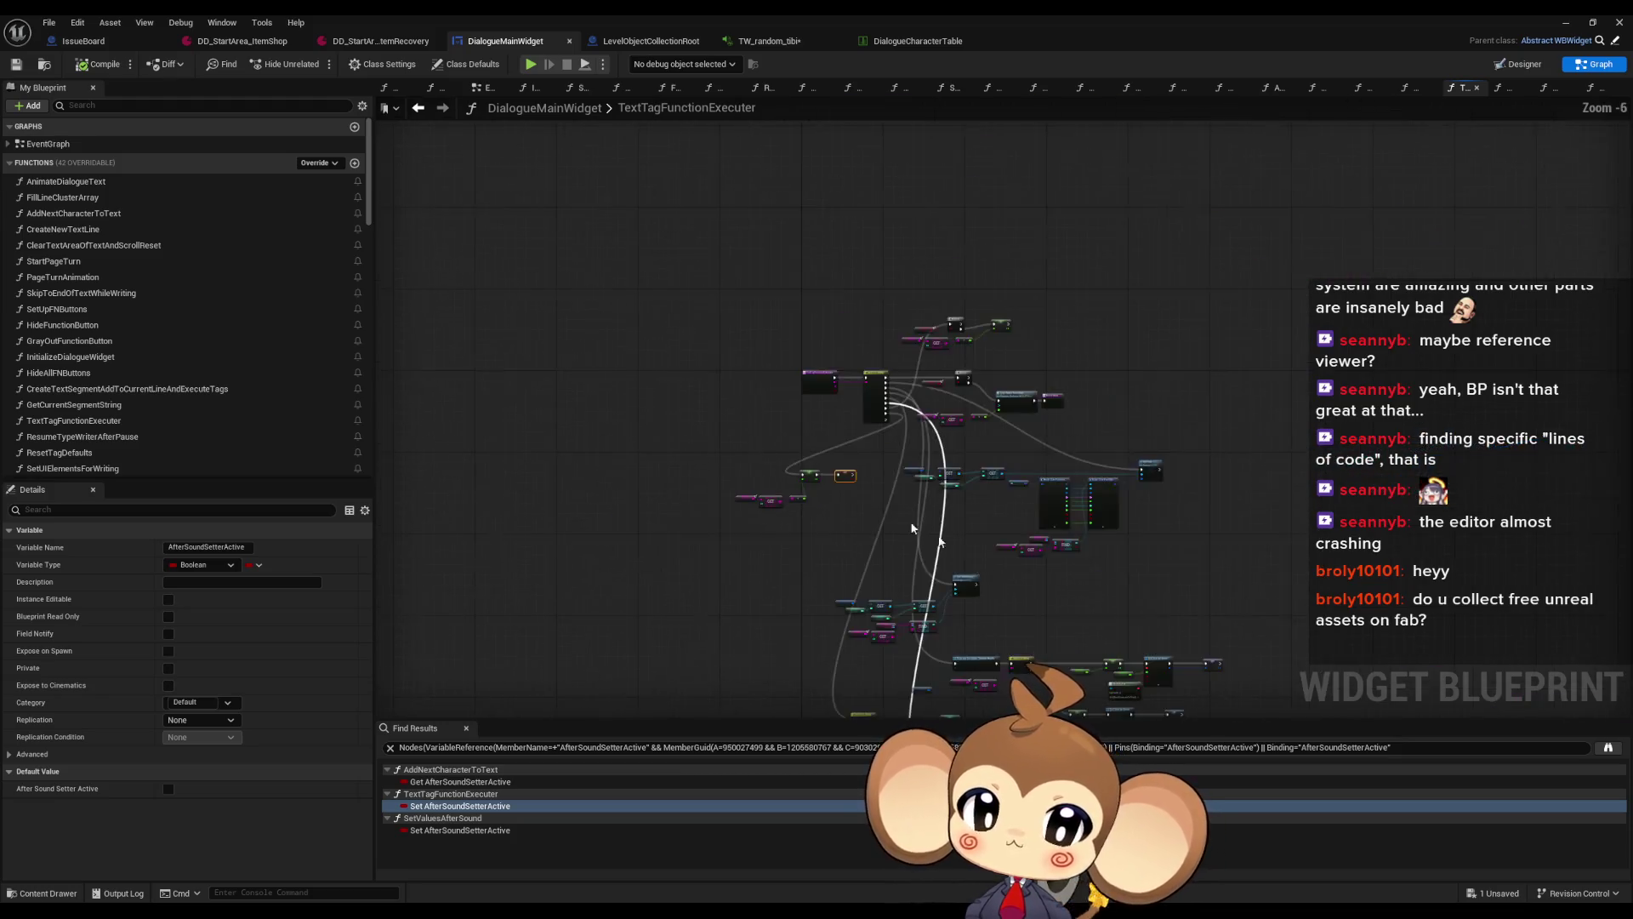
scroll(796, 413, "up", 4)
left_click_drag(927, 546, 986, 503)
mouse_move(474, 440)
left_mouse_down()
mouse_move(781, 557)
mouse_move(886, 558)
left_mouse_up()
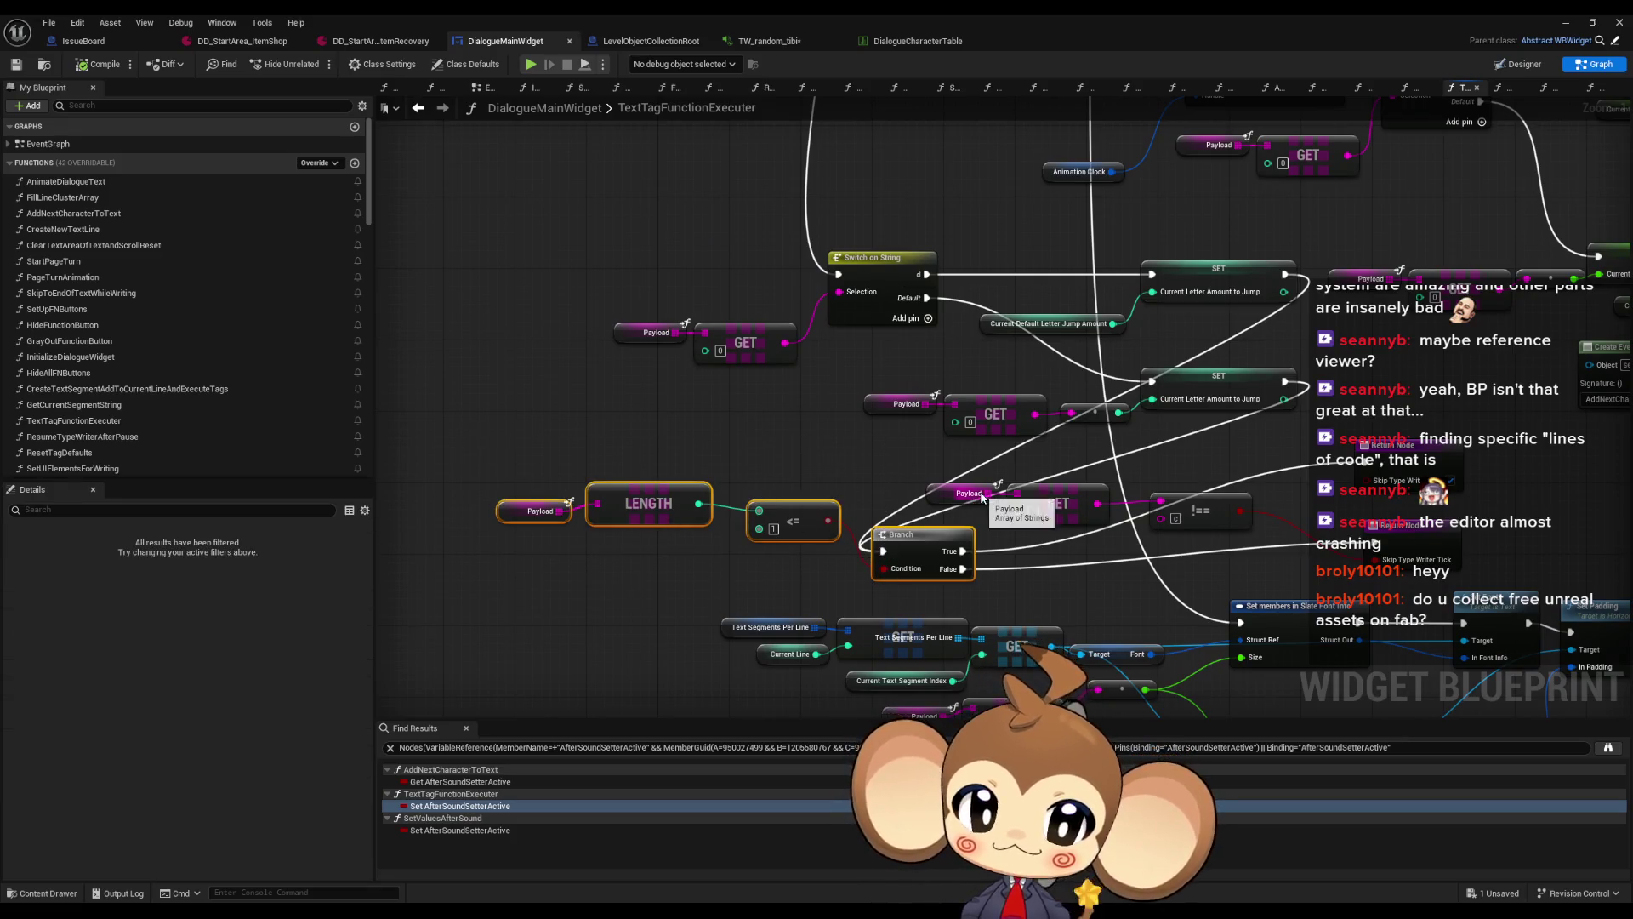
left_click_drag(1155, 561, 935, 485)
scroll(885, 452, "down", 5)
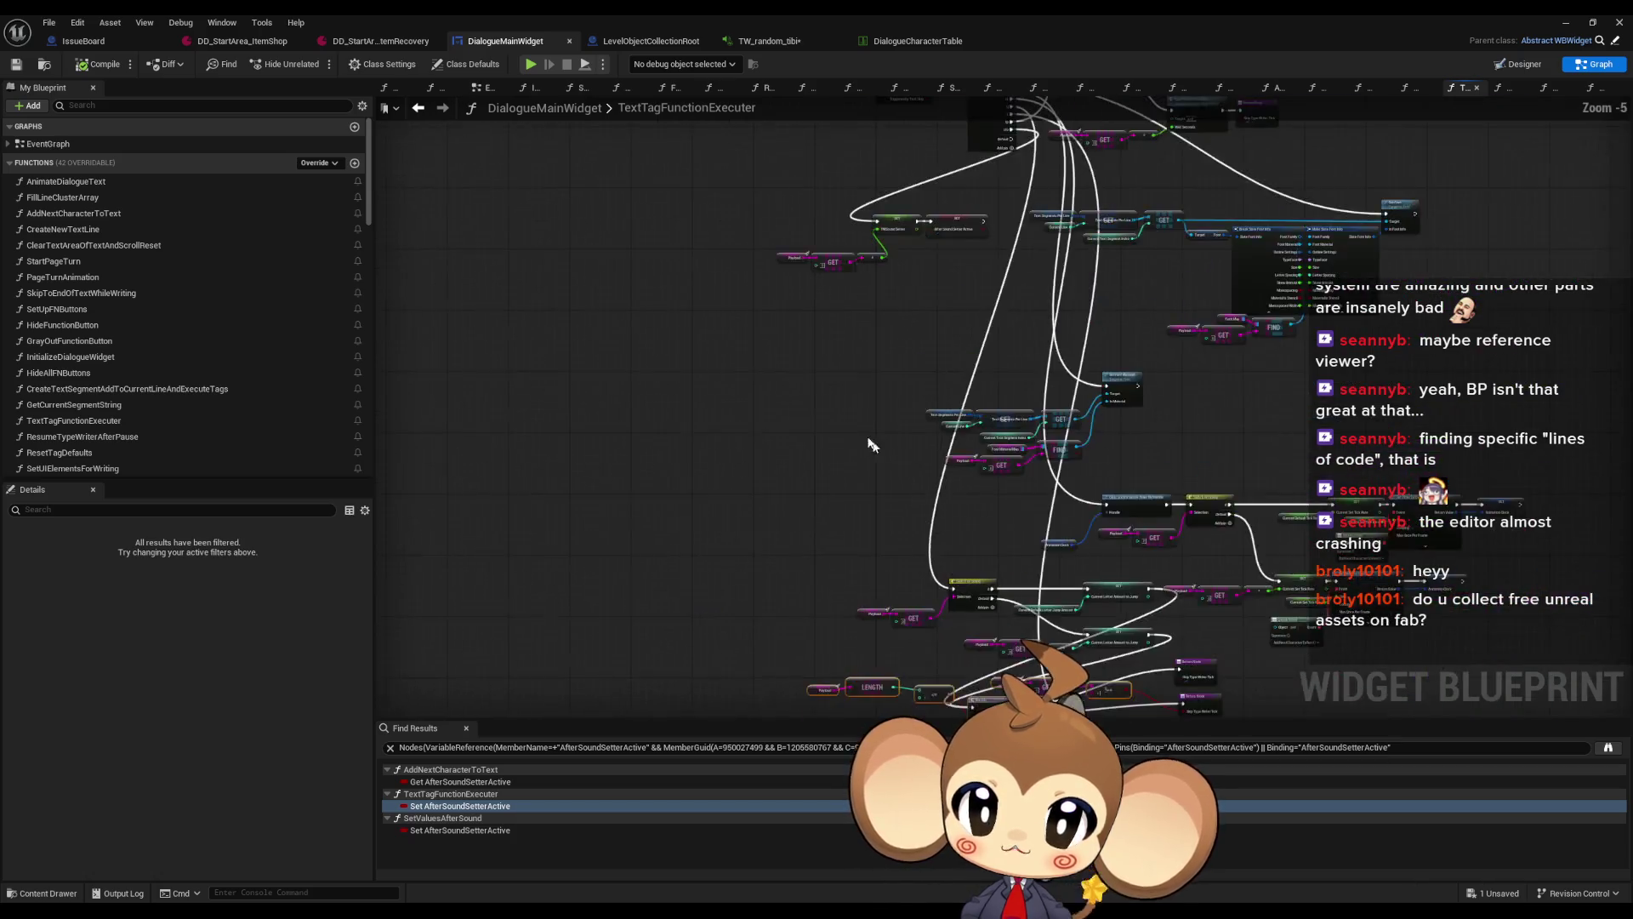
scroll(759, 516, "up", 5)
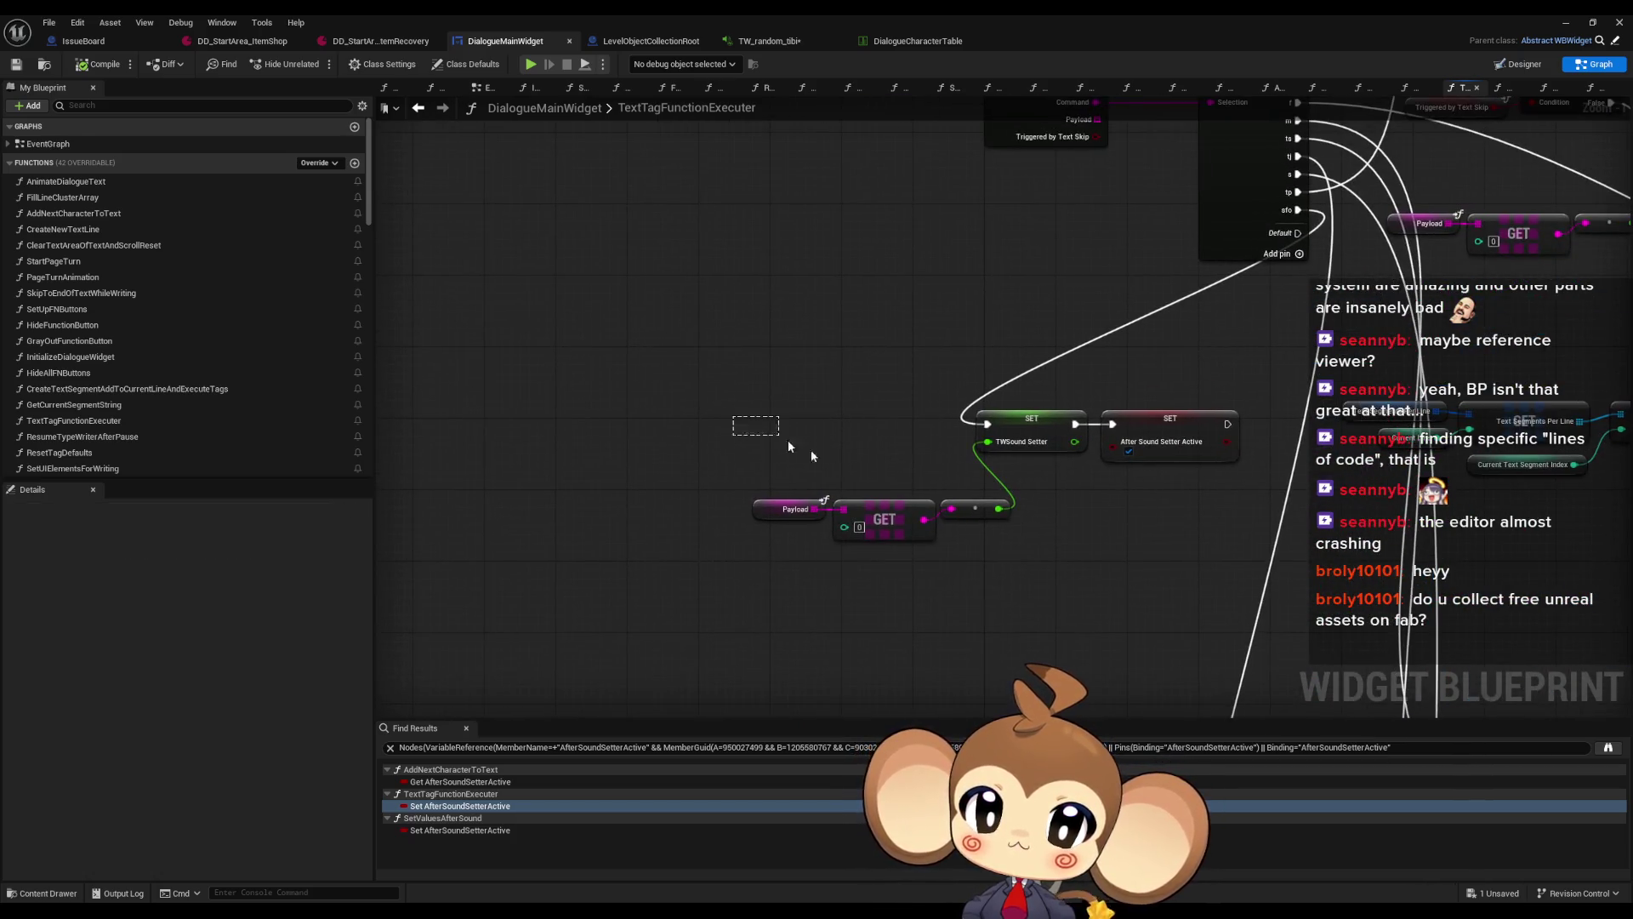
Rearrange the Payload GET/SET, != comparison, Branch and length check nodes to make room
left_click_drag(740, 392, 1199, 553)
left_click_drag(1123, 426, 784, 399)
left_click(713, 564)
mouse_move(713, 564)
left_mouse_down()
mouse_move(798, 548)
mouse_move(871, 497)
mouse_move(1167, 563)
left_mouse_up()
mouse_move(966, 534)
left_mouse_down()
mouse_move(1071, 576)
mouse_move(1091, 605)
left_mouse_up()
left_click(927, 587)
left_click_drag(821, 568, 947, 461)
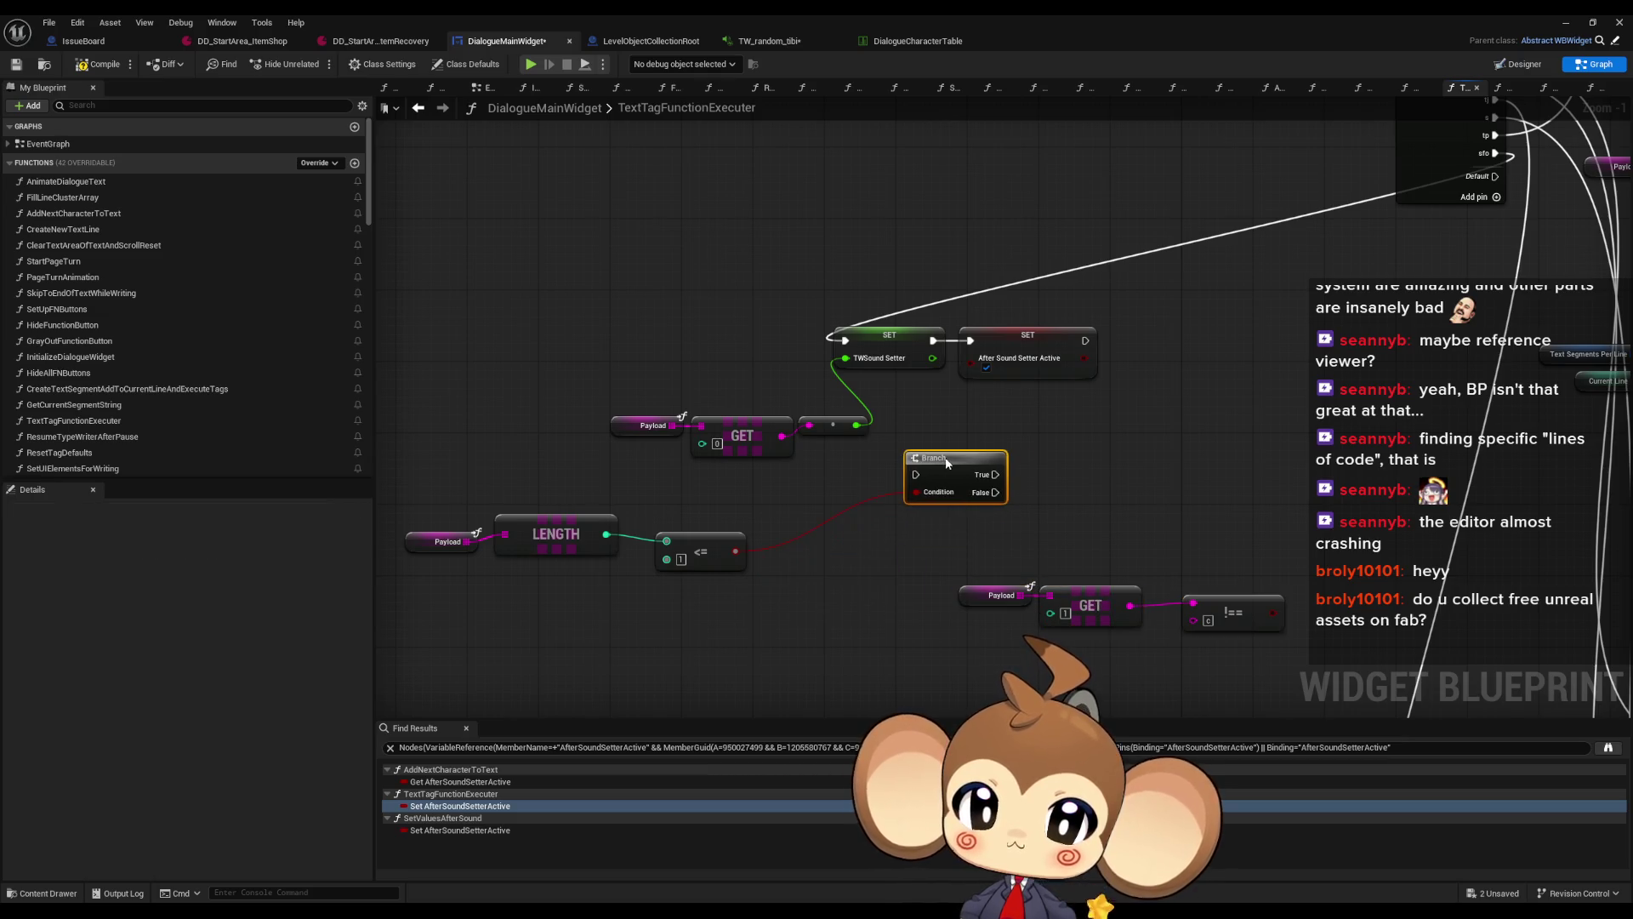
left_click(1042, 425)
left_click_drag(409, 499, 748, 581)
left_click_drag(556, 534, 690, 507)
left_click(1084, 457)
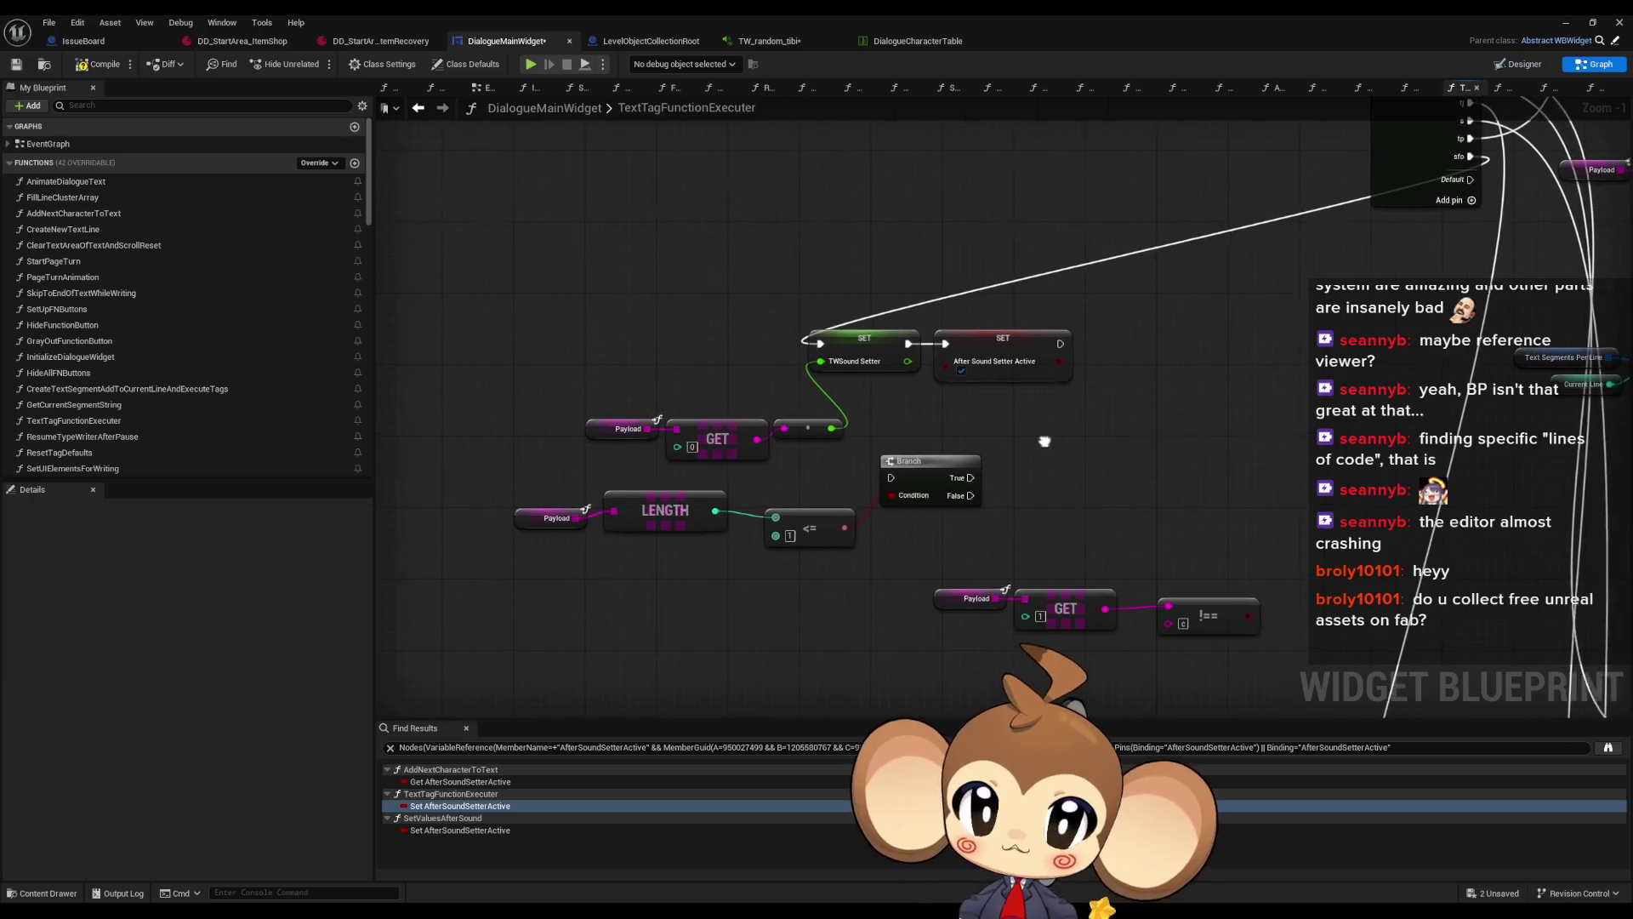
left_click_drag(1047, 446, 982, 481)
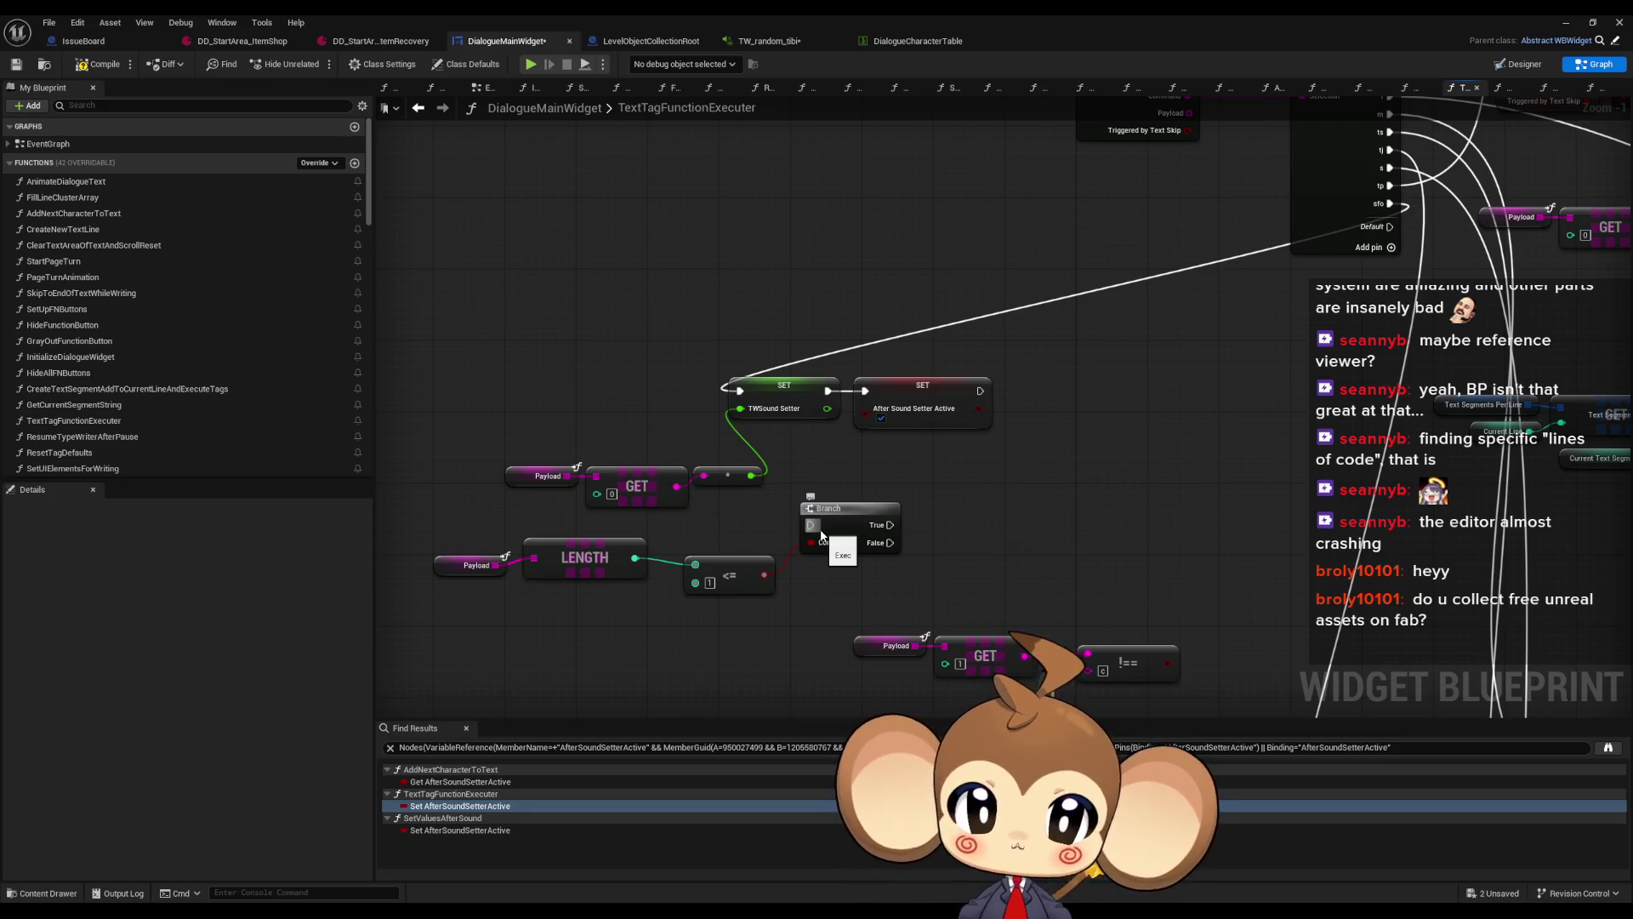
Run a Branch after the TWSound Setter SET, with True setting After Sound Setter Active
mouse_move(812, 524)
left_mouse_down()
mouse_move(828, 390)
mouse_move(1038, 394)
left_mouse_up()
mouse_move(890, 525)
left_mouse_down()
mouse_move(980, 400)
mouse_move(918, 444)
mouse_move(926, 499)
left_mouse_up()
left_click_drag(791, 485, 1097, 562)
left_click_drag(1002, 524, 1099, 392)
left_click_drag(886, 601, 1150, 672)
left_click_drag(1029, 566, 797, 592)
Duplicate the After Sound Setter Active SET and drive it from the != result on False
left_click(1004, 298)
left_click_drag(946, 248, 1030, 312)
key("ctrl+v")
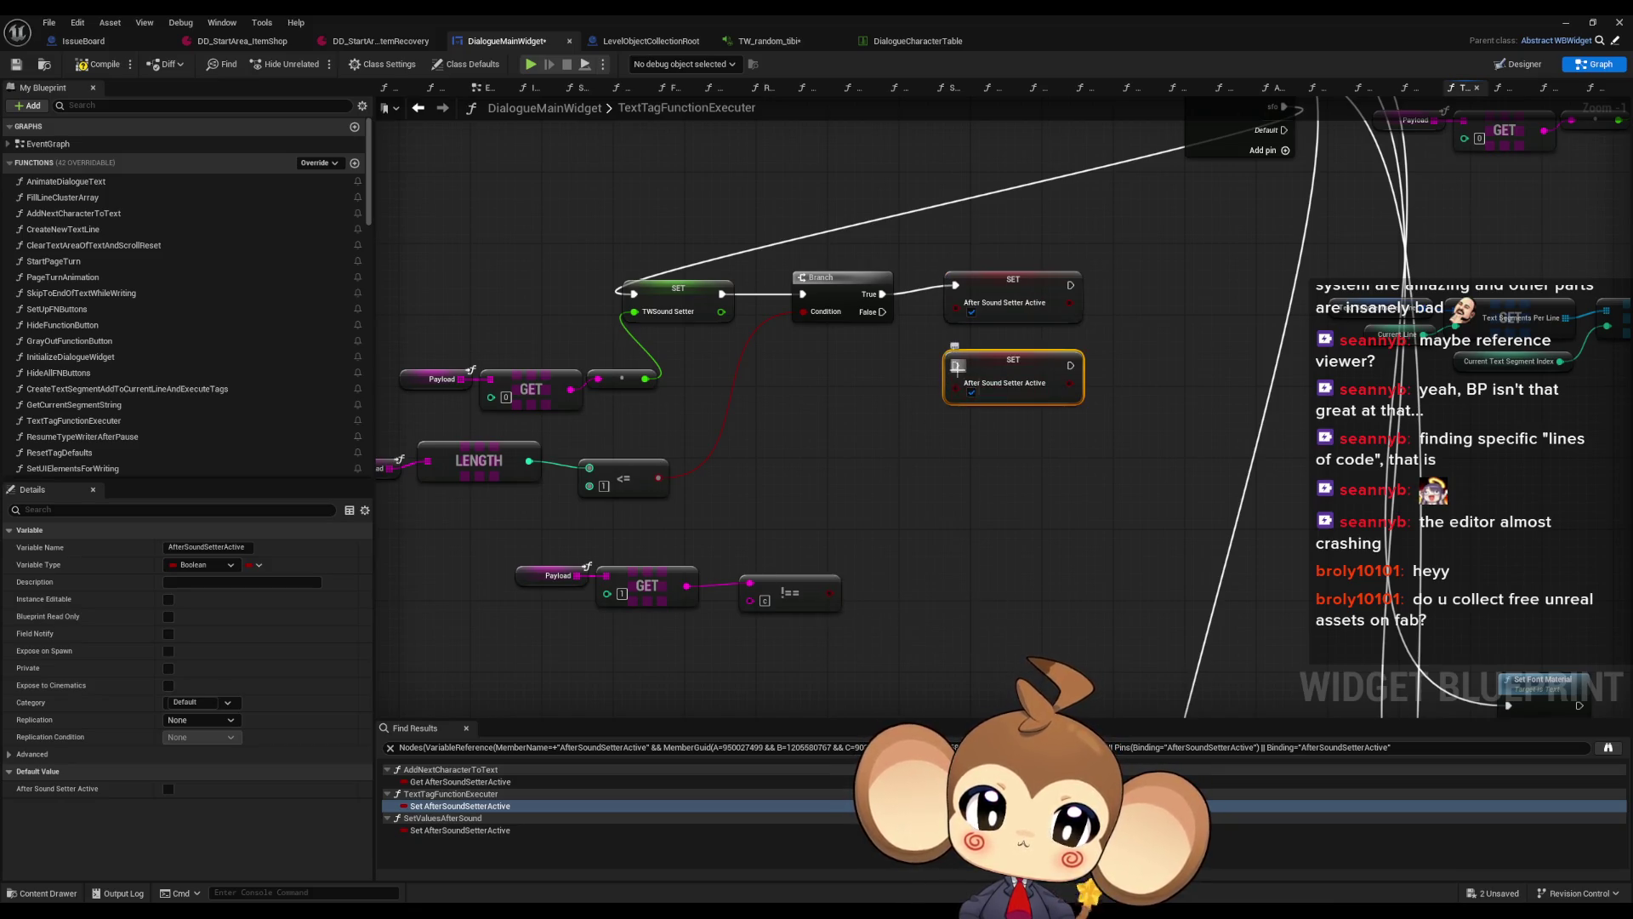
left_click_drag(954, 383, 829, 593)
left_click_drag(957, 365, 882, 312)
left_click(973, 539)
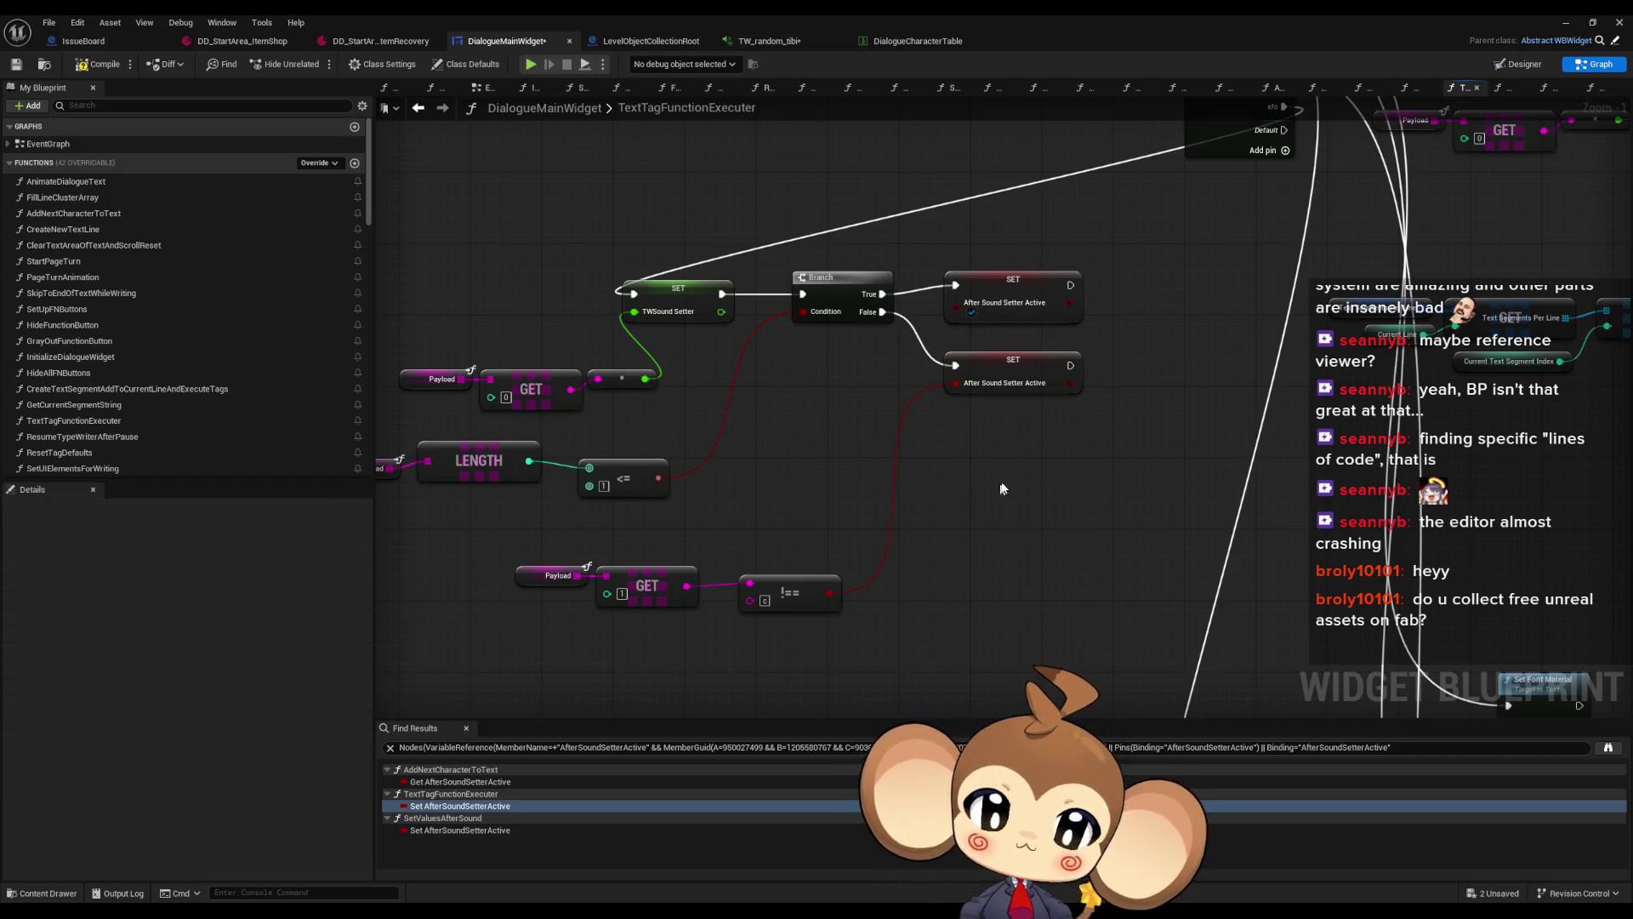
left_click_drag(780, 623, 824, 665)
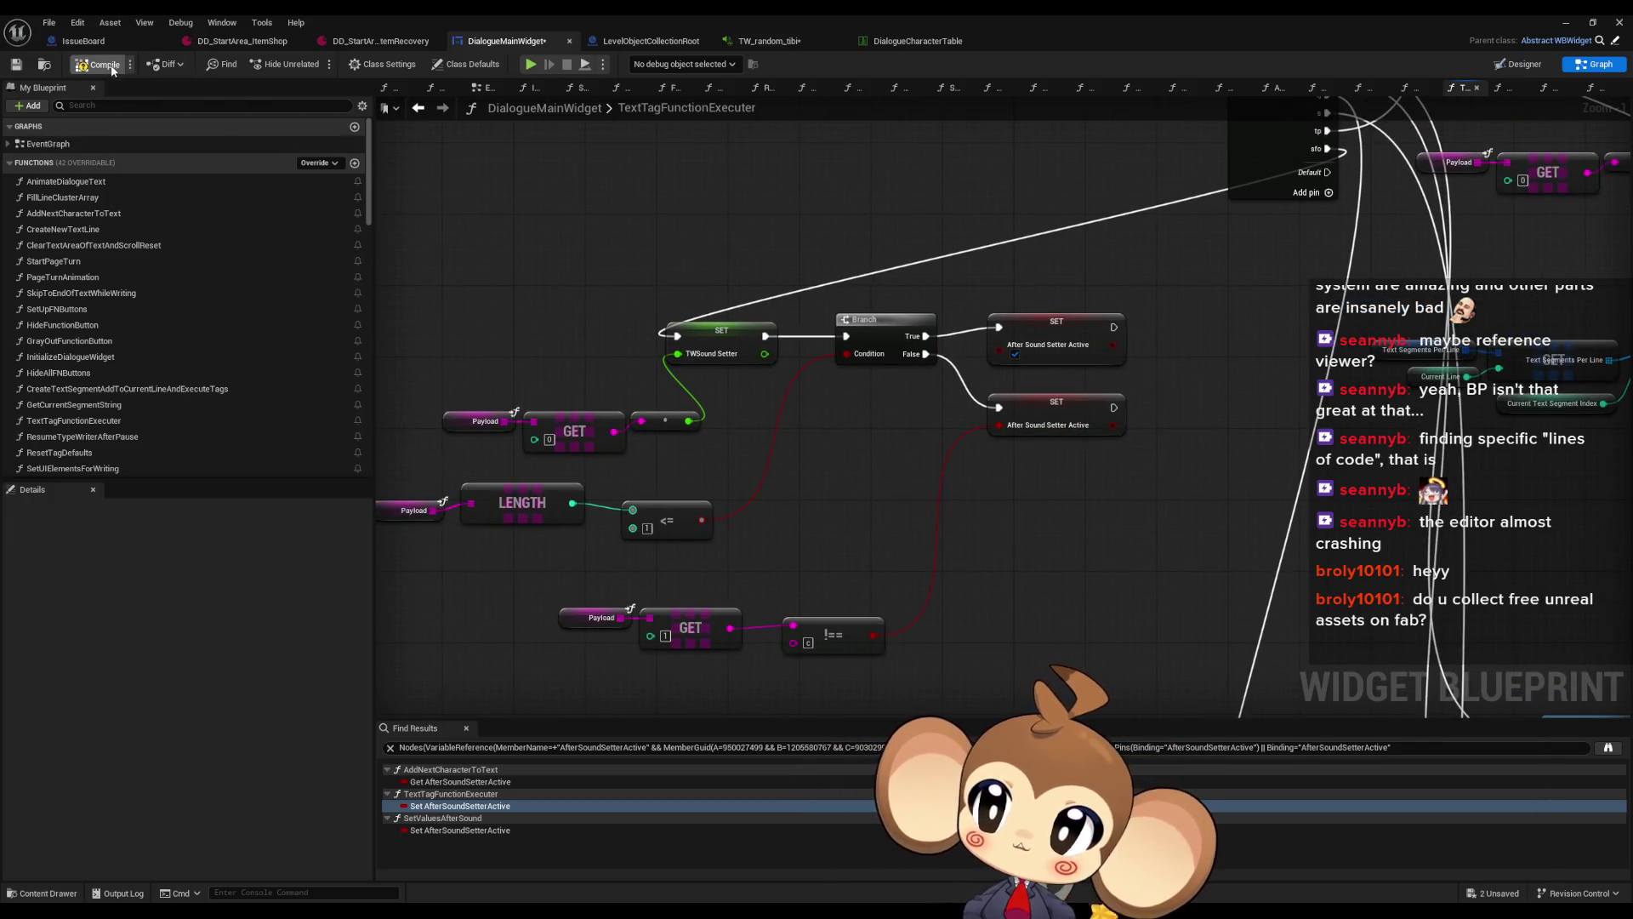
left_click(384, 41)
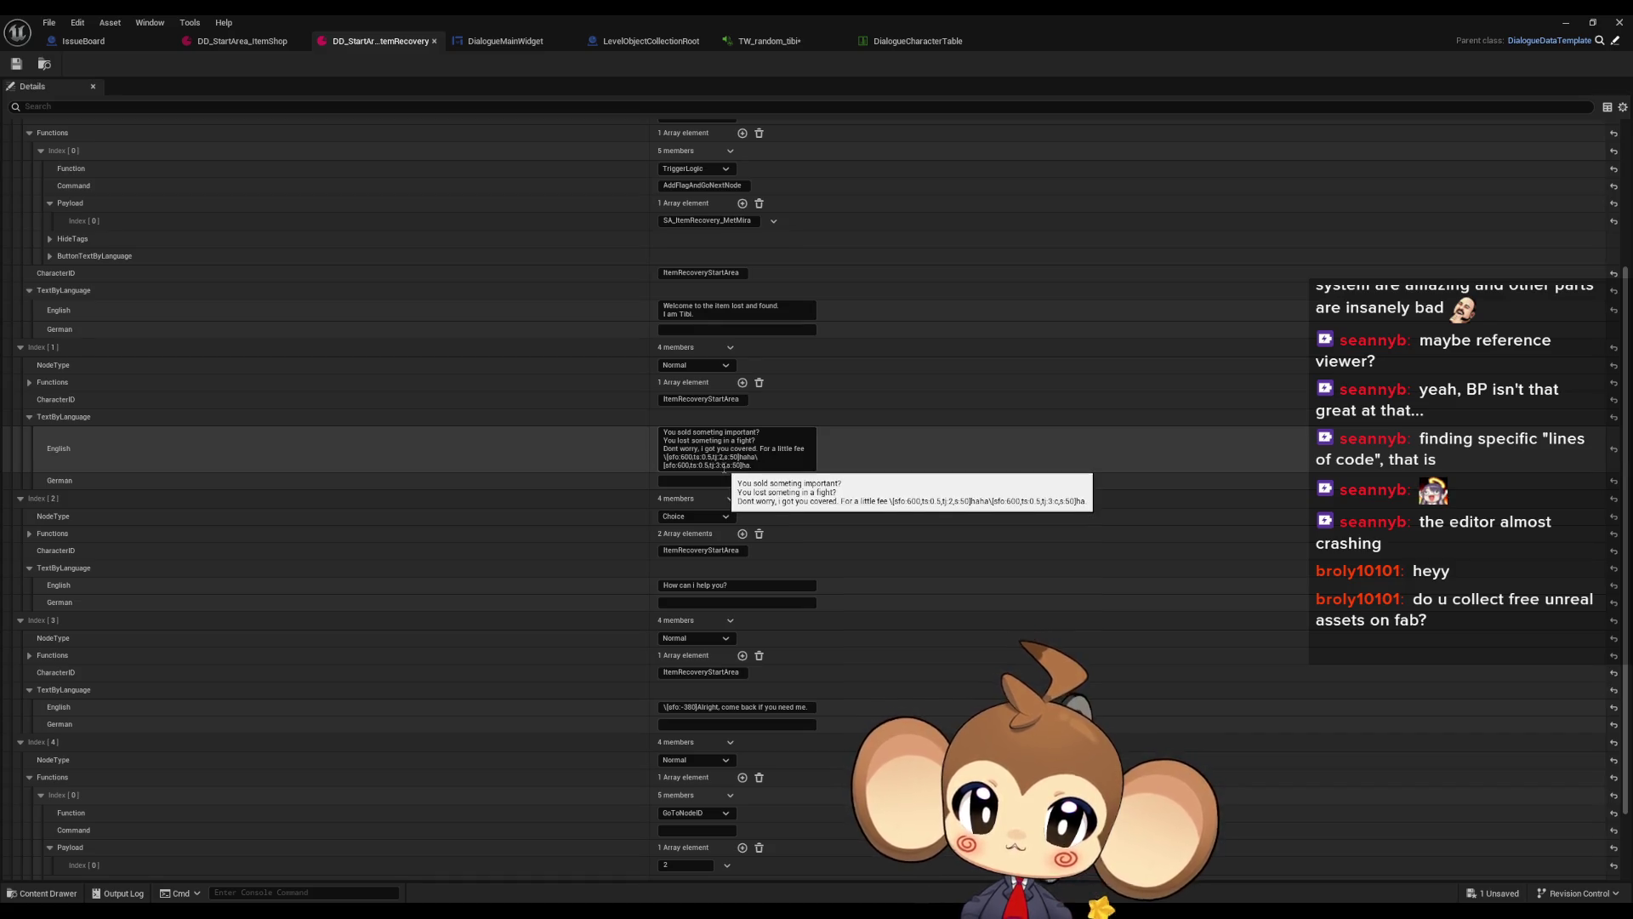
Add ':c,' to the sfo tag in Index[1]'s English text of DD_StartArea_ItemRecovery and save
left_click(725, 467)
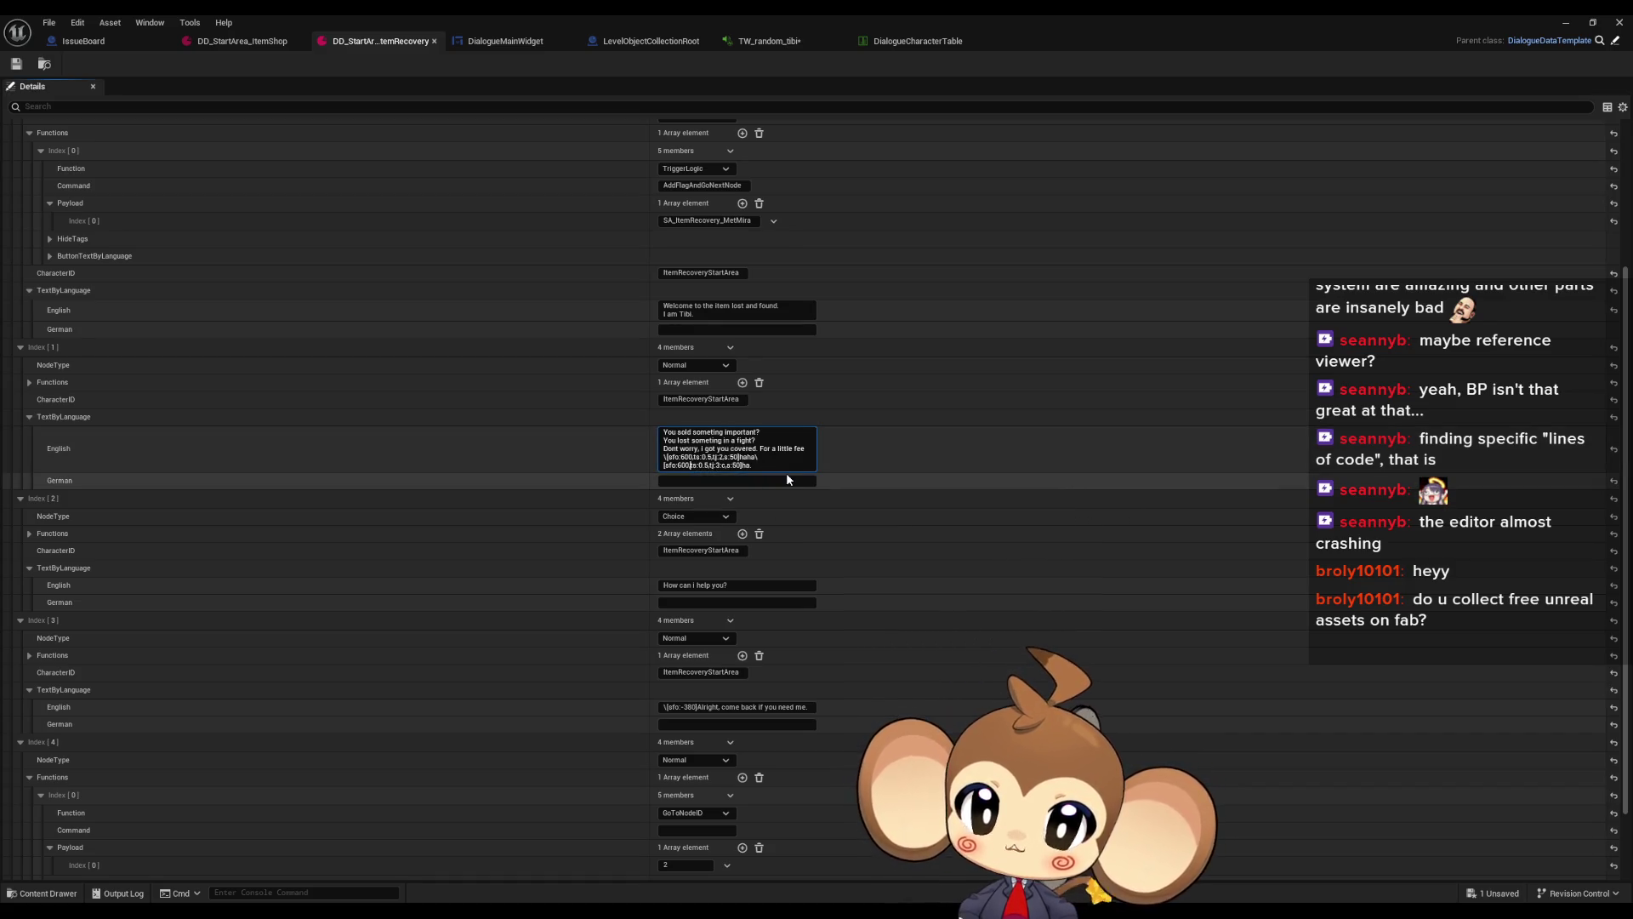
type(":c,")
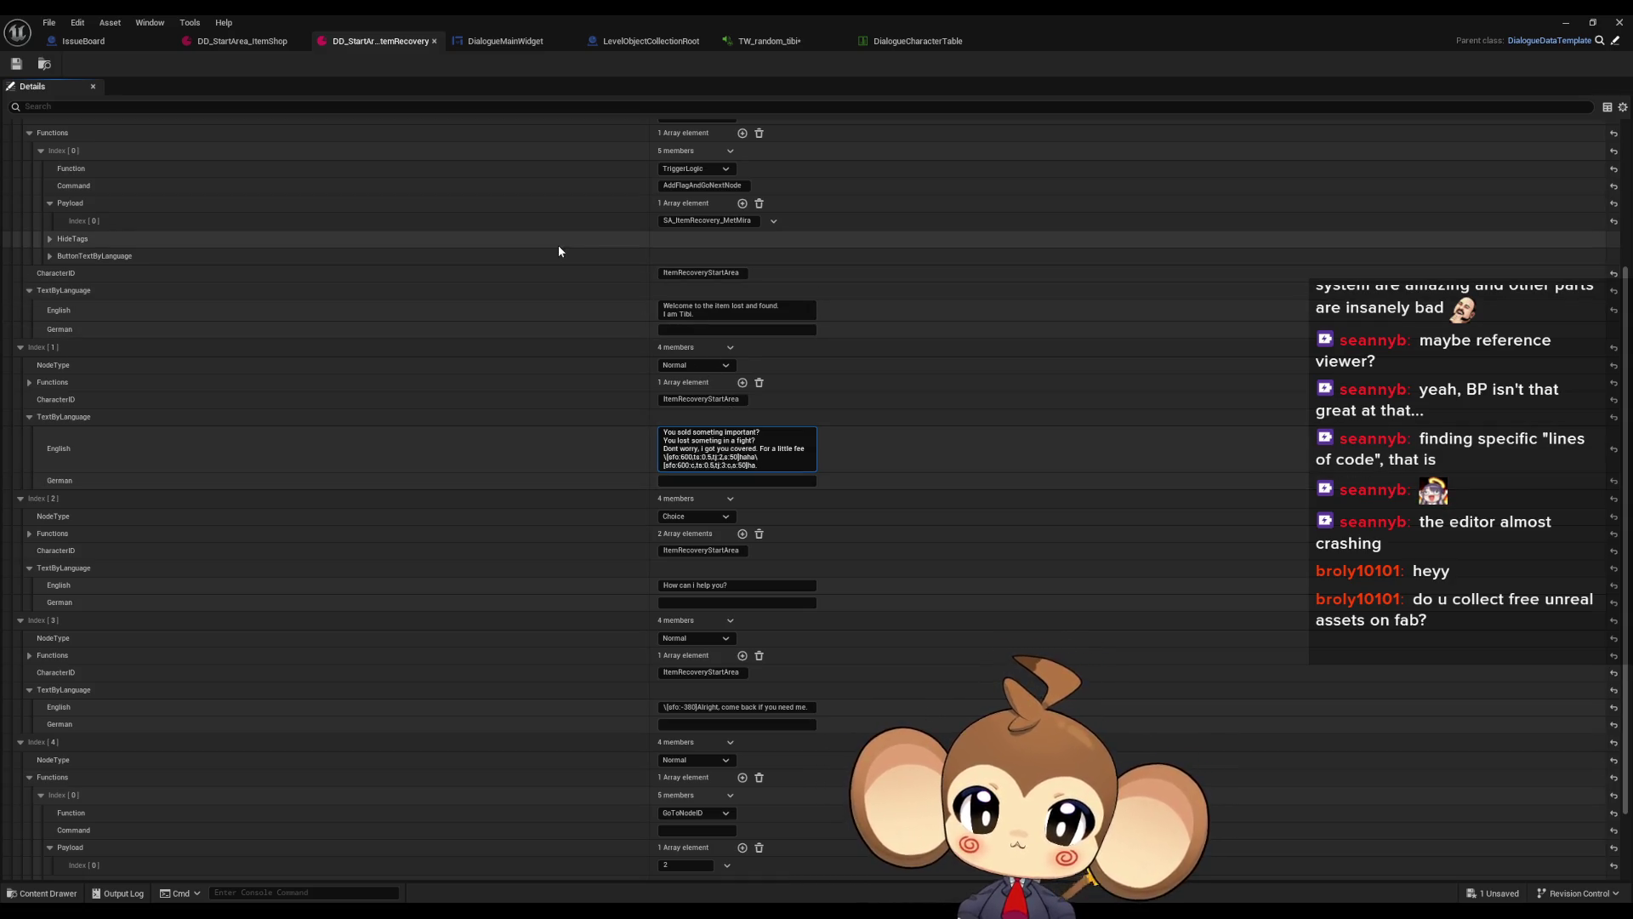
left_click(15, 63)
left_click(1570, 22)
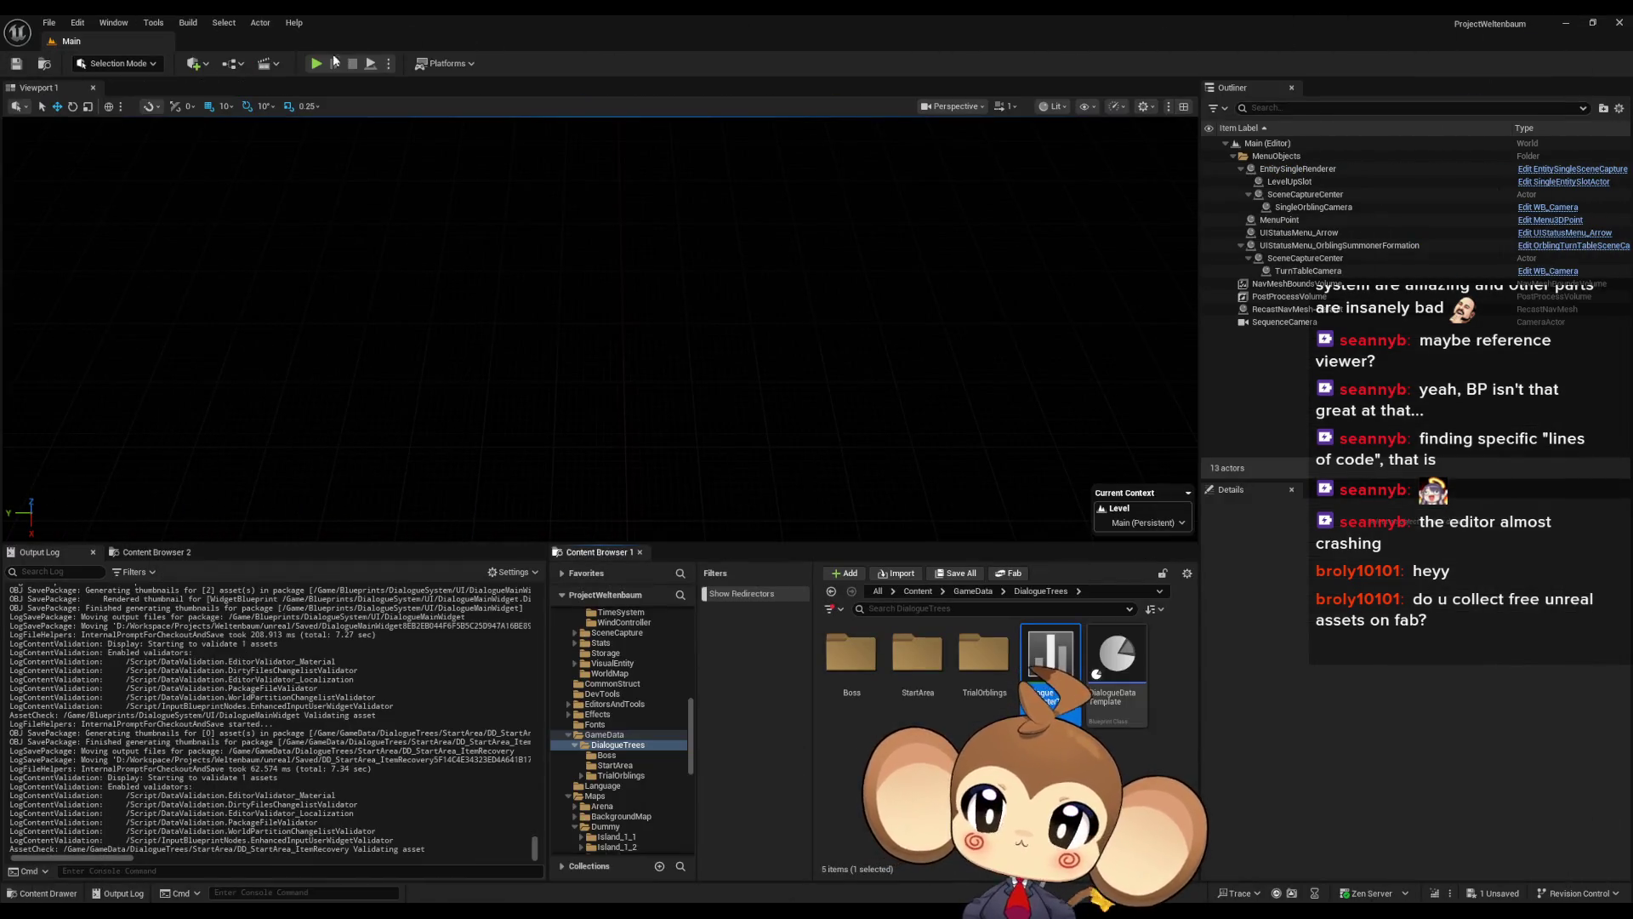
Play-test the game past the title screen through the item-recovery dialogue, then stop
left_click(315, 63)
key("space")
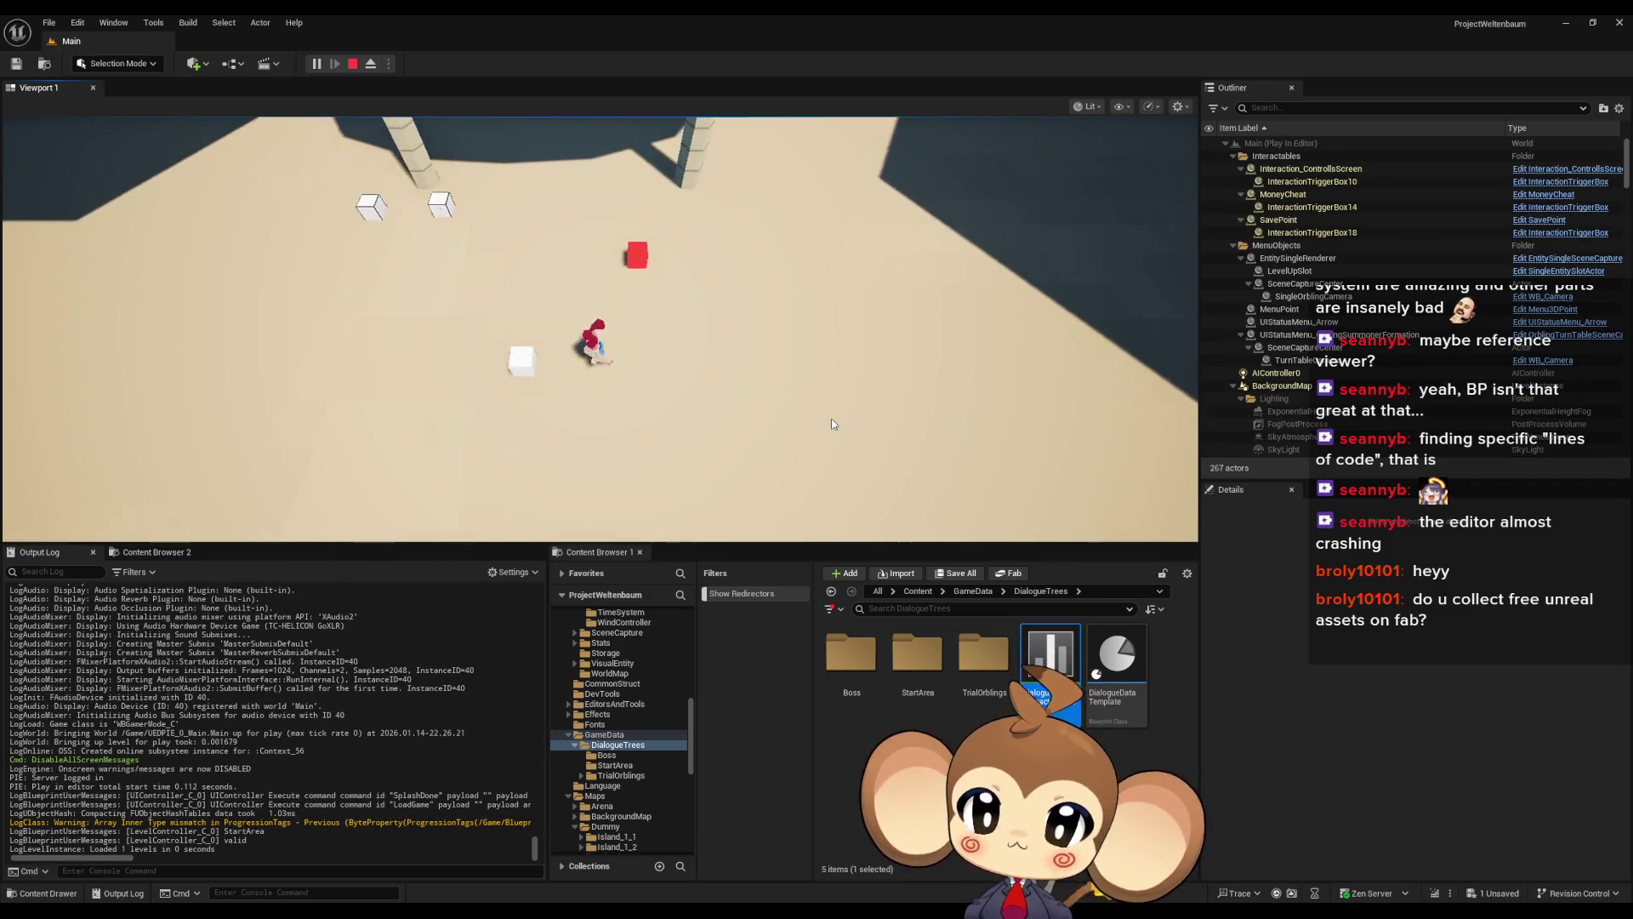
key("space")
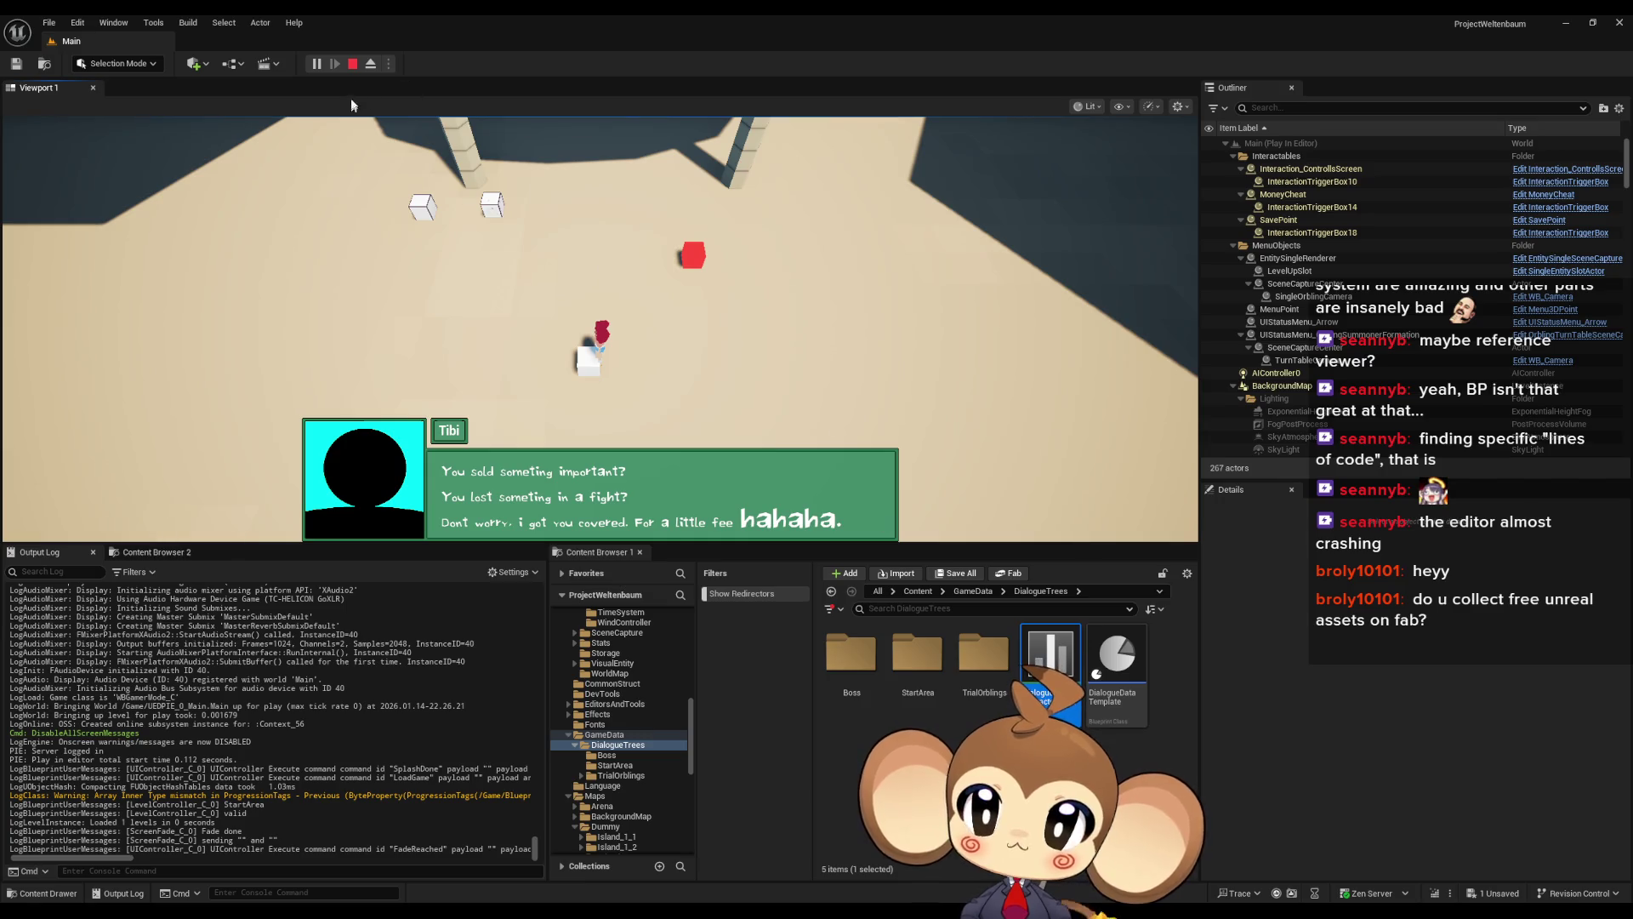
left_click(352, 64)
Return to the DialogueMainWidget blueprint's TextTagFunctionExecuter graph
mouse_move(758, 856)
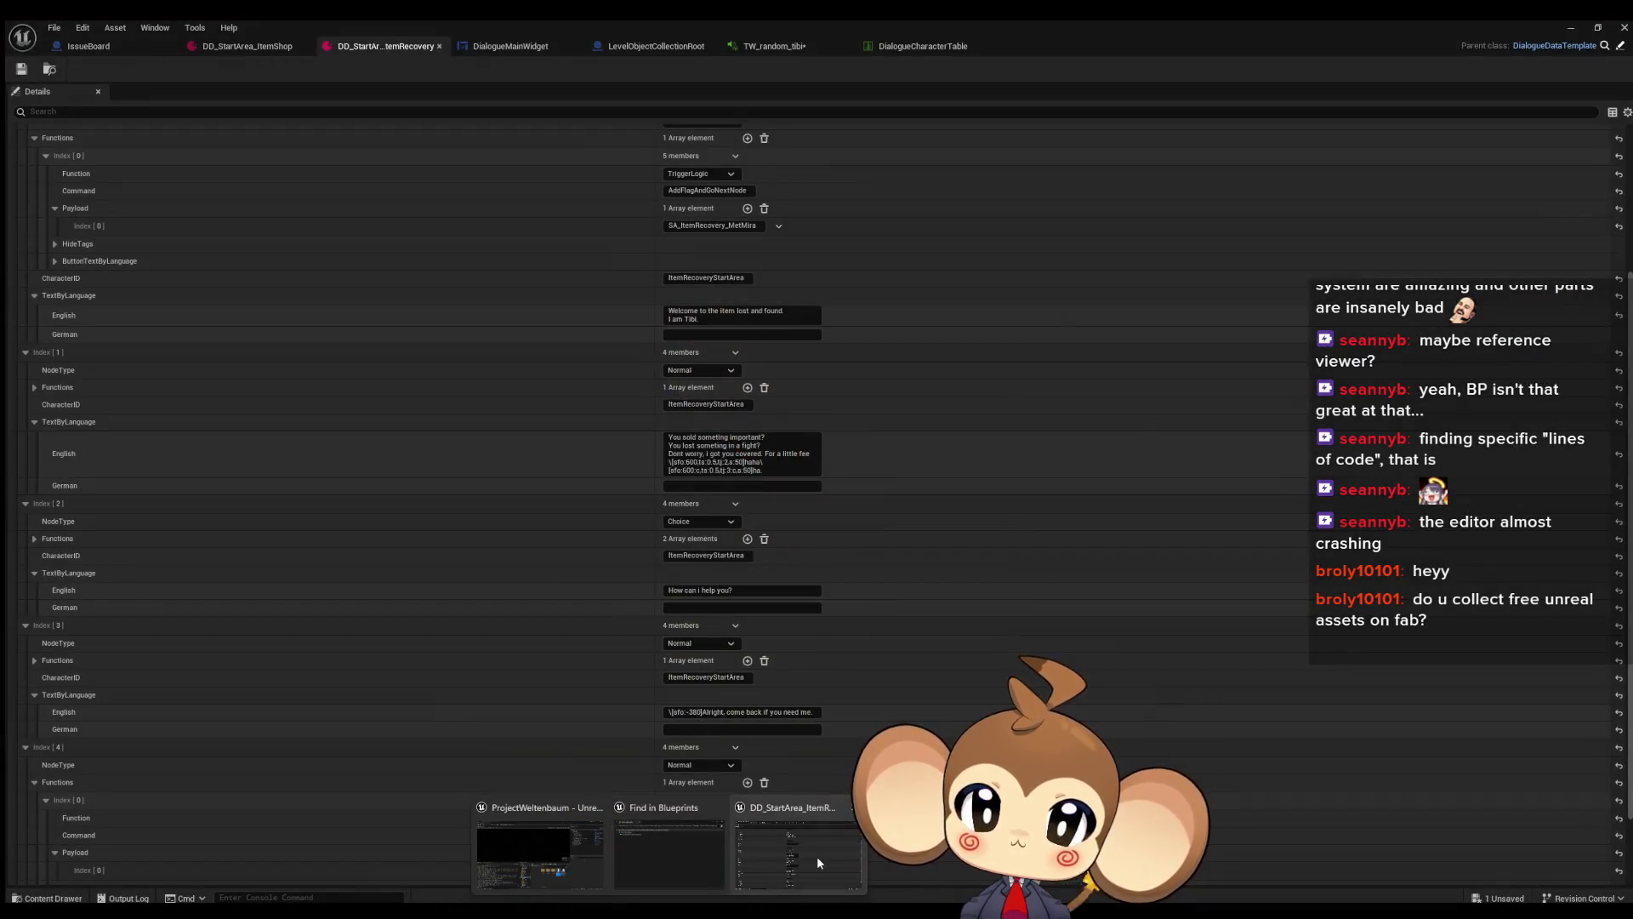
left_click(817, 855)
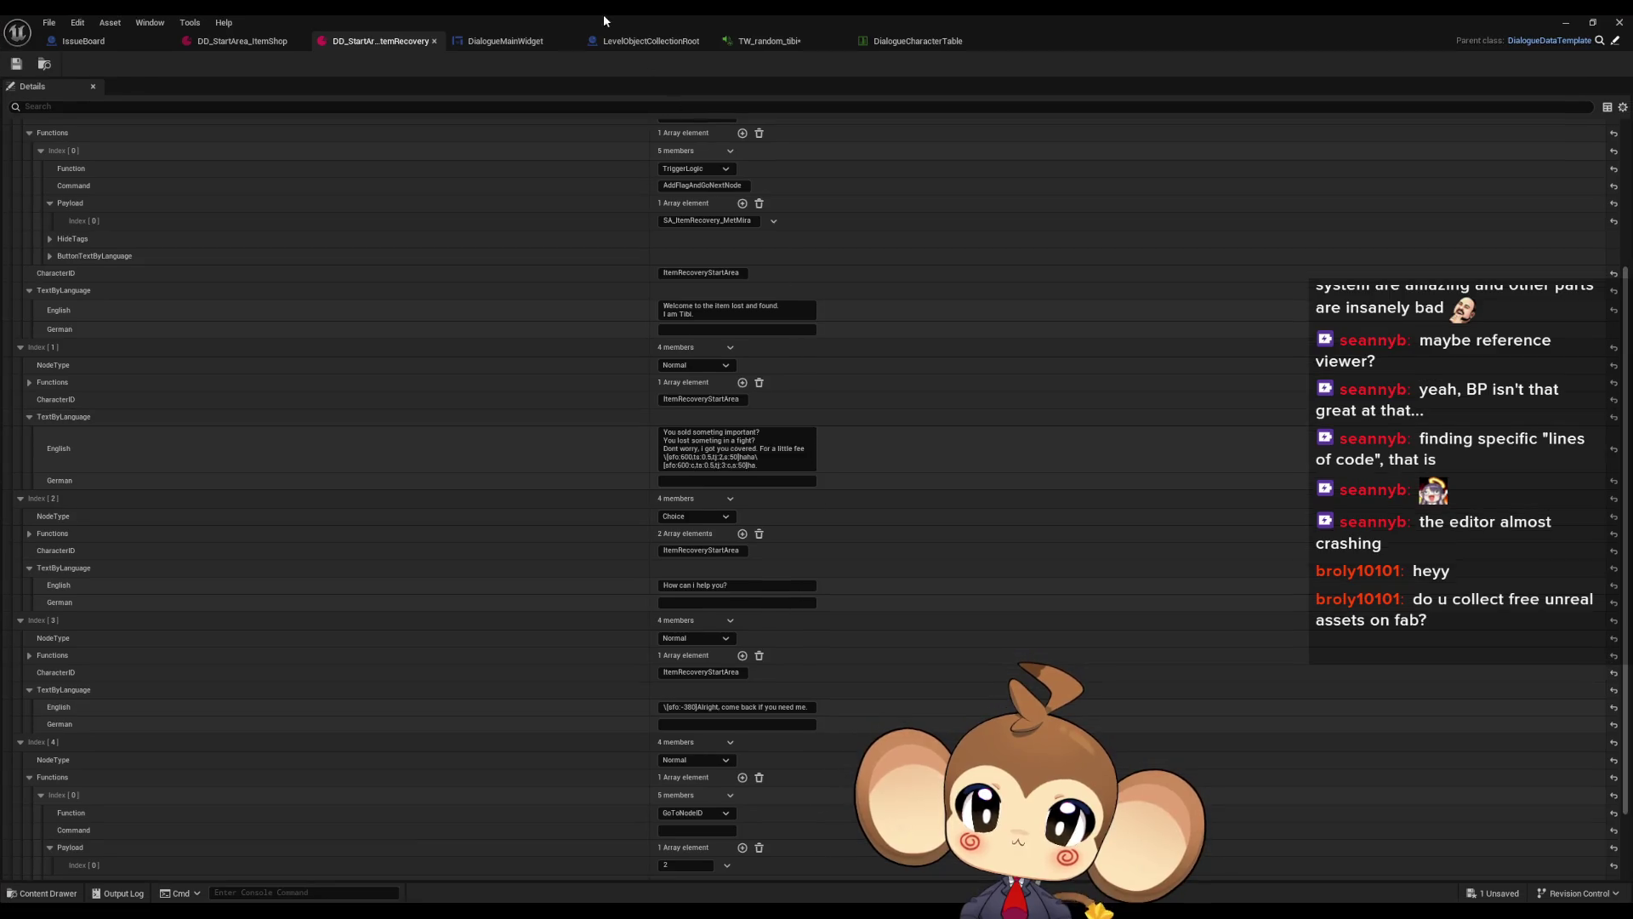
left_click(913, 42)
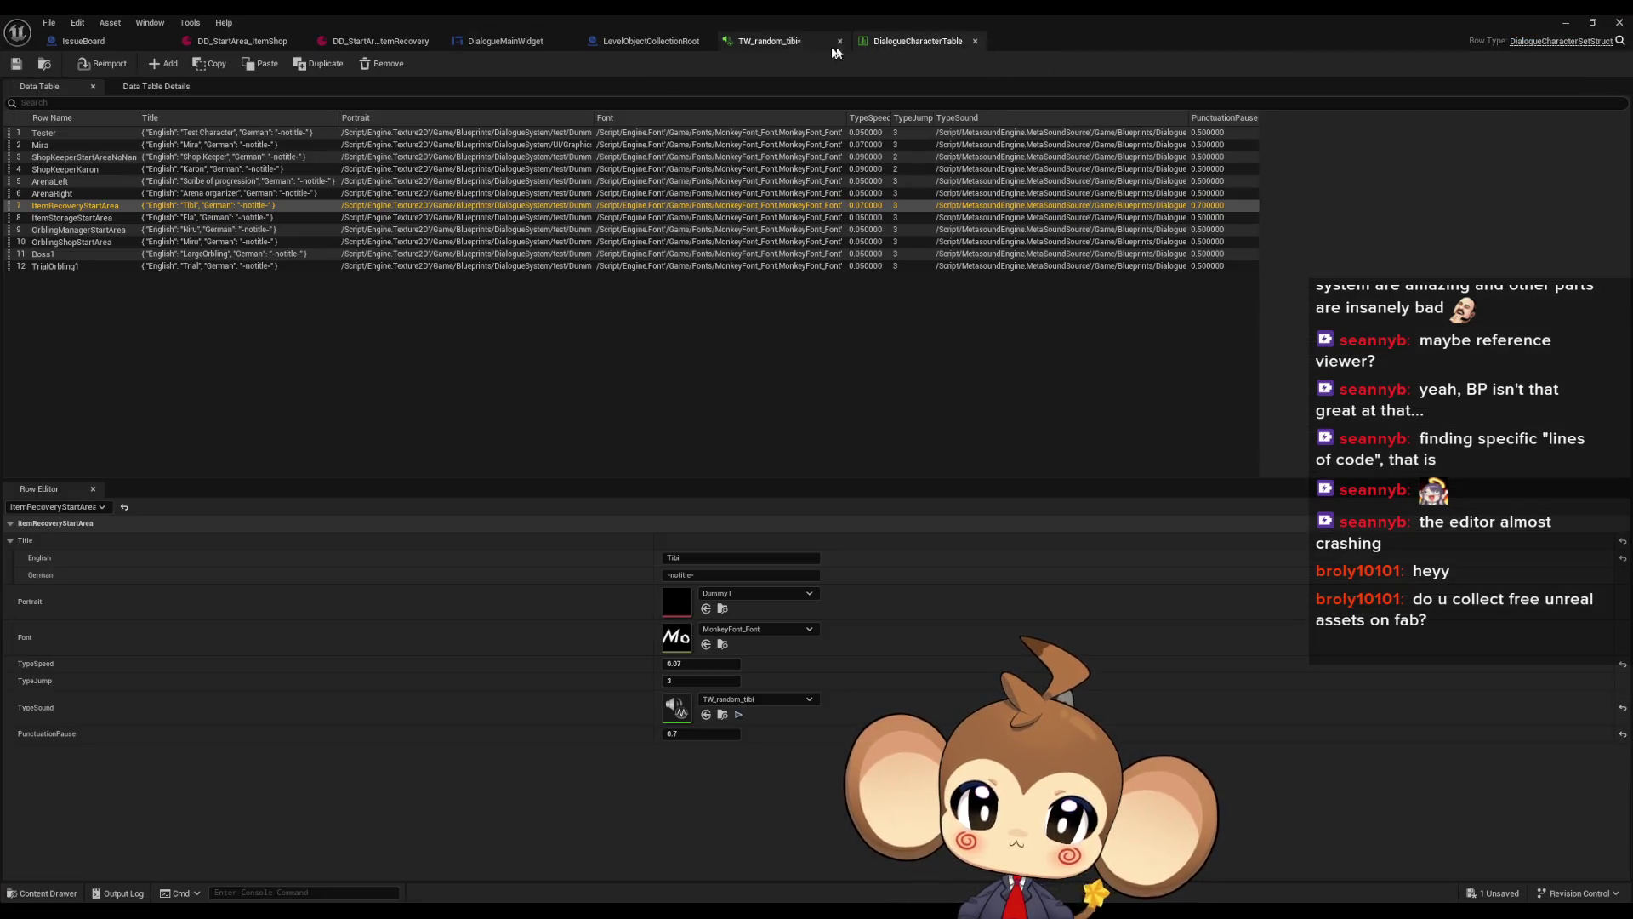
left_click(764, 45)
left_click(649, 43)
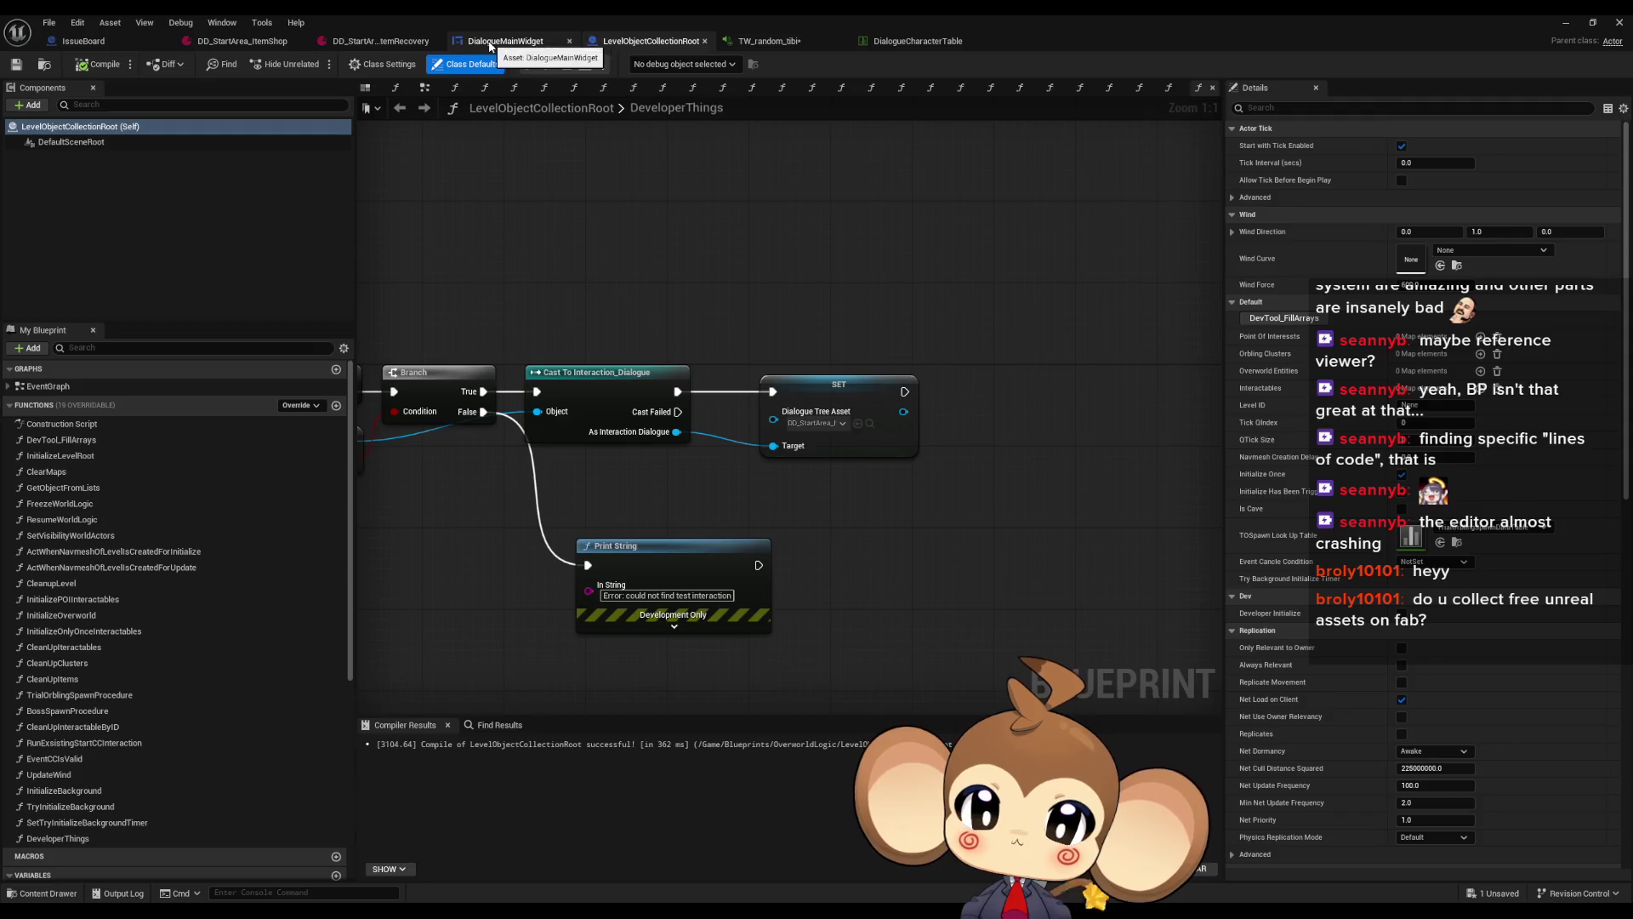
left_click(491, 43)
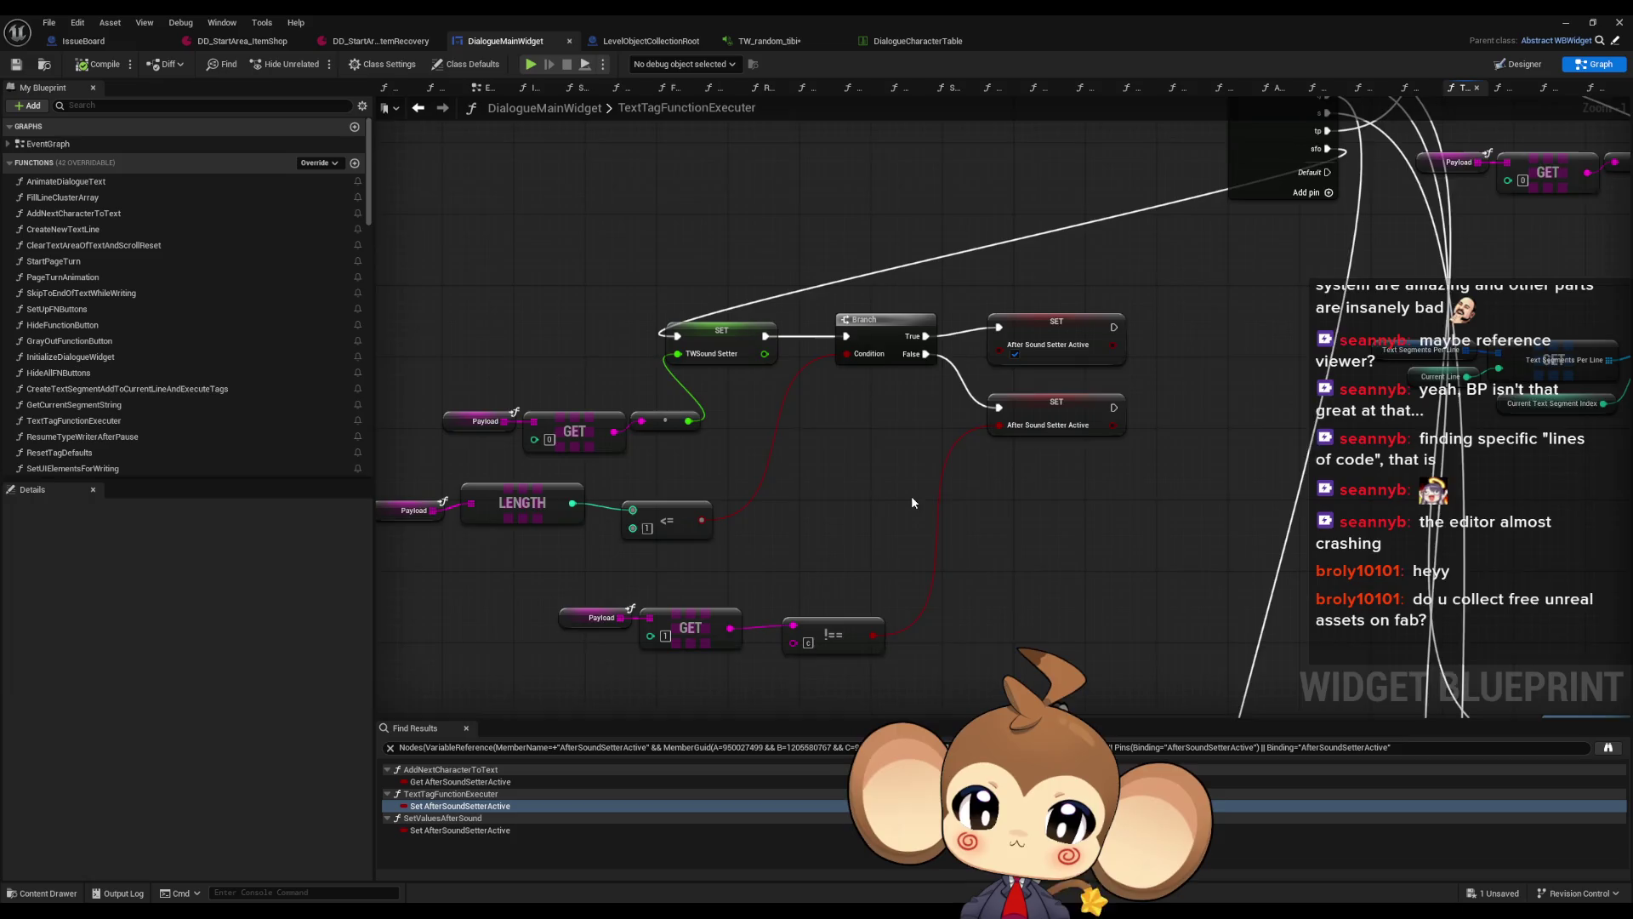
left_click_drag(912, 502, 896, 505)
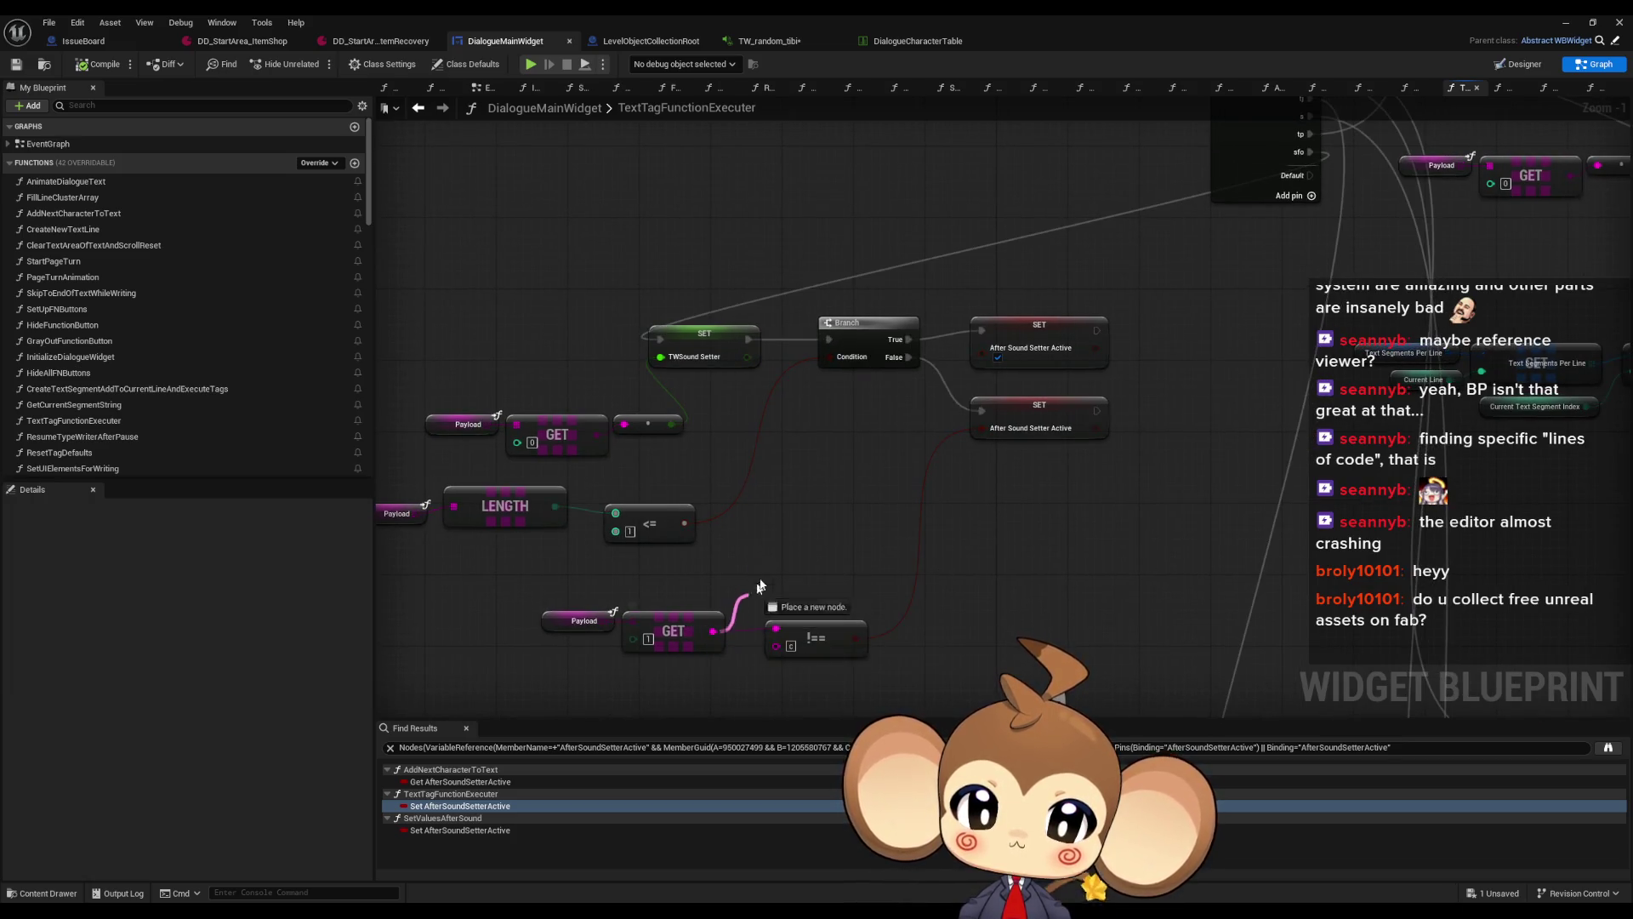
Add an Equal Exactly (===) check on the Payload GET and a Print String after the lower SET
left_click_drag(713, 631, 776, 568)
type("===")
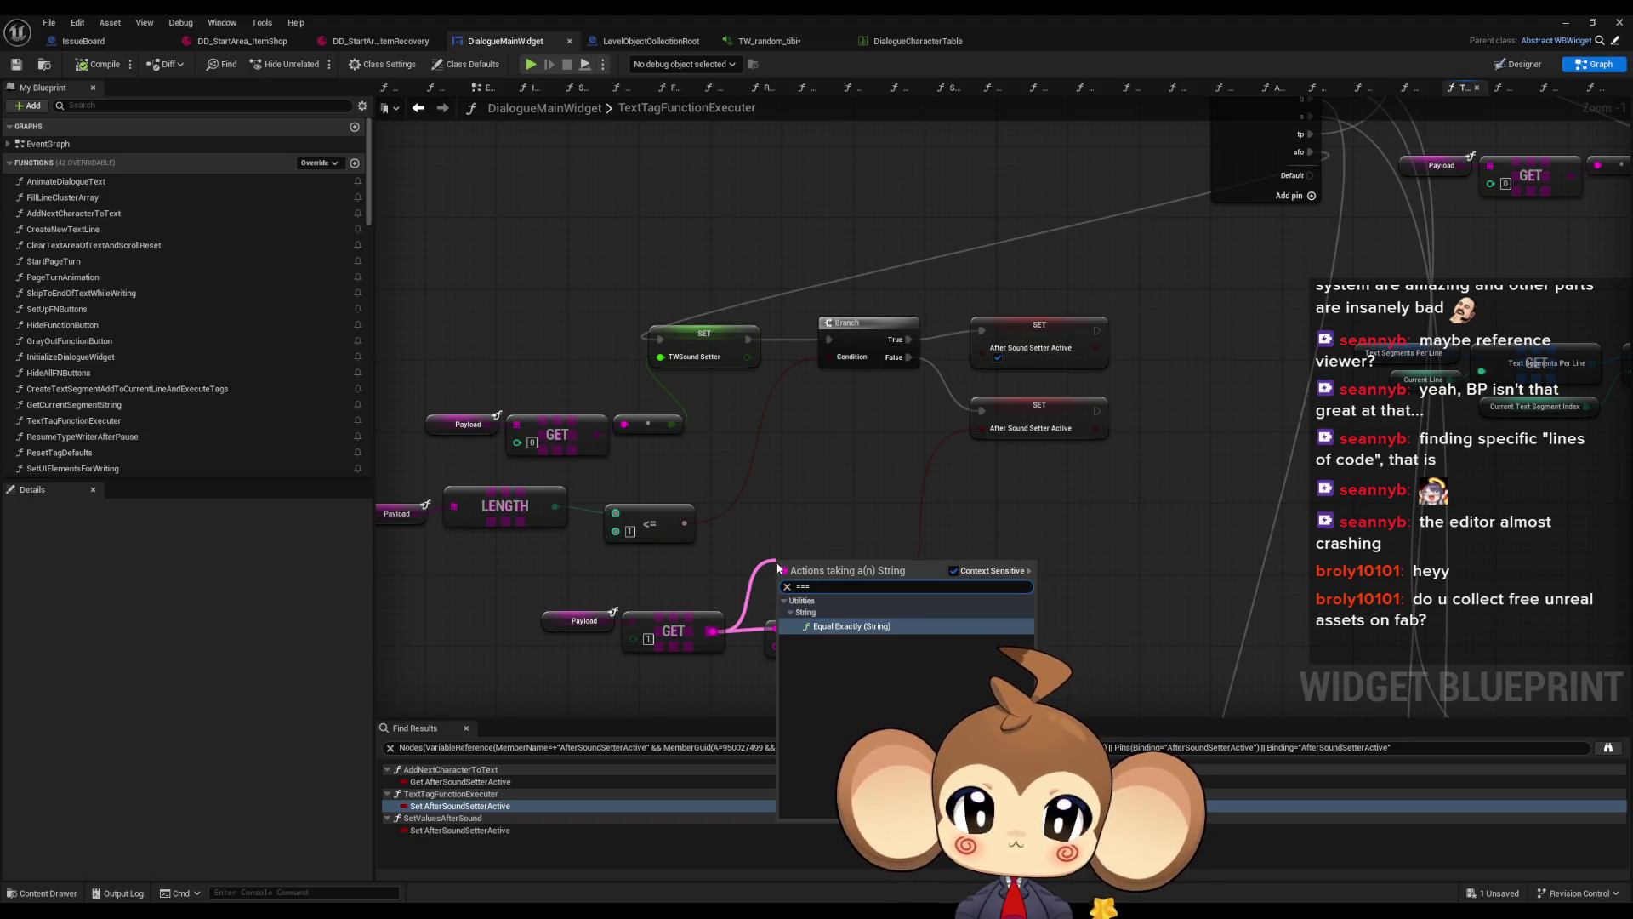
key("Return")
type("c")
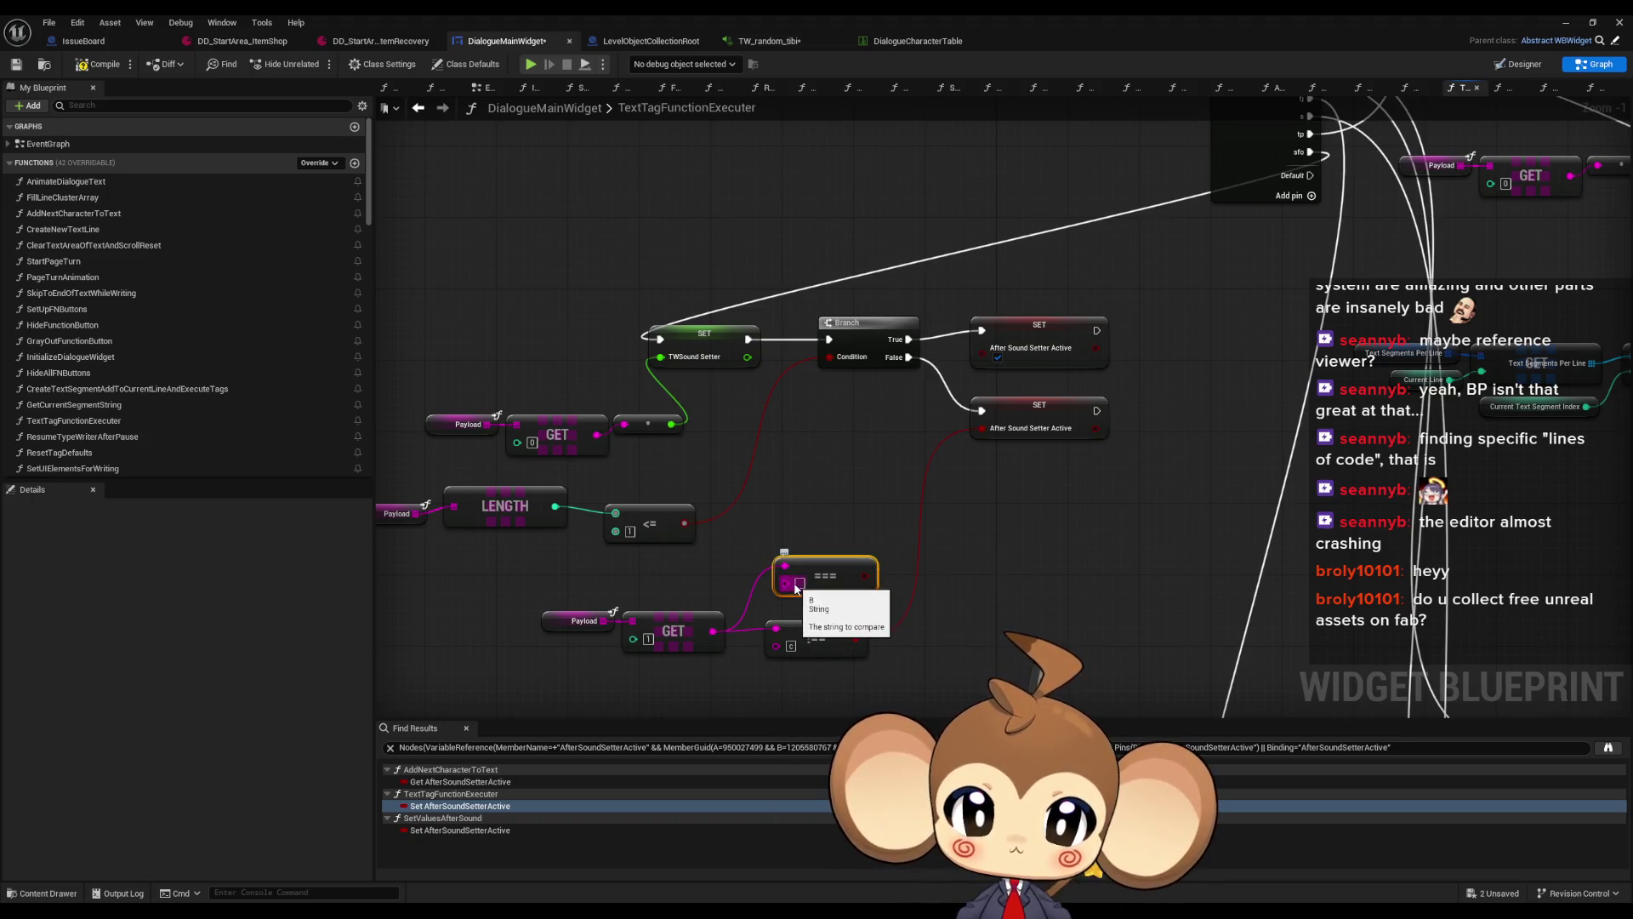
mouse_move(868, 576)
left_mouse_down()
mouse_move(1012, 441)
mouse_move(983, 429)
mouse_move(1055, 417)
left_mouse_up()
type("print")
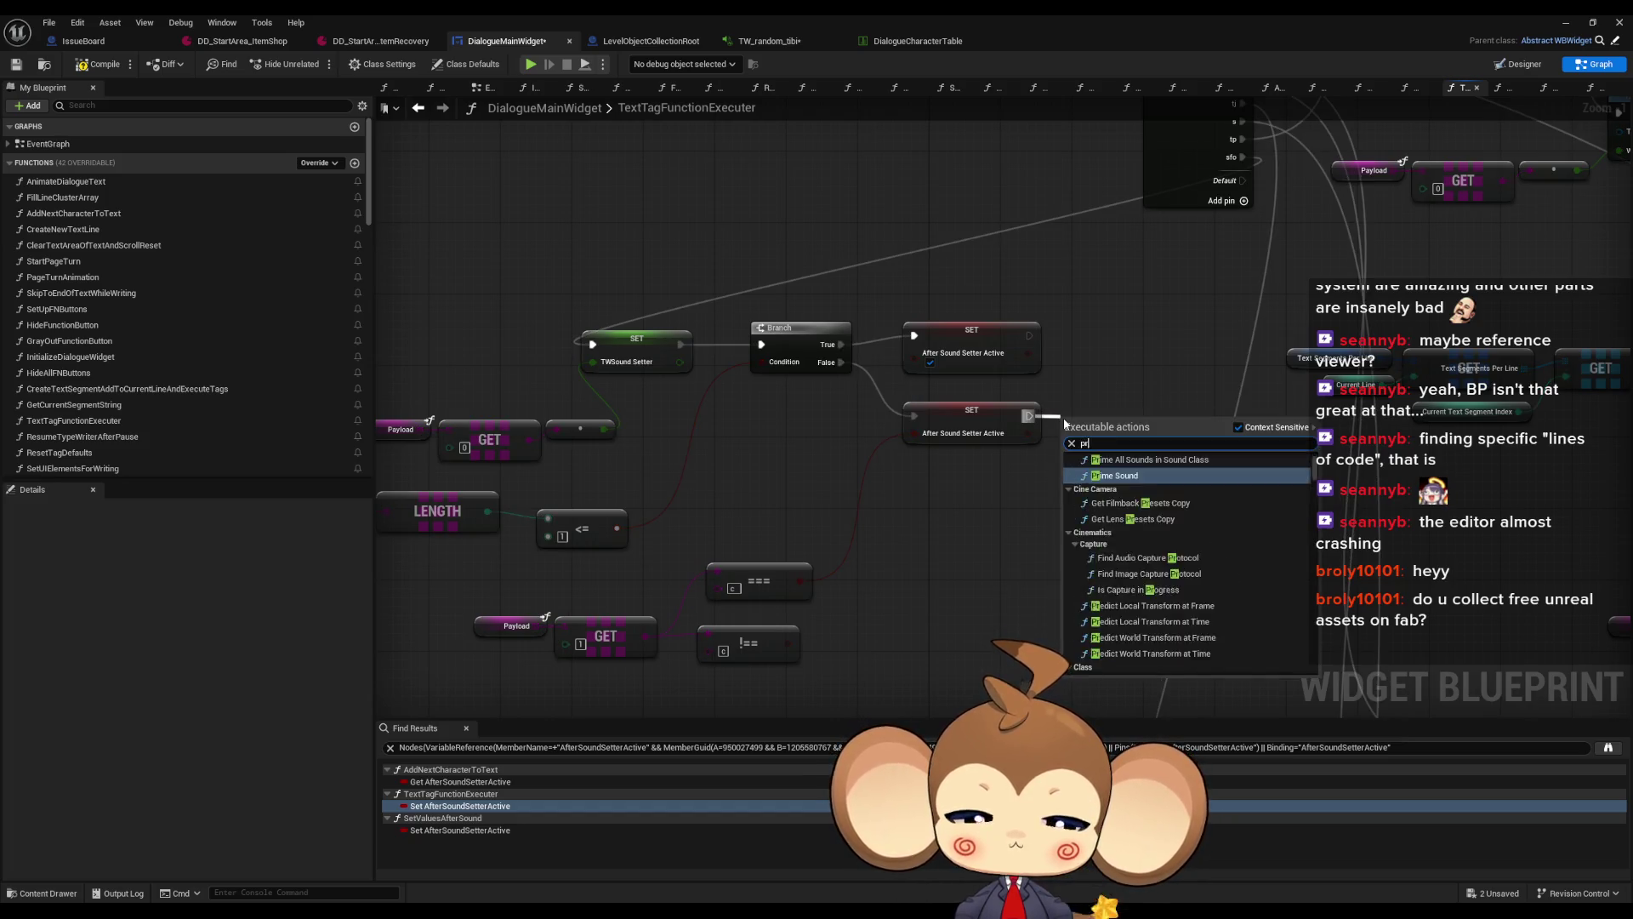
key("Return")
left_click(1571, 24)
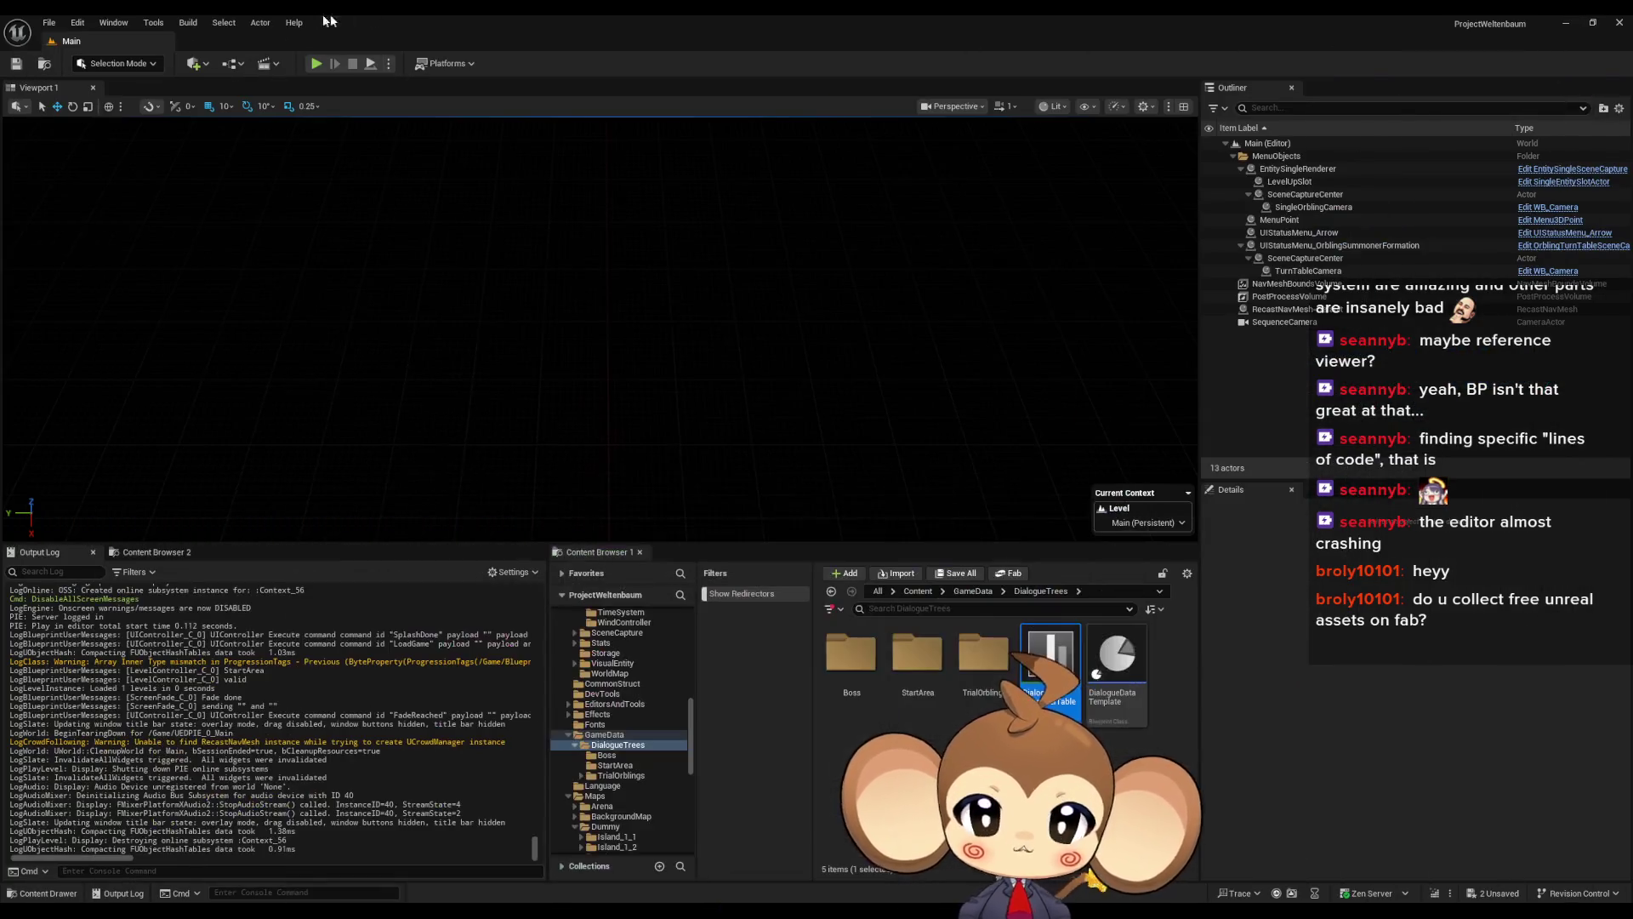
Play-test via Load Game through Tibi's dialogue, then bring DialogueMainWidget back to front
left_click(315, 64)
left_click(608, 385)
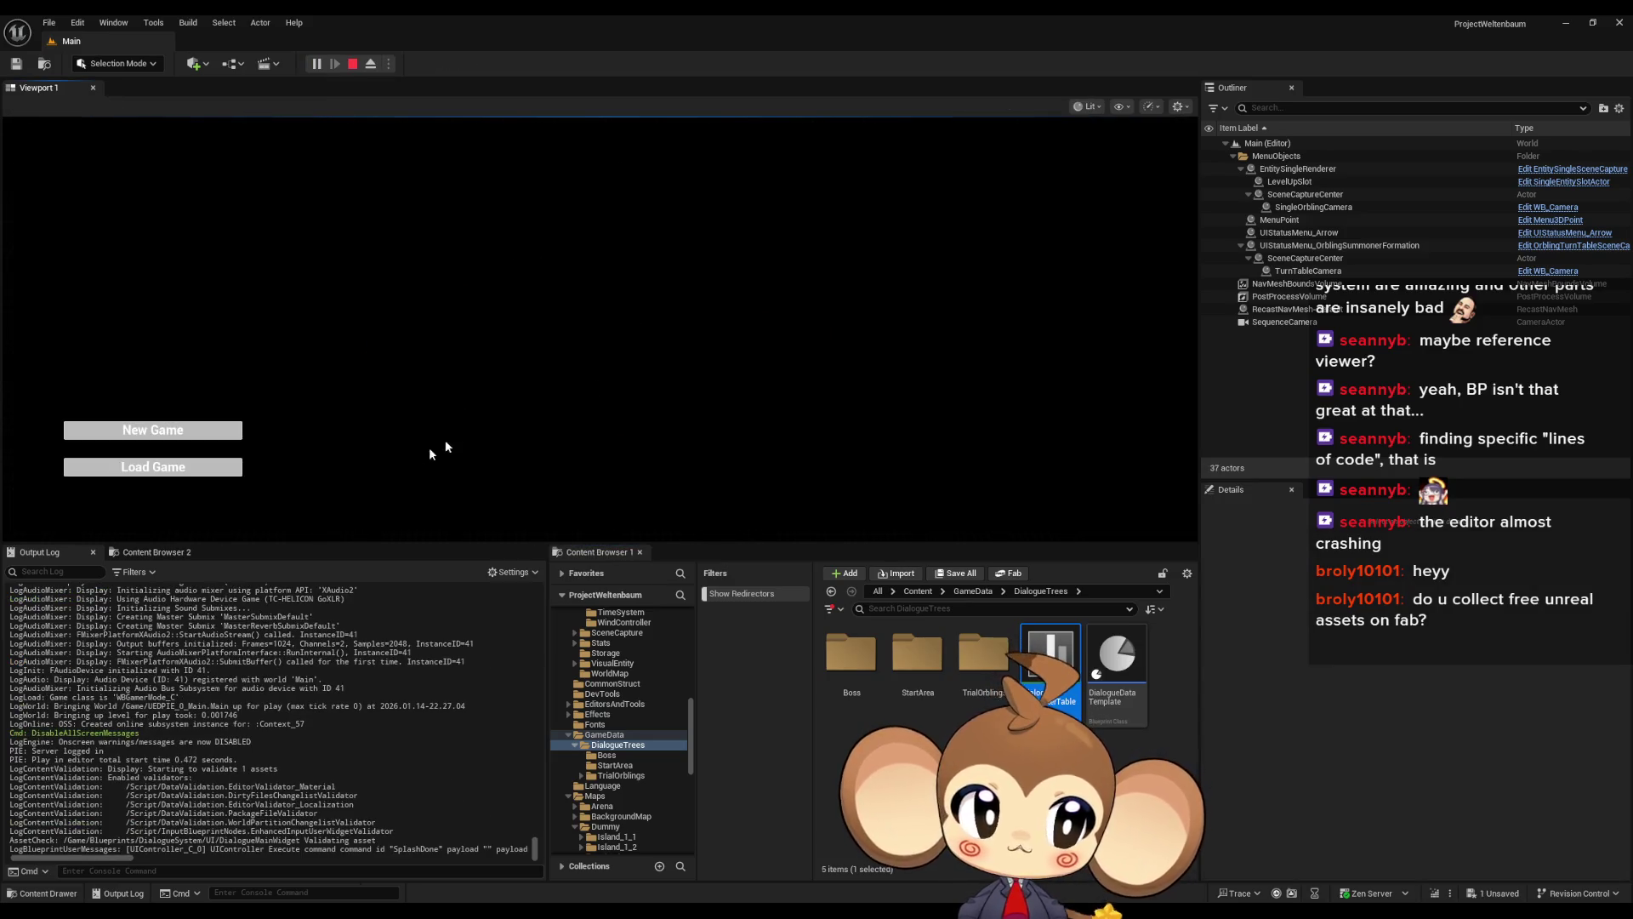
left_click(193, 470)
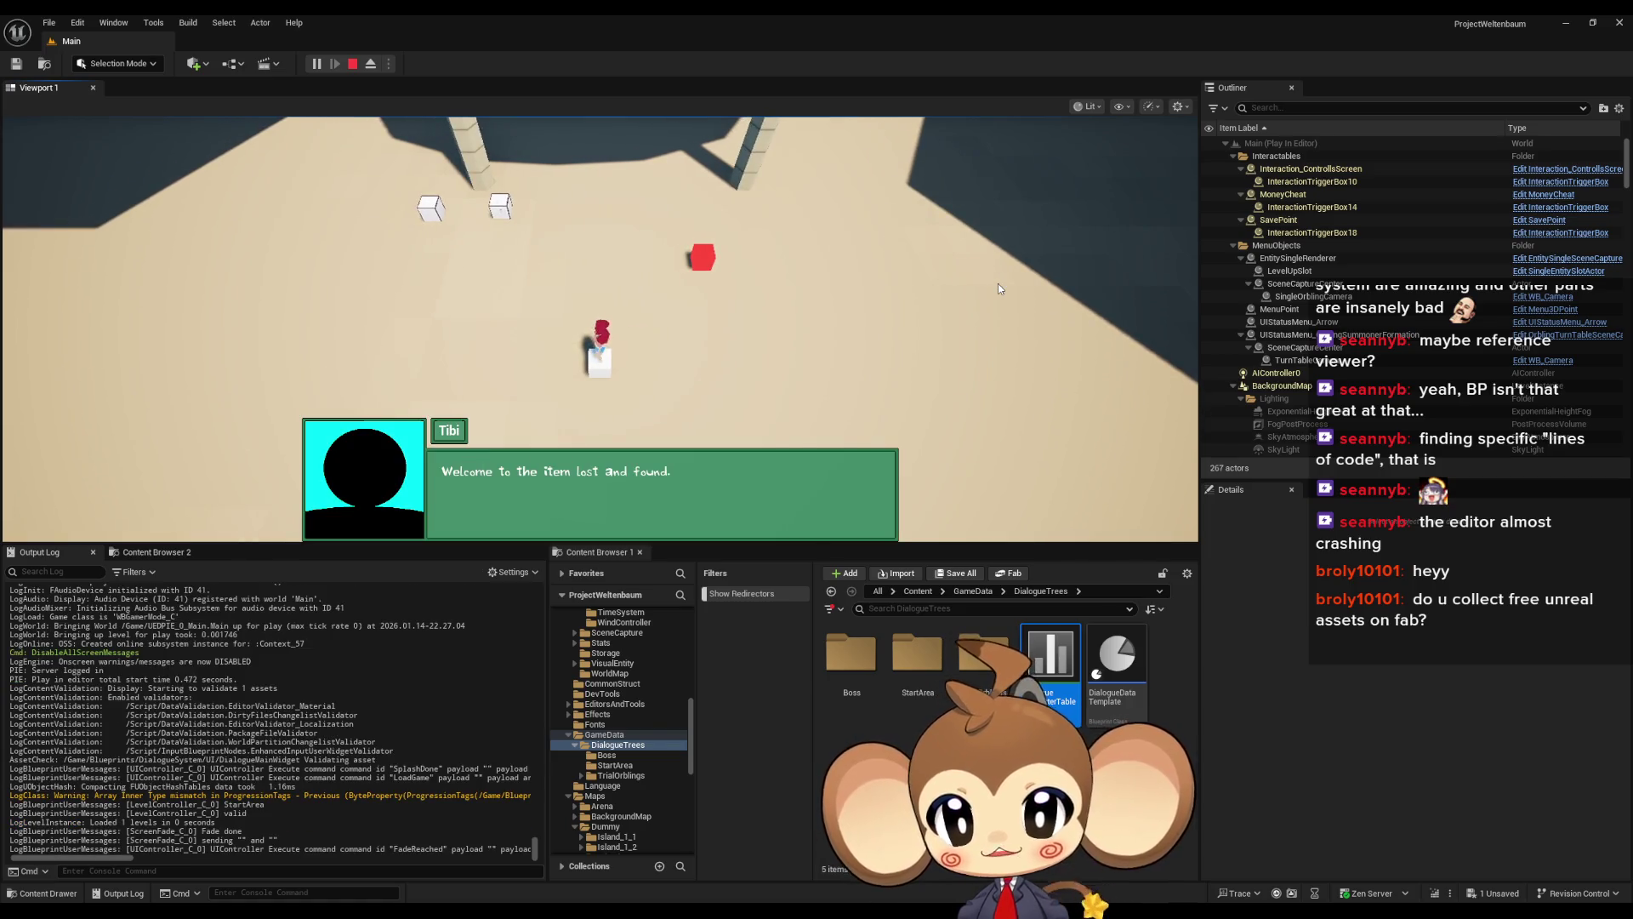
left_click(998, 284)
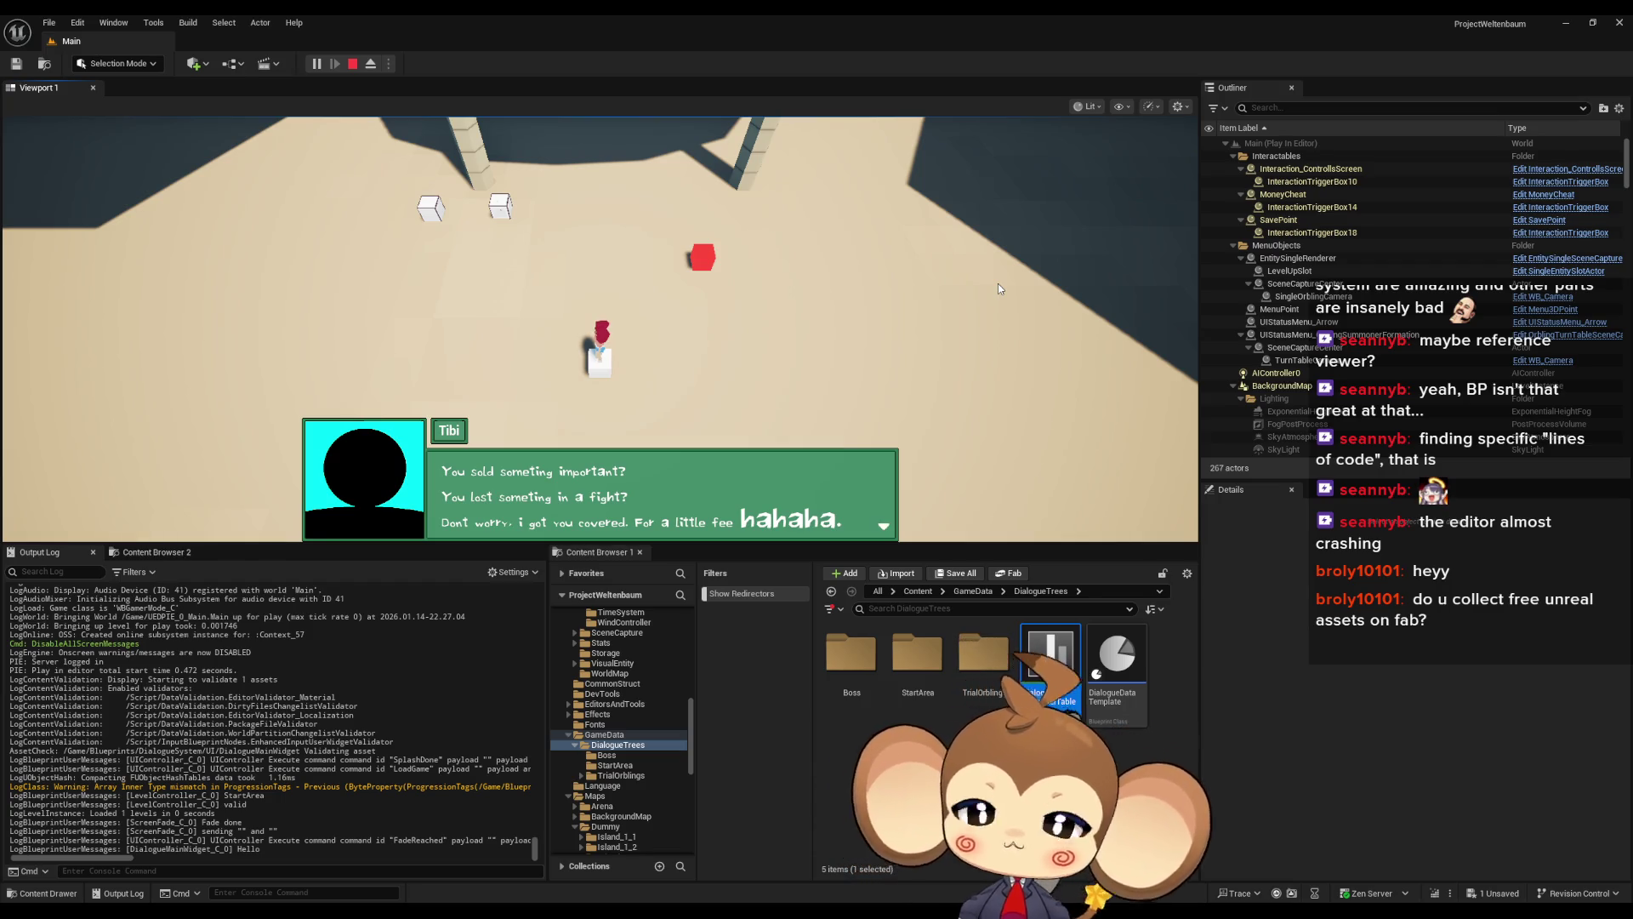
left_click(352, 64)
mouse_move(668, 909)
left_click(772, 841)
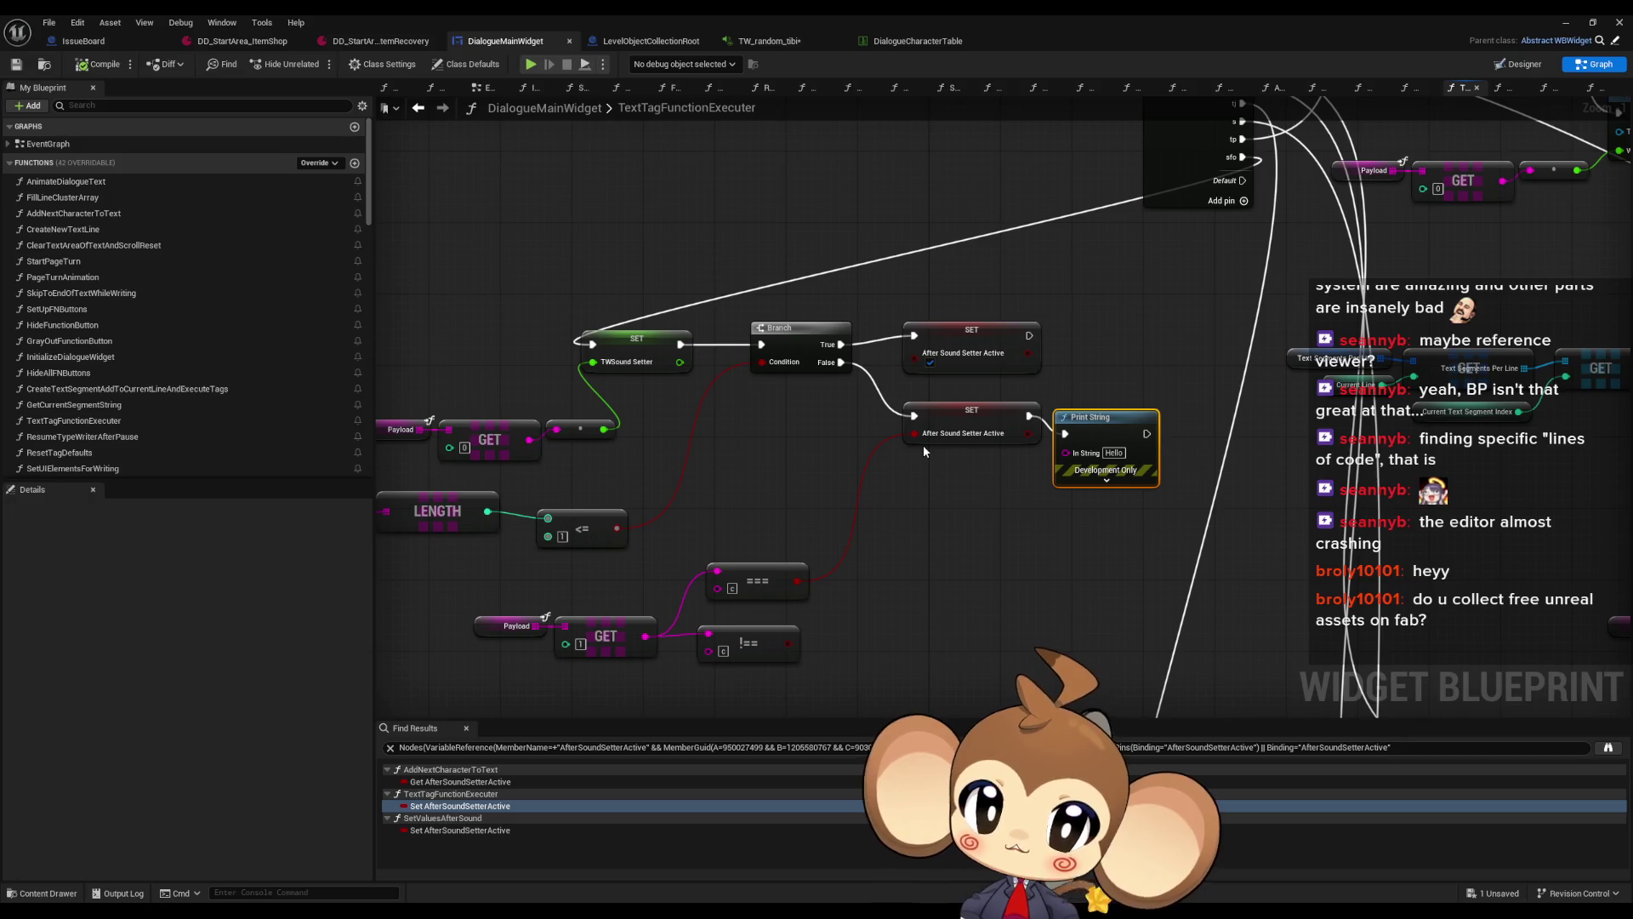
Add a second Branch with the !== result as its Condition and delete the === node
left_click_drag(922, 446, 992, 460)
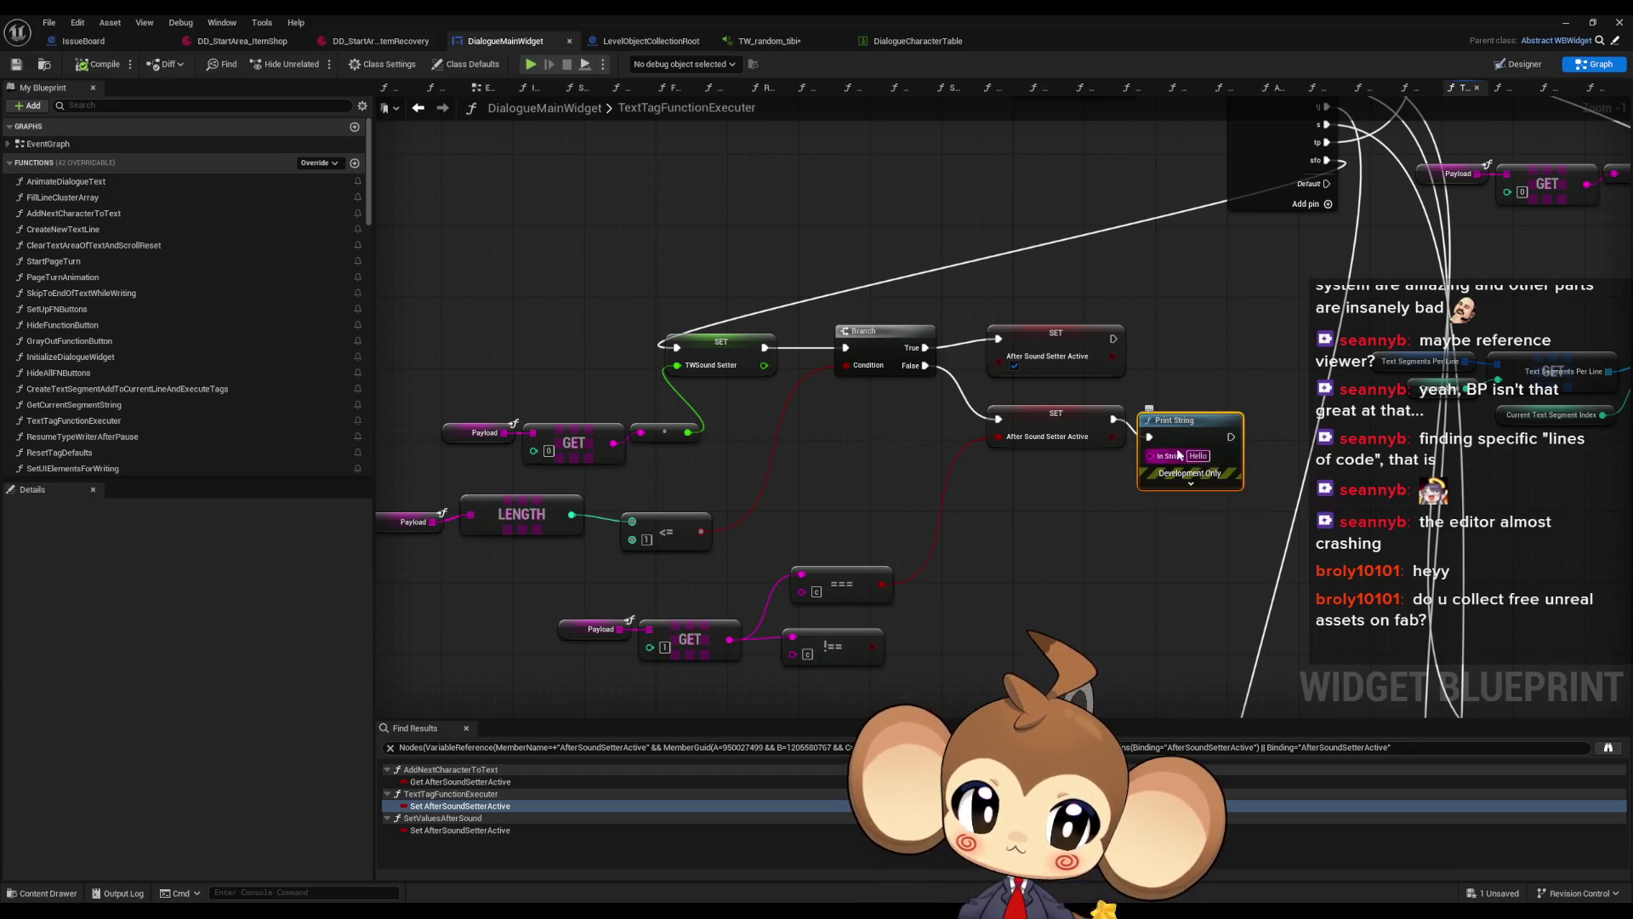
left_click(662, 375)
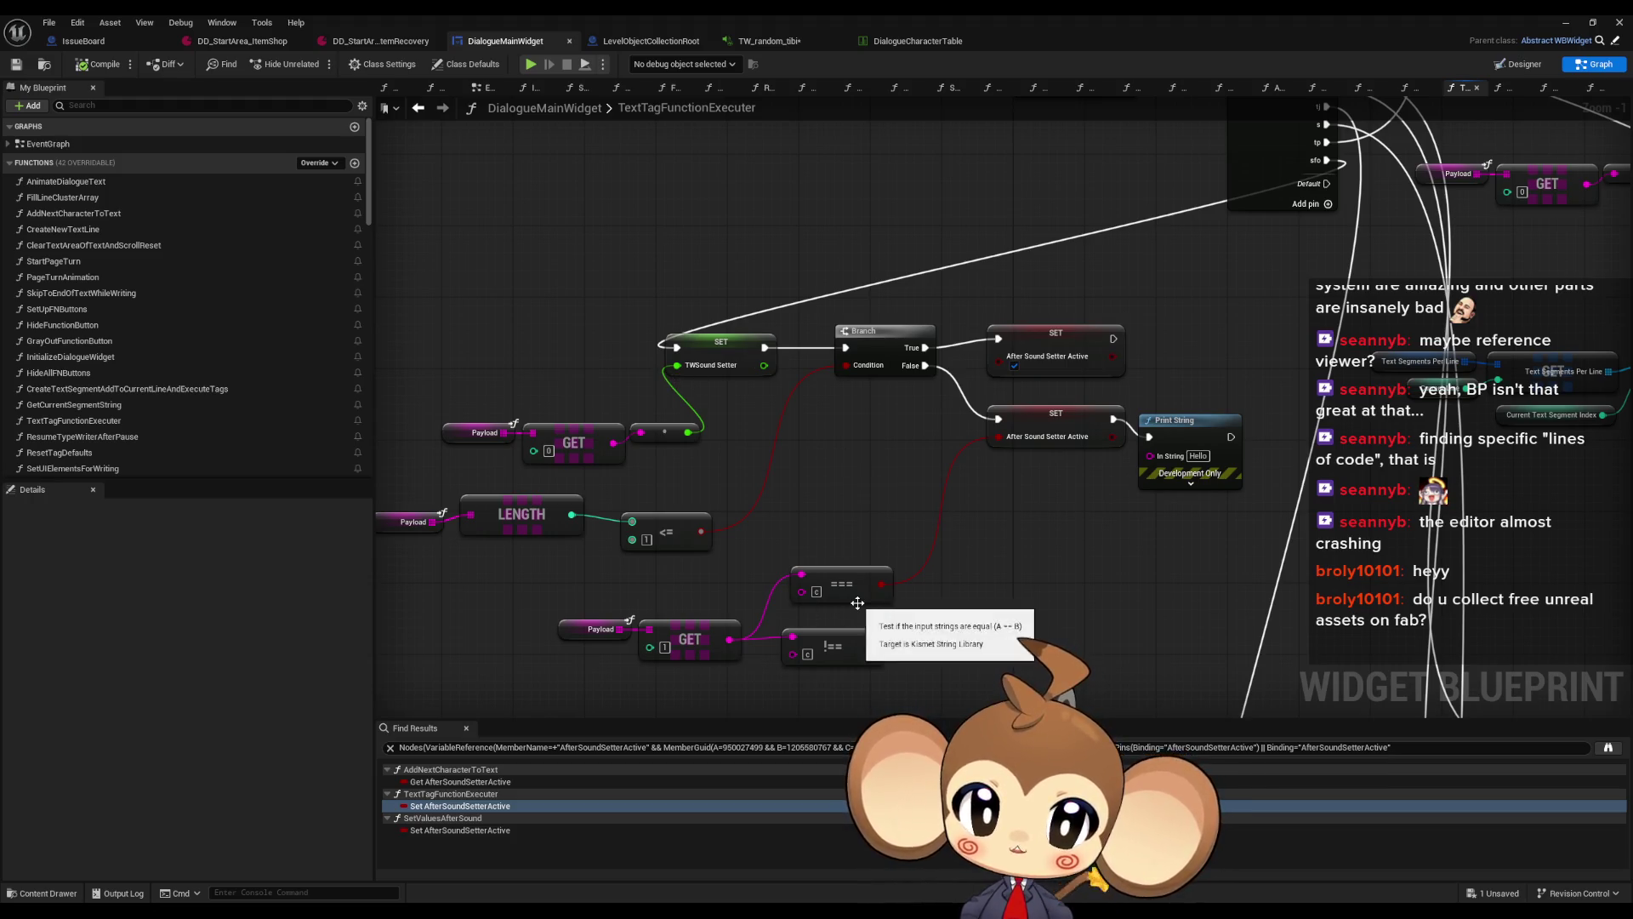
mouse_move(881, 584)
left_mouse_down()
mouse_move(920, 510)
mouse_move(1027, 516)
mouse_move(944, 442)
mouse_move(925, 366)
left_mouse_up()
type("branch")
key("Return")
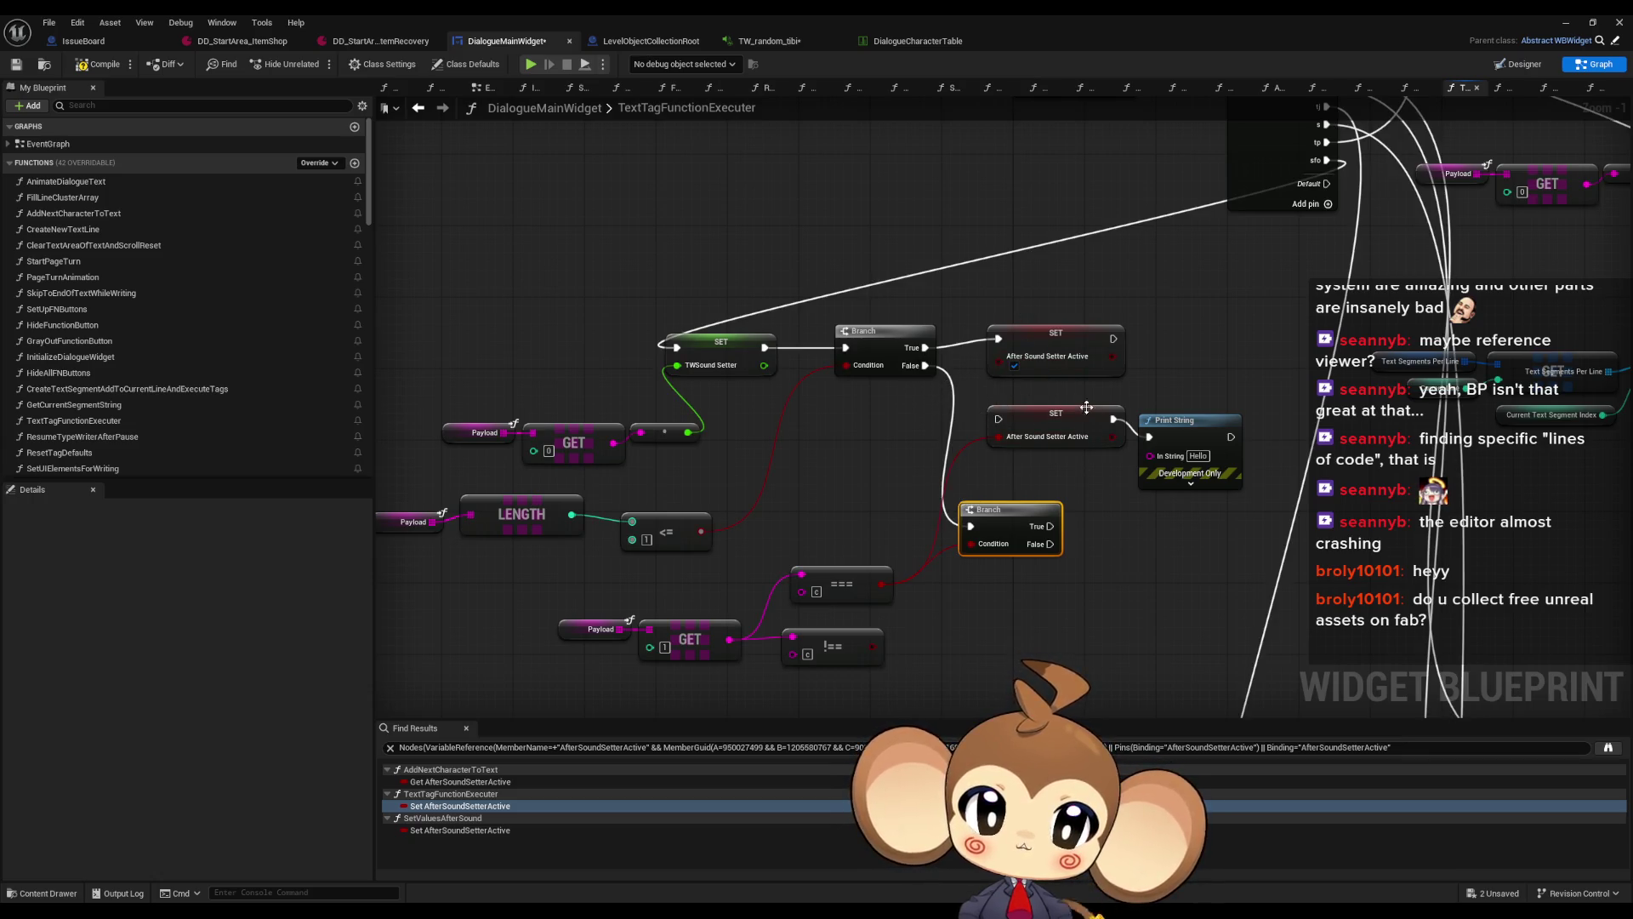
left_click(1047, 357)
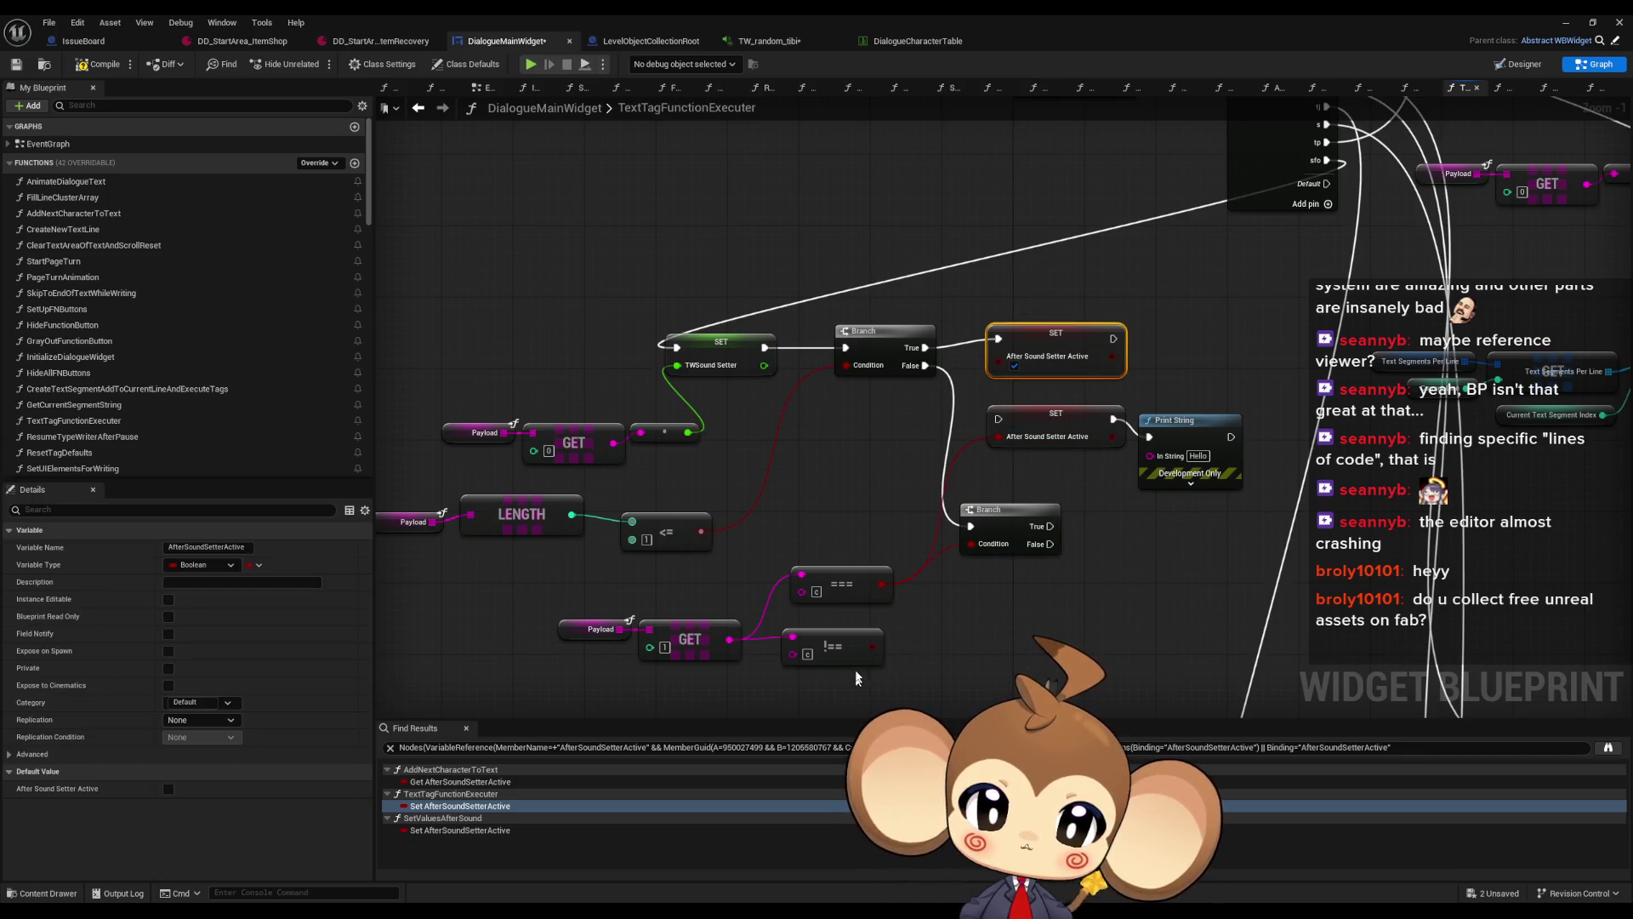
left_click_drag(871, 649, 970, 543)
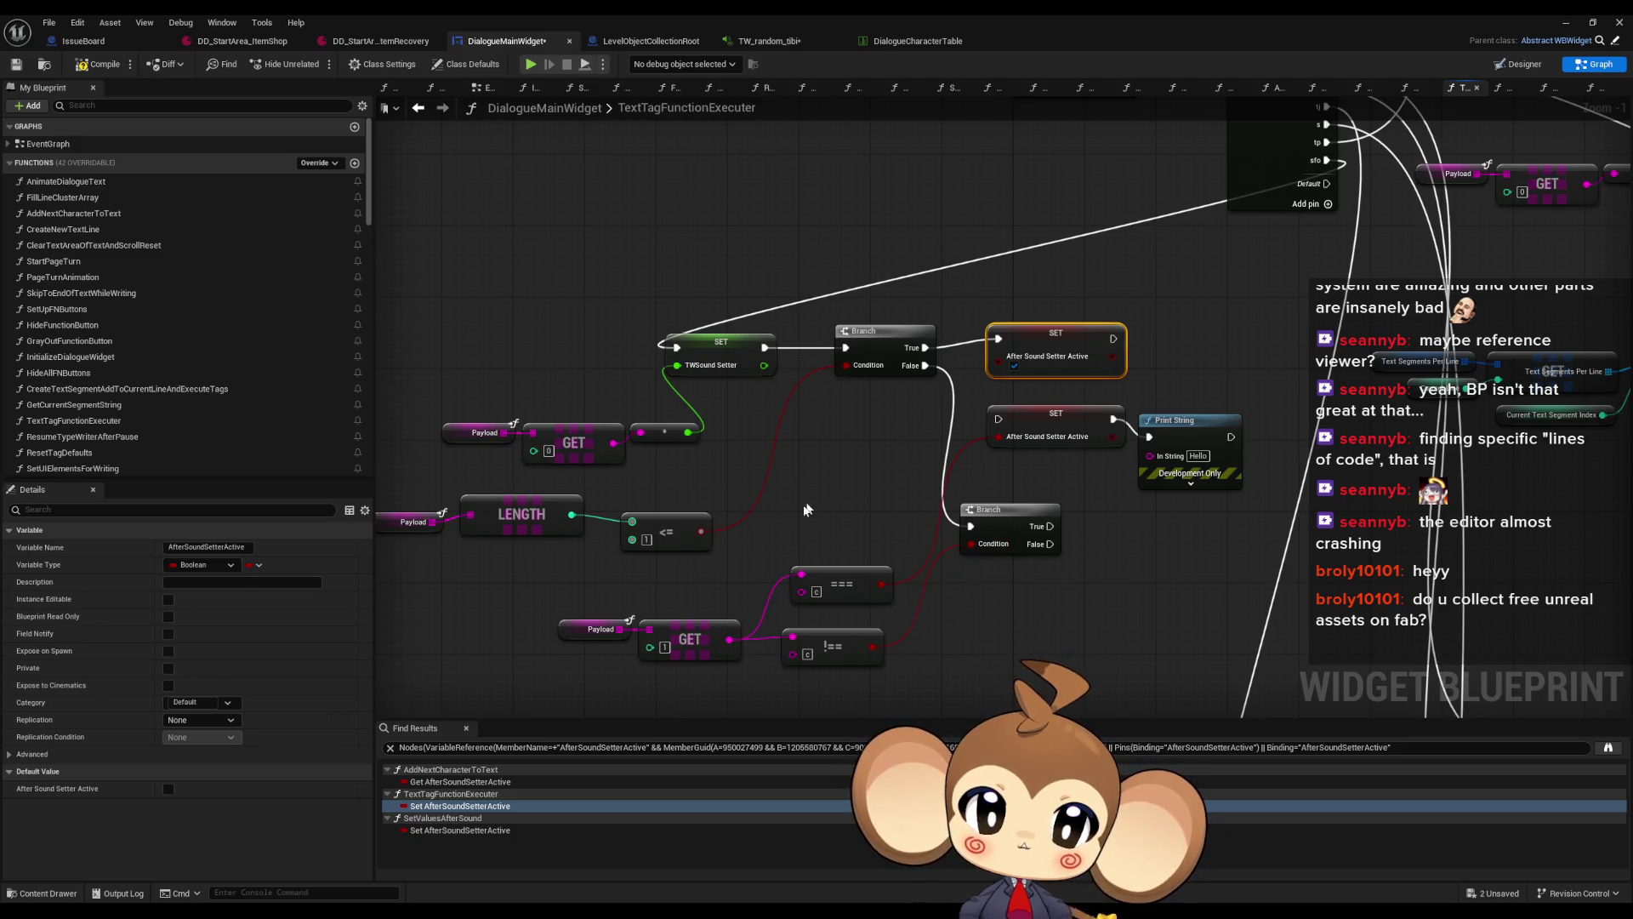
left_click(842, 575)
key("Delete")
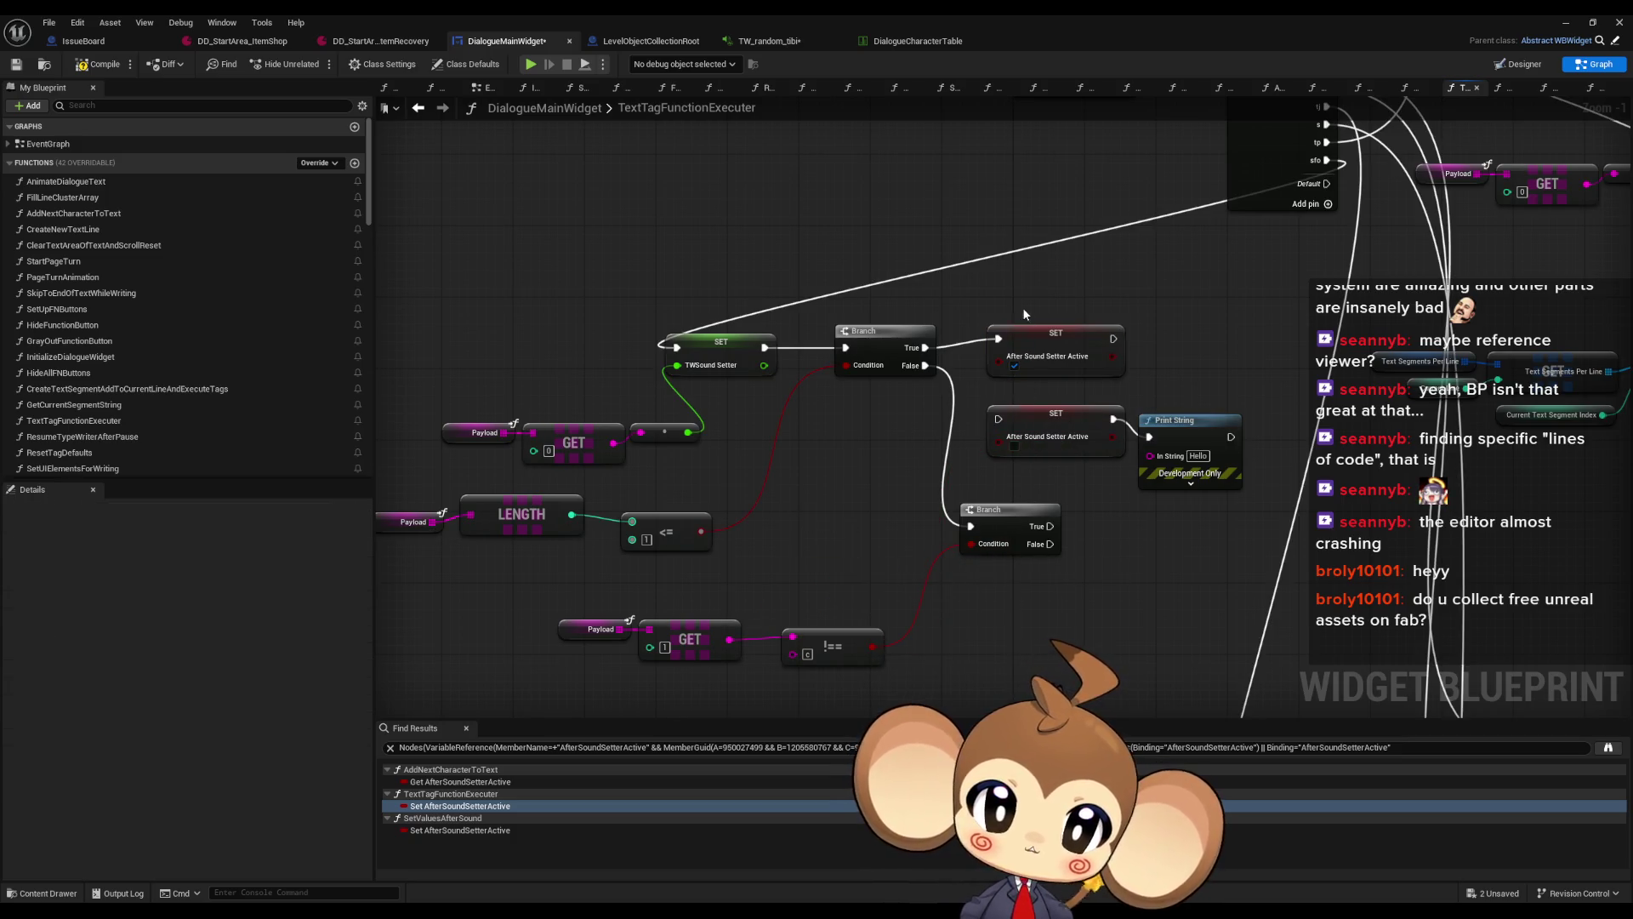
Put a duplicated After Sound Setter Active SET on the Branch's True path into Print String, deleting the old SET
key("ctrl+v")
left_click_drag(1051, 526, 1113, 535)
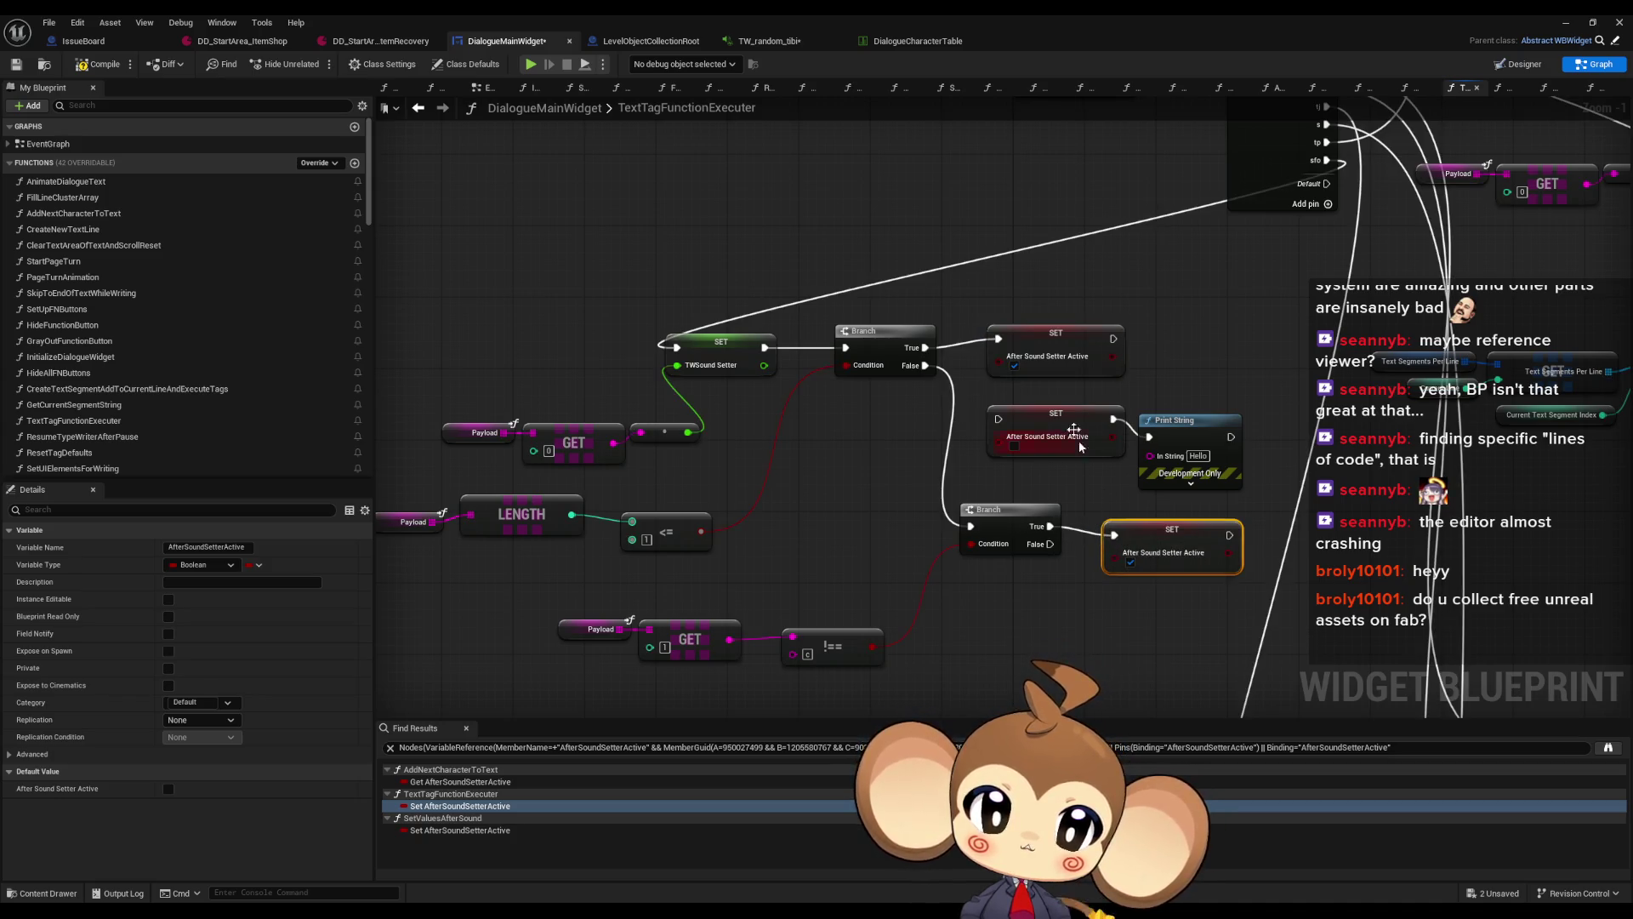
left_click_drag(1186, 420, 1257, 411)
left_click_drag(1229, 535, 1221, 430)
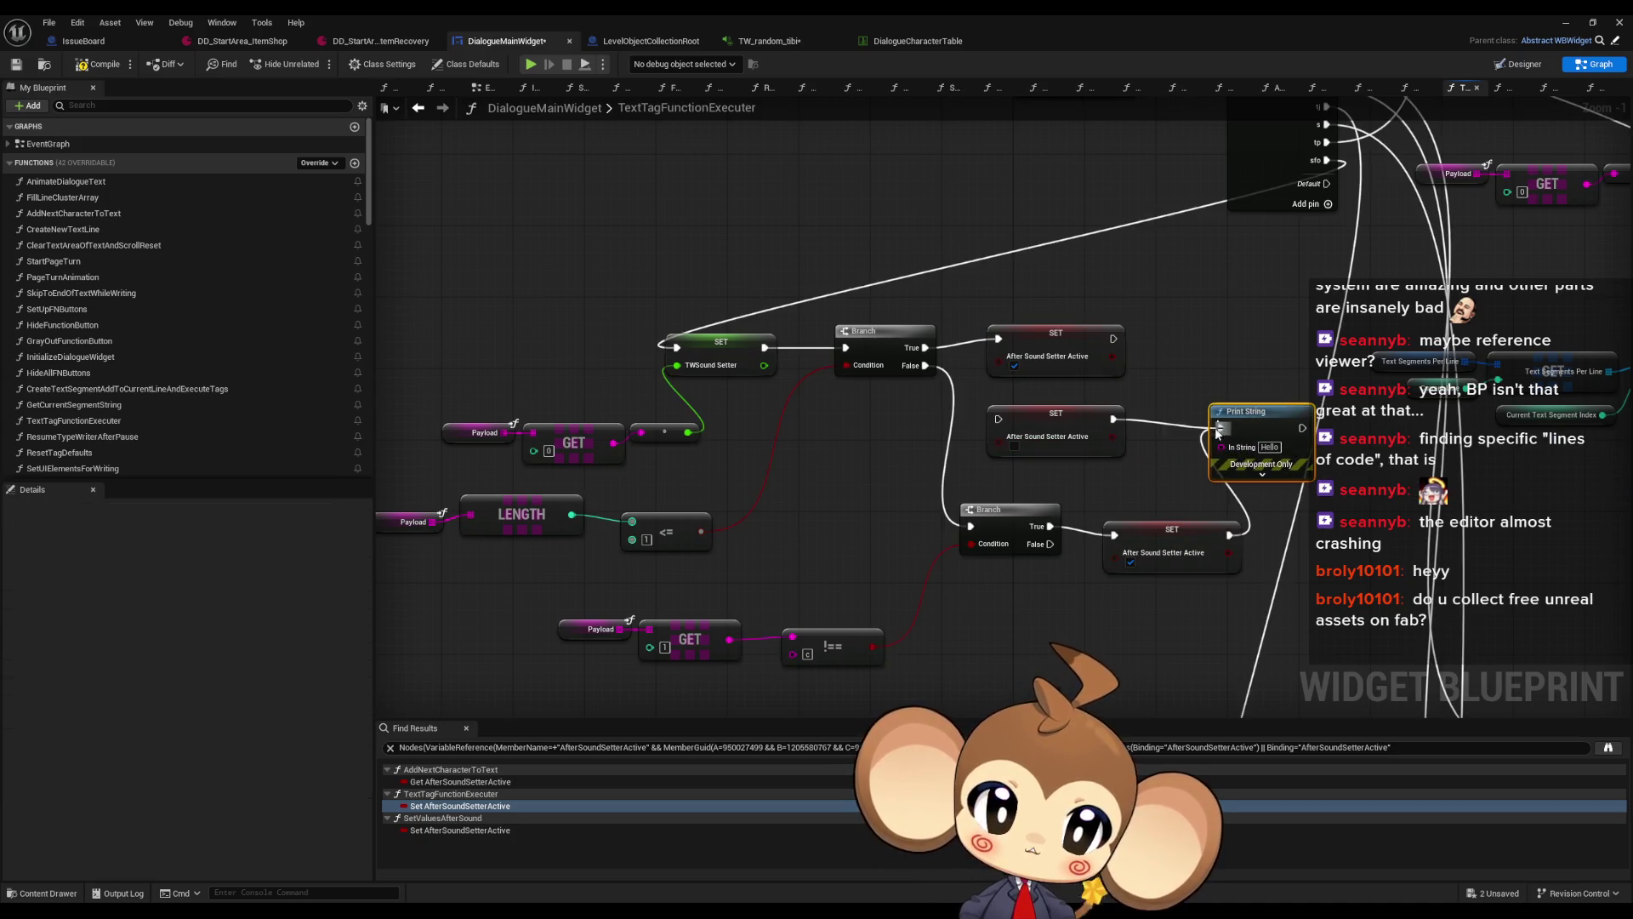
left_click(1055, 416)
key("Delete")
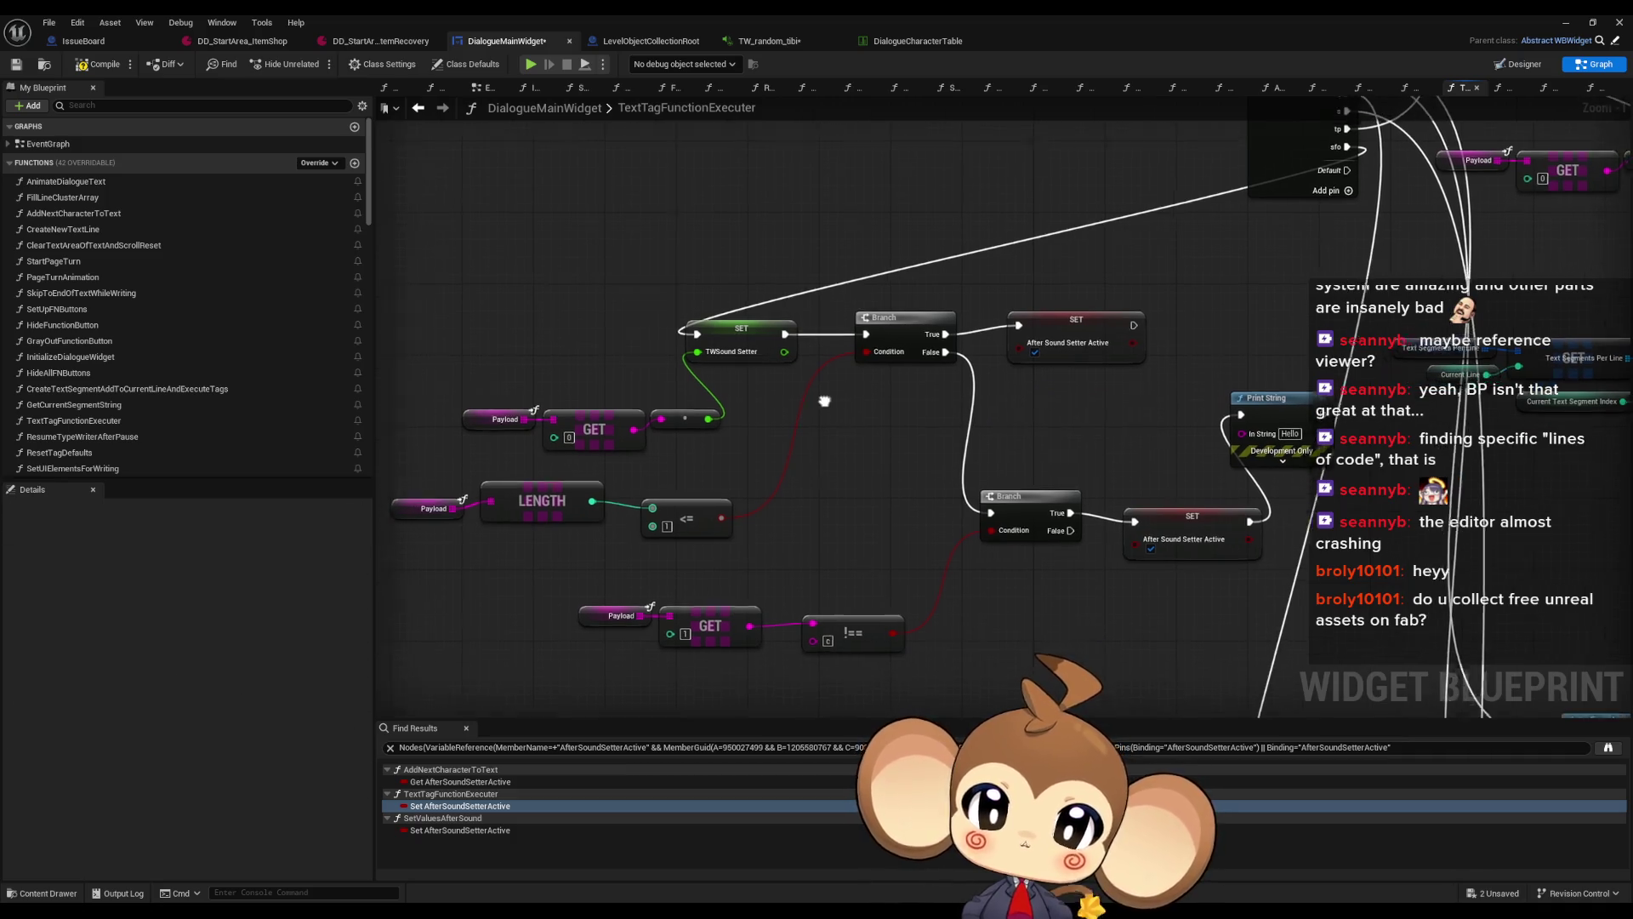
Copy the Payload, GET and reroute nodes and paste them lower in the graph
left_click_drag(823, 403, 831, 395)
left_click(736, 328)
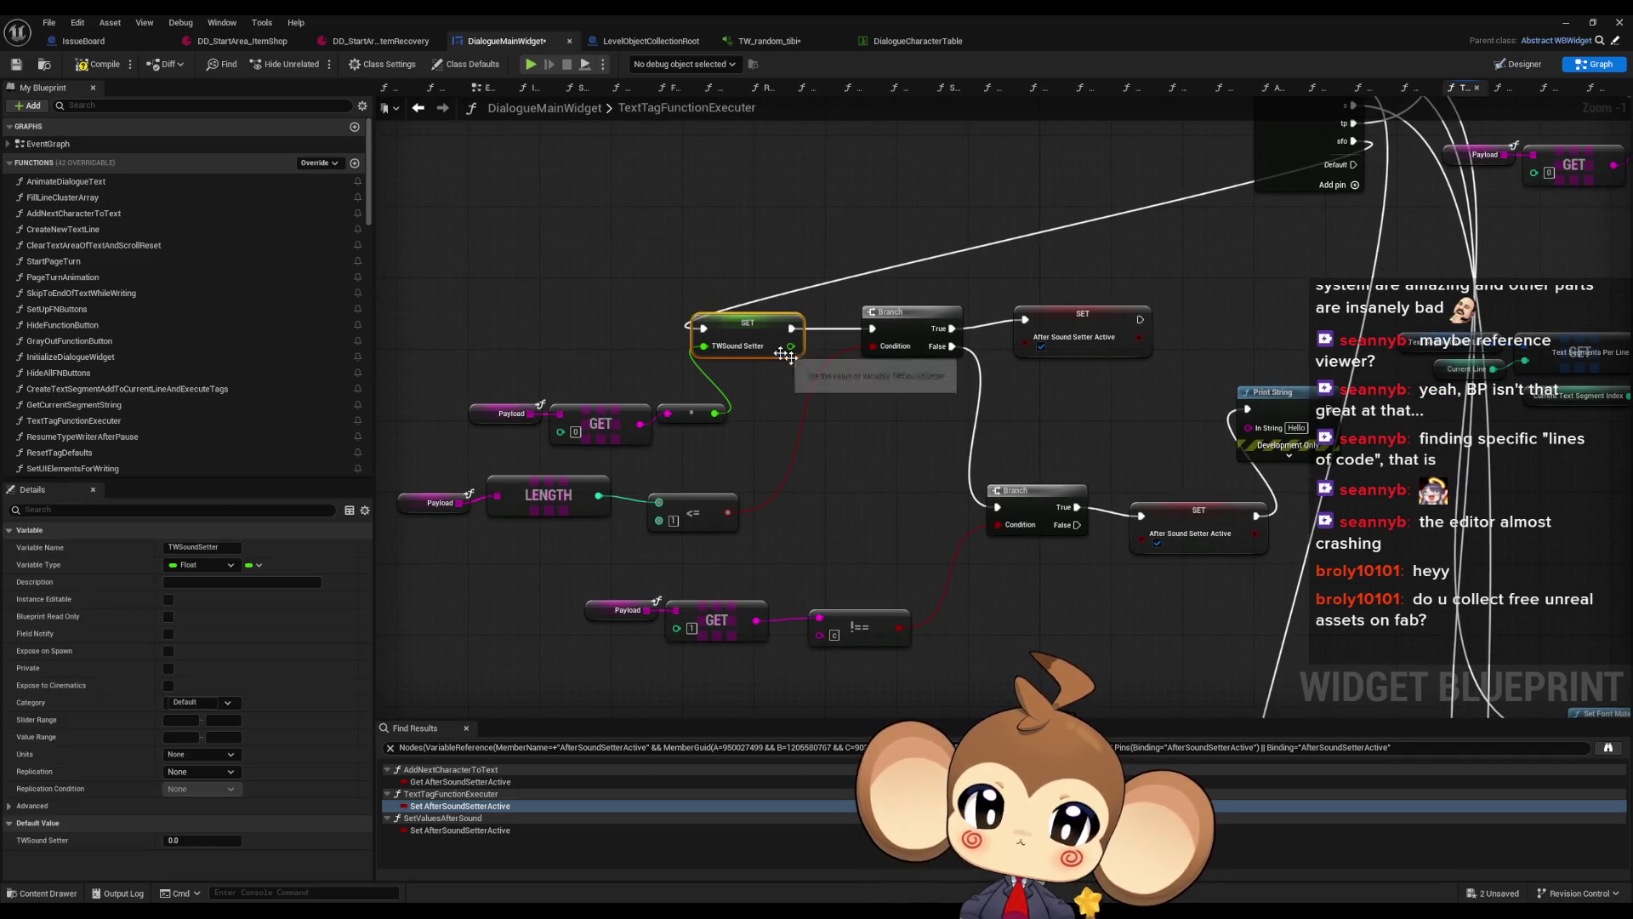
left_click_drag(917, 473, 893, 438)
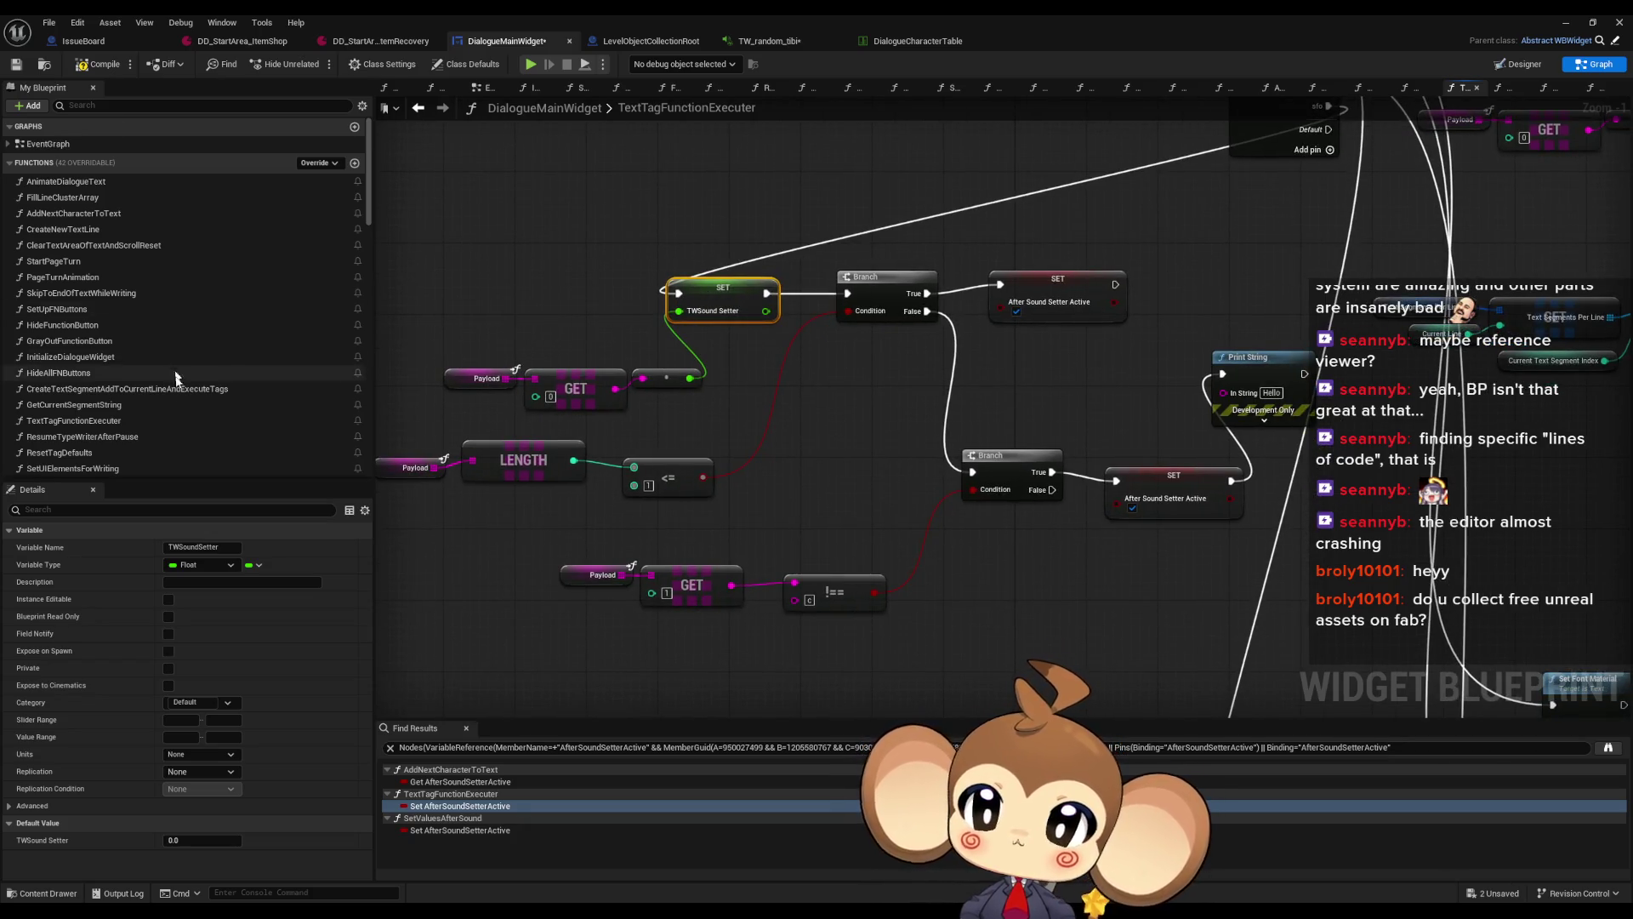
scroll(226, 373, "down", 10)
scroll(228, 374, "down", 3)
left_click_drag(438, 353, 715, 412)
key("ctrl+c")
key("ctrl+v")
scroll(97, 372, "down", 4)
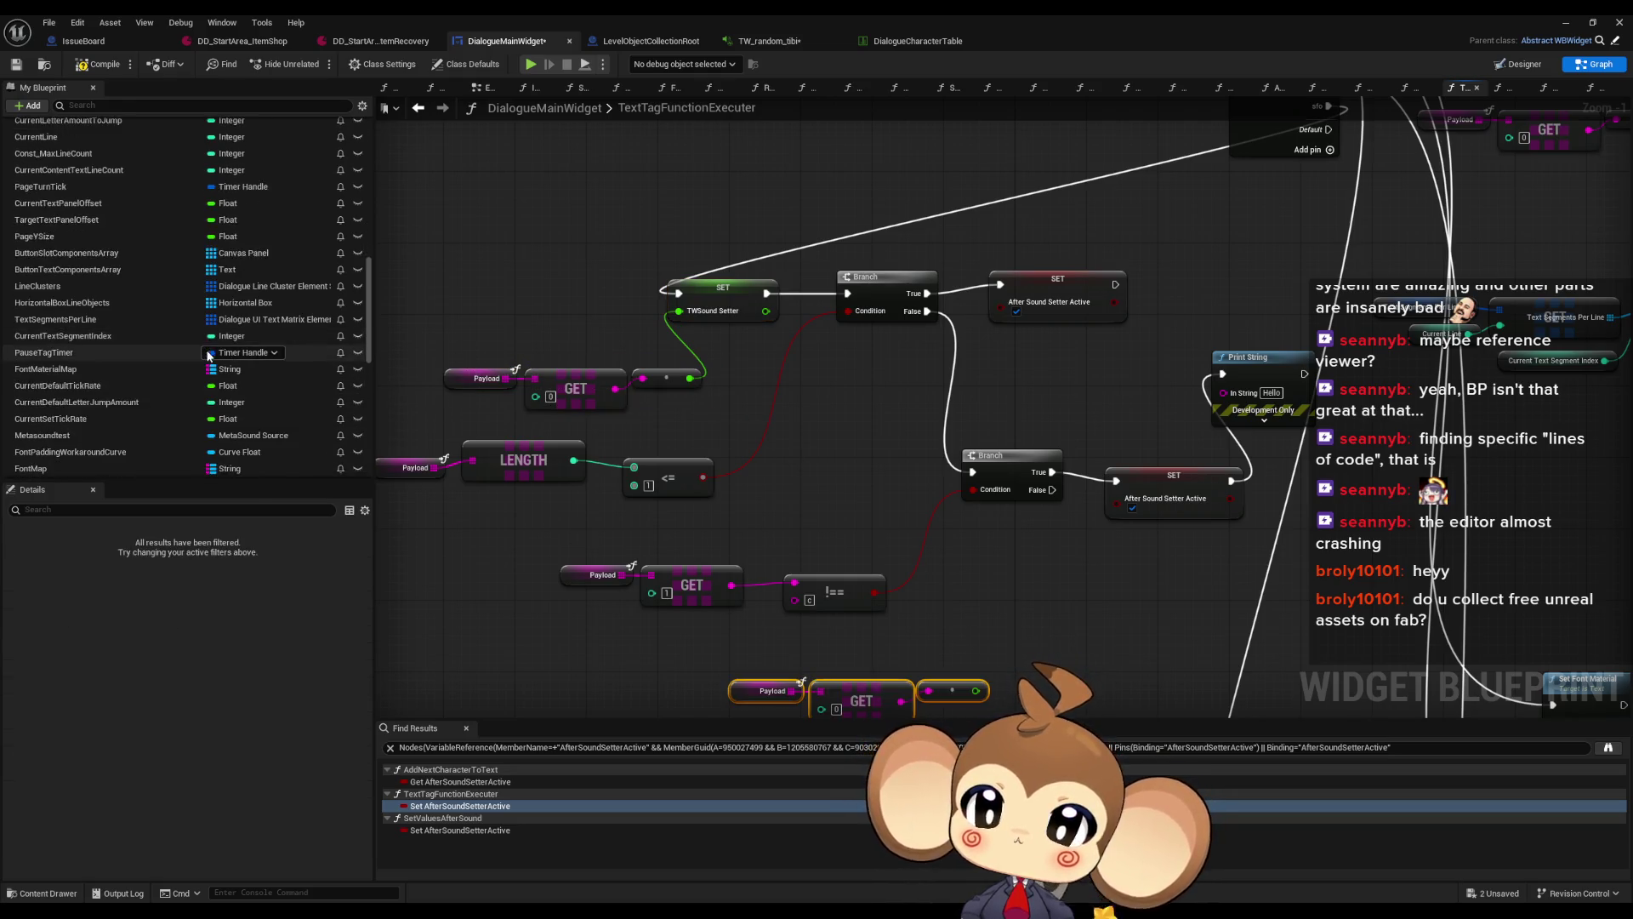
Set Current TWSound Frequency from the pasted value on the second Branch's False path, then start Play
scroll(95, 367, "down", 6)
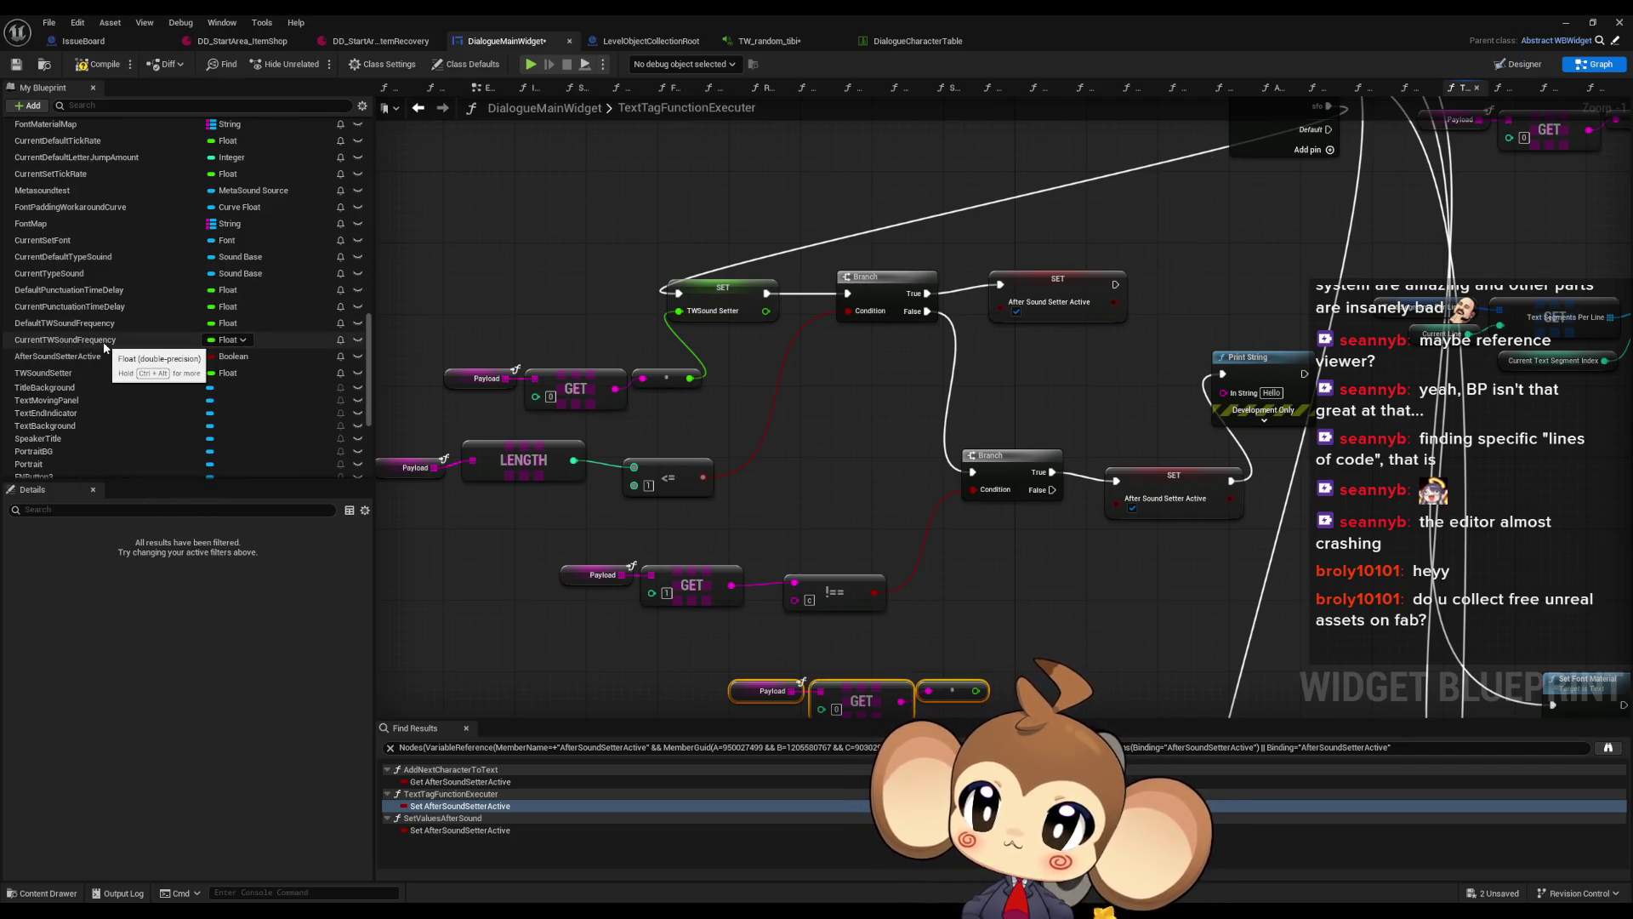
left_click_drag(104, 346, 1106, 567)
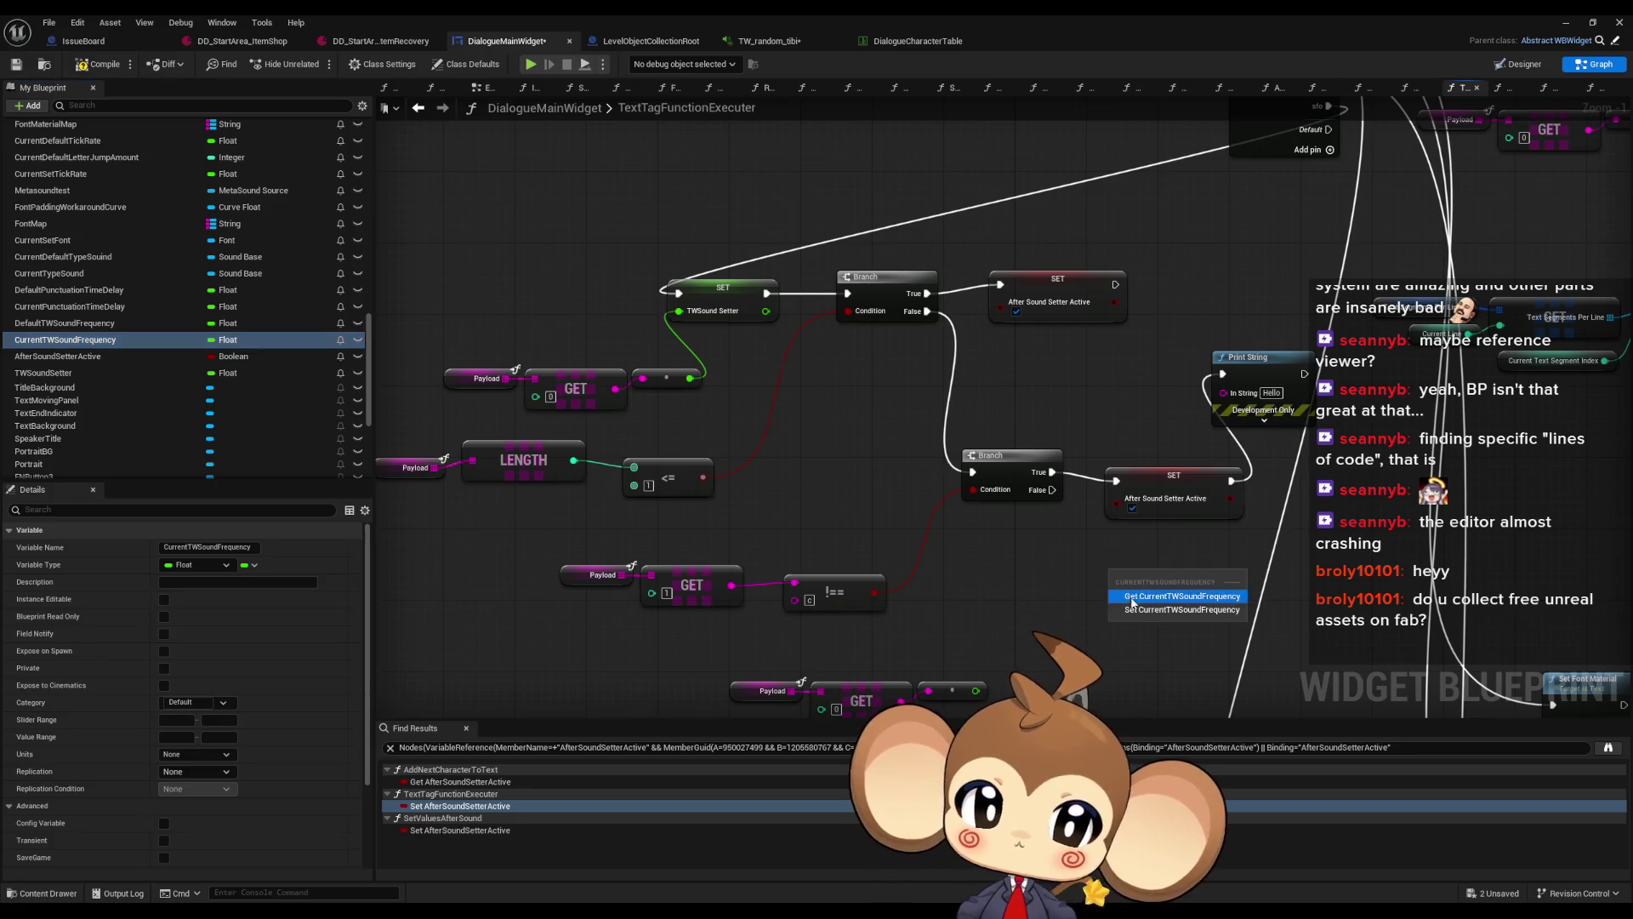
mouse_move(976, 689)
left_mouse_down()
mouse_move(1100, 634)
mouse_move(1074, 523)
mouse_move(1121, 553)
mouse_move(1115, 568)
left_mouse_up()
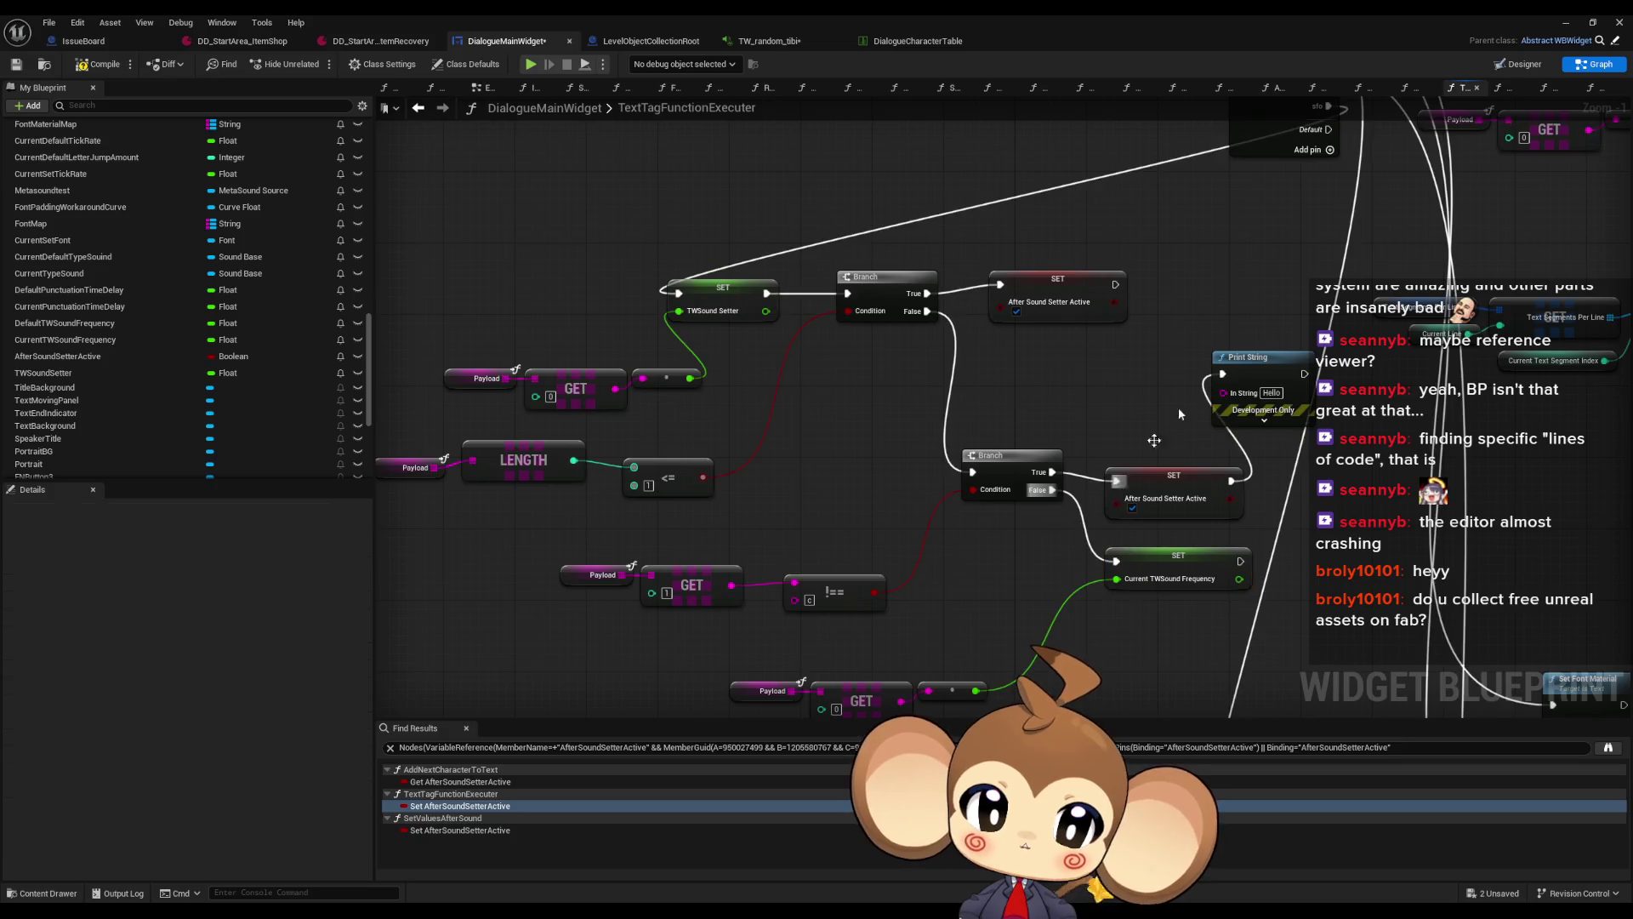
left_click(1593, 22)
left_click(1384, 54)
left_click(316, 63)
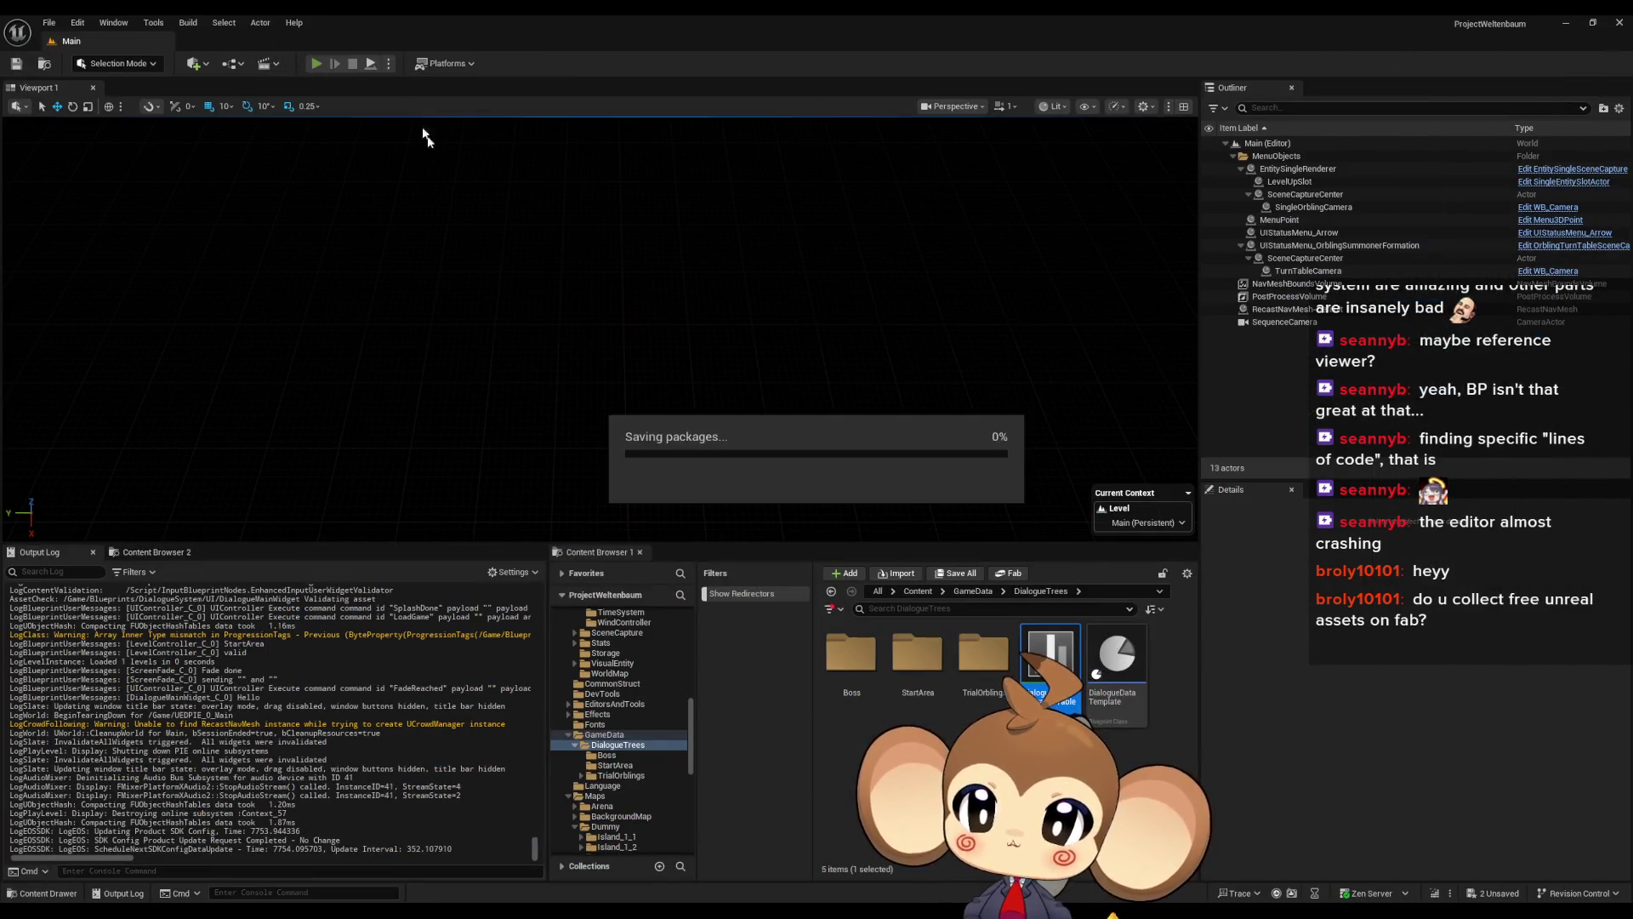
Load the saved game, step through Tibi's dialogue choosing Leave twice, then stop
left_click(171, 466)
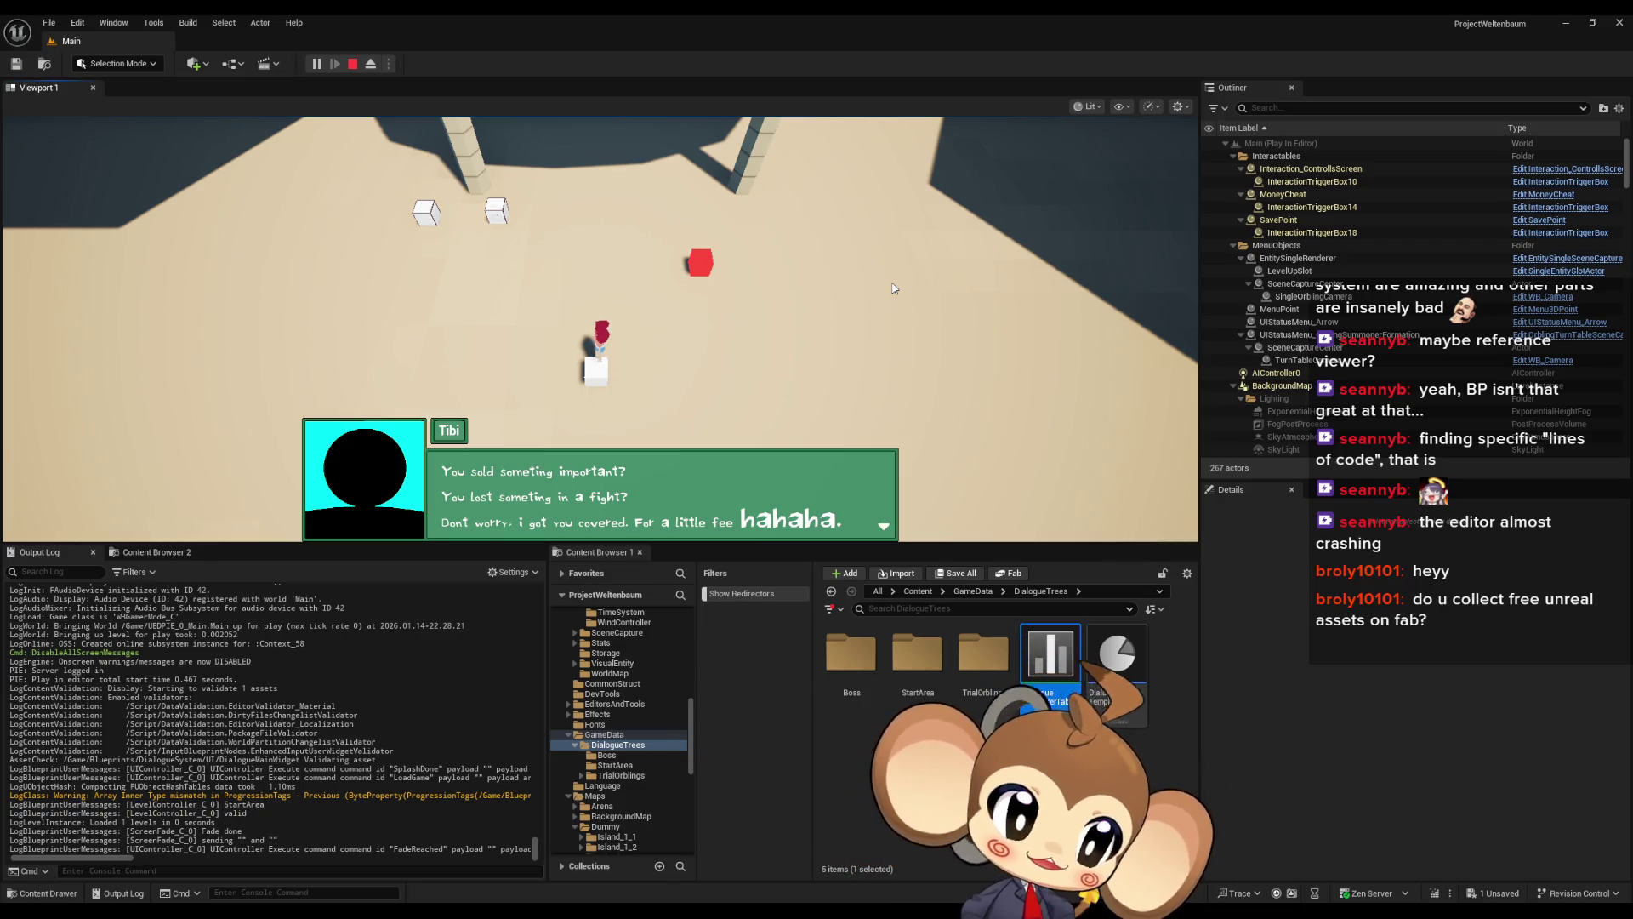
left_click(789, 235)
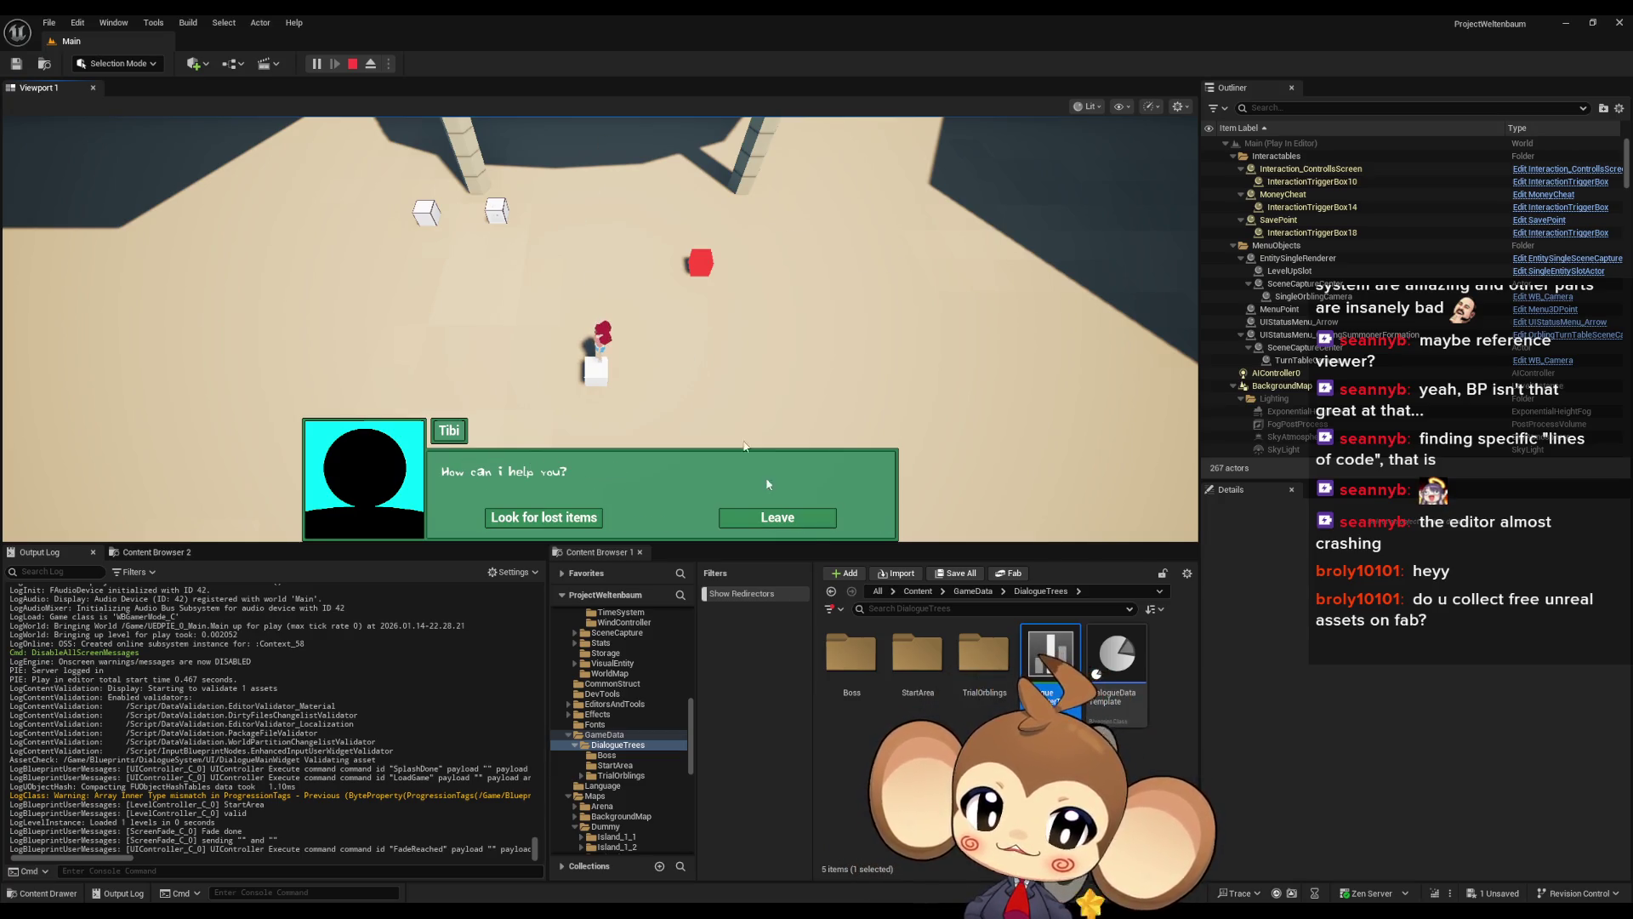
left_click(803, 520)
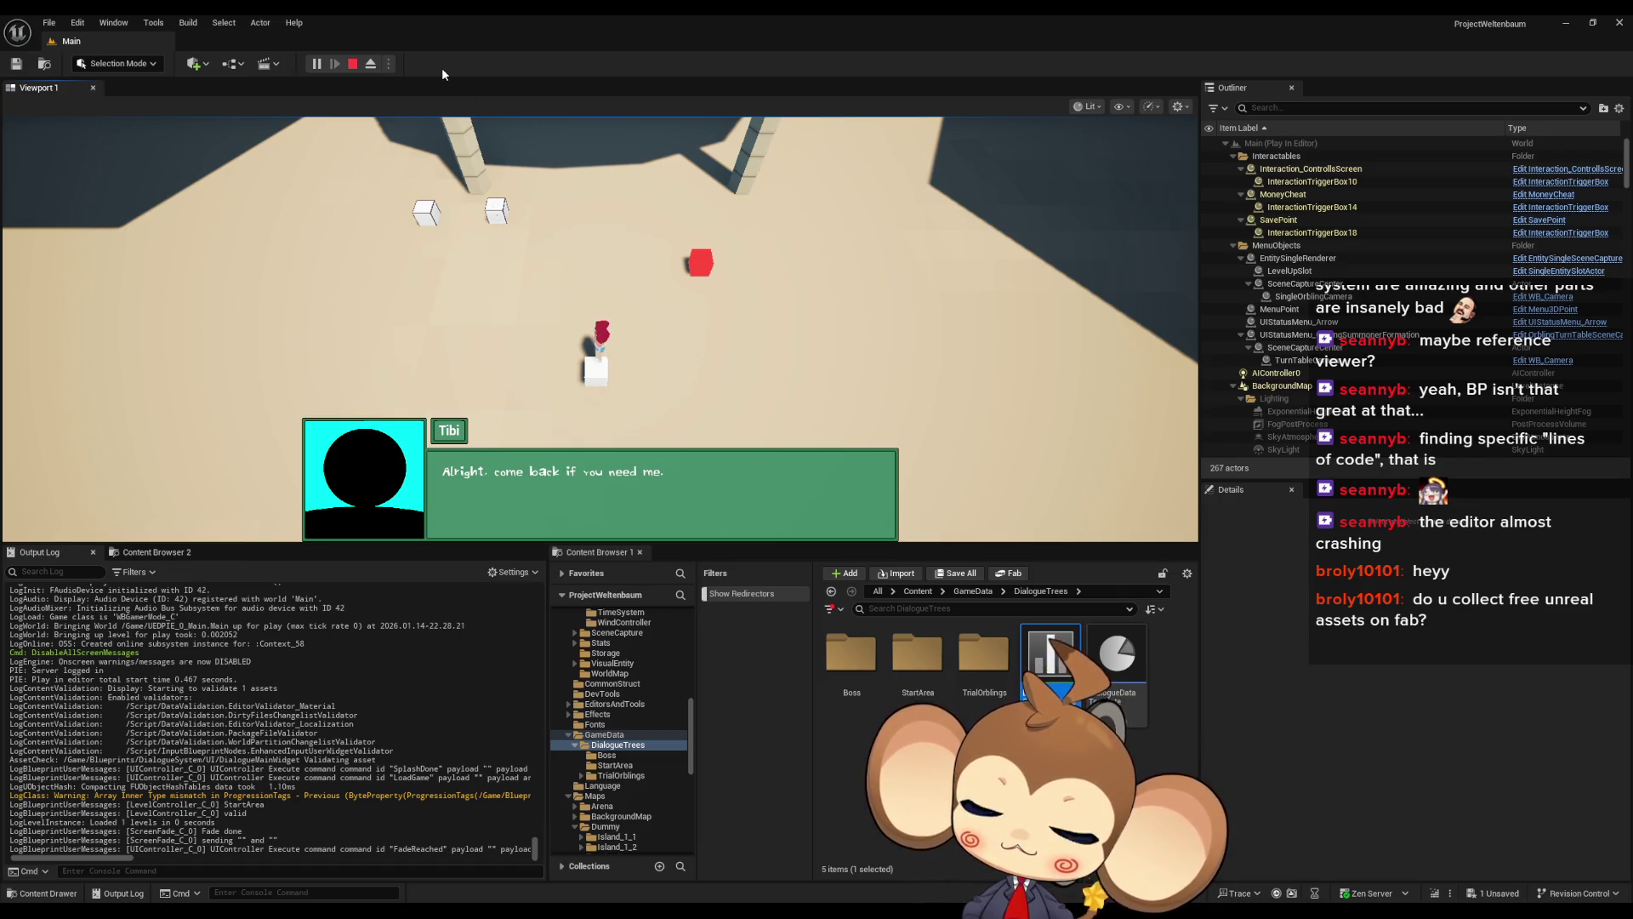
key("e")
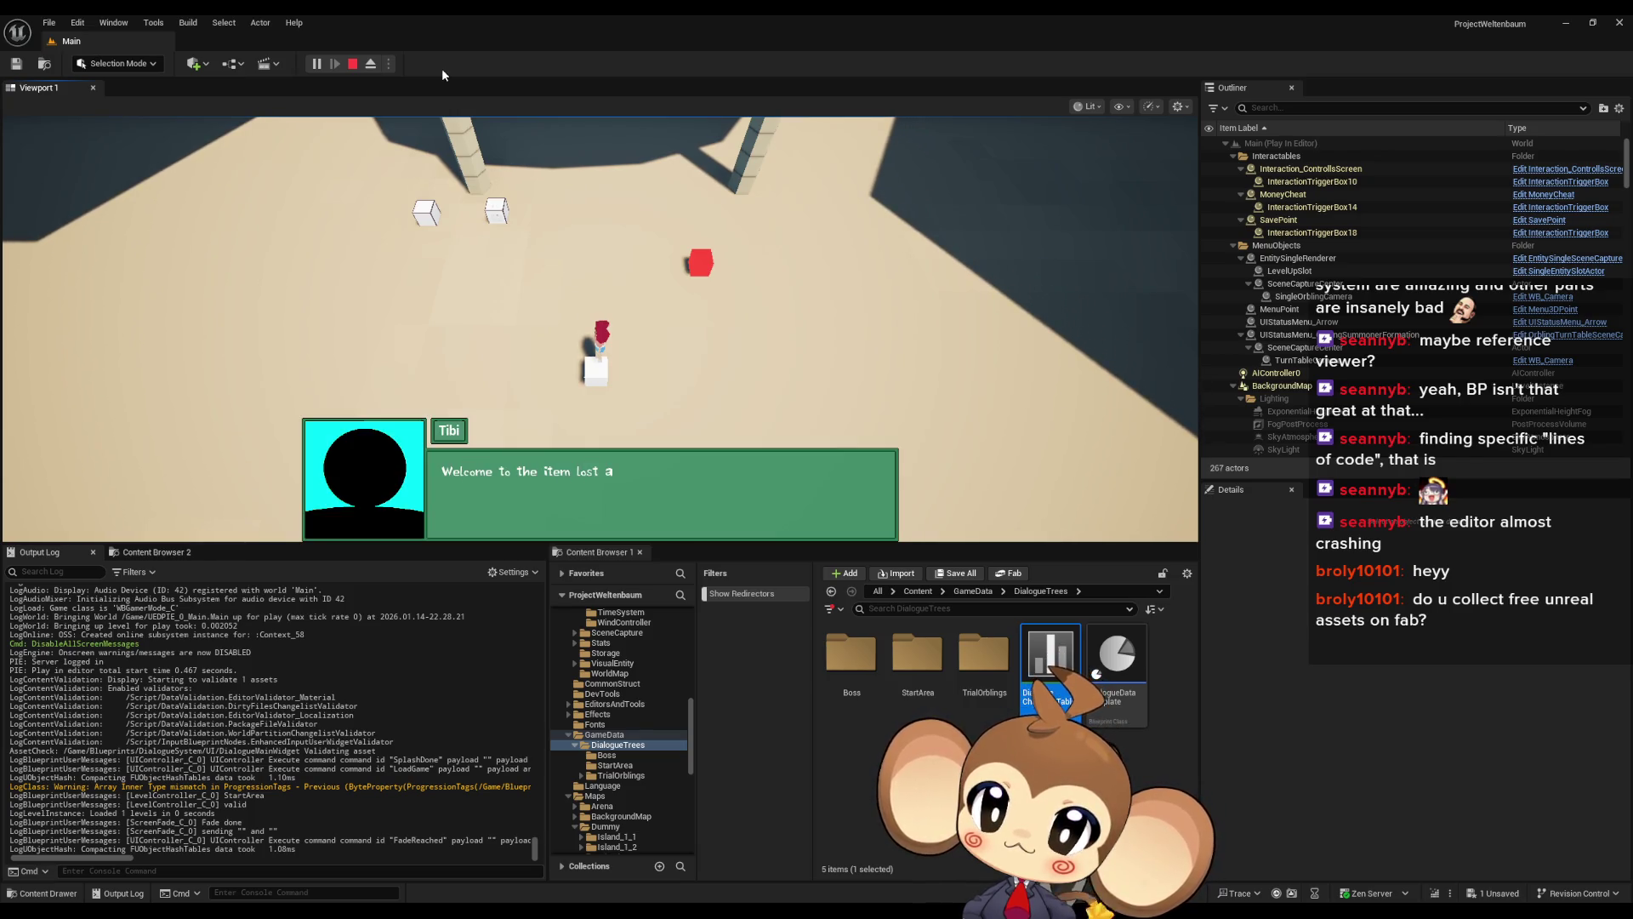
key("e")
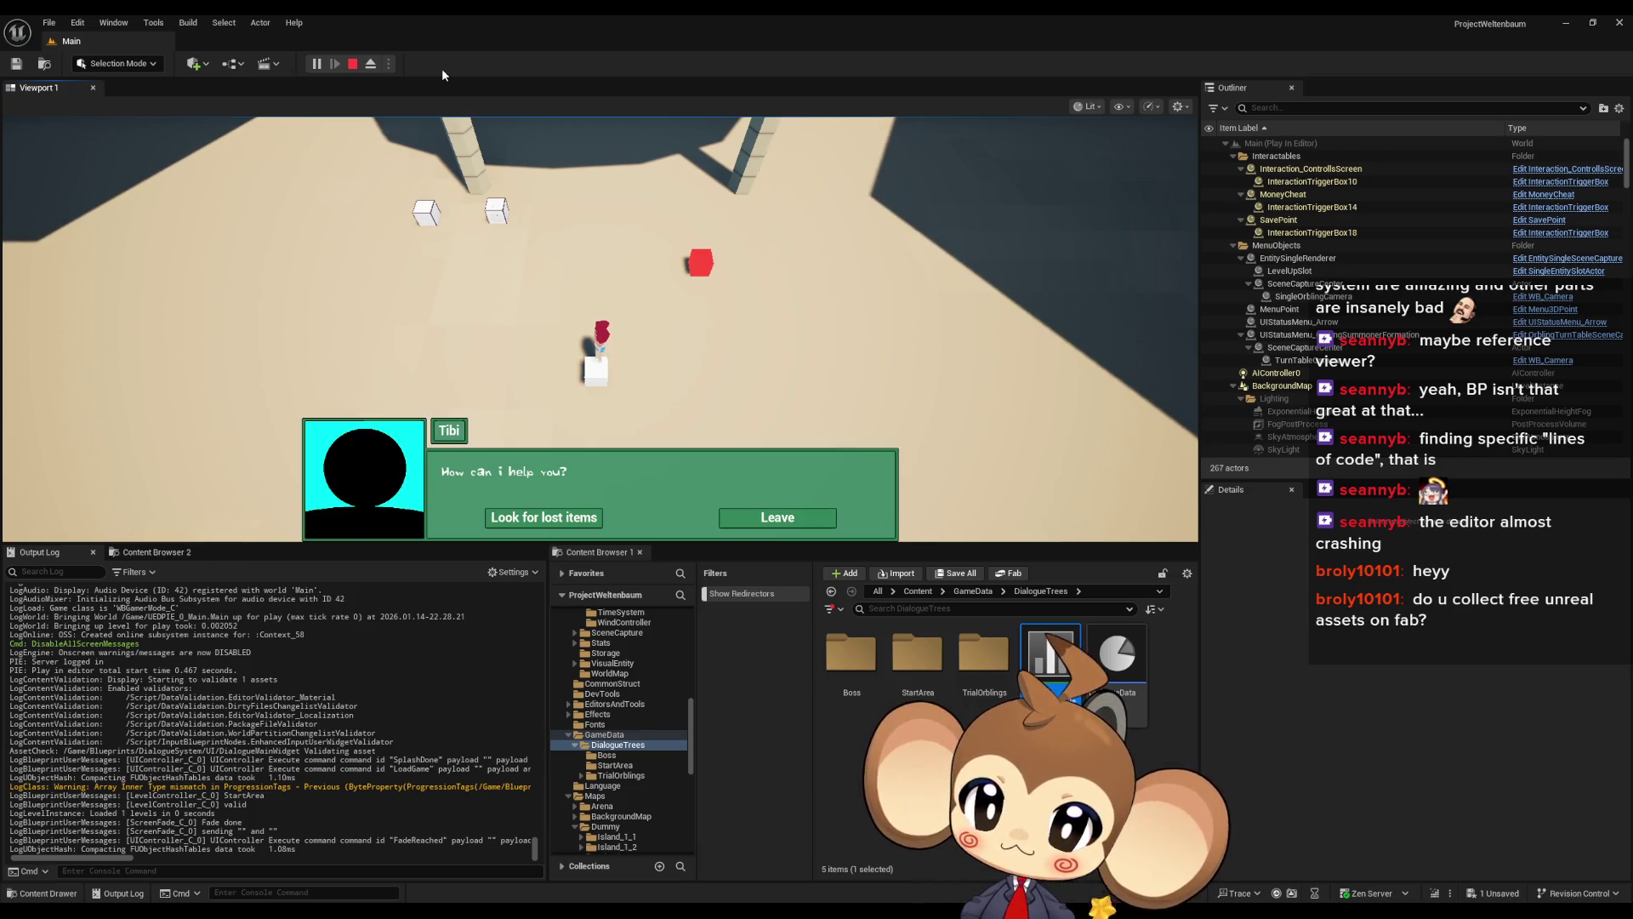
left_click(810, 521)
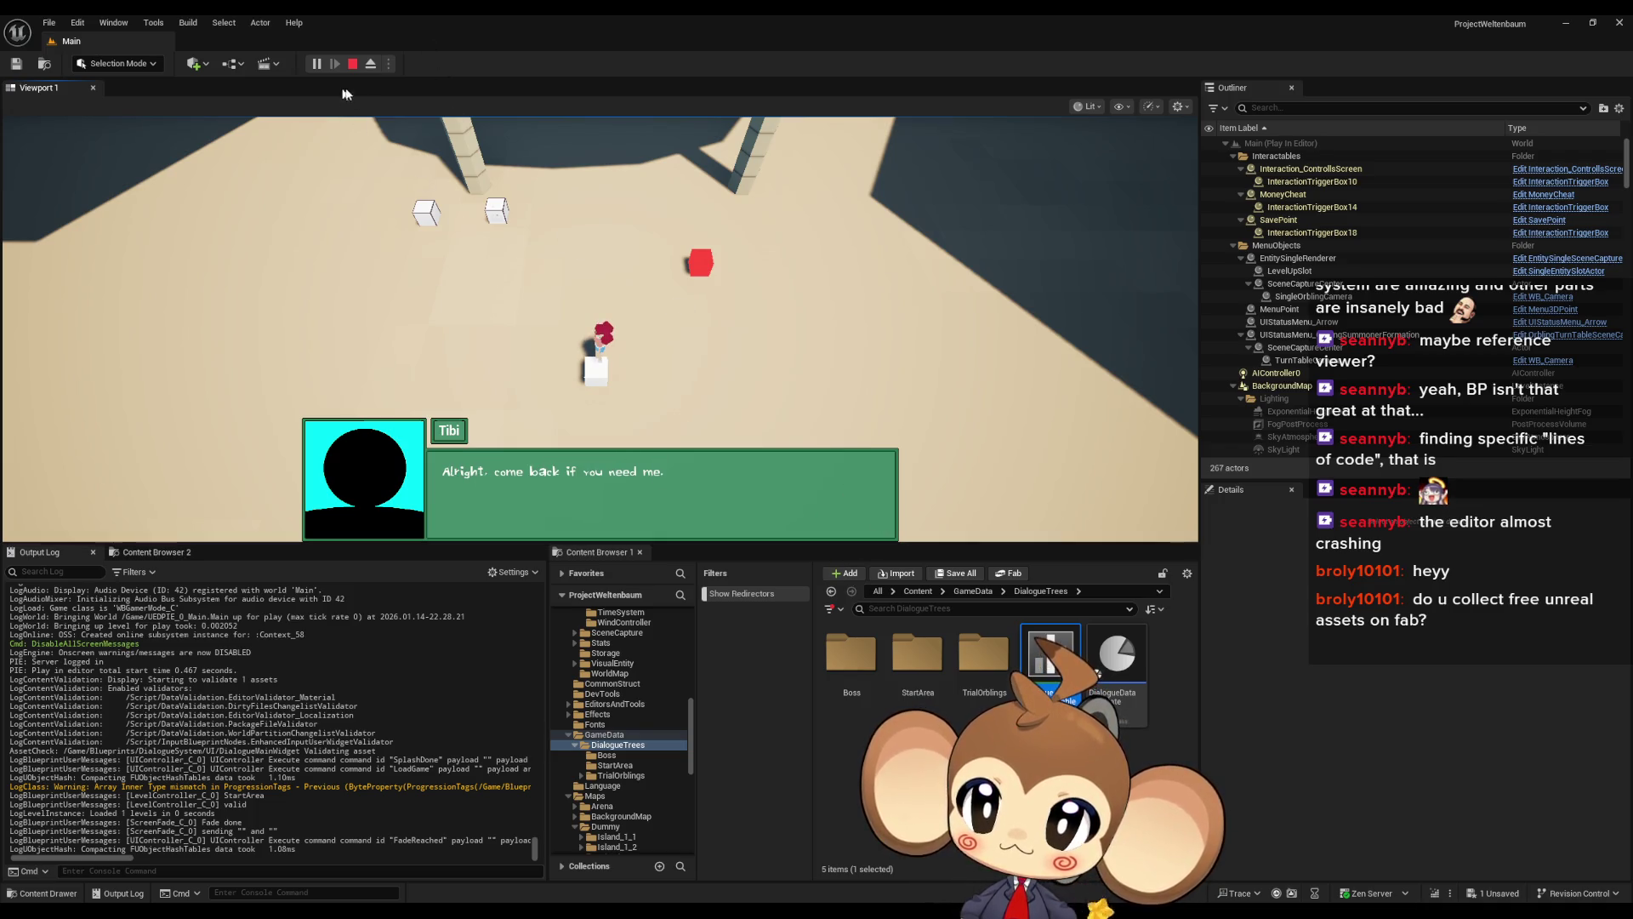
left_click(355, 64)
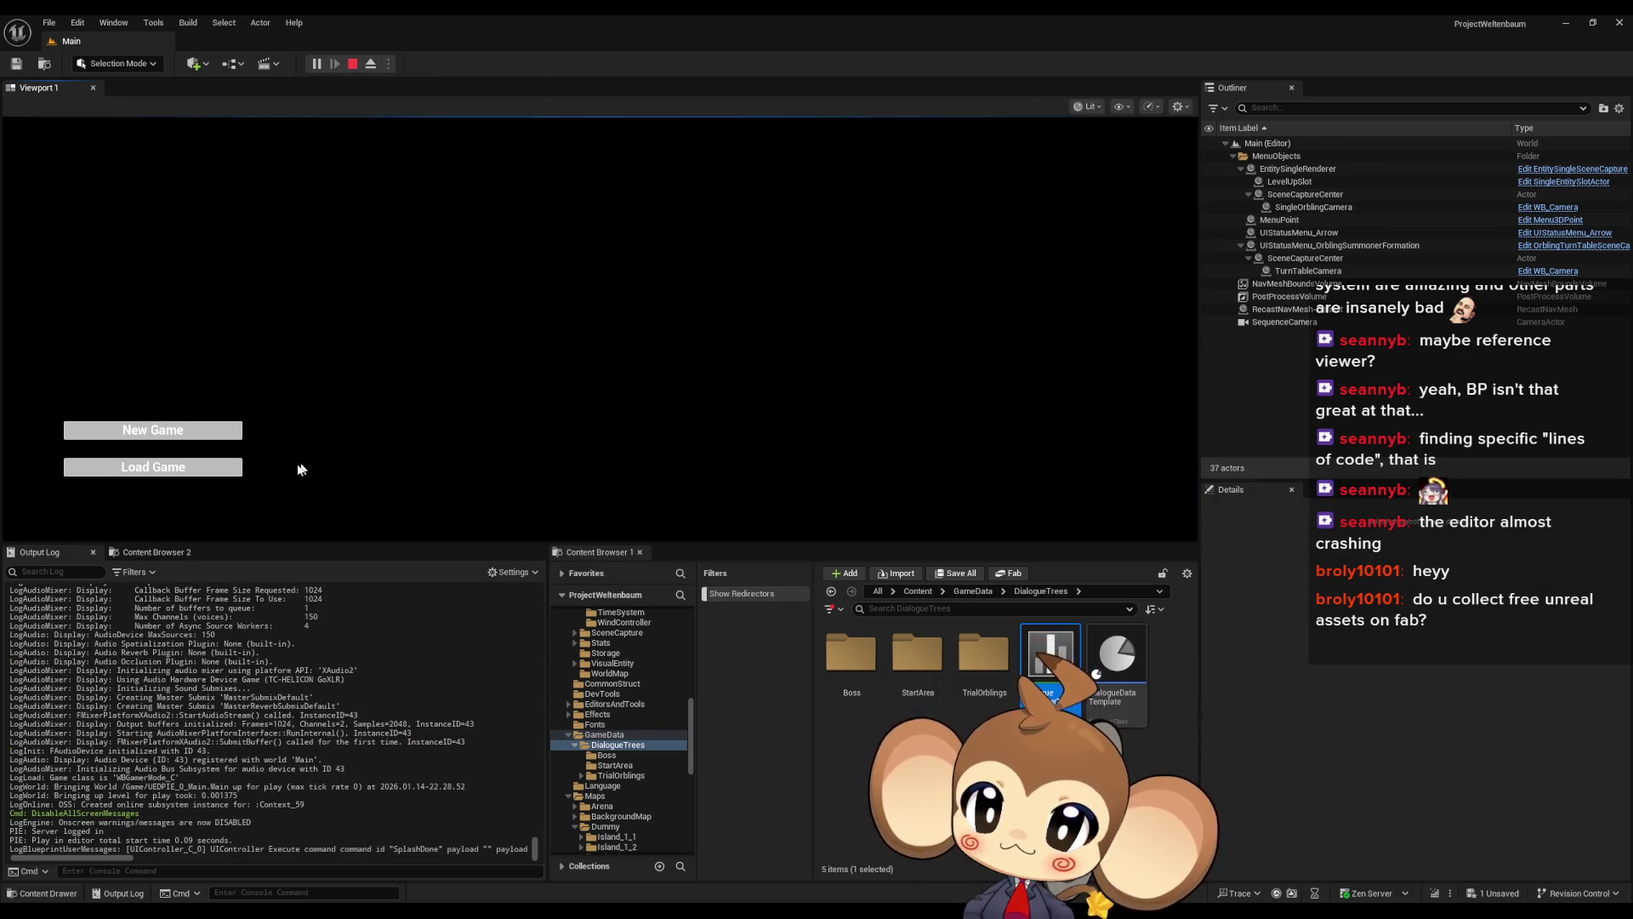
Reload the saved game, advance the dialogue to the next message, and stop again
left_click(196, 468)
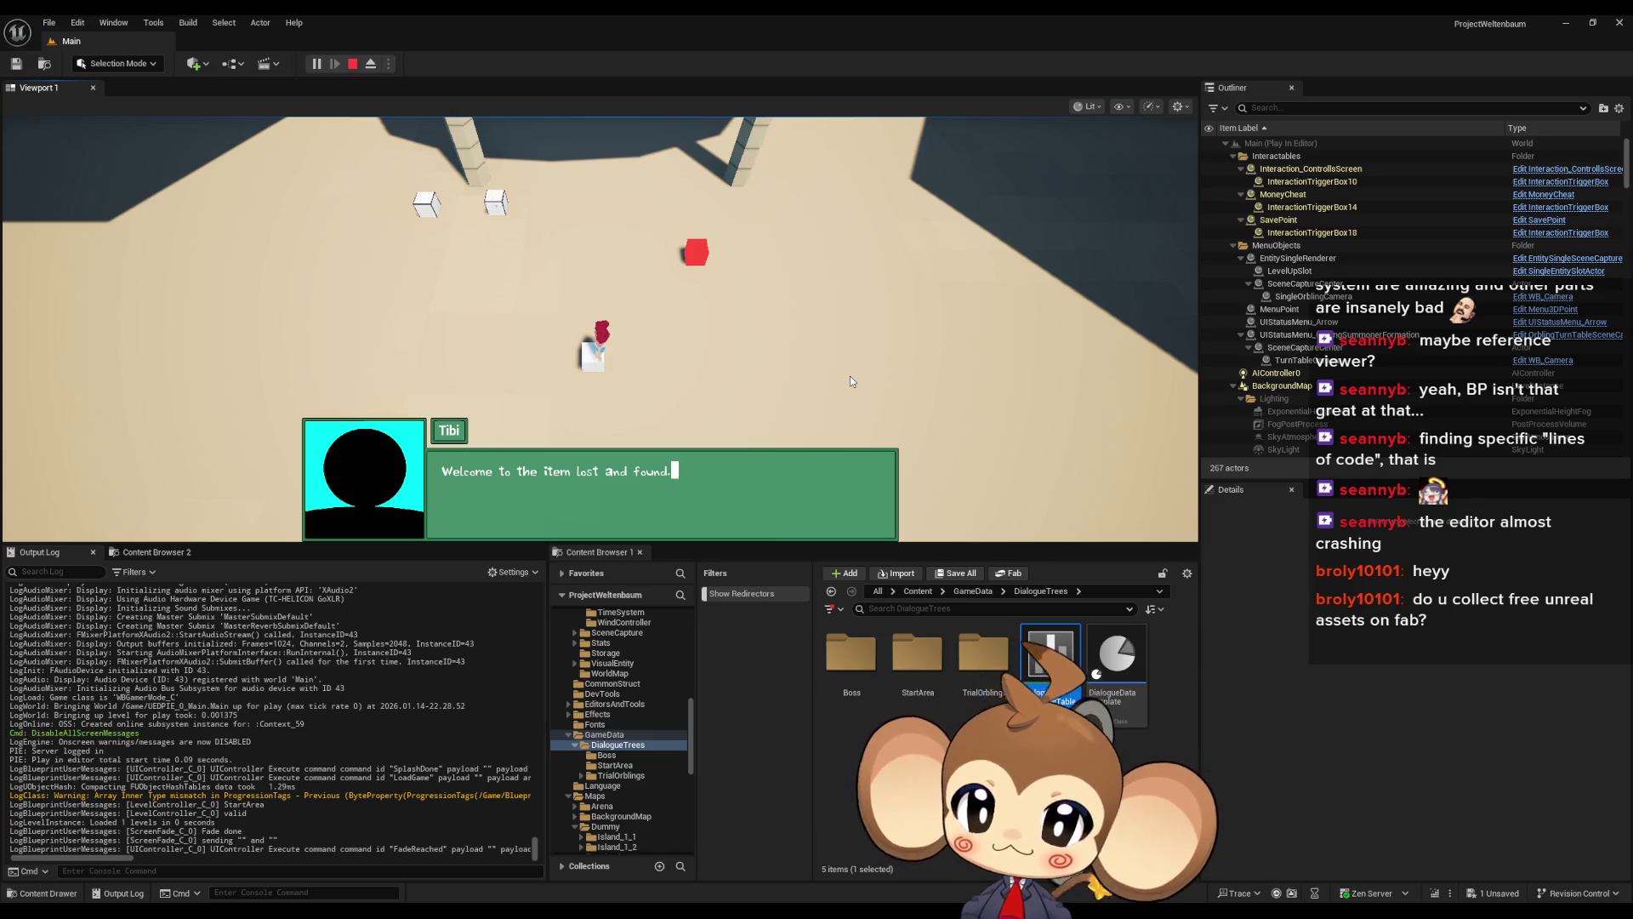
left_click(850, 376)
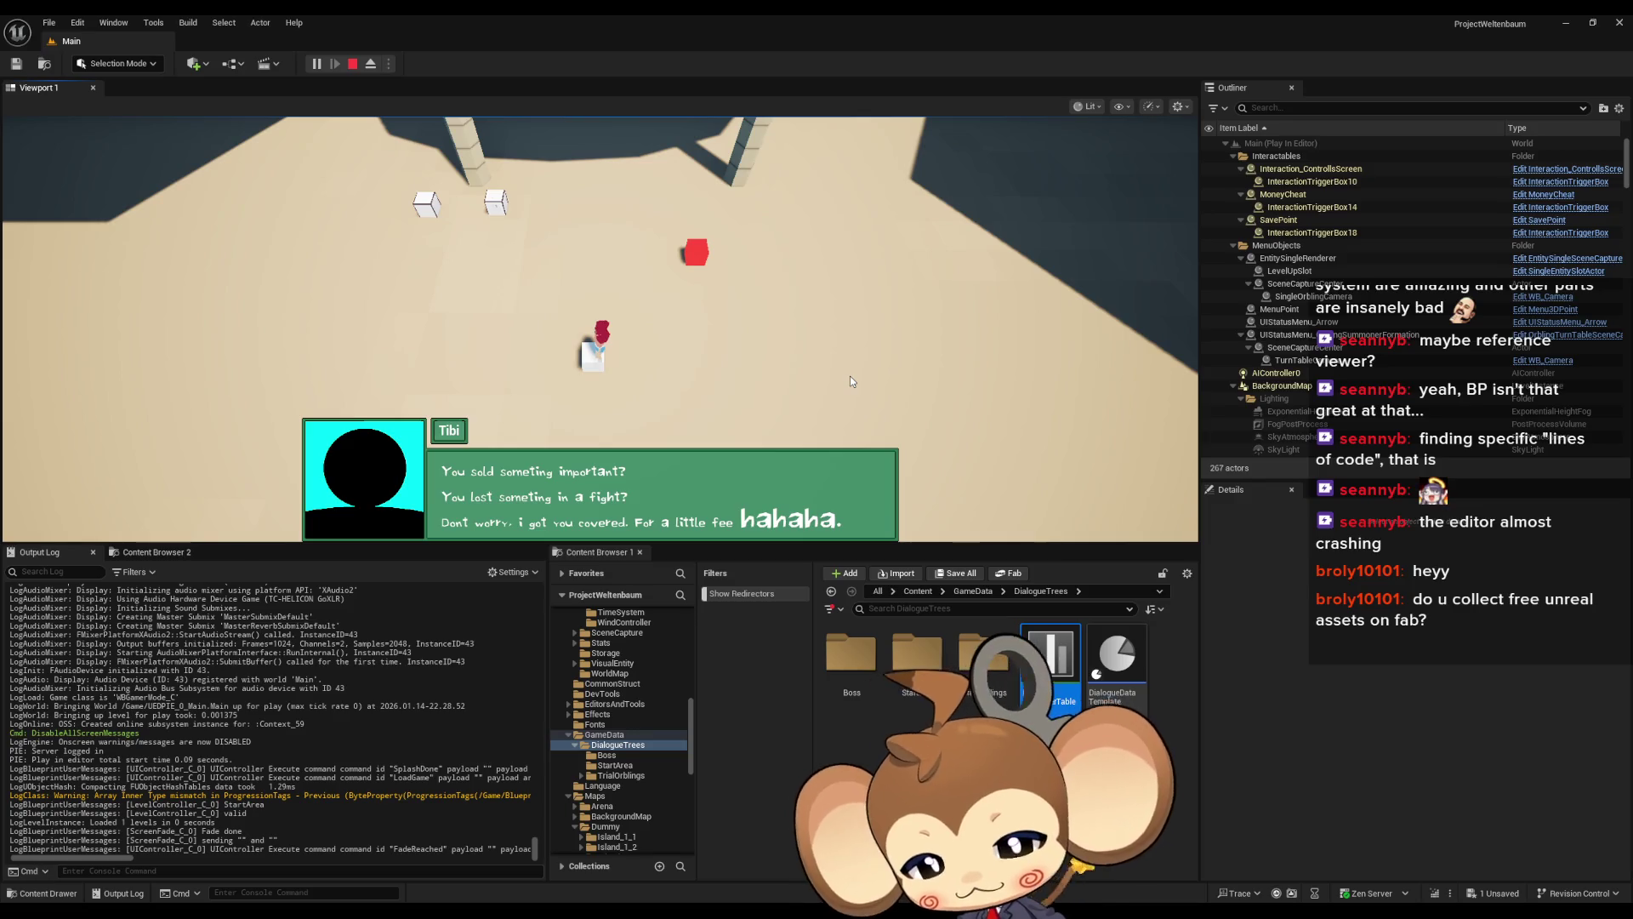
left_click(355, 66)
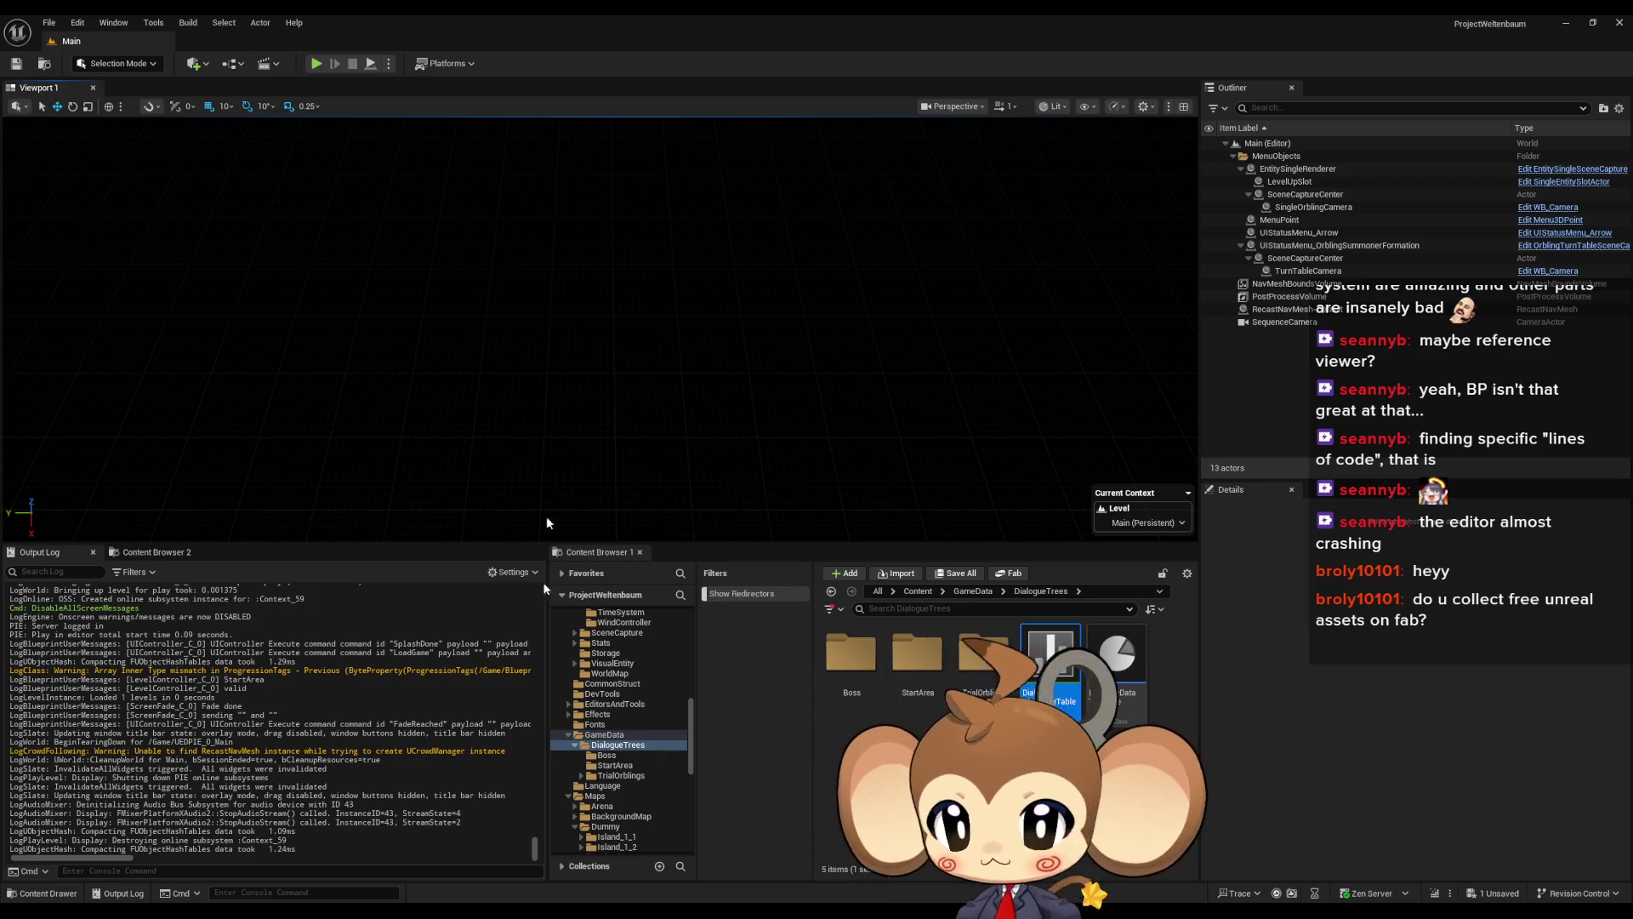
In DialogueMainWidget, marquee-select the left and lower nodes and shift them right and down
mouse_move(664, 912)
left_click(770, 847)
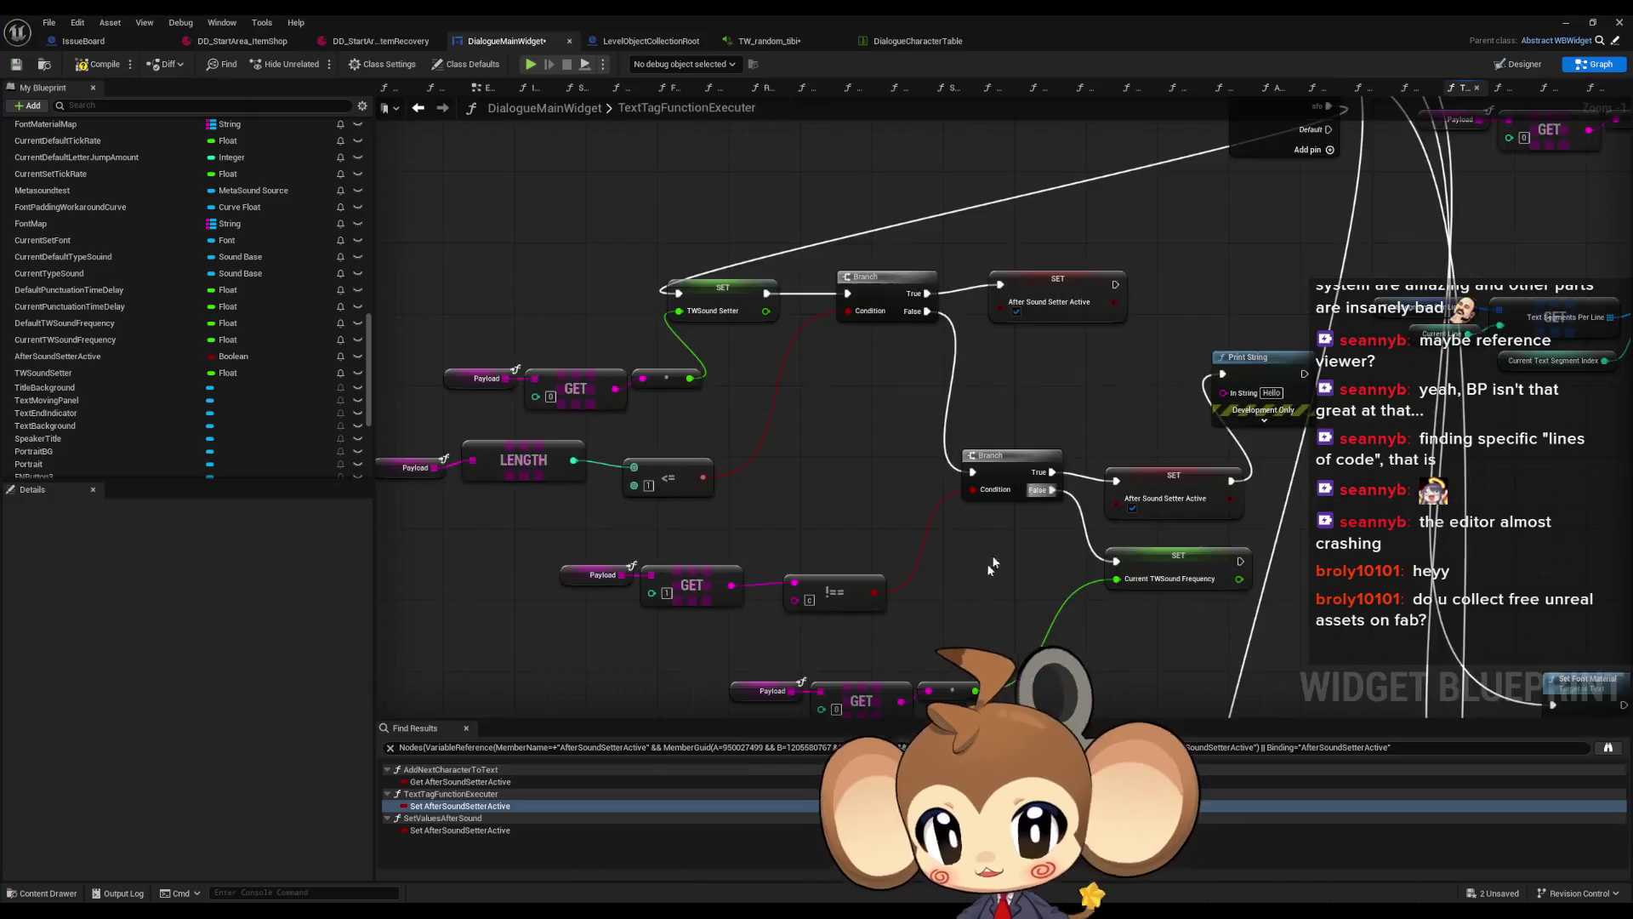
scroll(987, 566, "down", 1)
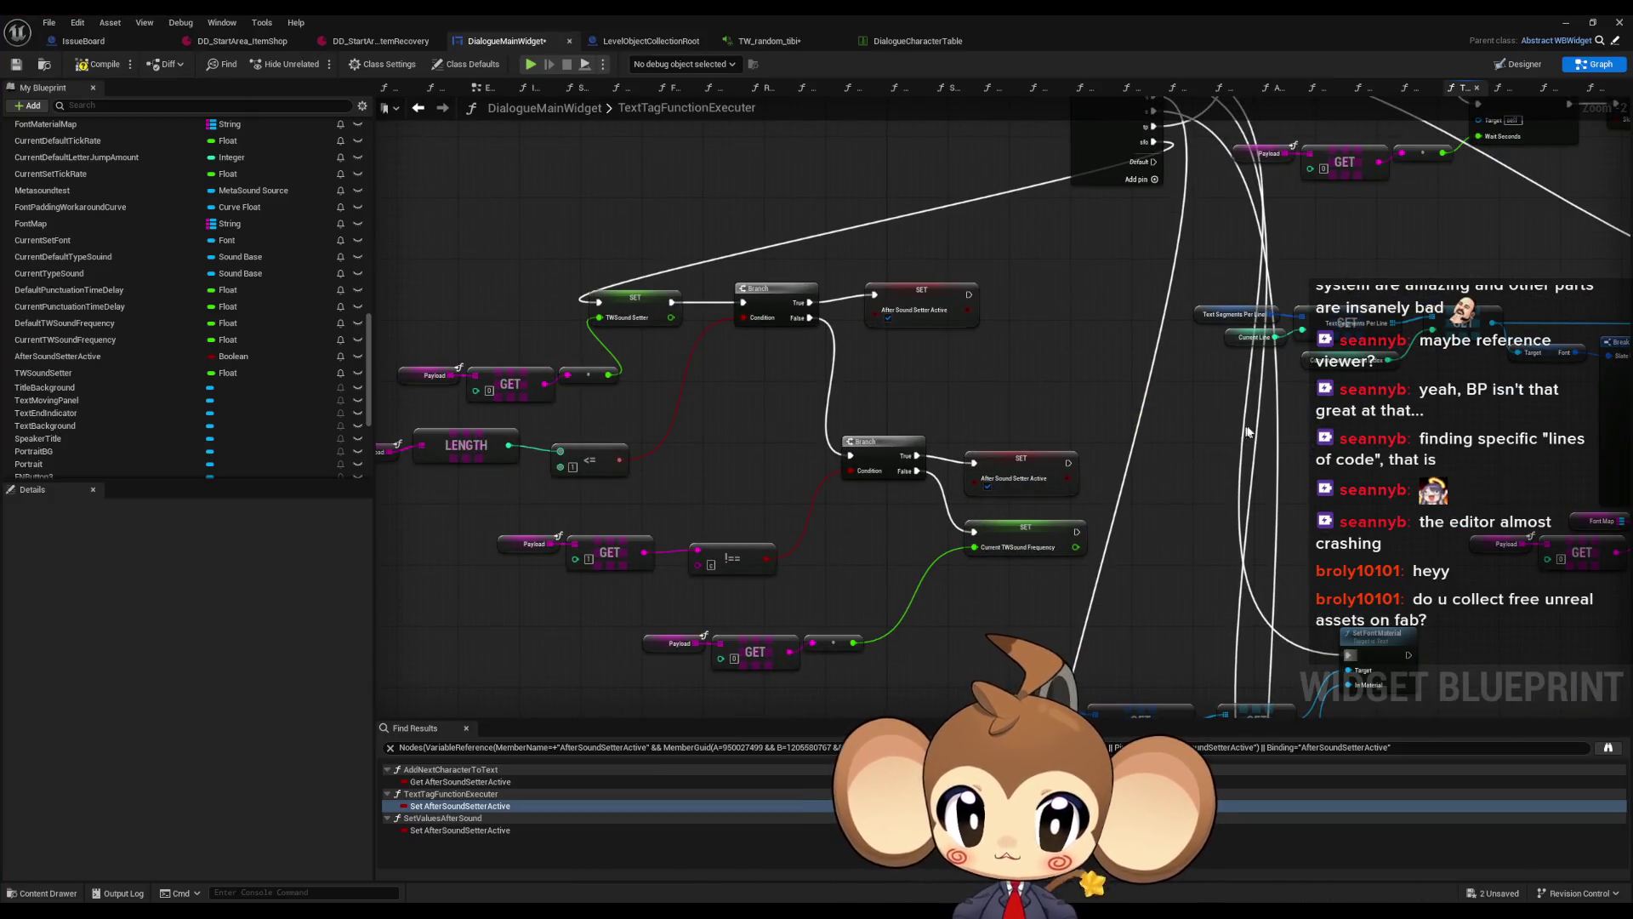
scroll(884, 408, "down", 4)
scroll(885, 422, "up", 2)
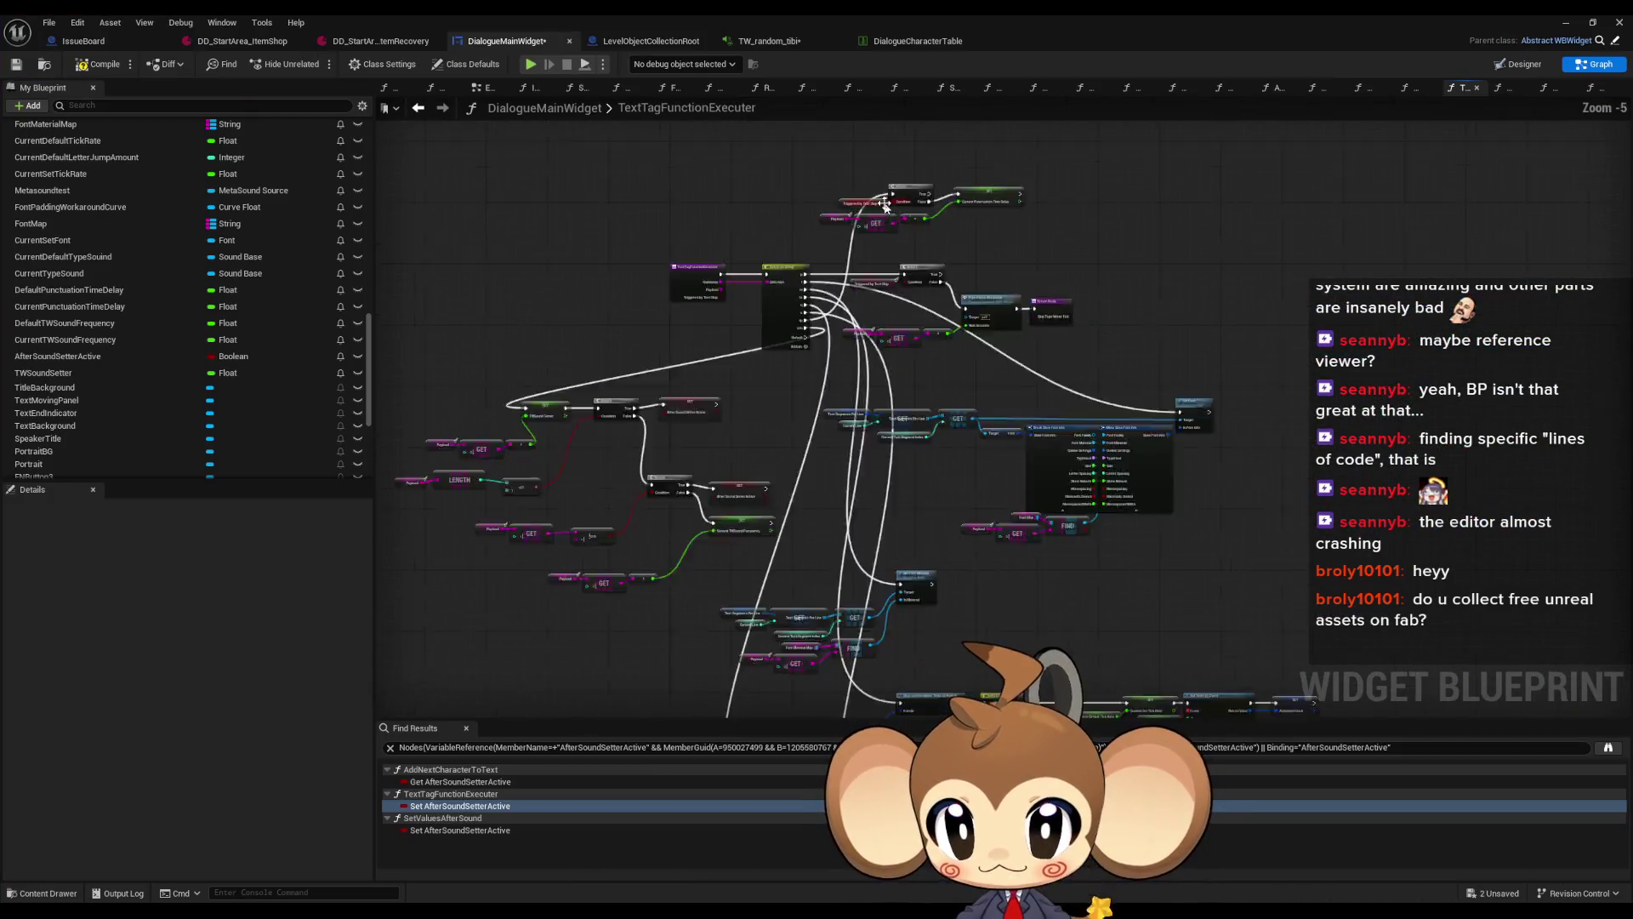
scroll(931, 268, "down", 1)
scroll(932, 268, "down", 3)
mouse_move(865, 165)
left_mouse_down()
mouse_move(1058, 474)
mouse_move(919, 525)
left_mouse_up()
left_click_drag(613, 292, 948, 587)
left_click_drag(868, 310, 1176, 406)
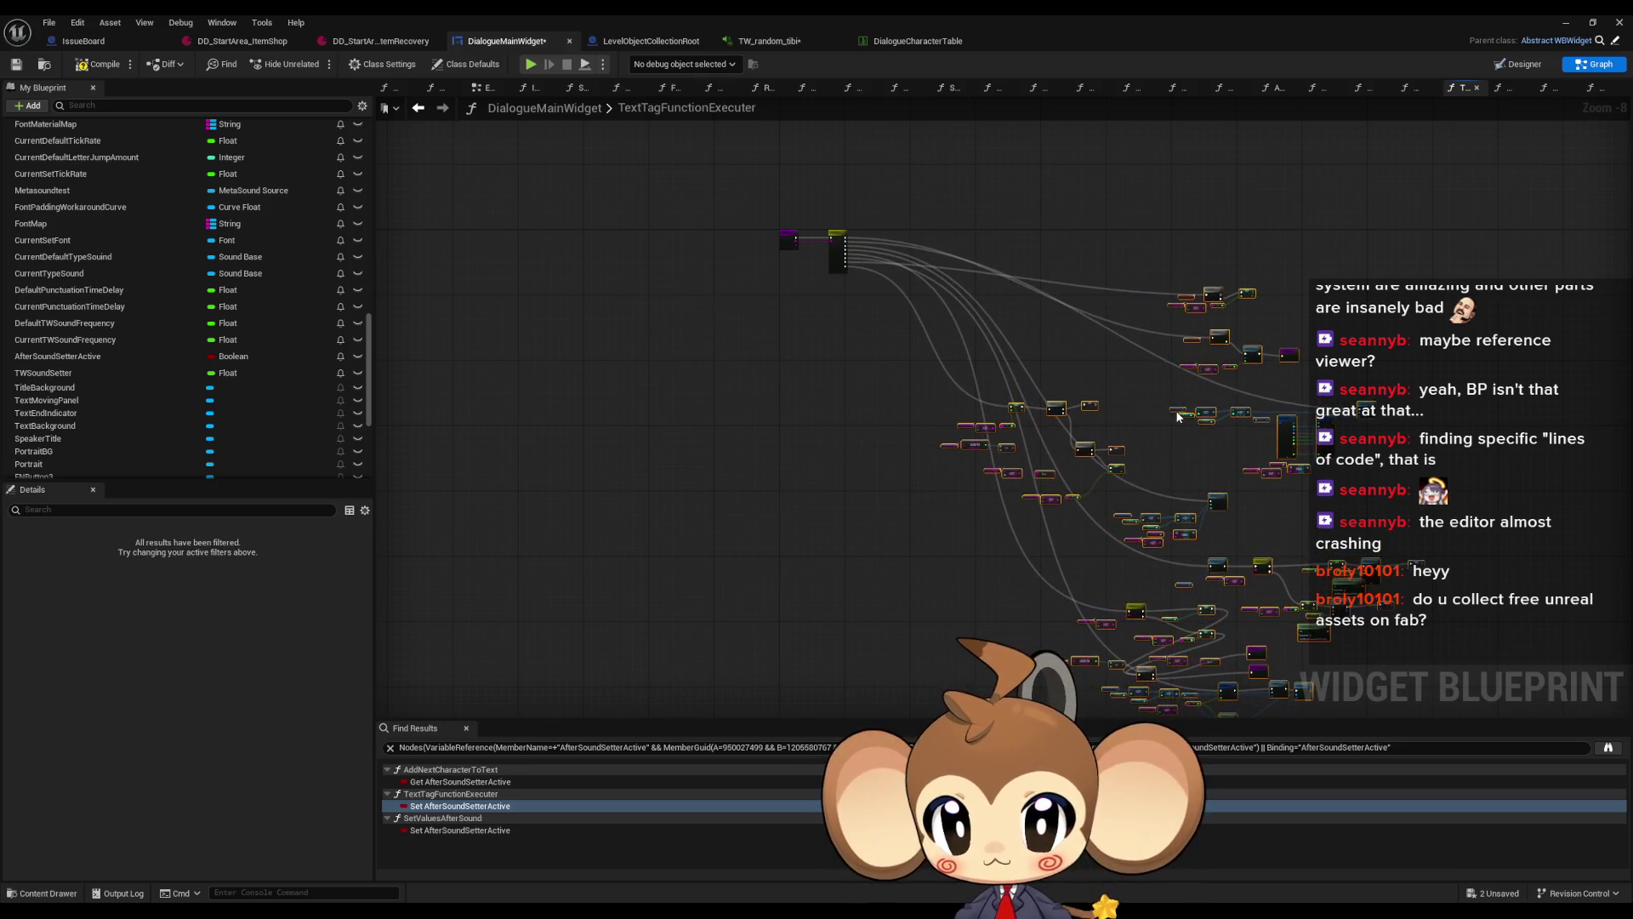
left_click(863, 341)
Pack the Payload/GET, LENGTH and <= compare nodes up and left together
scroll(864, 341, "up", 5)
scroll(787, 393, "up", 3)
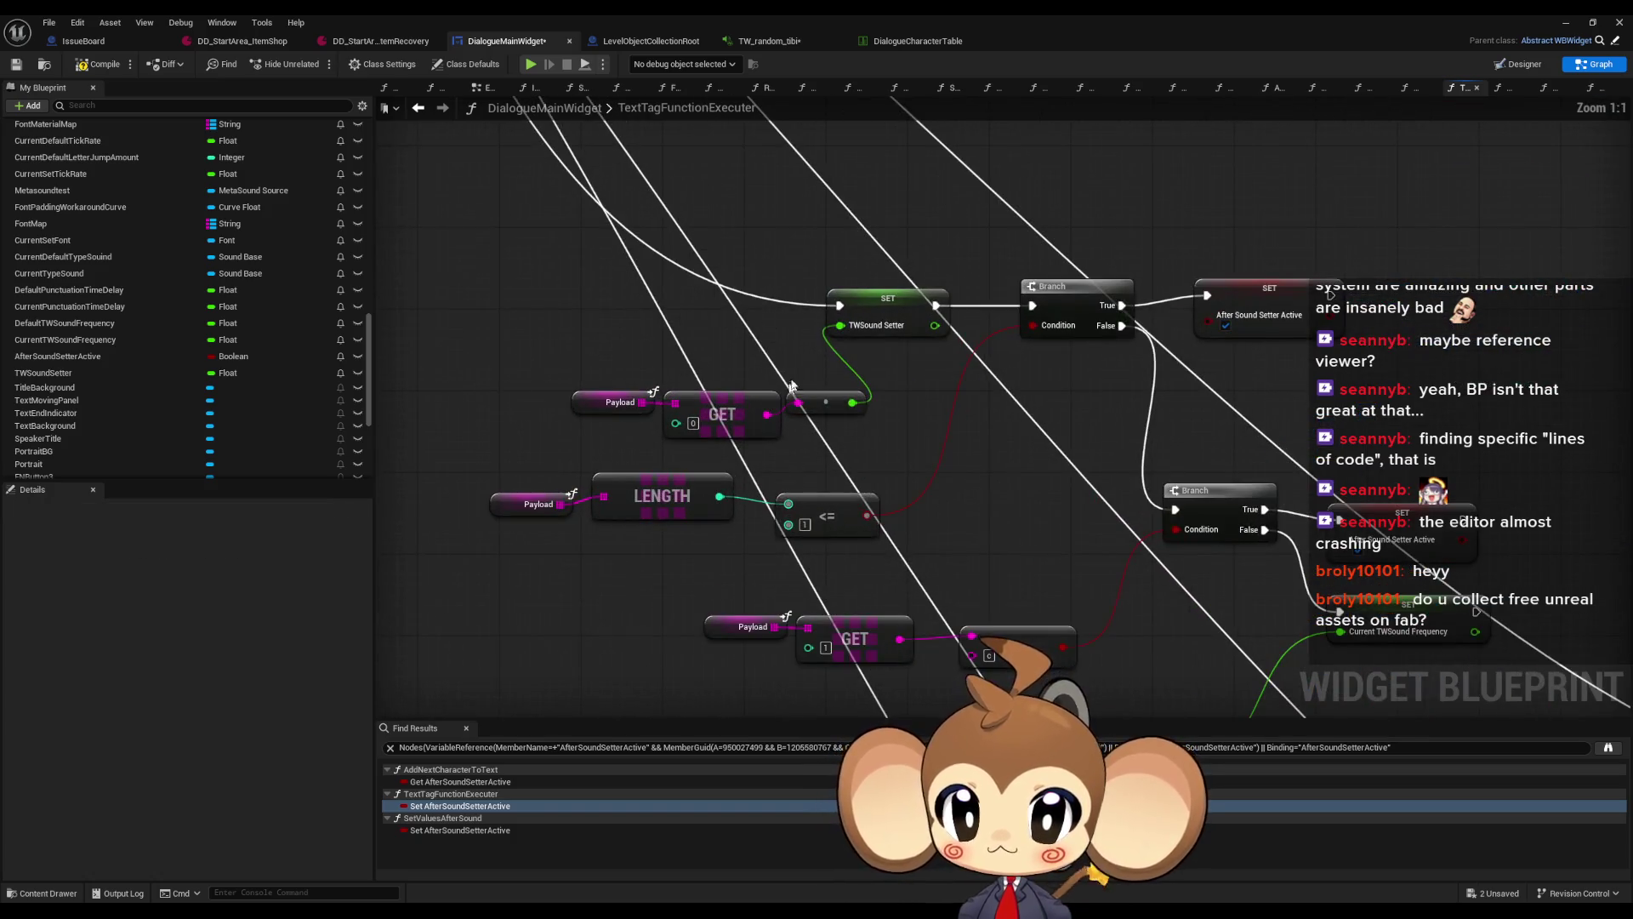
left_click_drag(876, 430, 561, 383)
left_click_drag(723, 417, 662, 365)
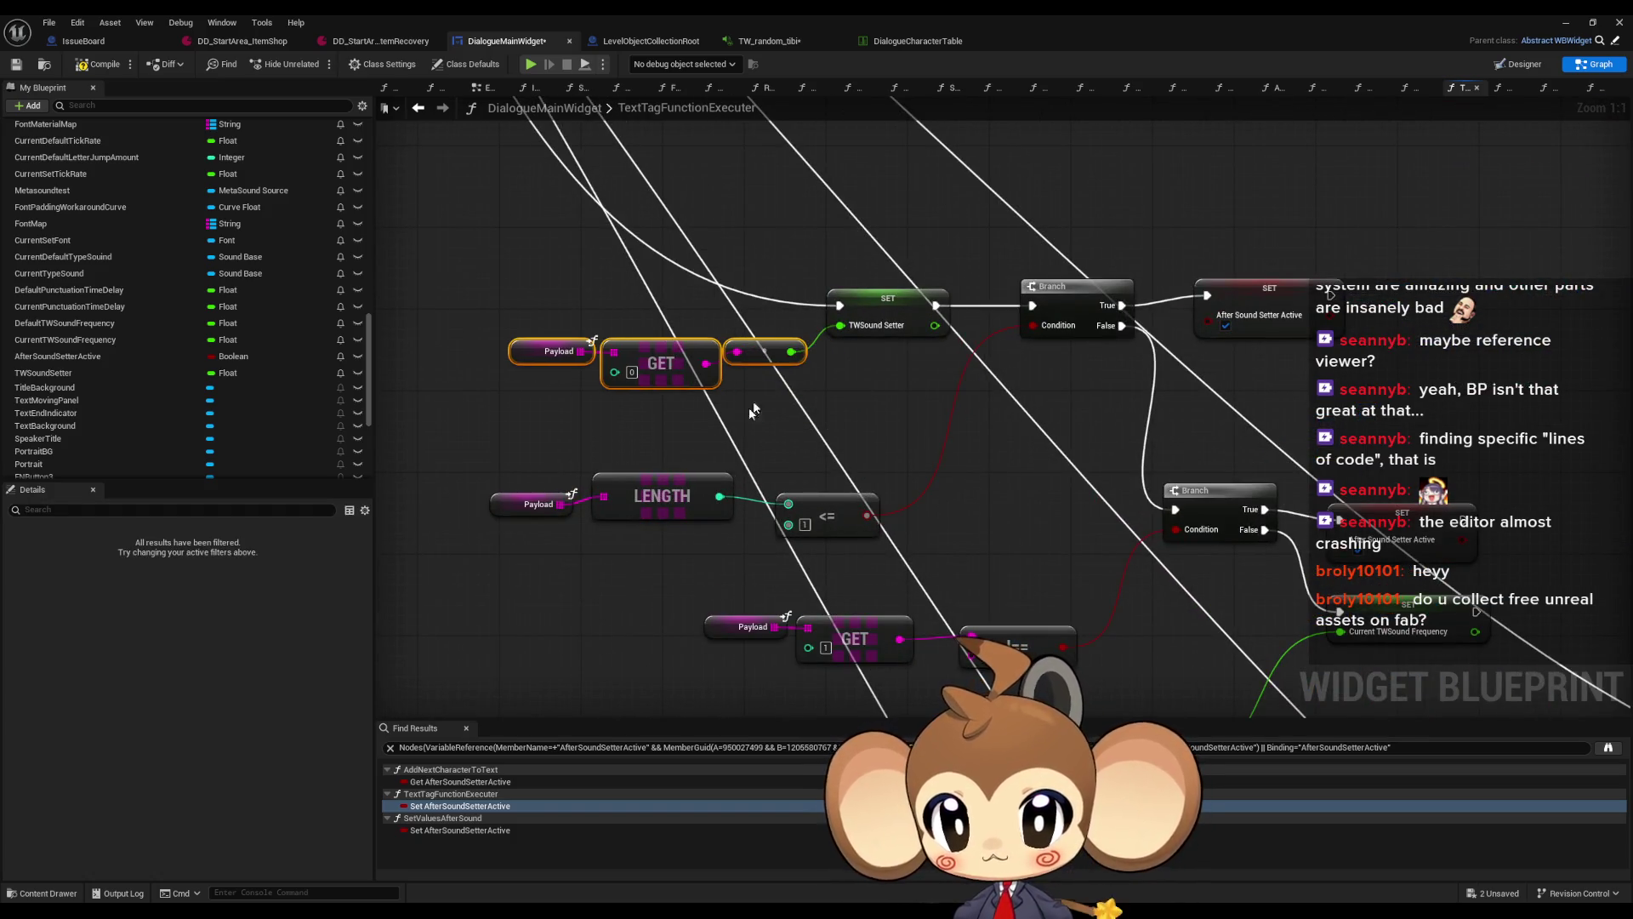
left_click_drag(818, 512, 803, 506)
left_click_drag(528, 453, 859, 536)
left_click_drag(672, 502, 825, 421)
left_click_drag(1069, 506, 963, 475)
left_click(697, 558)
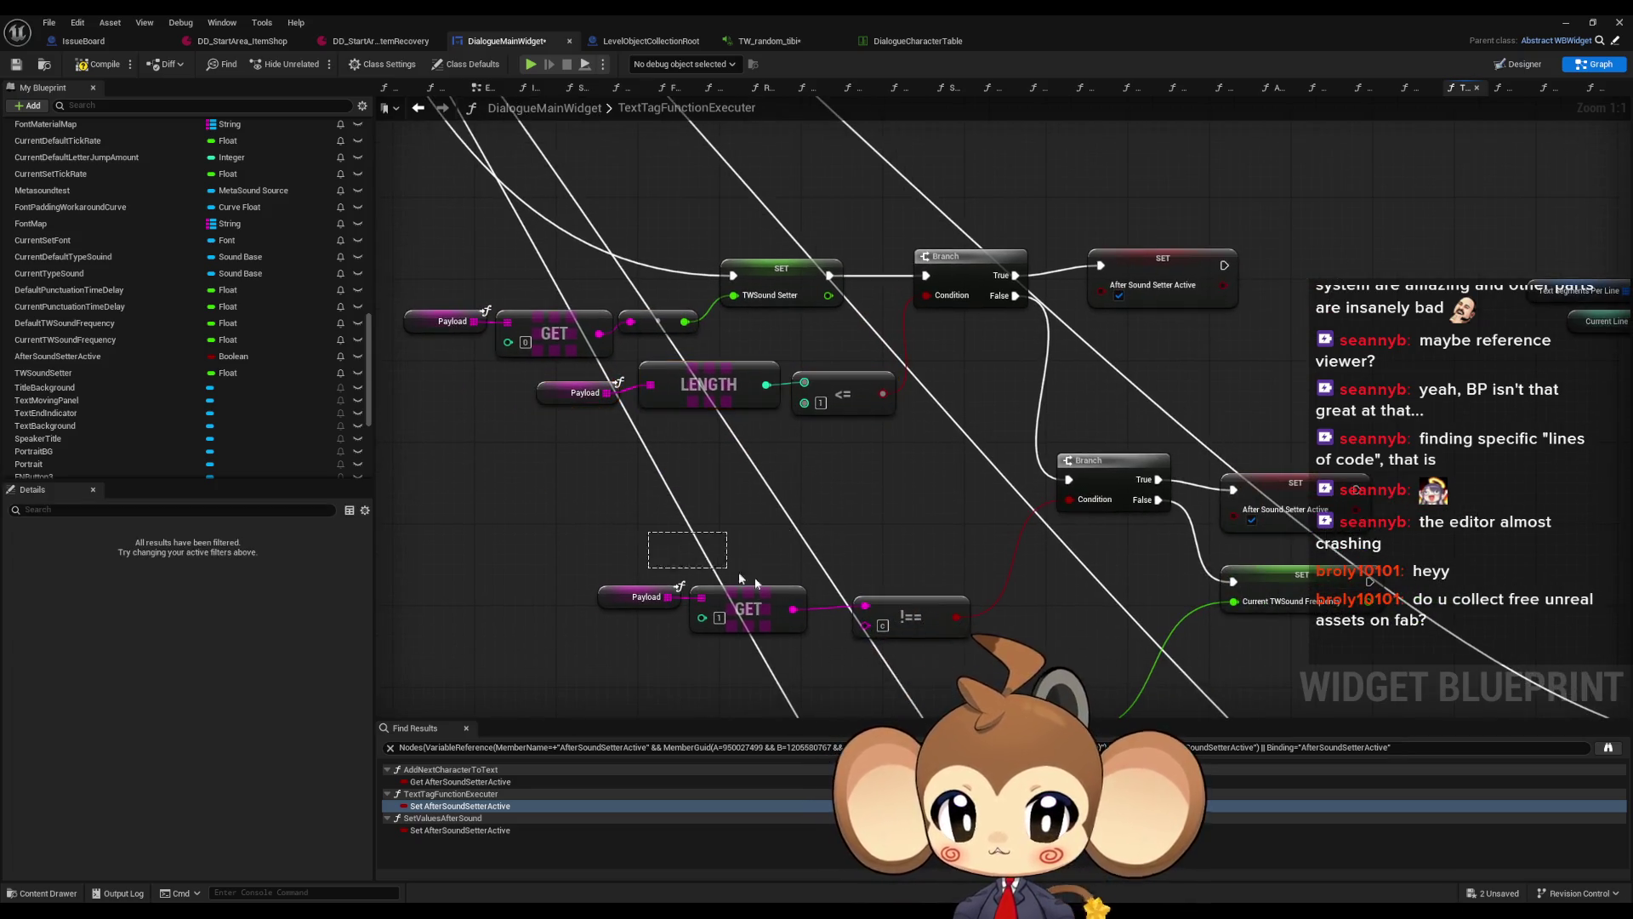
Move the Payload/GET/!= nodes and lower Branch up, with the SET nodes beside the Branch outputs
left_click_drag(934, 641, 585, 541)
mouse_move(884, 616)
left_mouse_down()
mouse_move(911, 566)
mouse_move(923, 463)
left_mouse_up()
left_click_drag(1100, 462, 1134, 365)
left_click(1131, 275)
mouse_move(1250, 447)
left_mouse_down()
mouse_move(1216, 595)
mouse_move(1273, 463)
left_mouse_up()
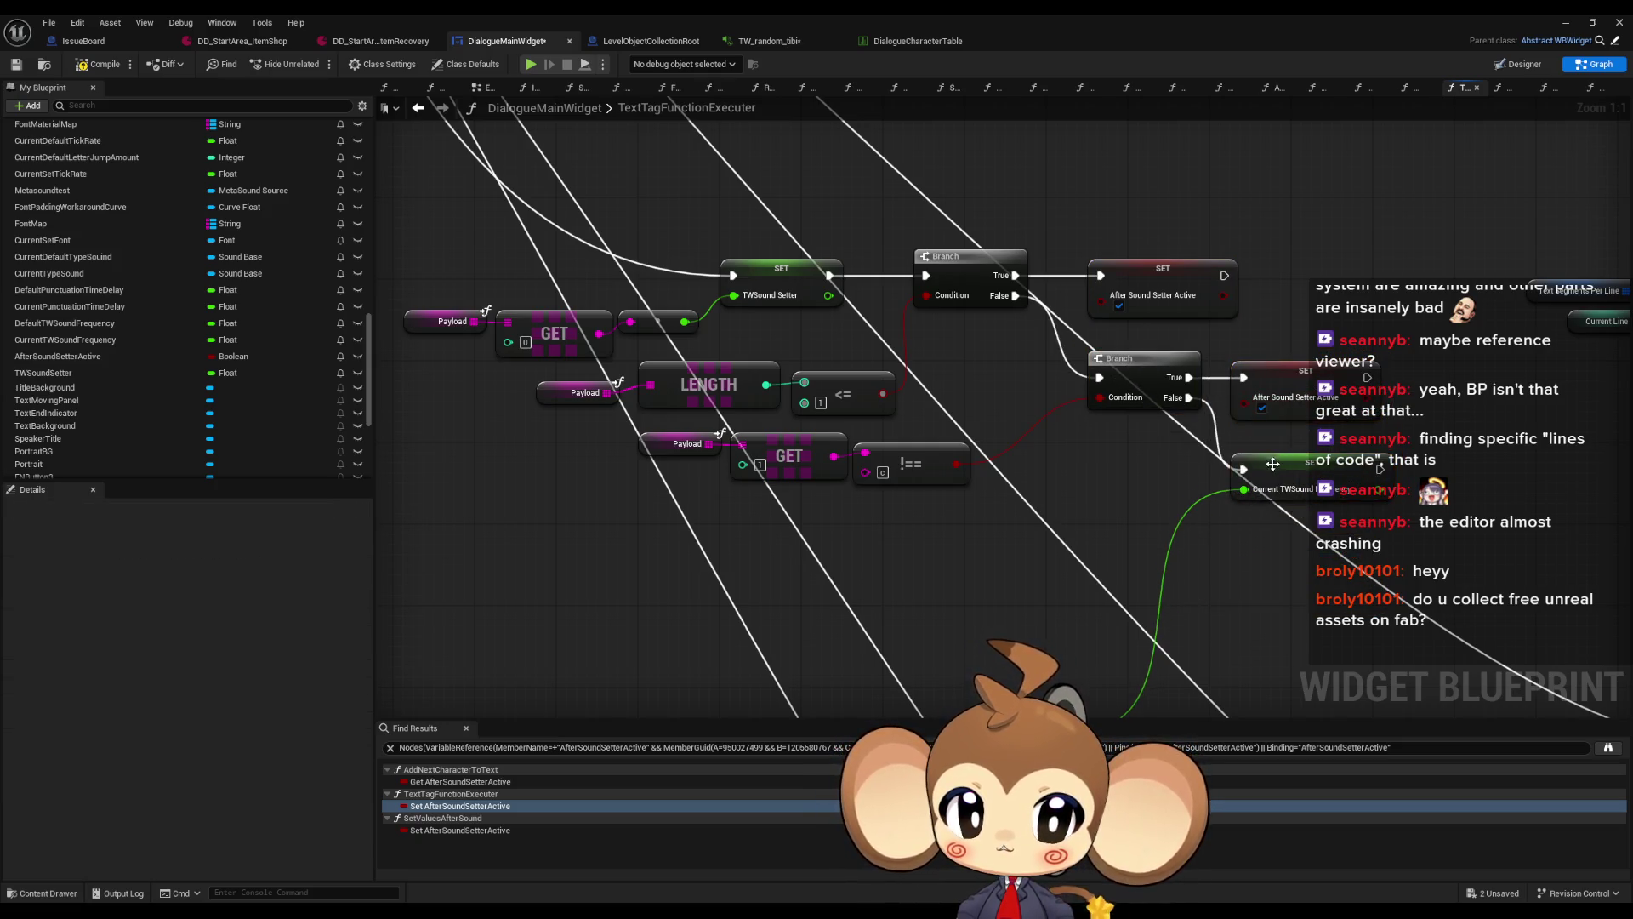
Move the sound-setter node cluster to the lower left and the right cluster to the top middle
mouse_move(821, 605)
left_mouse_down()
mouse_move(1095, 534)
mouse_move(1141, 357)
mouse_move(1057, 366)
left_mouse_up()
scroll(728, 372, "down", 5)
left_click_drag(728, 372, 1067, 500)
mouse_move(1125, 575)
left_mouse_down()
mouse_move(765, 550)
mouse_move(765, 634)
mouse_move(780, 625)
left_mouse_up()
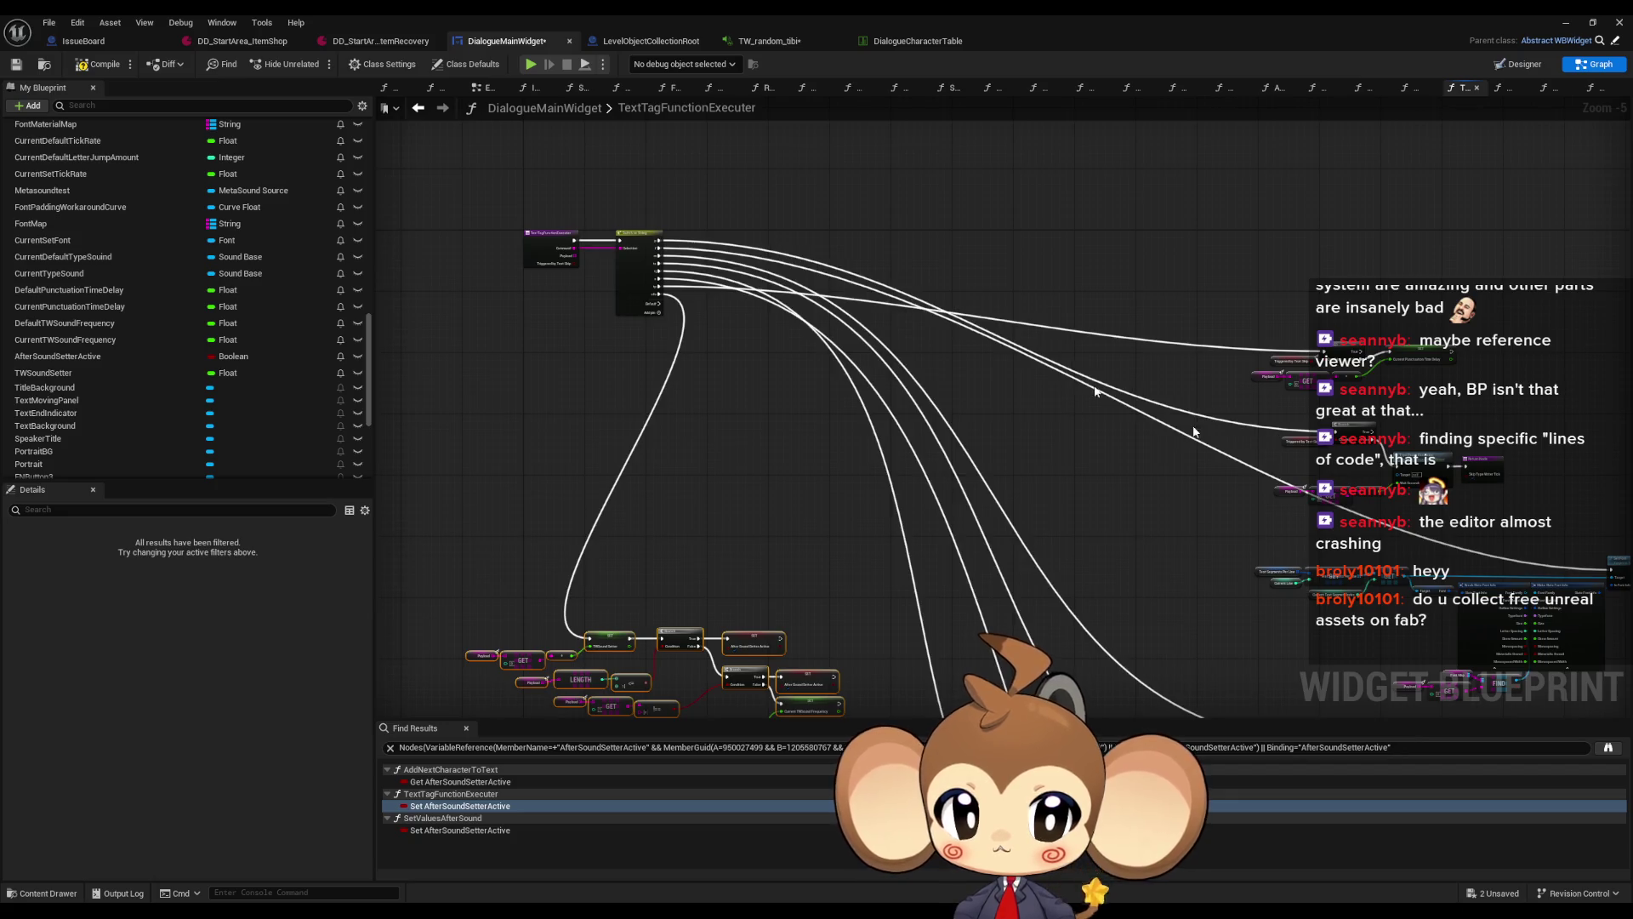
left_click_drag(1237, 414, 1506, 513)
left_click_drag(1359, 430, 941, 249)
scroll(940, 249, "up", 5)
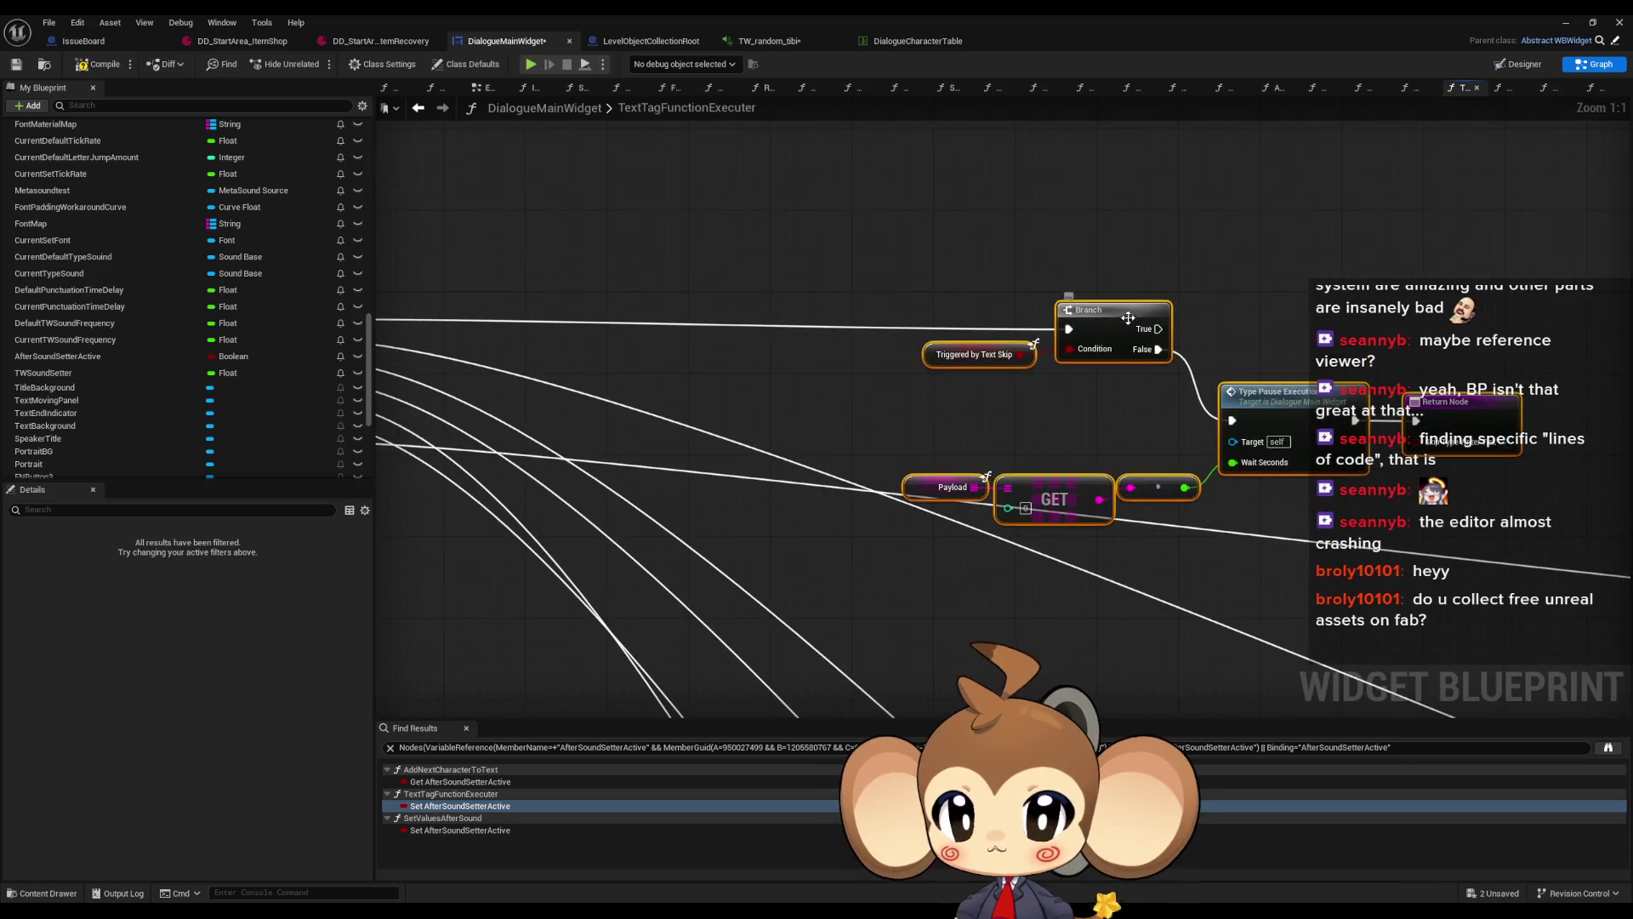
Add a comment titled 'P' sized around Triggered by Text Skip Branch and Type Pause Execution
left_click(990, 271)
type("c")
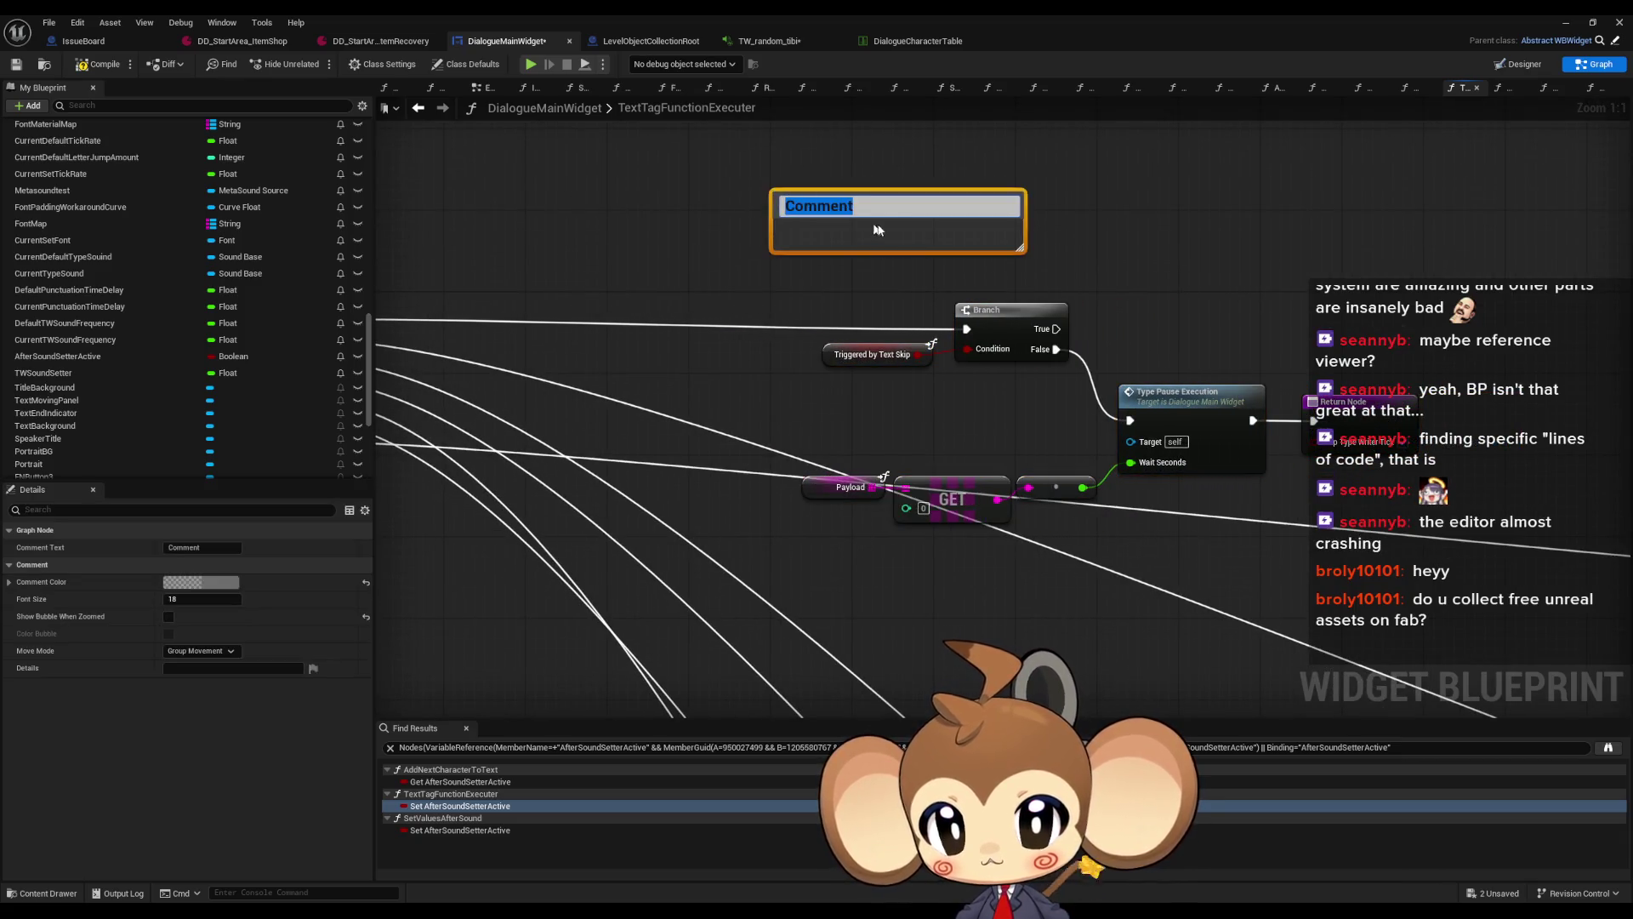
type("P")
key("Return")
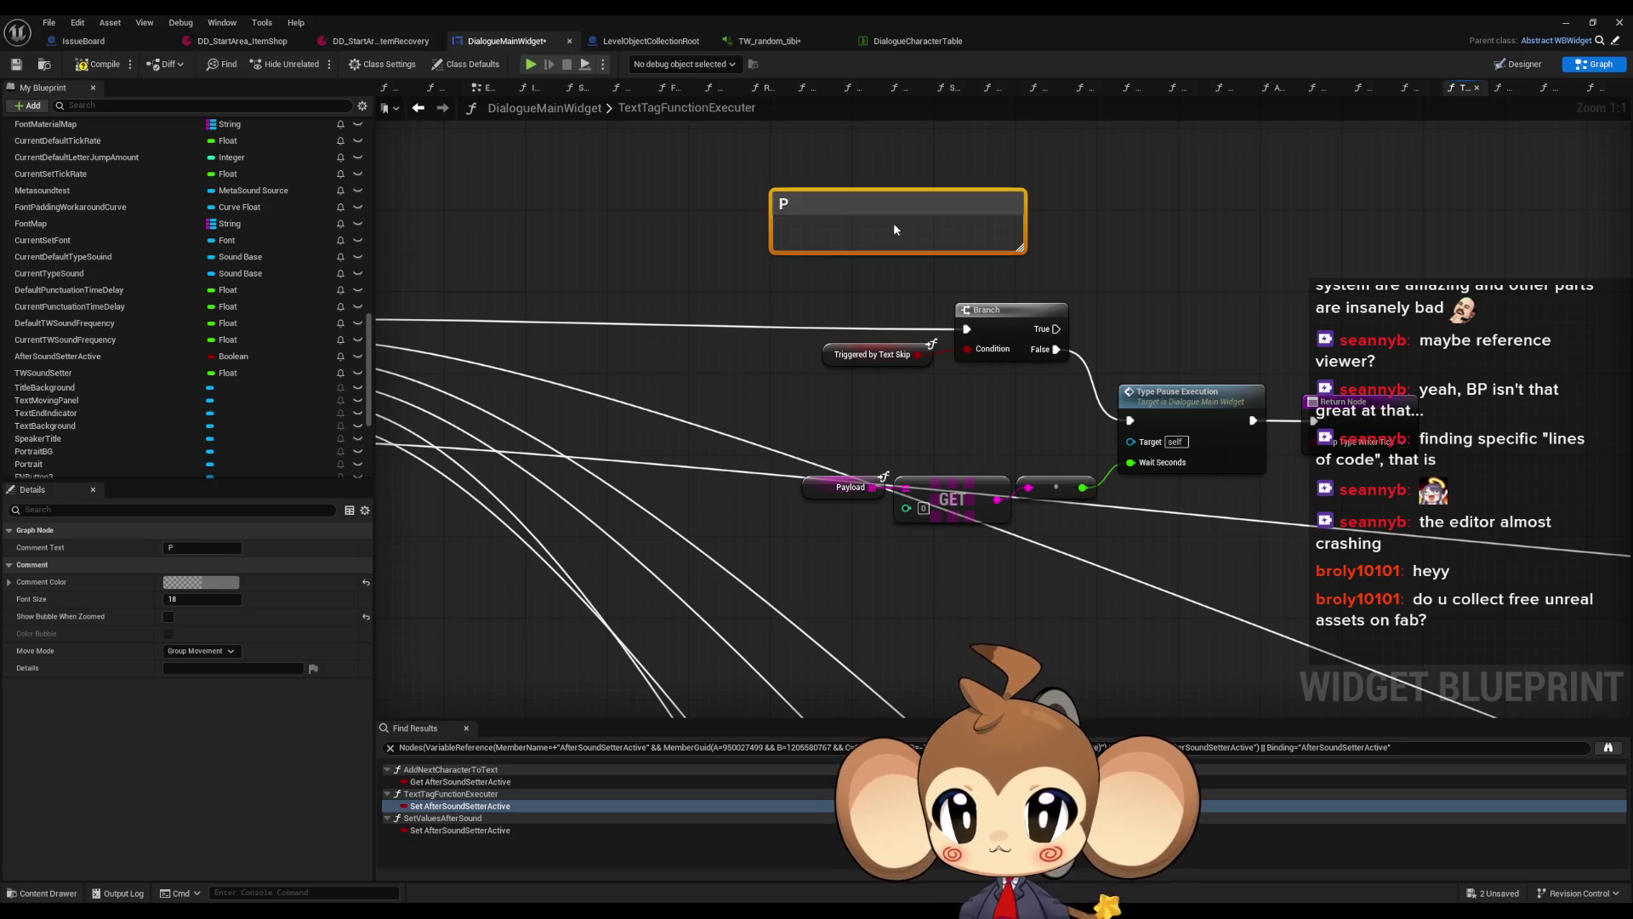
left_click_drag(832, 220, 797, 252)
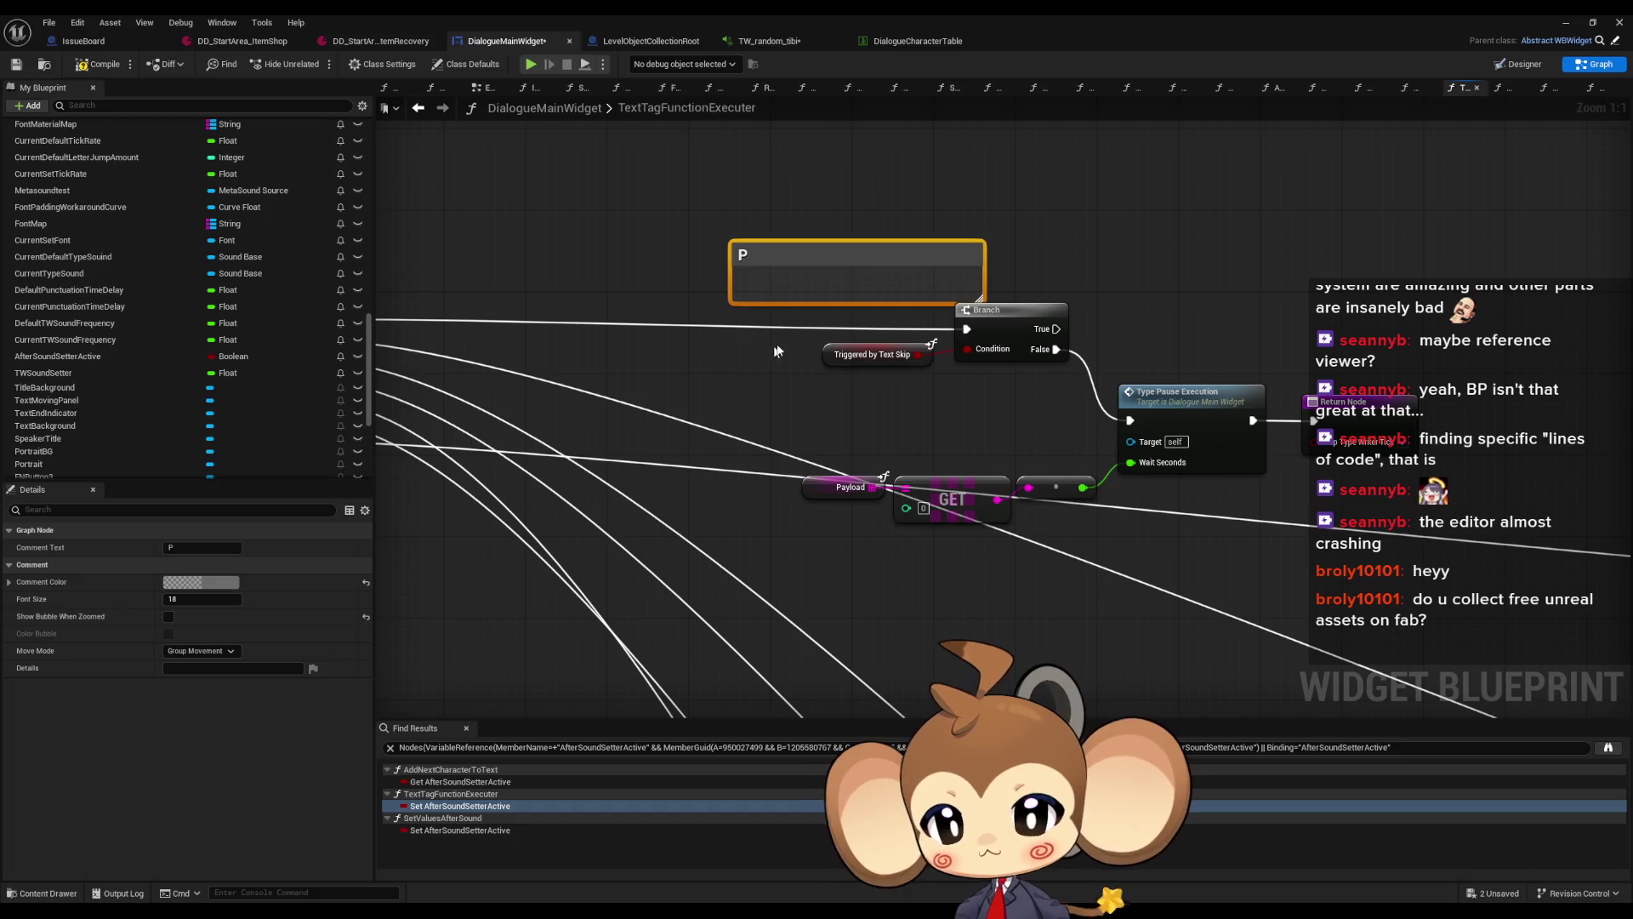
left_click_drag(814, 300, 832, 551)
left_click_drag(984, 429, 1446, 439)
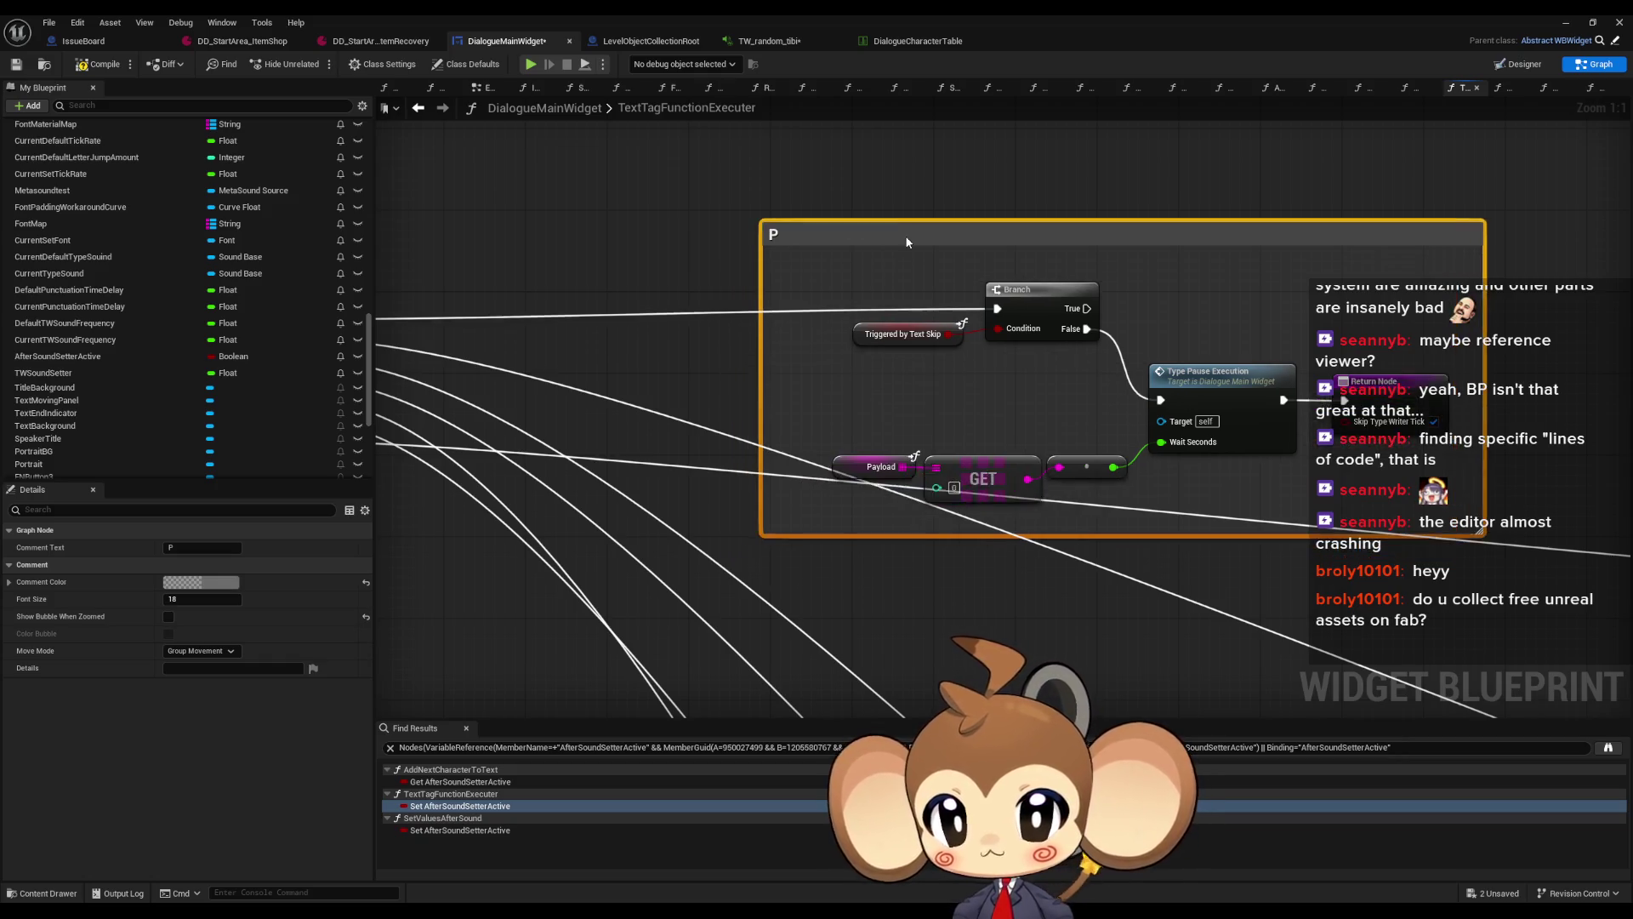
Move the GET and Slate Font Info nodes to the centre of the graph
scroll(885, 248, "down", 5)
left_click_drag(1070, 548, 838, 417)
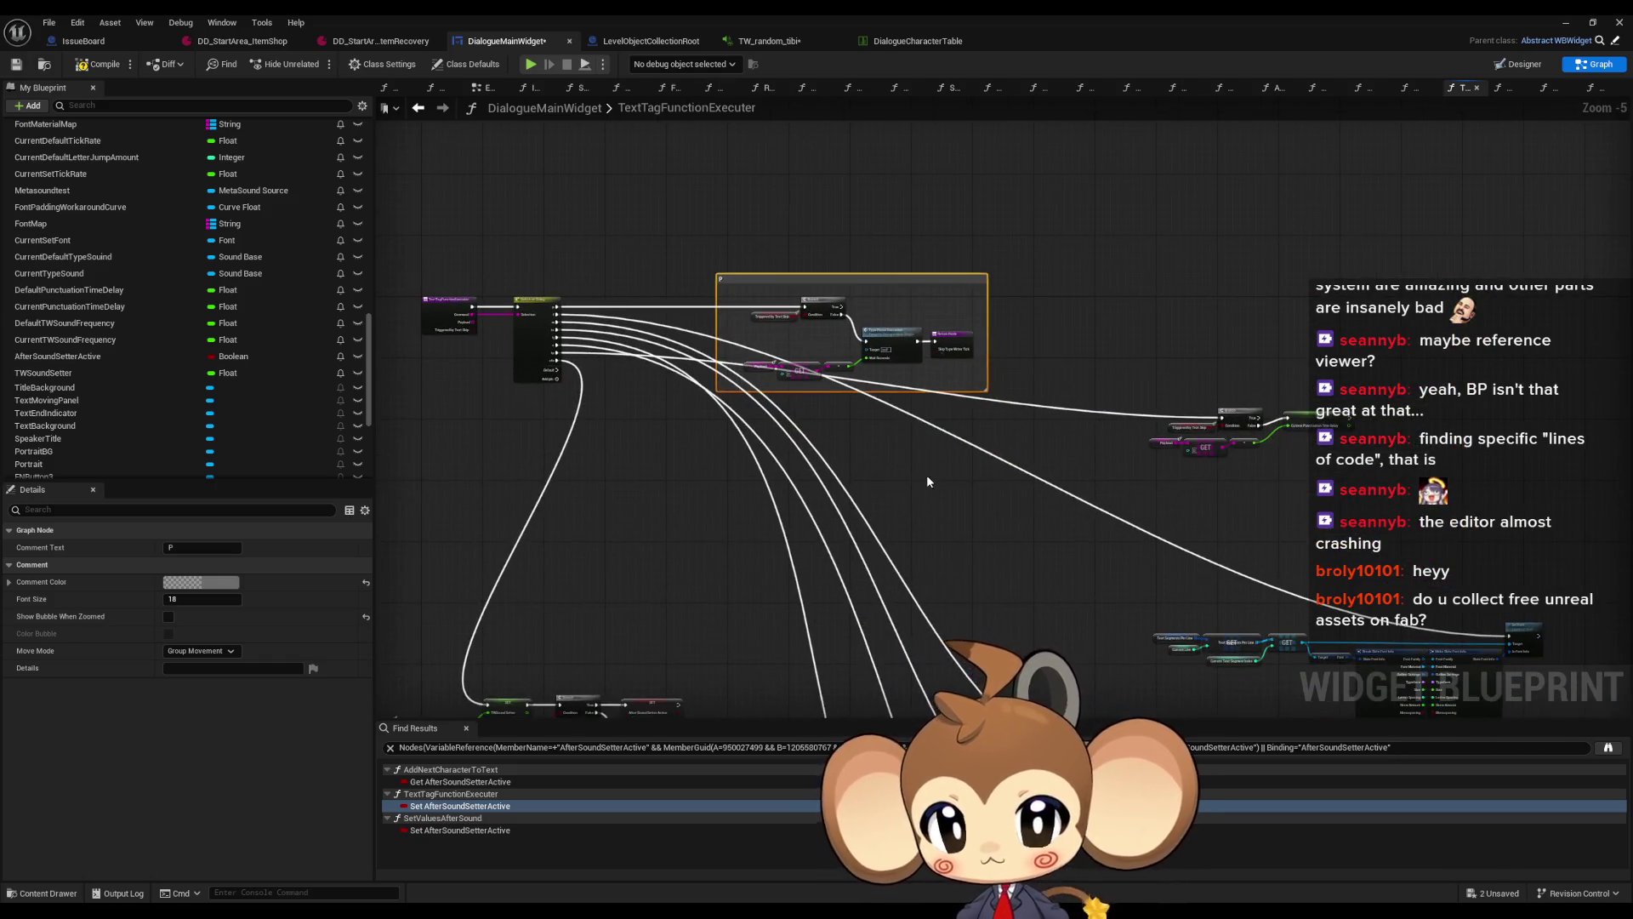
mouse_move(1173, 544)
left_mouse_down()
mouse_move(984, 394)
mouse_move(1299, 621)
mouse_move(1353, 630)
left_mouse_up()
mouse_move(1338, 493)
left_mouse_down()
mouse_move(766, 336)
mouse_move(749, 293)
mouse_move(871, 321)
mouse_move(815, 314)
left_mouse_up()
scroll(685, 330, "up", 5)
scroll(686, 330, "down", 3)
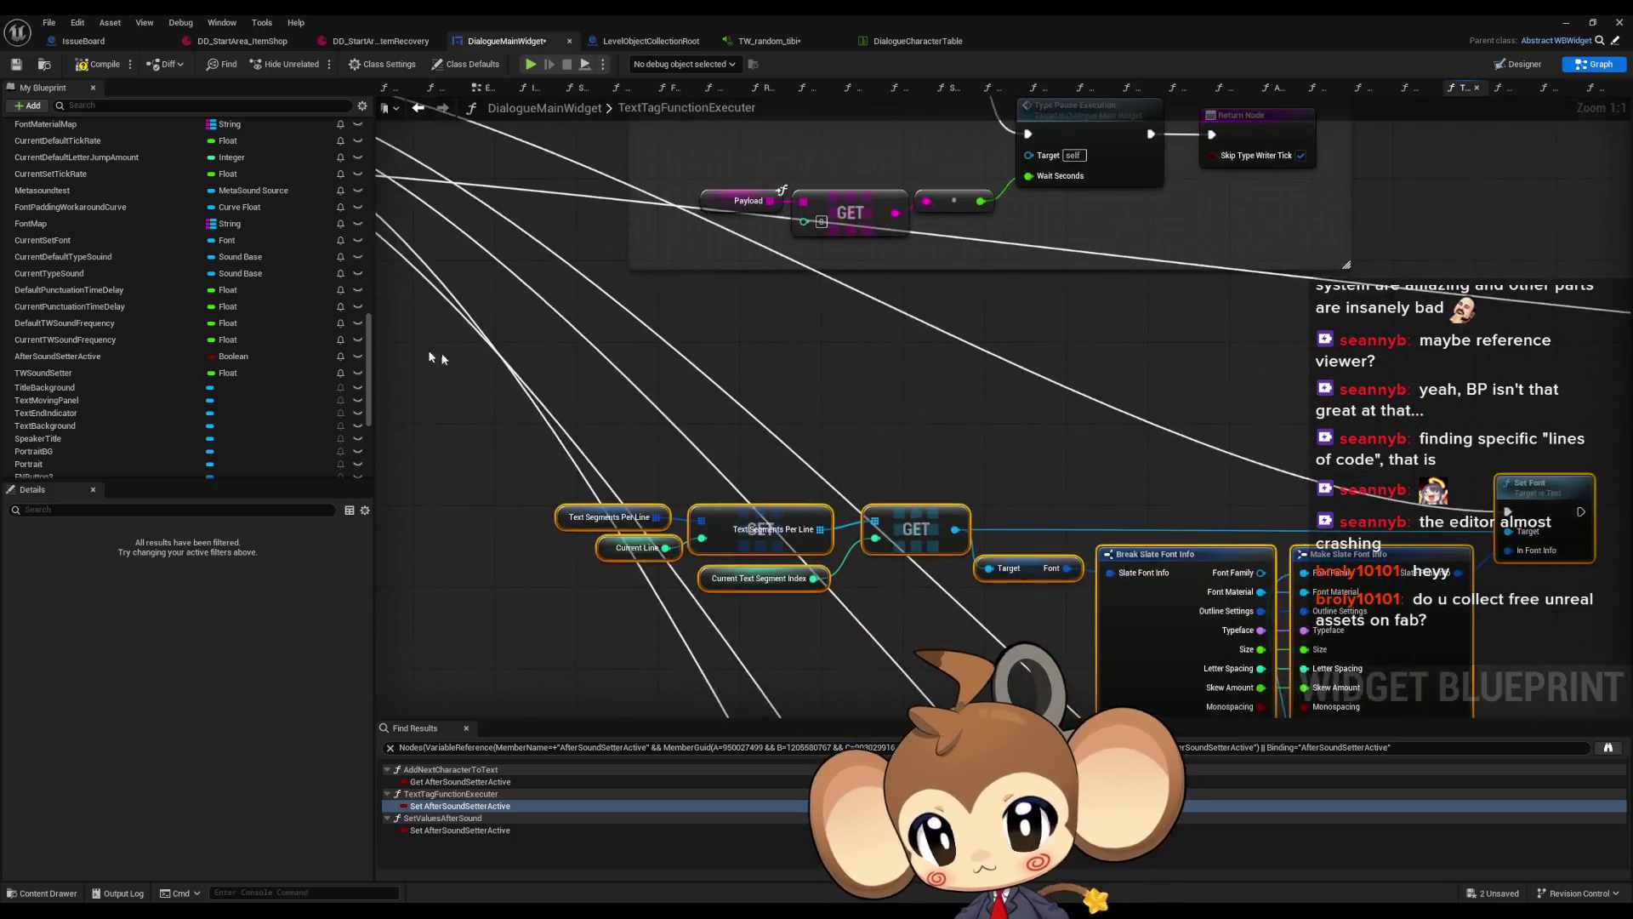
Add a comment titled 'f' and resize it around the font nodes
type("c")
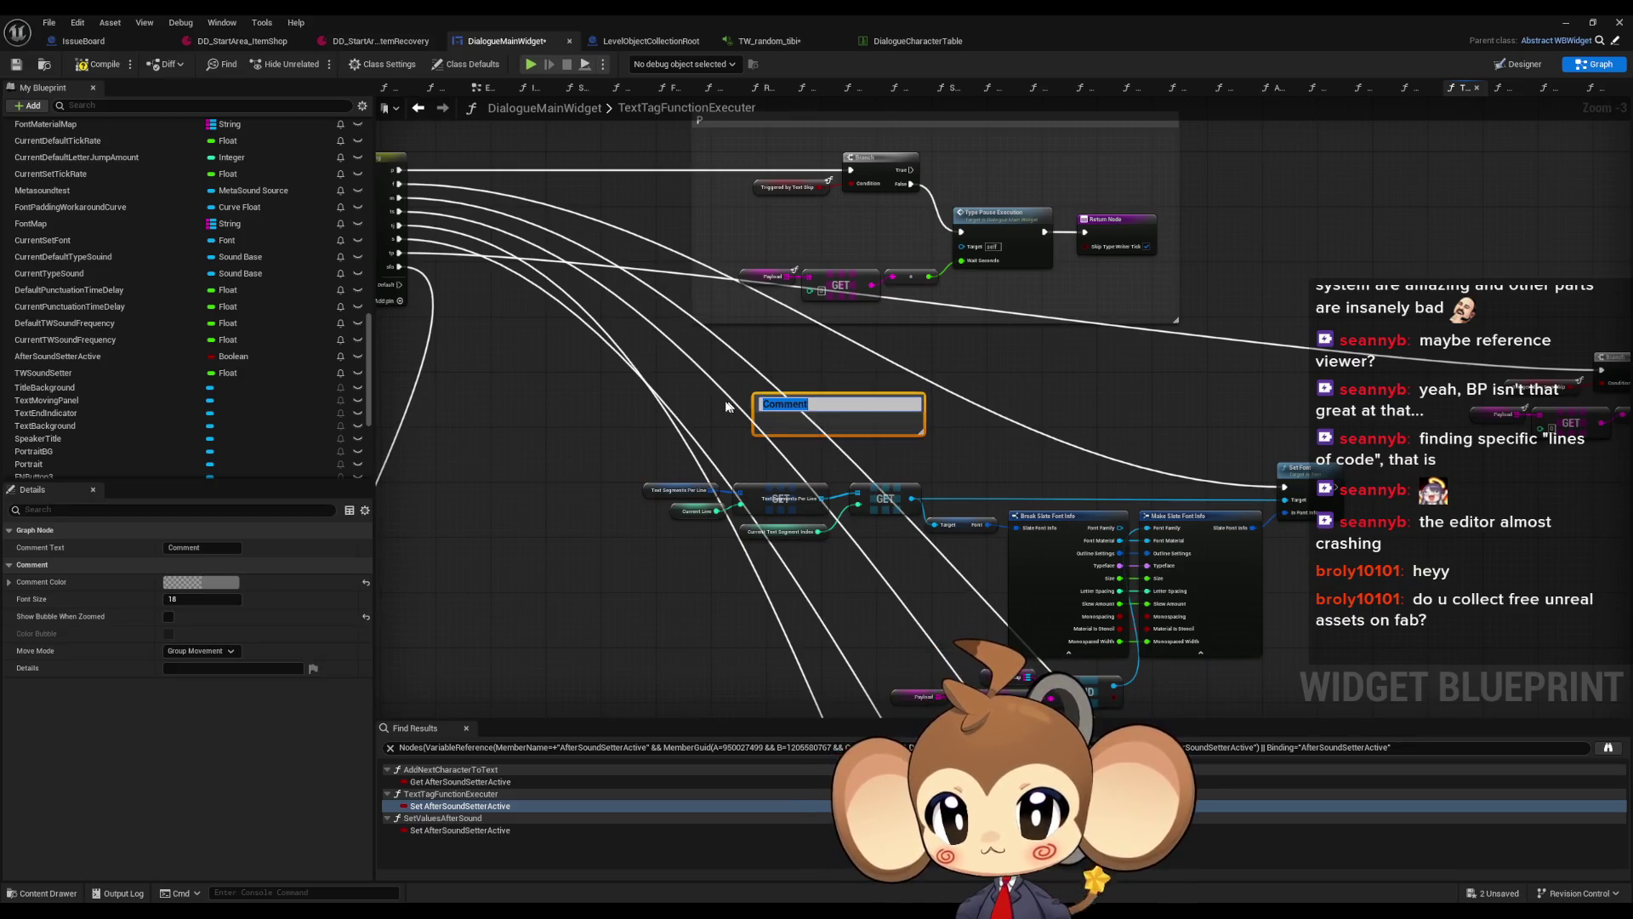
type("f")
left_click(640, 415)
left_click_drag(800, 404, 688, 407)
mouse_move(803, 428)
left_mouse_down()
mouse_move(745, 323)
mouse_move(1308, 632)
left_mouse_up()
left_click_drag(626, 479, 764, 493)
scroll(764, 493, "down", 2)
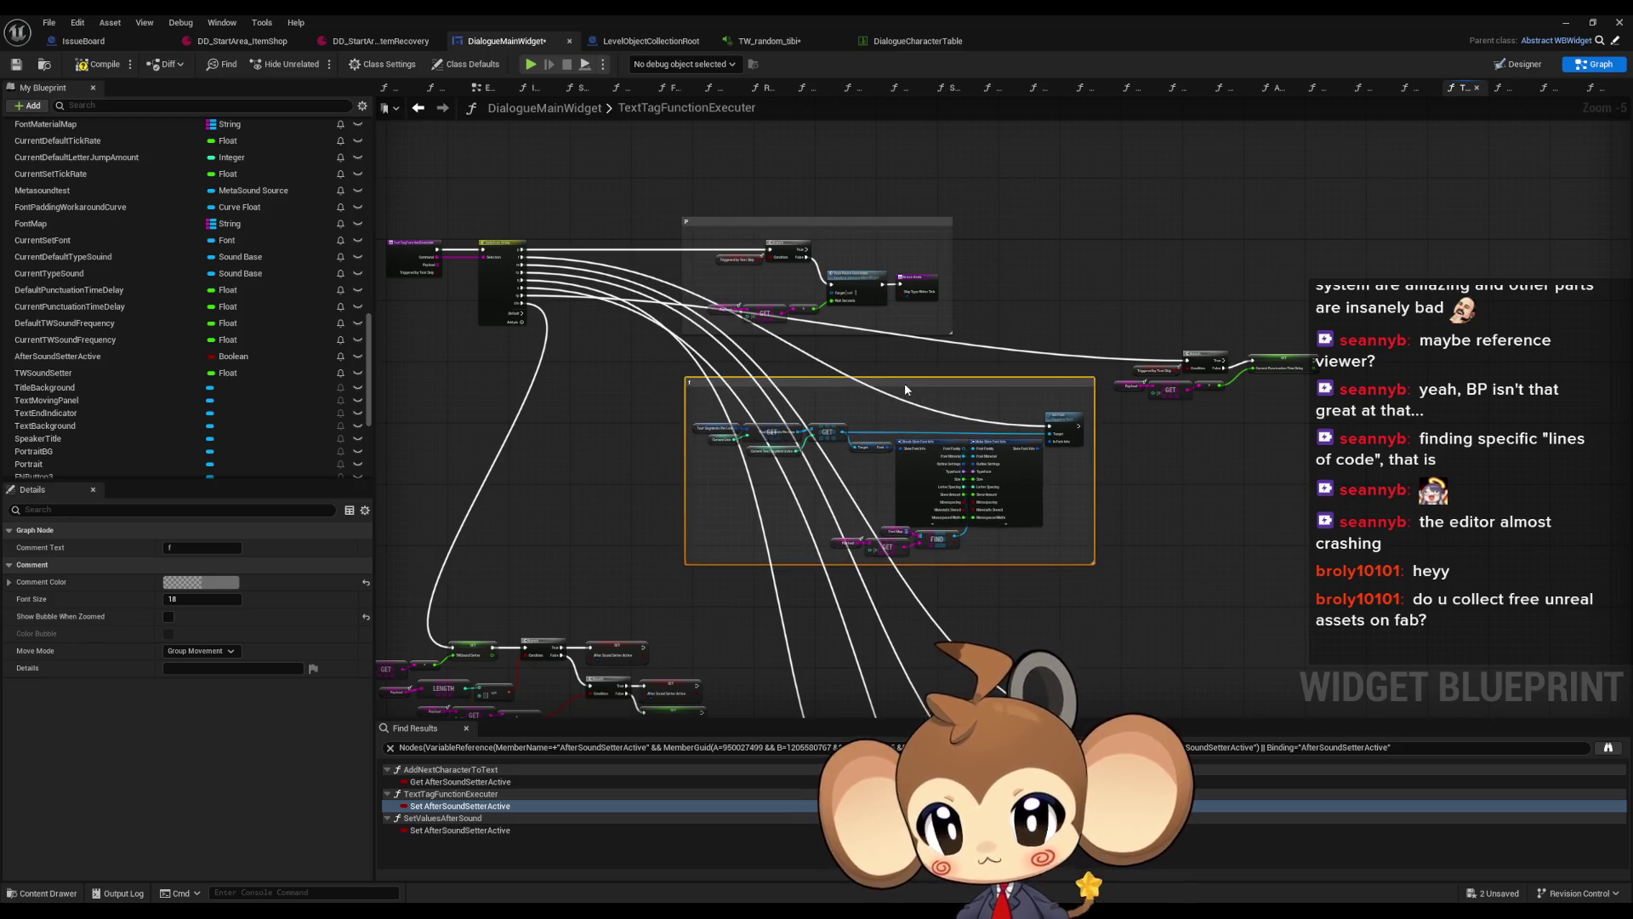
scroll(463, 353, "up", 2)
scroll(747, 354, "down", 2)
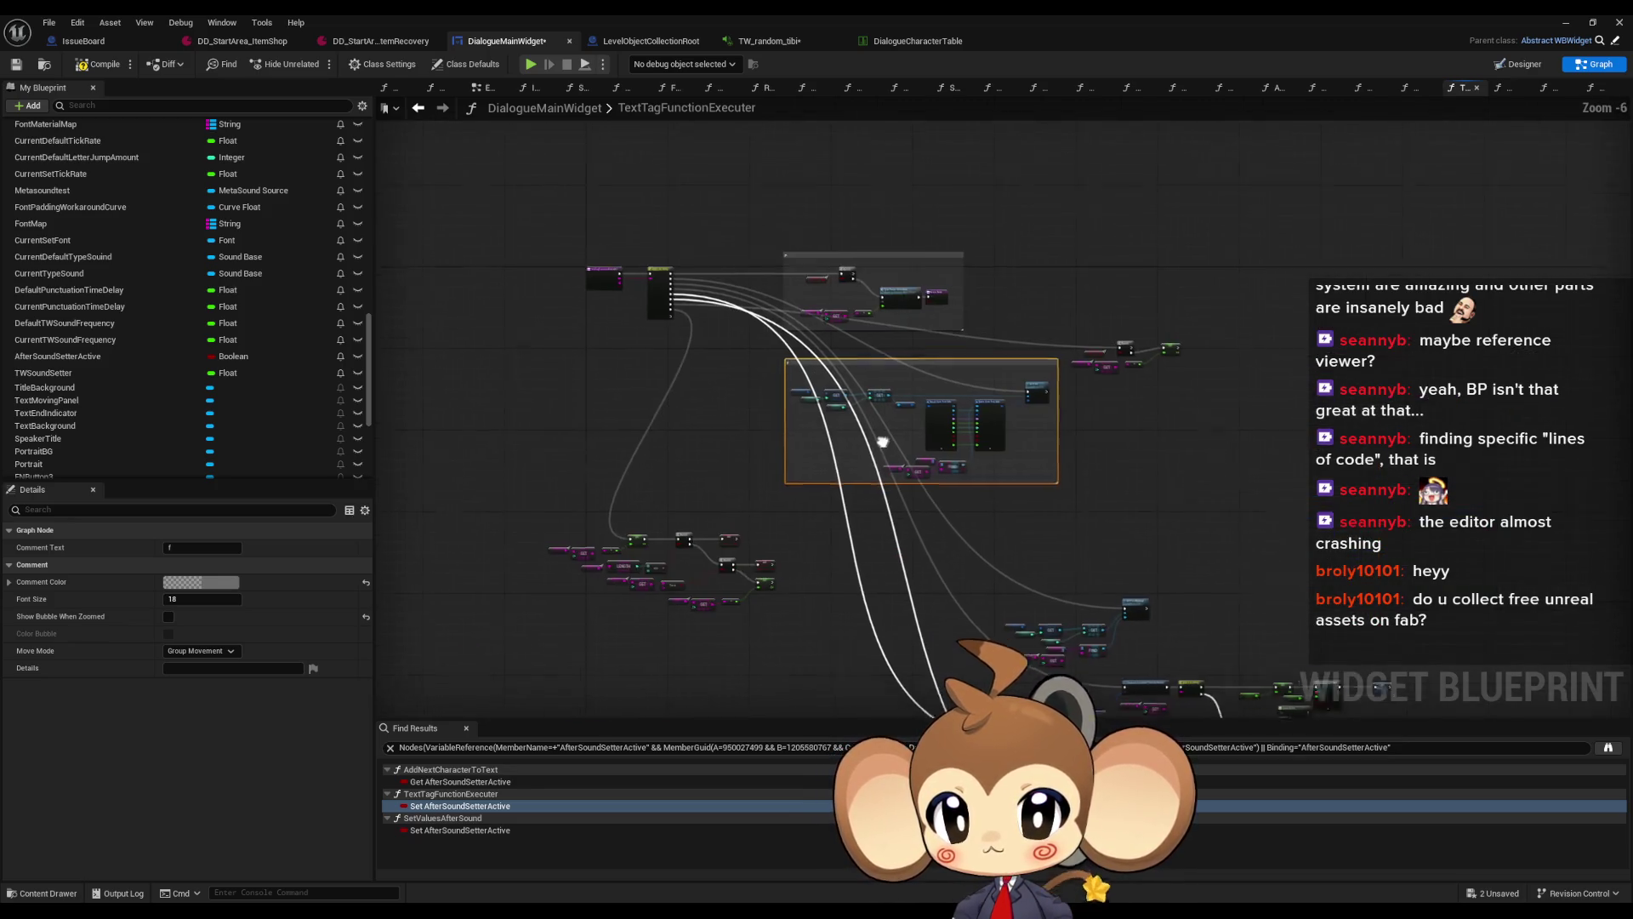
mouse_move(936, 479)
left_mouse_down()
mouse_move(952, 518)
mouse_move(900, 351)
left_mouse_up()
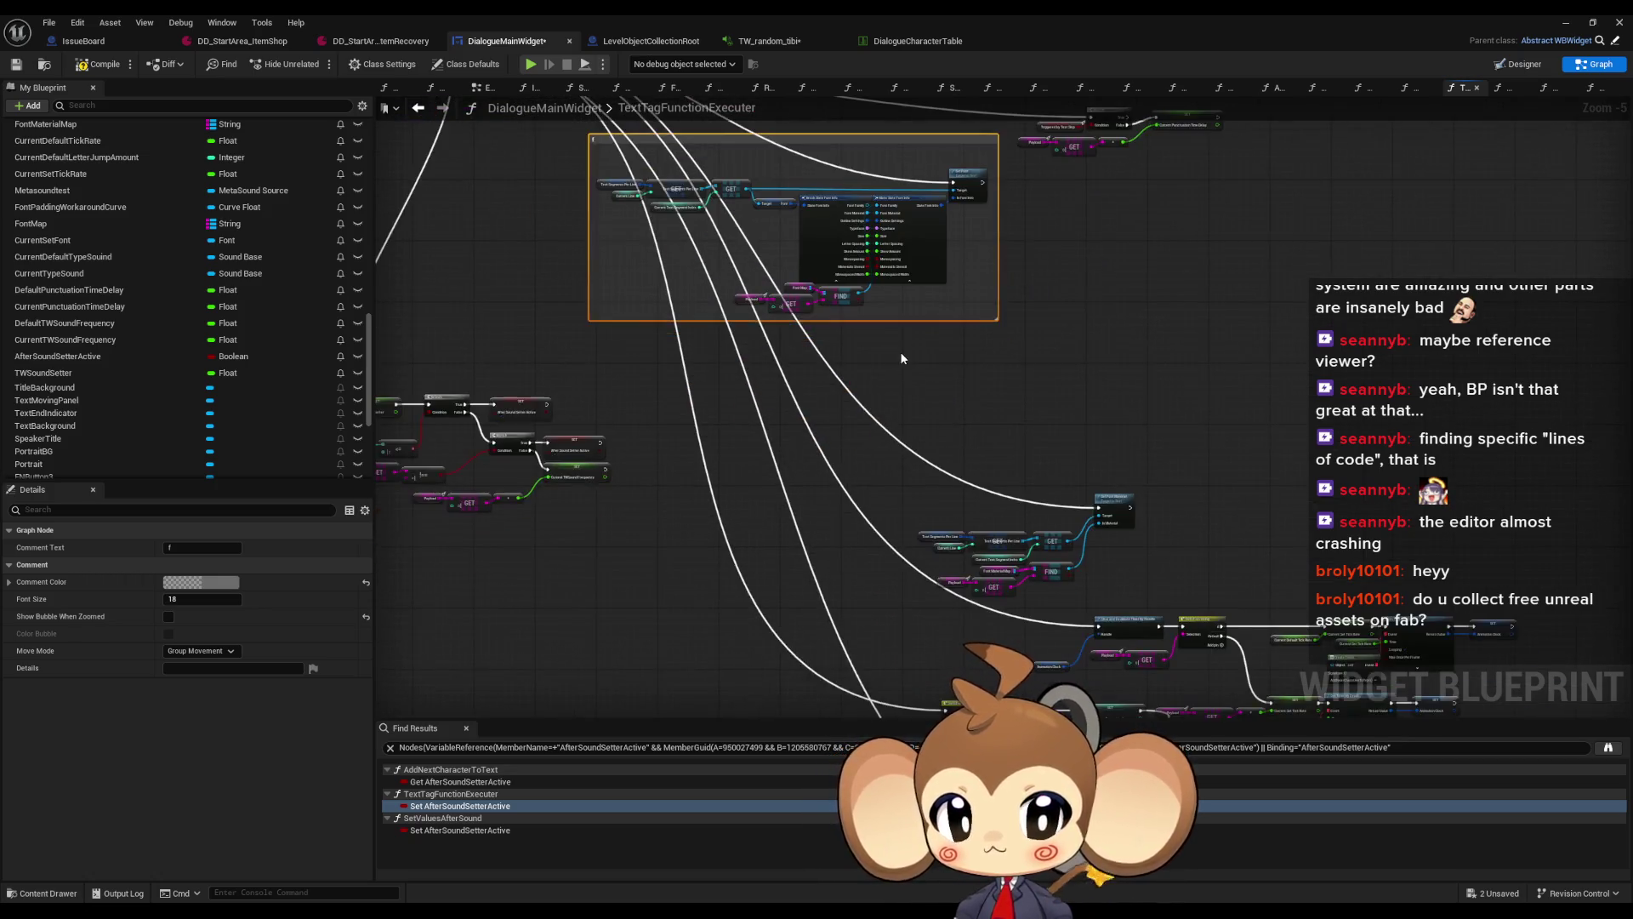
scroll(900, 350, "up", 3)
Add another comment box around the font material nodes and reposition it
key("c")
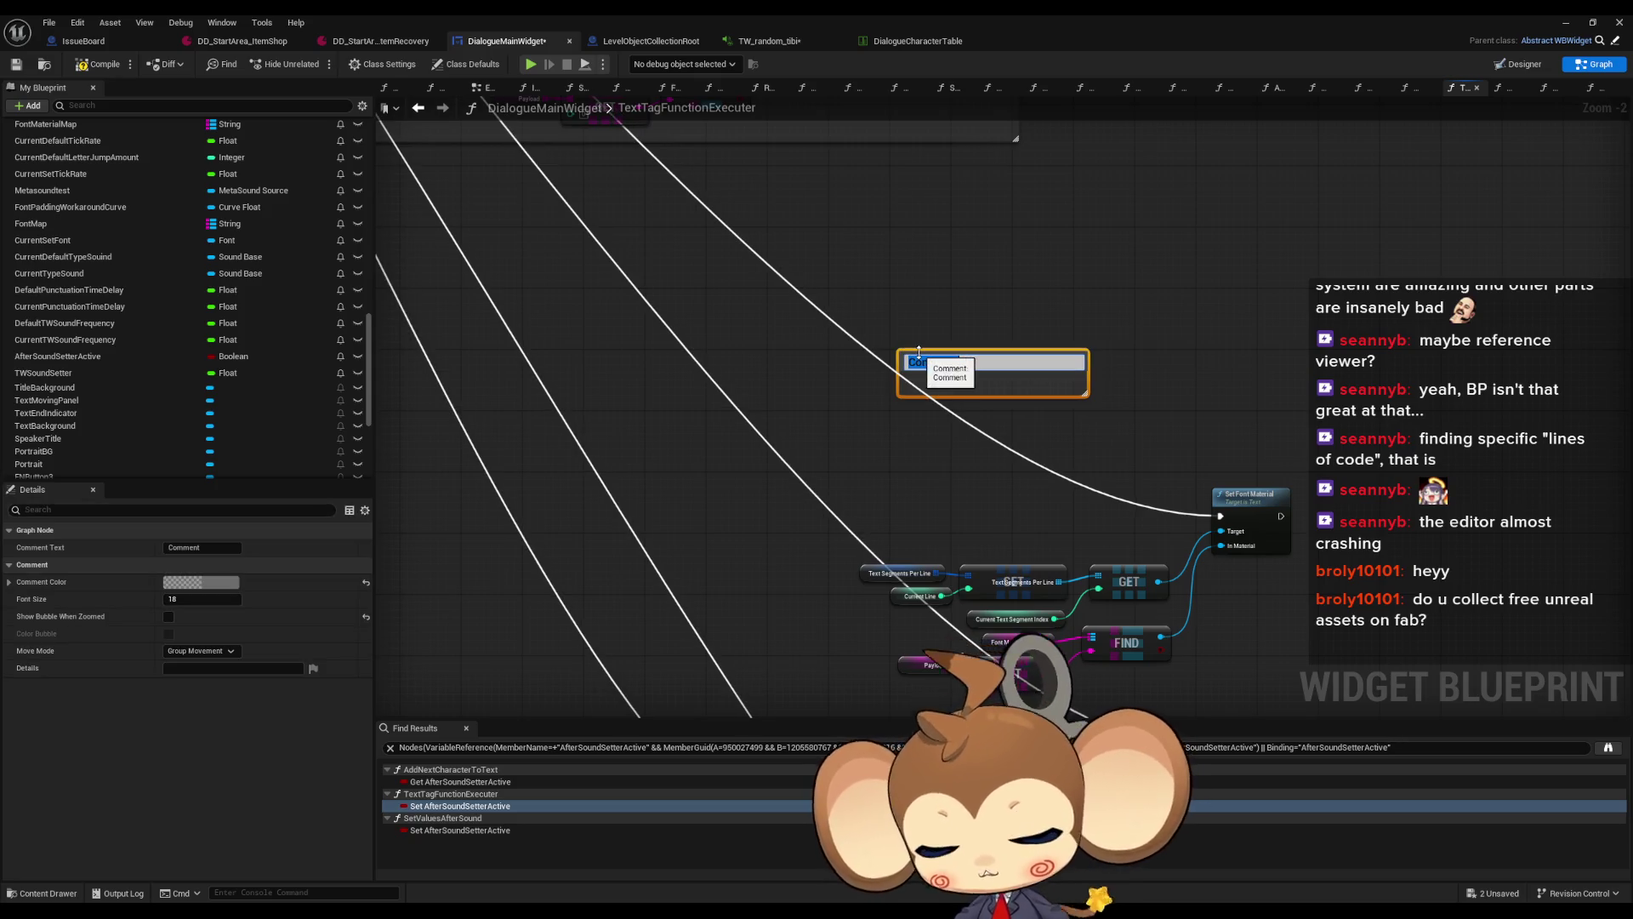
left_click_drag(930, 358, 891, 460)
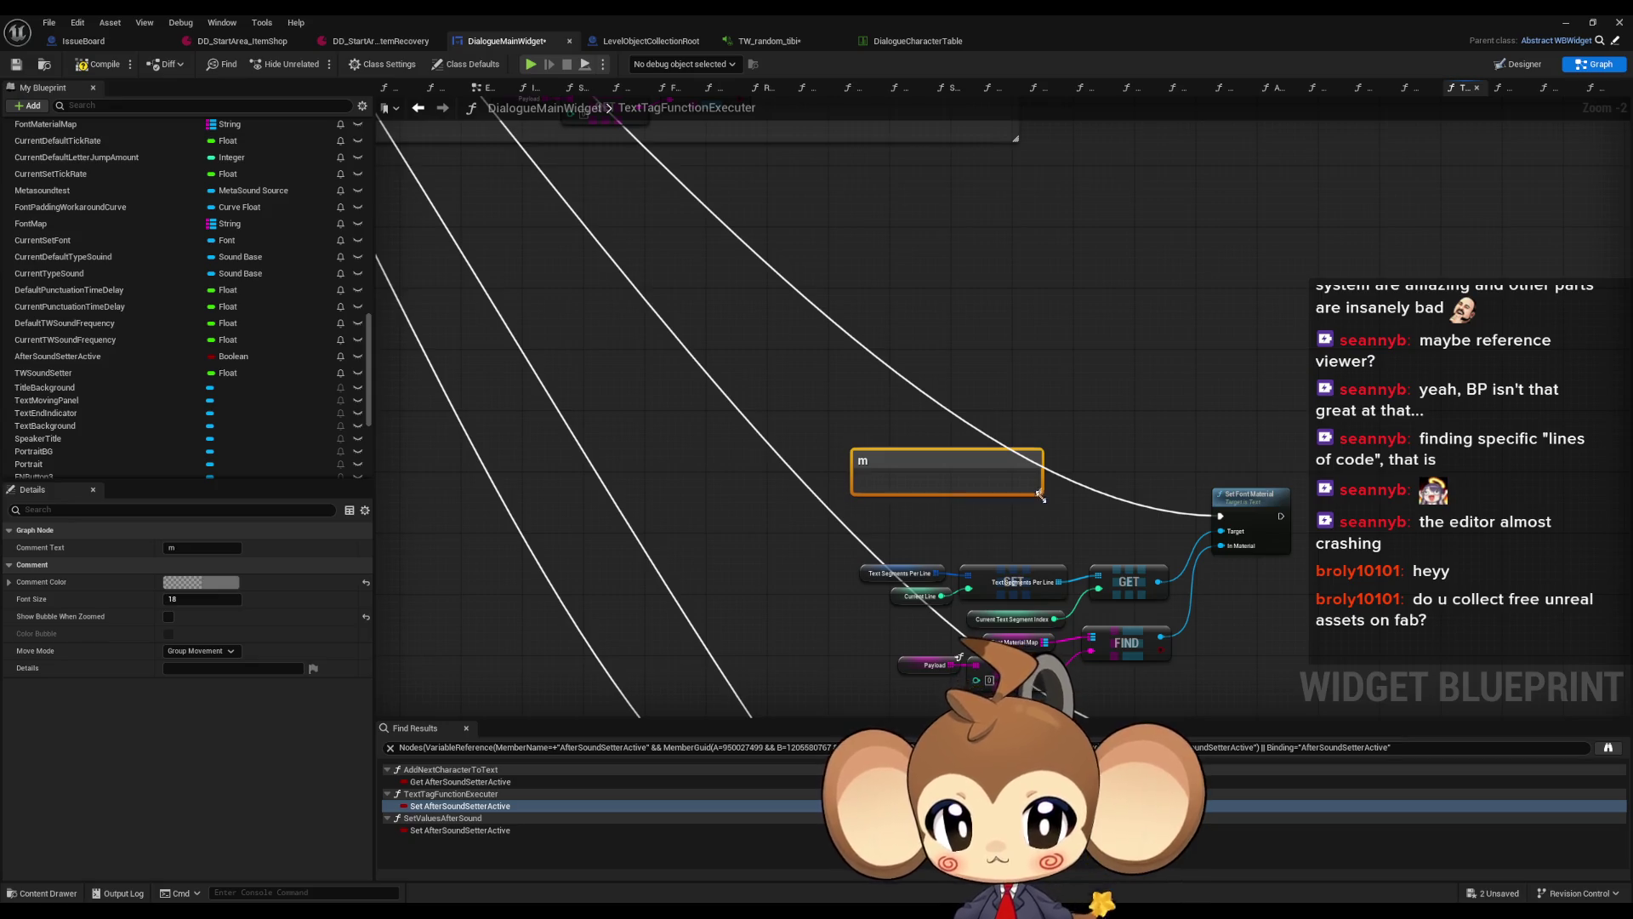
left_click_drag(1039, 494, 1300, 700)
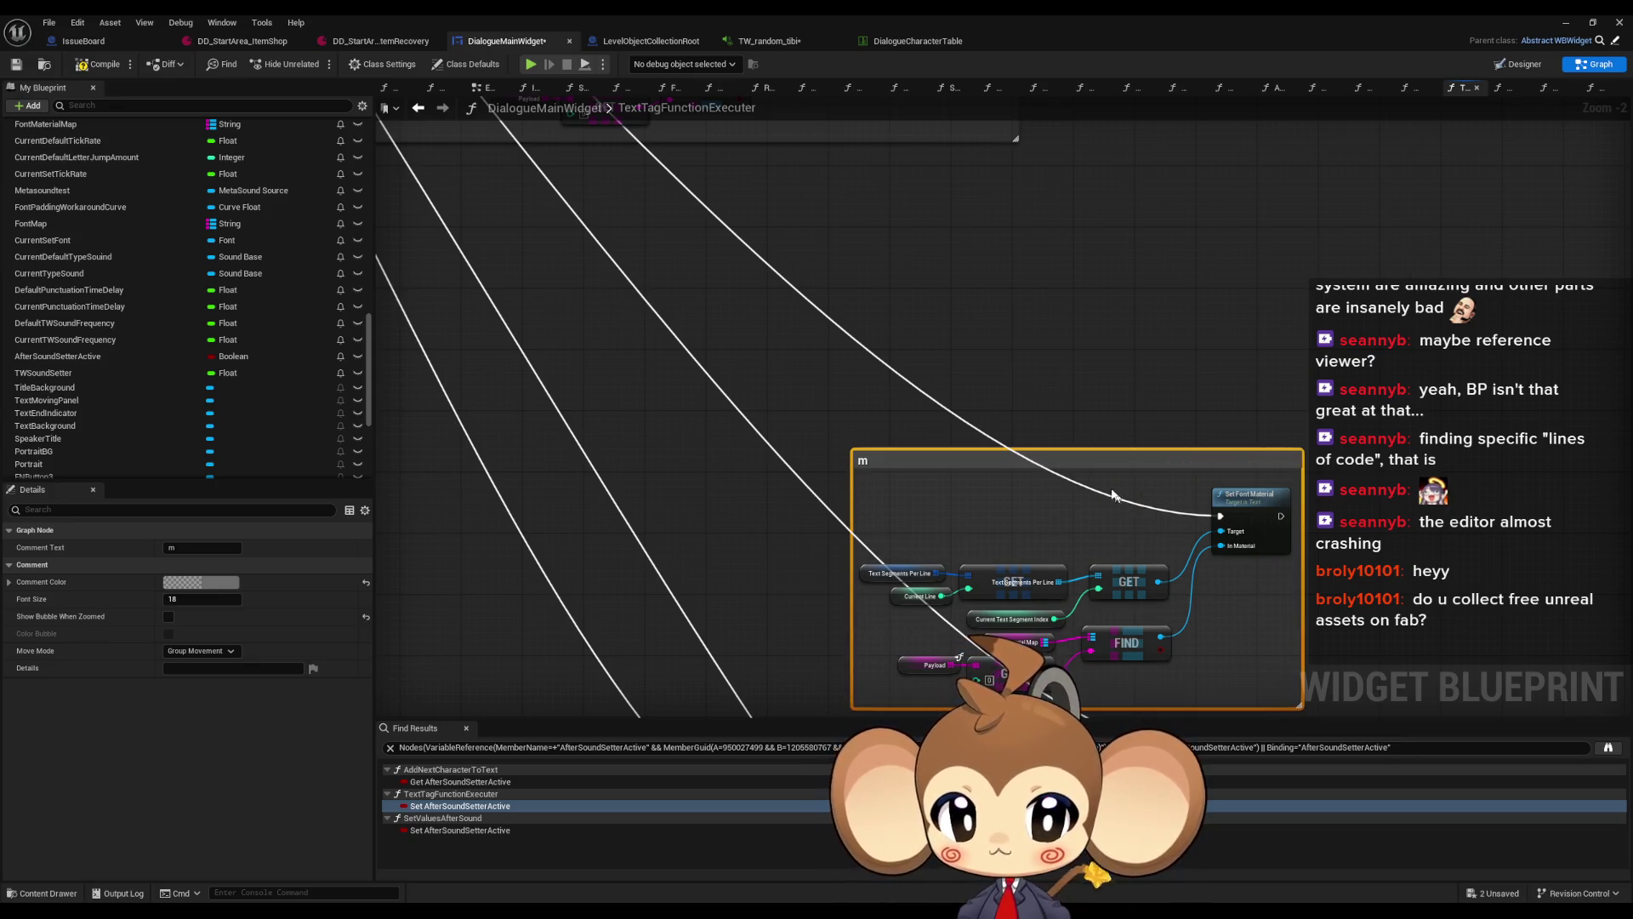
left_click(1080, 442)
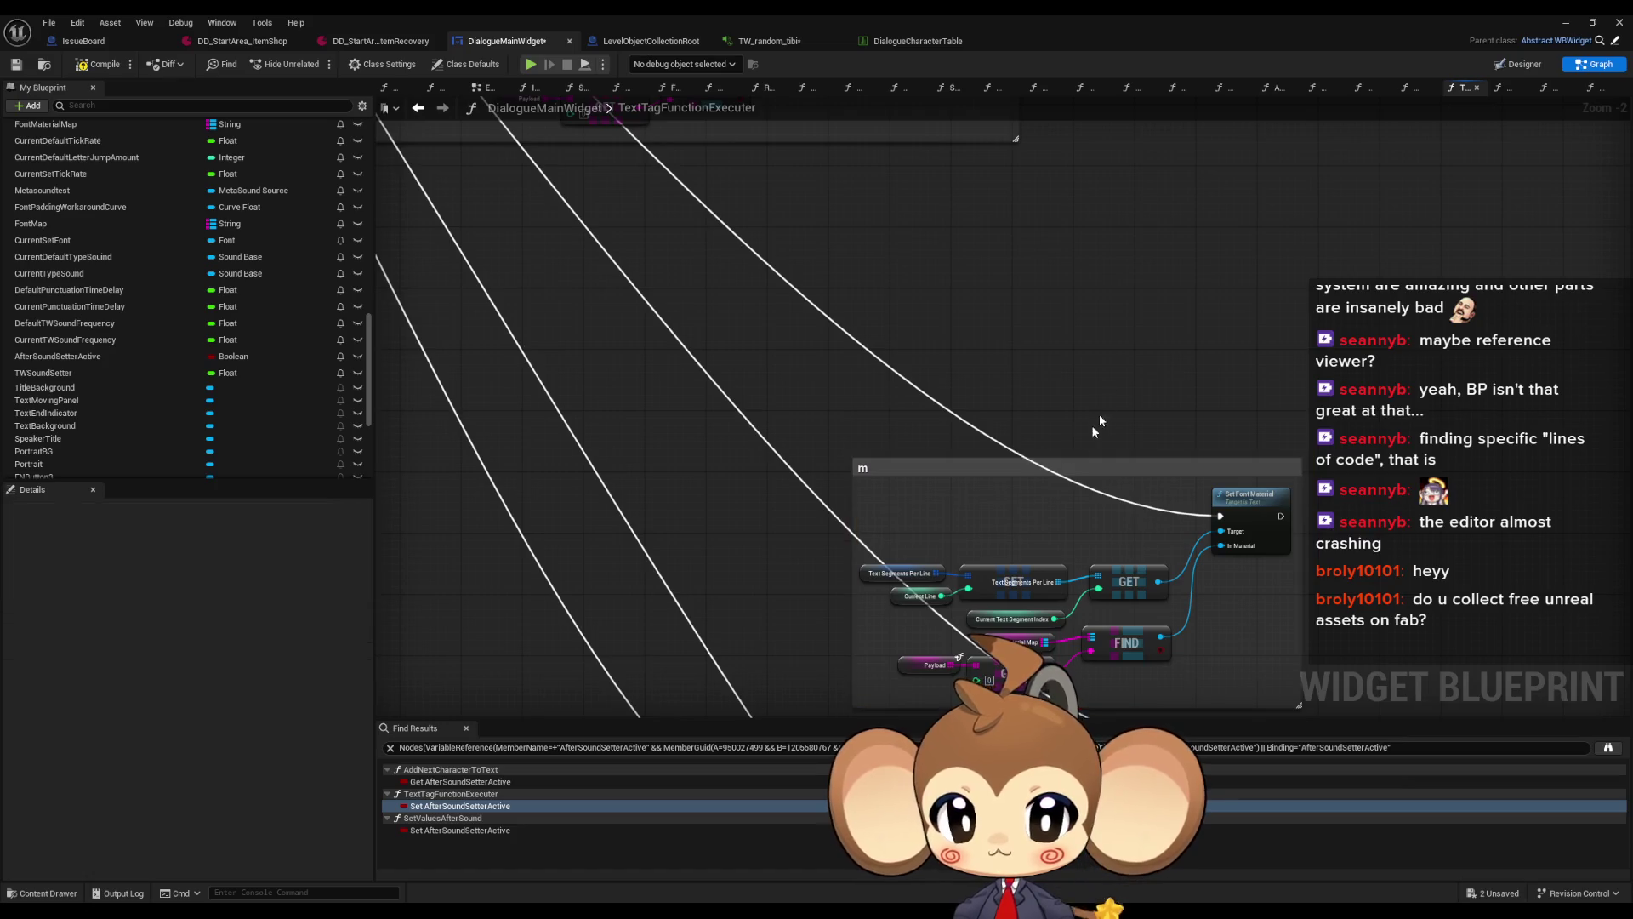
scroll(1013, 462, "down", 3)
mouse_move(1012, 468)
left_mouse_down()
mouse_move(697, 327)
mouse_move(770, 316)
mouse_move(1153, 555)
left_mouse_up()
scroll(851, 347, "up", 2)
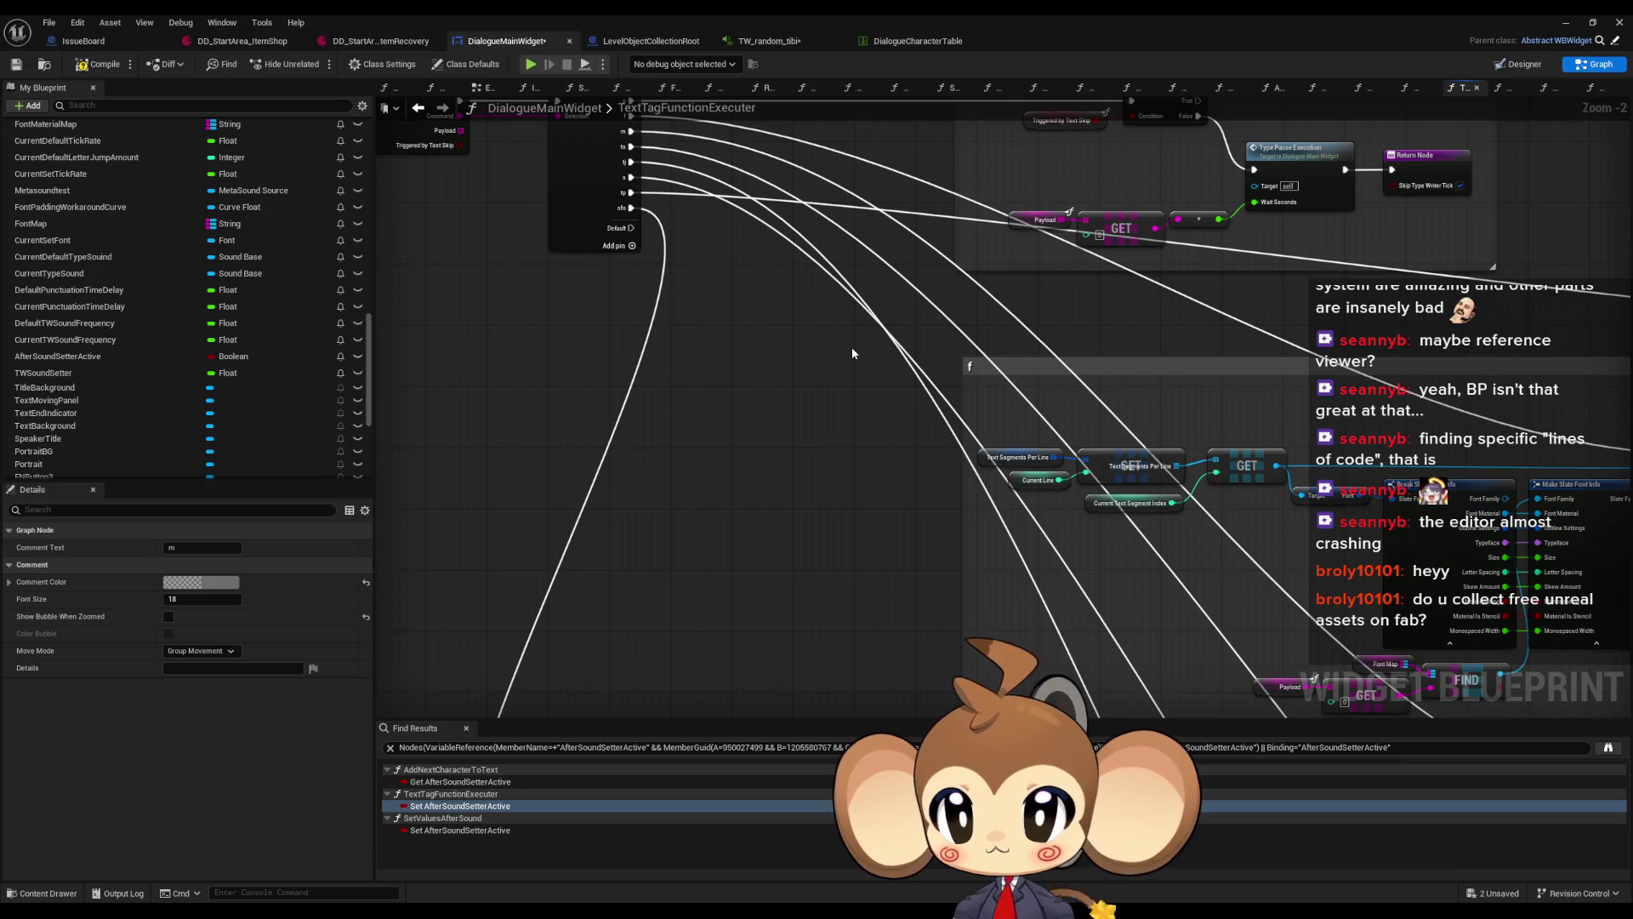
scroll(935, 400, "down", 1)
scroll(837, 396, "down", 1)
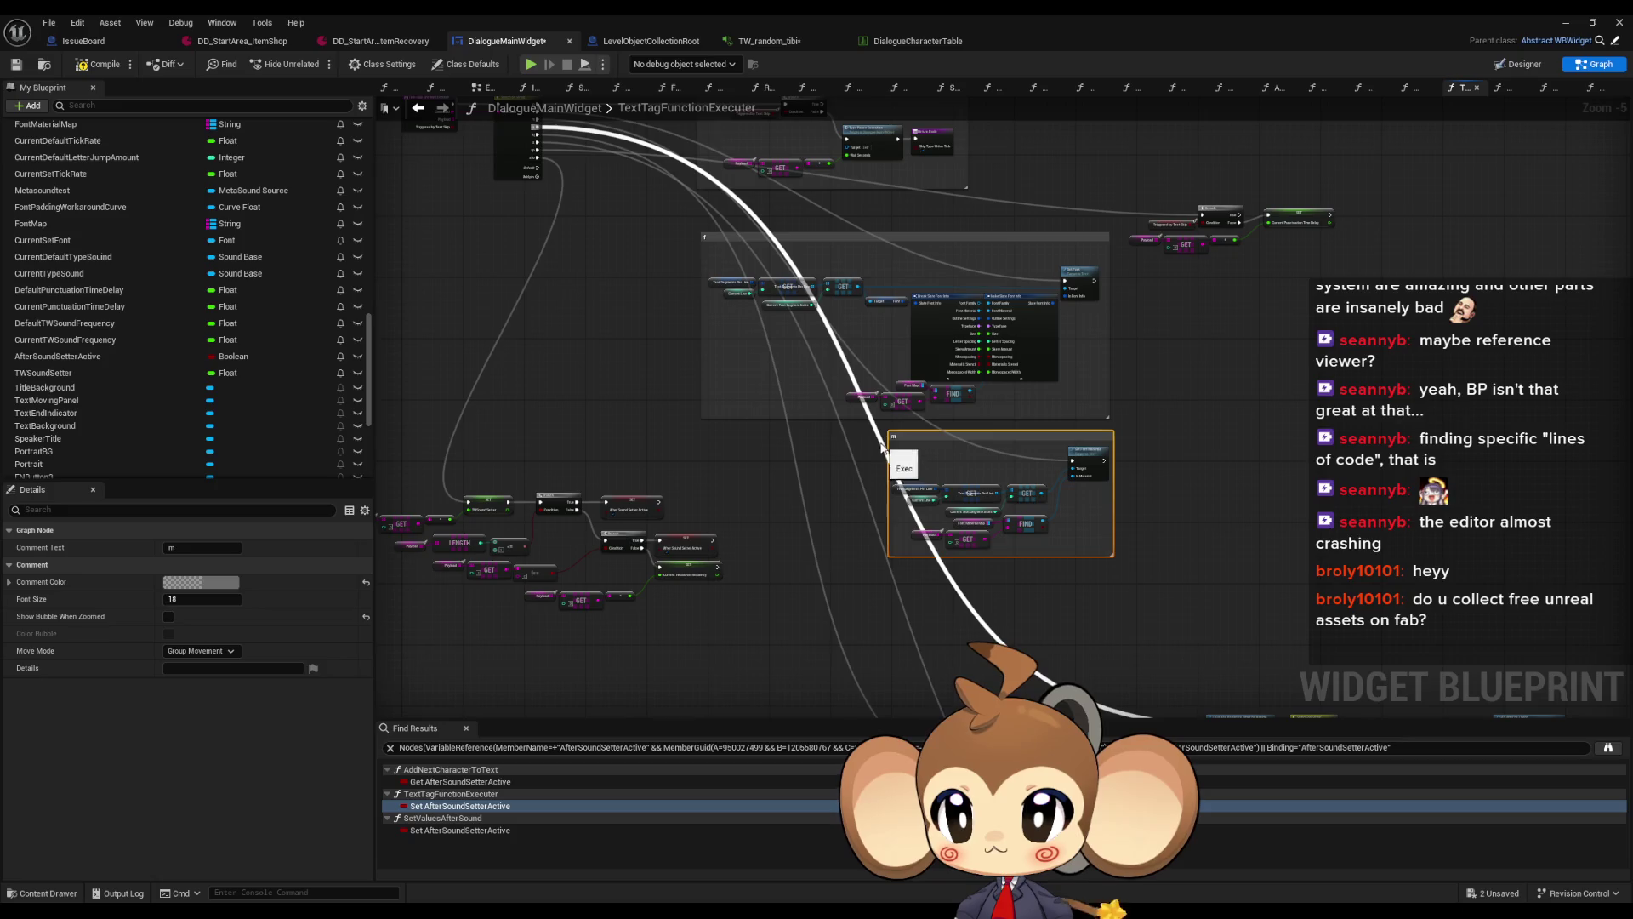
scroll(893, 455, "up", 2)
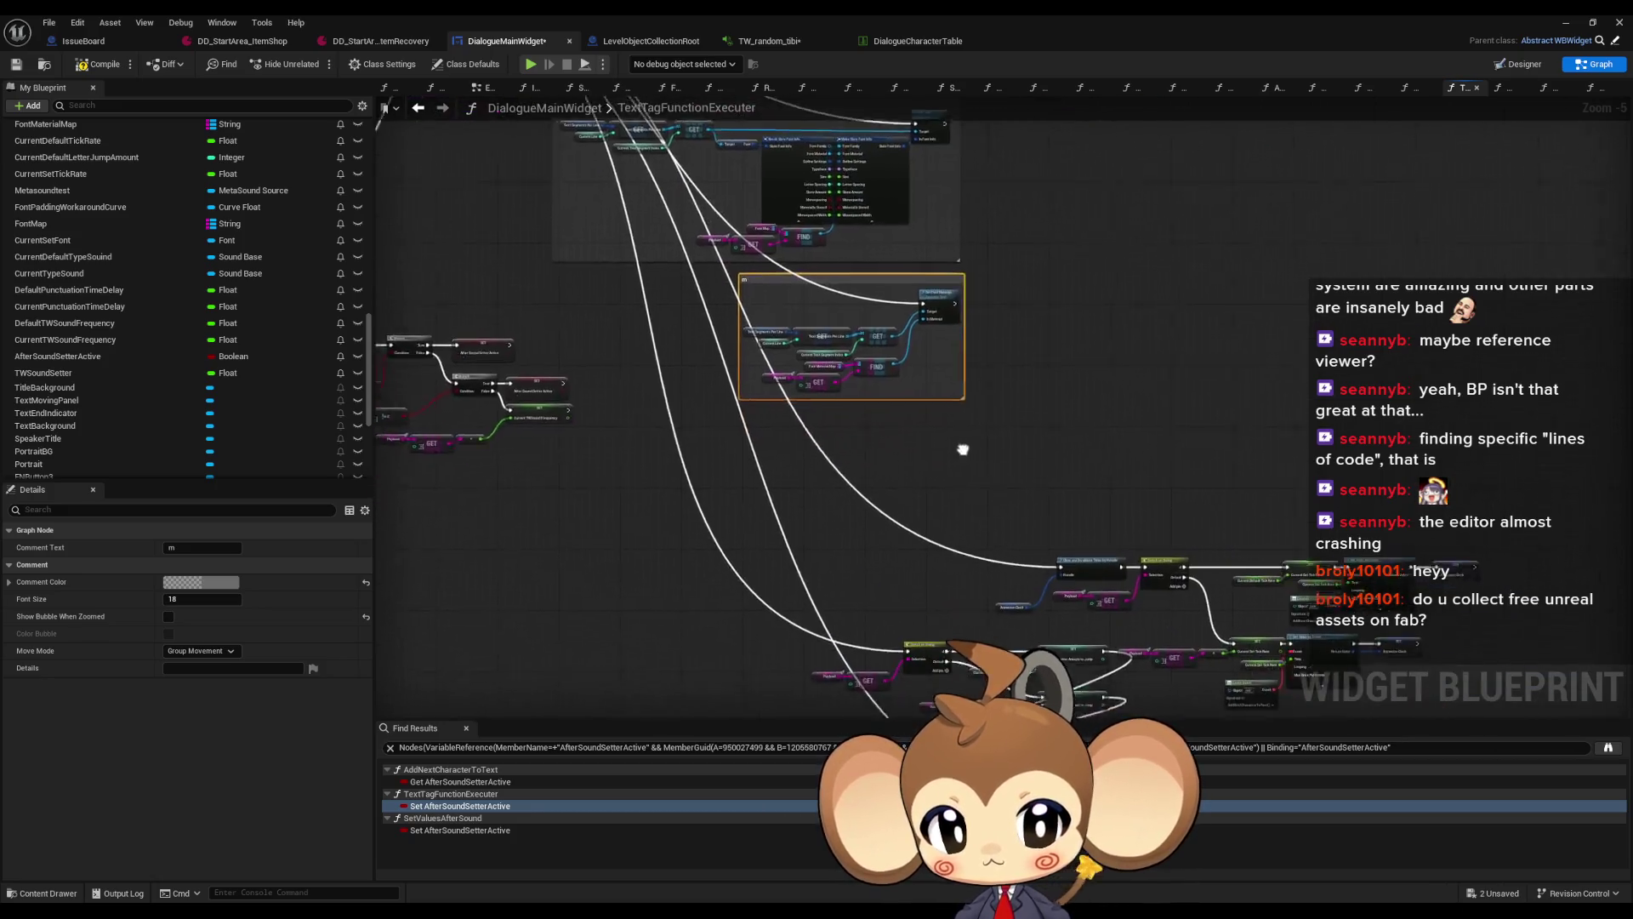
scroll(780, 263, "down", 2)
Move the top node group up and the lower node cluster left and down
left_click_drag(529, 227, 886, 386)
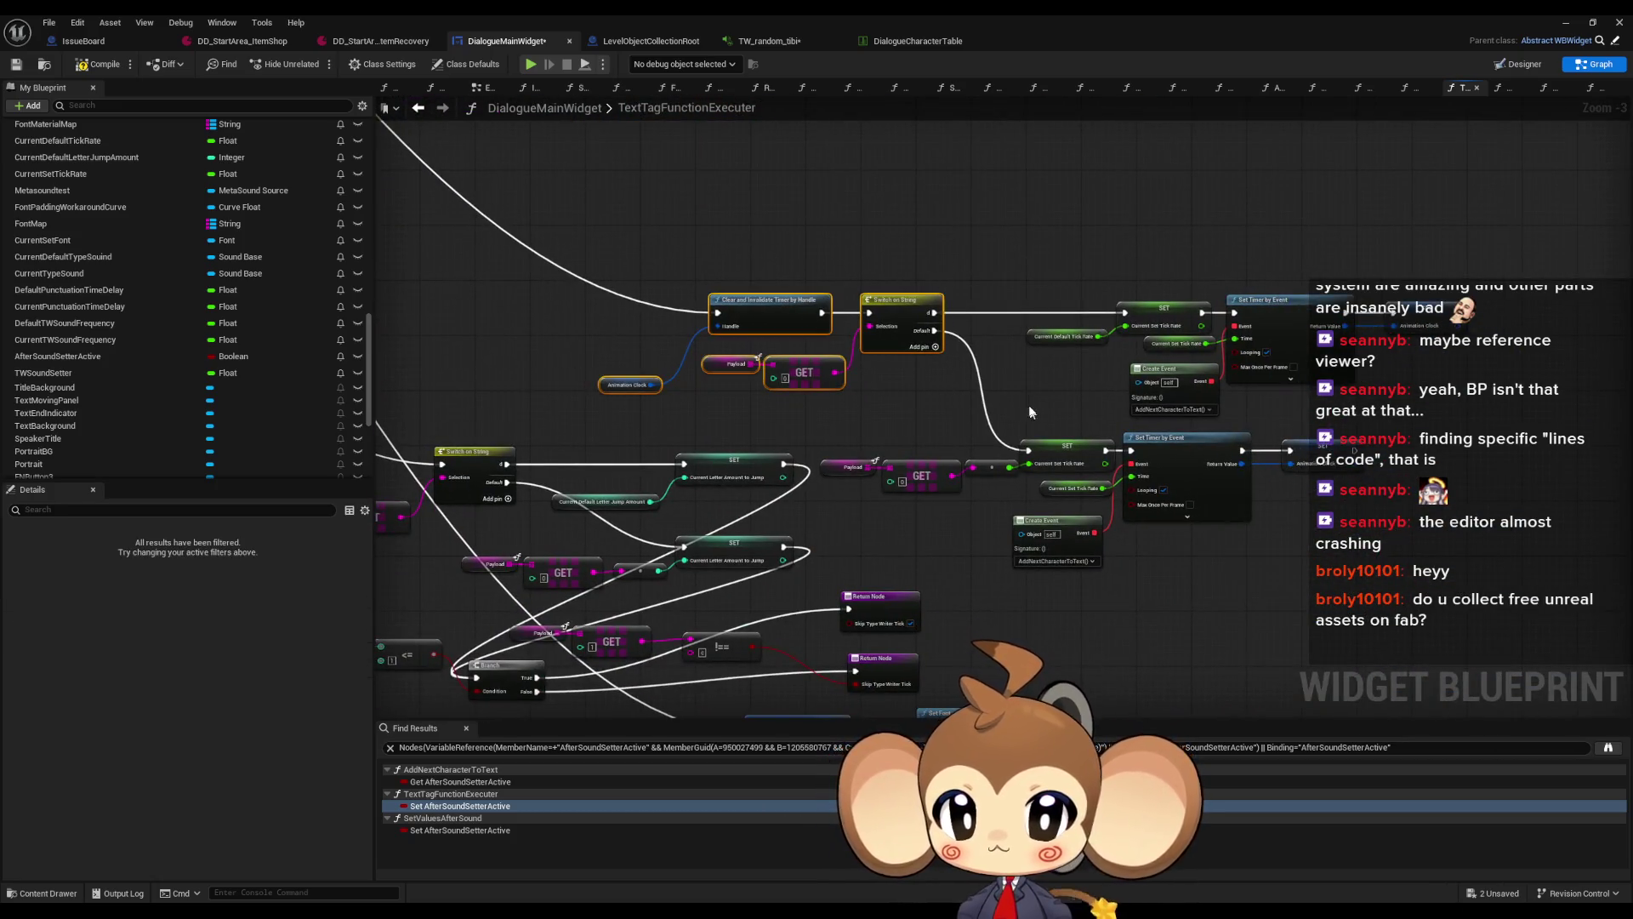
left_click_drag(1237, 350, 1250, 189)
scroll(1250, 188, "down", 2)
mouse_move(999, 155)
left_mouse_down()
mouse_move(915, 368)
mouse_move(909, 261)
left_mouse_up()
left_click_drag(703, 430, 1093, 674)
left_click_drag(1028, 539, 826, 665)
scroll(978, 281, "up", 5)
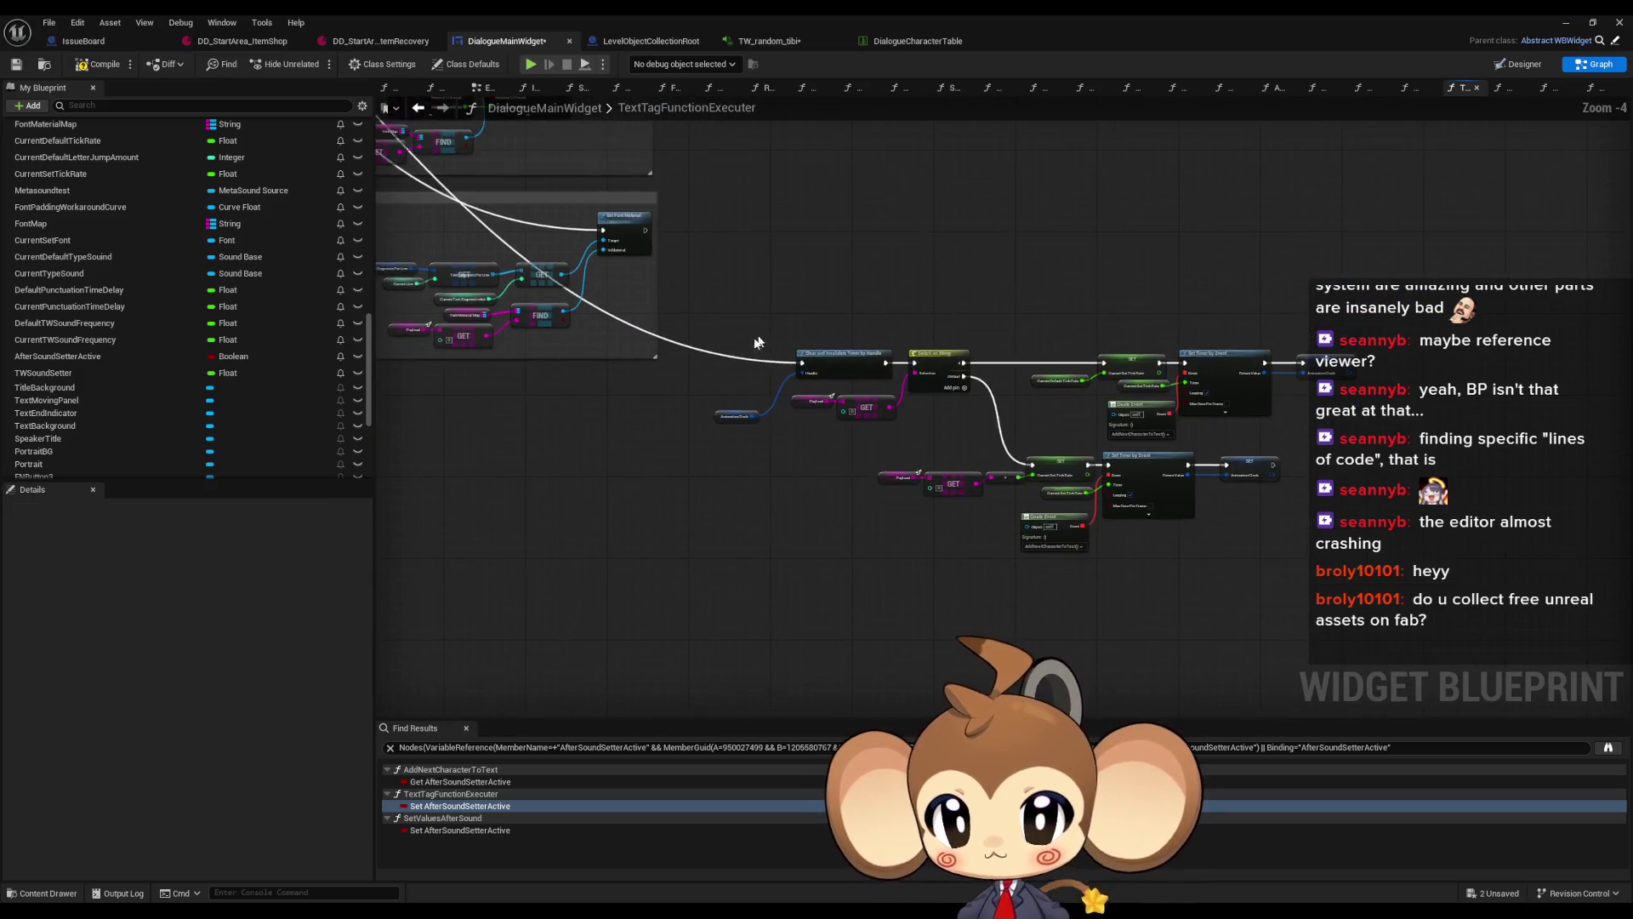
Wrap the timer, Switch on String and SET nodes in a comment titled 'm'
left_click(765, 385)
key("c")
left_click_drag(871, 282, 657, 296)
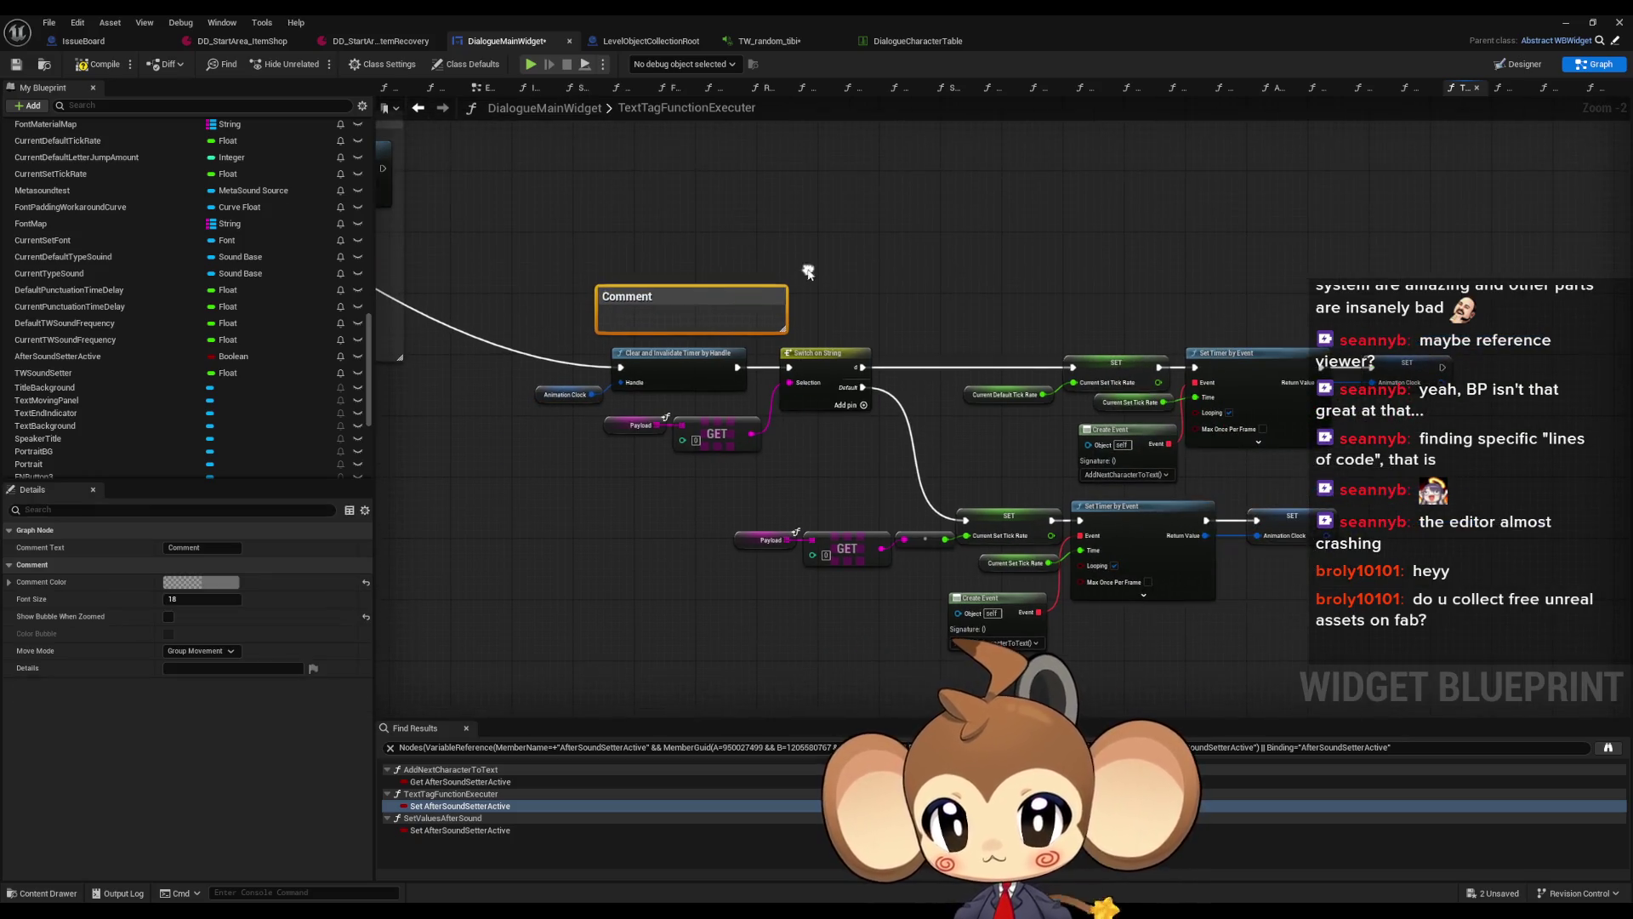
double_click(657, 296)
type("m")
key("Return")
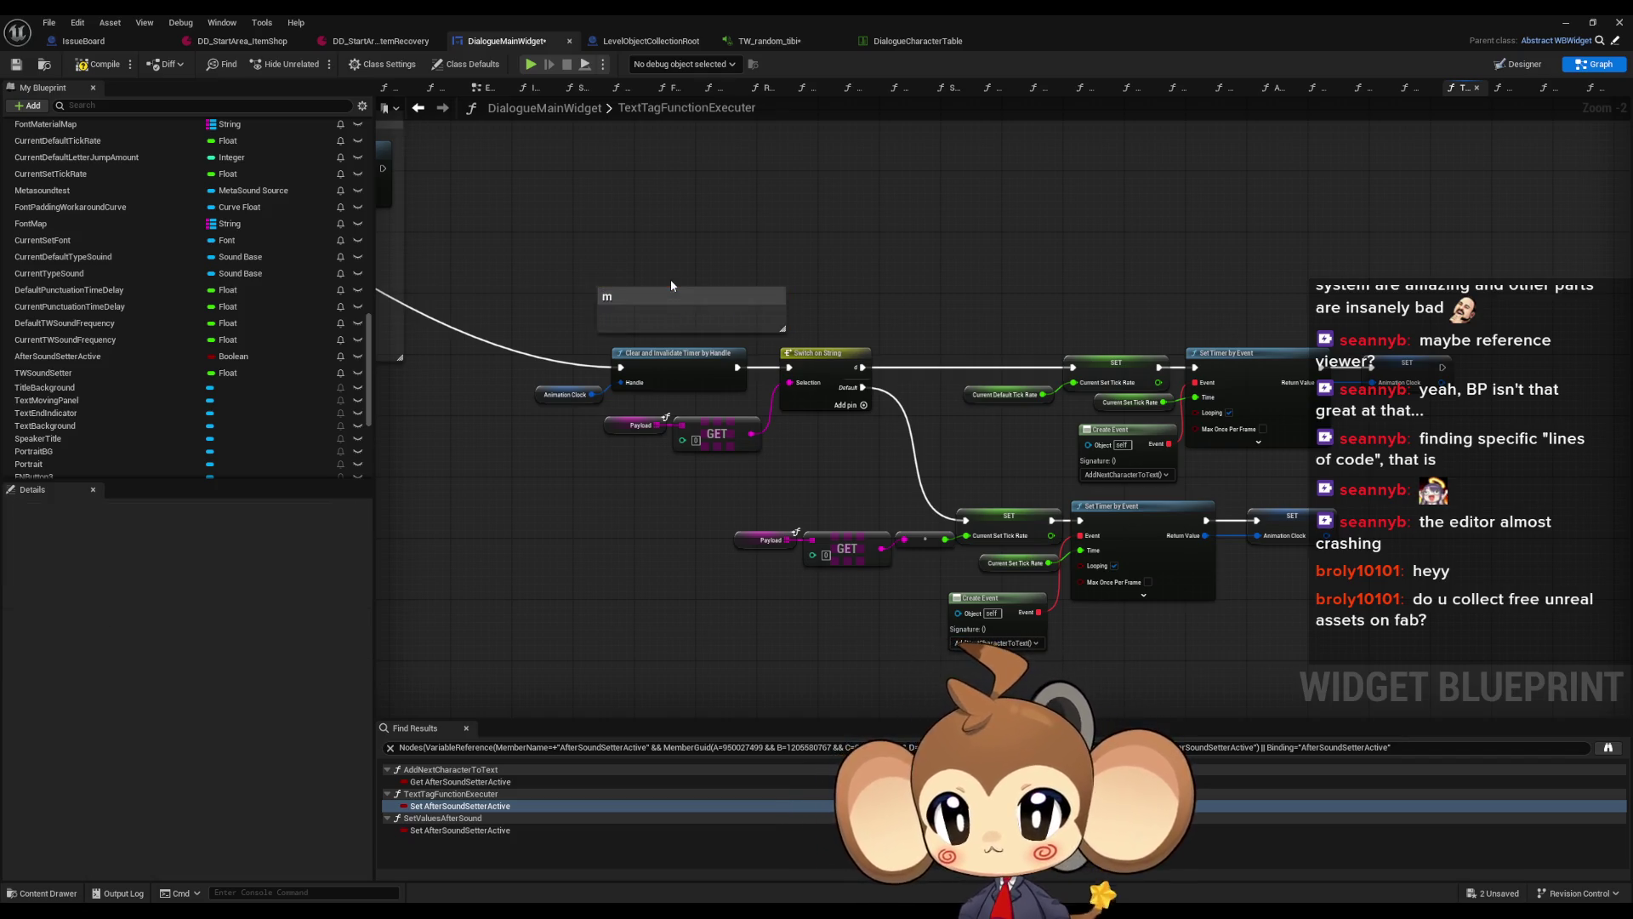
mouse_move(660, 297)
left_mouse_down()
mouse_move(582, 303)
mouse_move(662, 332)
left_mouse_up()
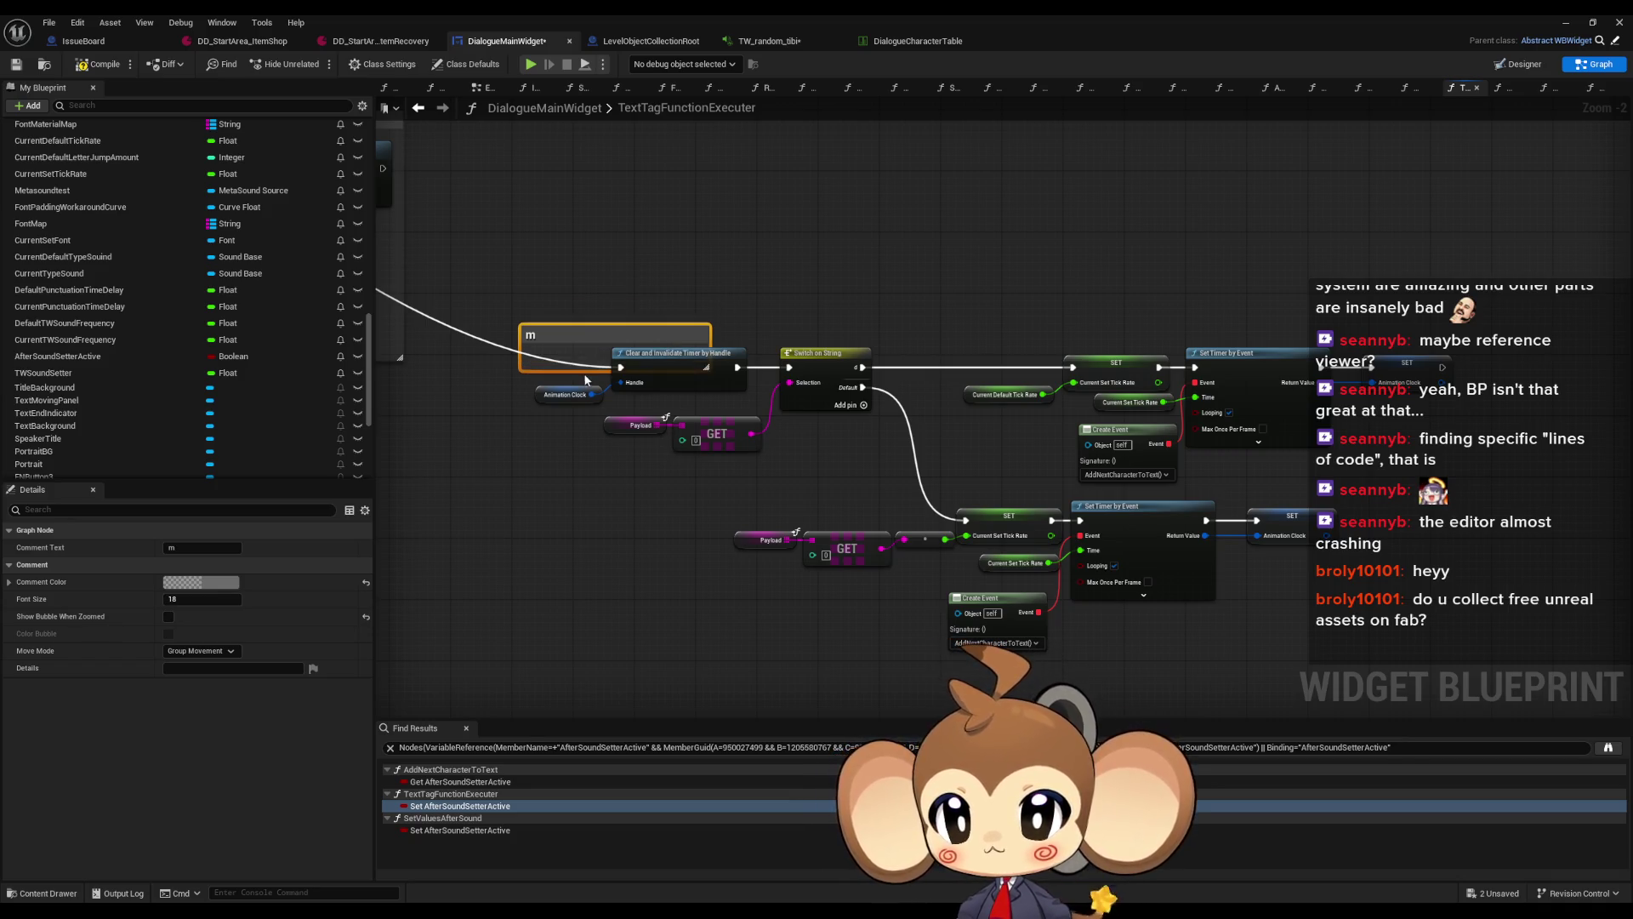
left_click_drag(587, 372, 595, 675)
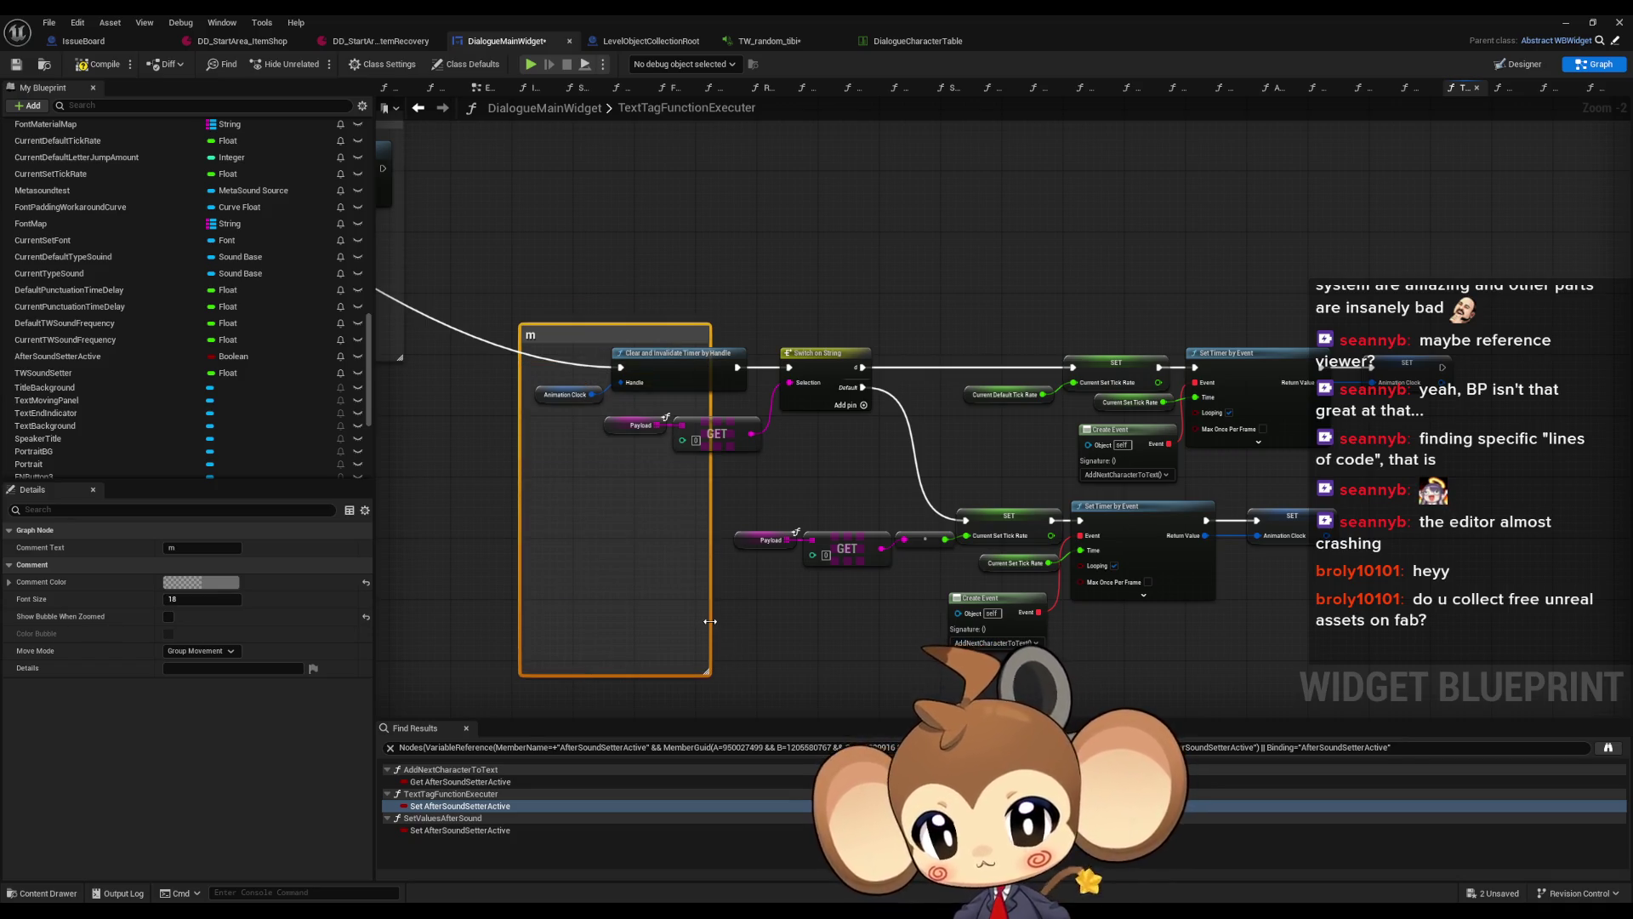
left_click_drag(711, 675, 1321, 674)
scroll(829, 392, "down", 2)
mouse_move(671, 336)
left_mouse_down()
mouse_move(986, 358)
mouse_move(519, 423)
mouse_move(521, 410)
left_mouse_up()
left_click(986, 357)
scroll(908, 377, "down", 1)
mouse_move(596, 352)
left_mouse_down()
mouse_move(784, 479)
mouse_move(895, 655)
left_mouse_up()
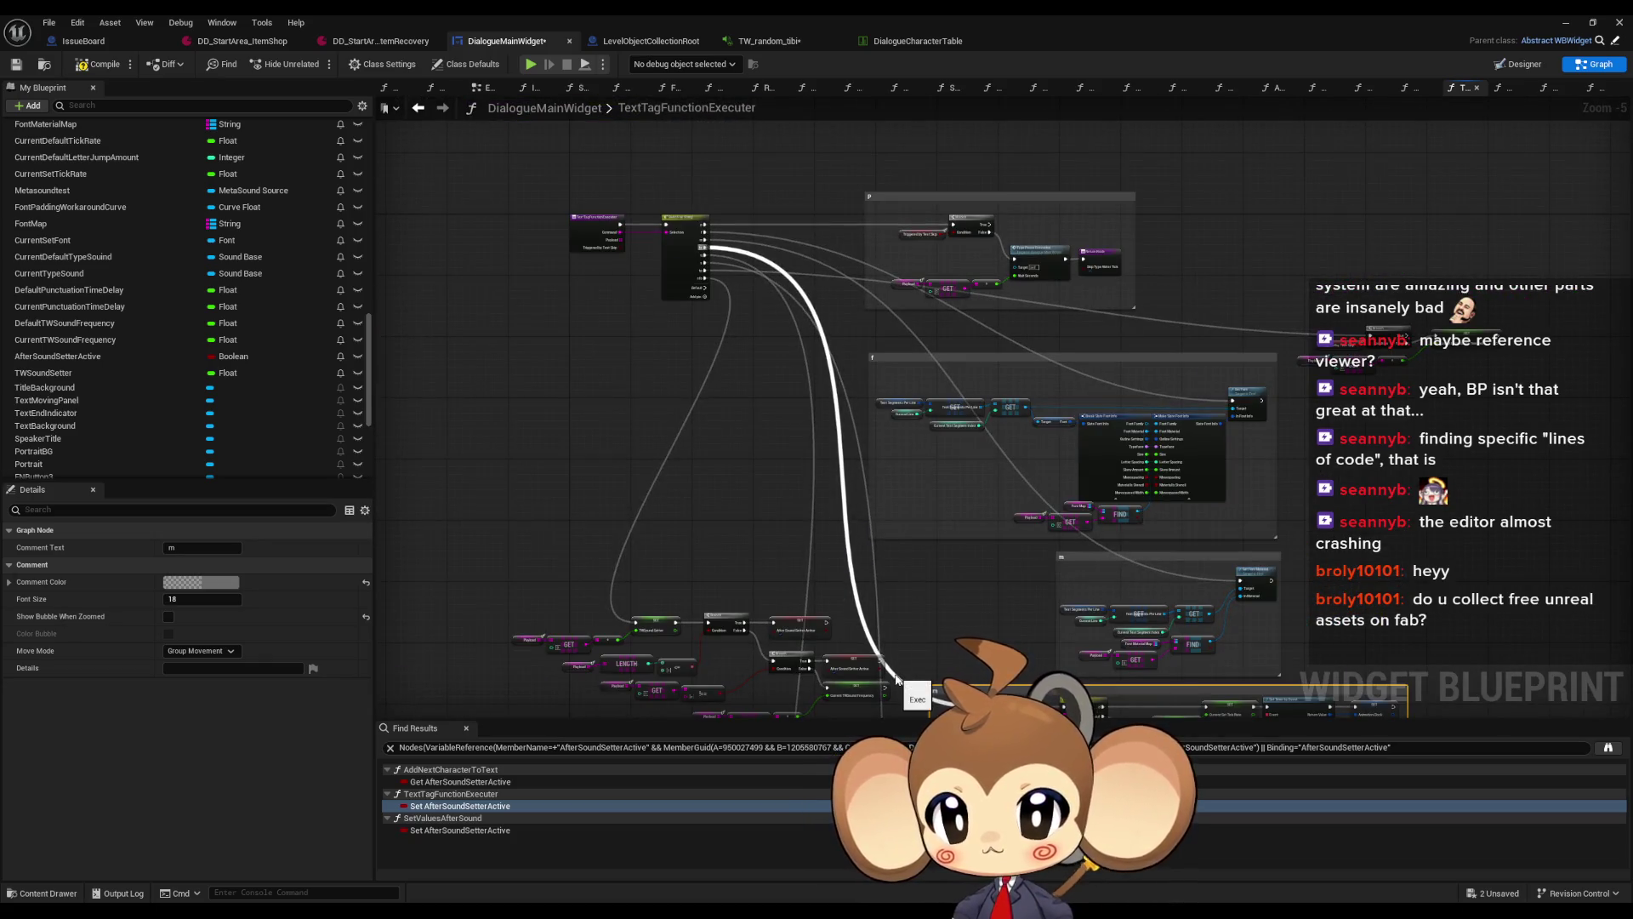
Retitle the timer comment from 'm' to 'ts'
scroll(760, 312, "up", 2)
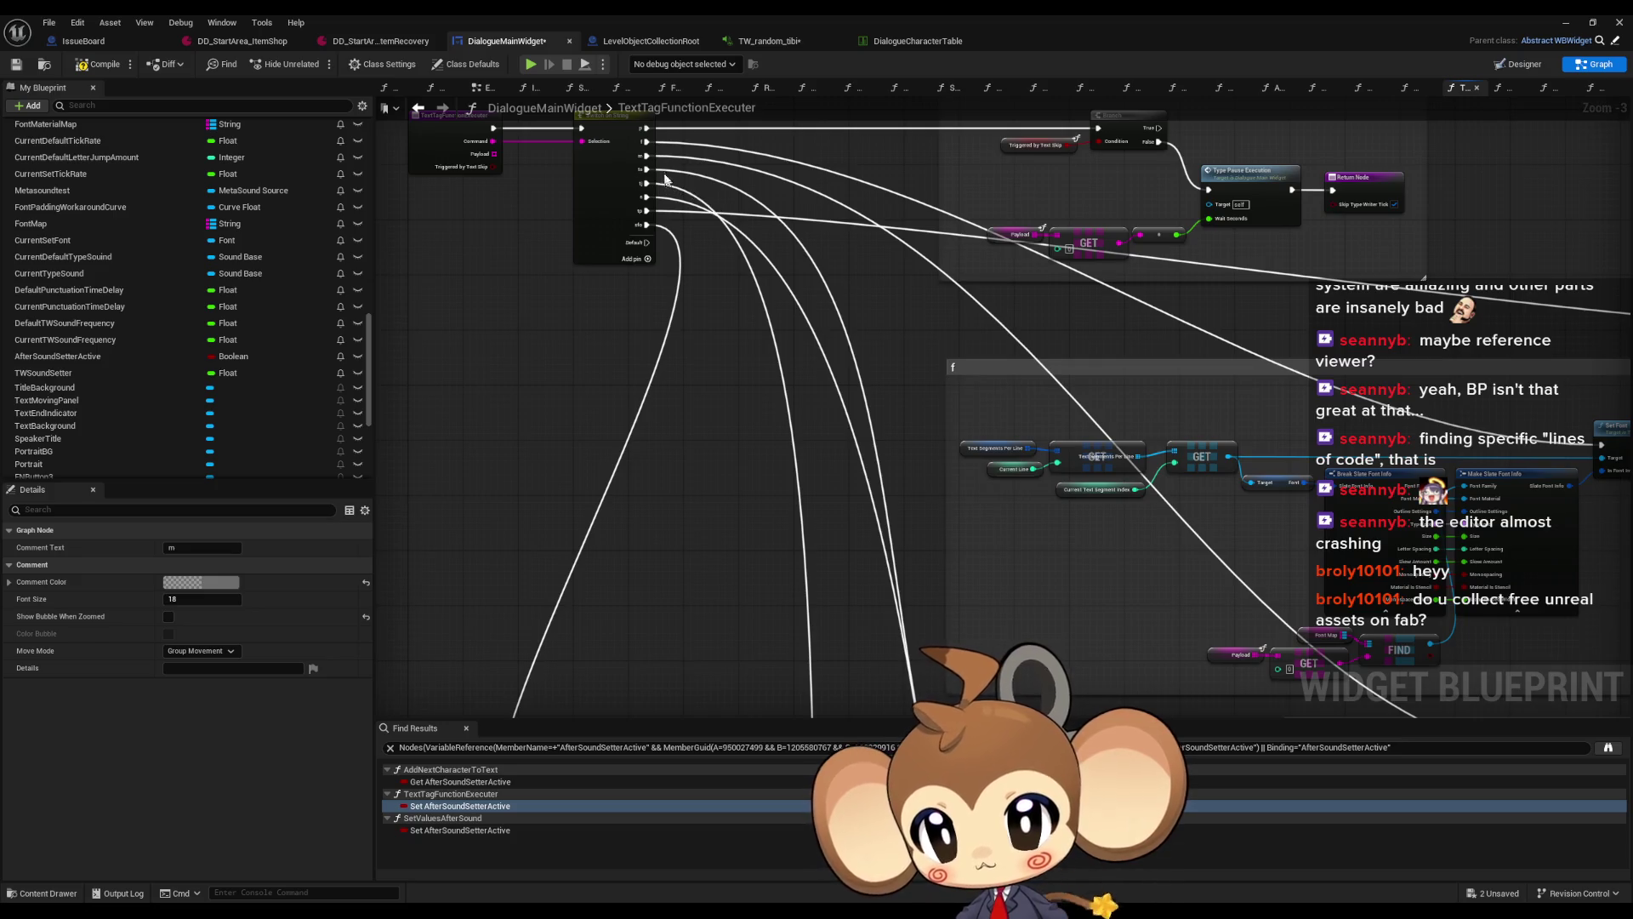
scroll(876, 238, "down", 2)
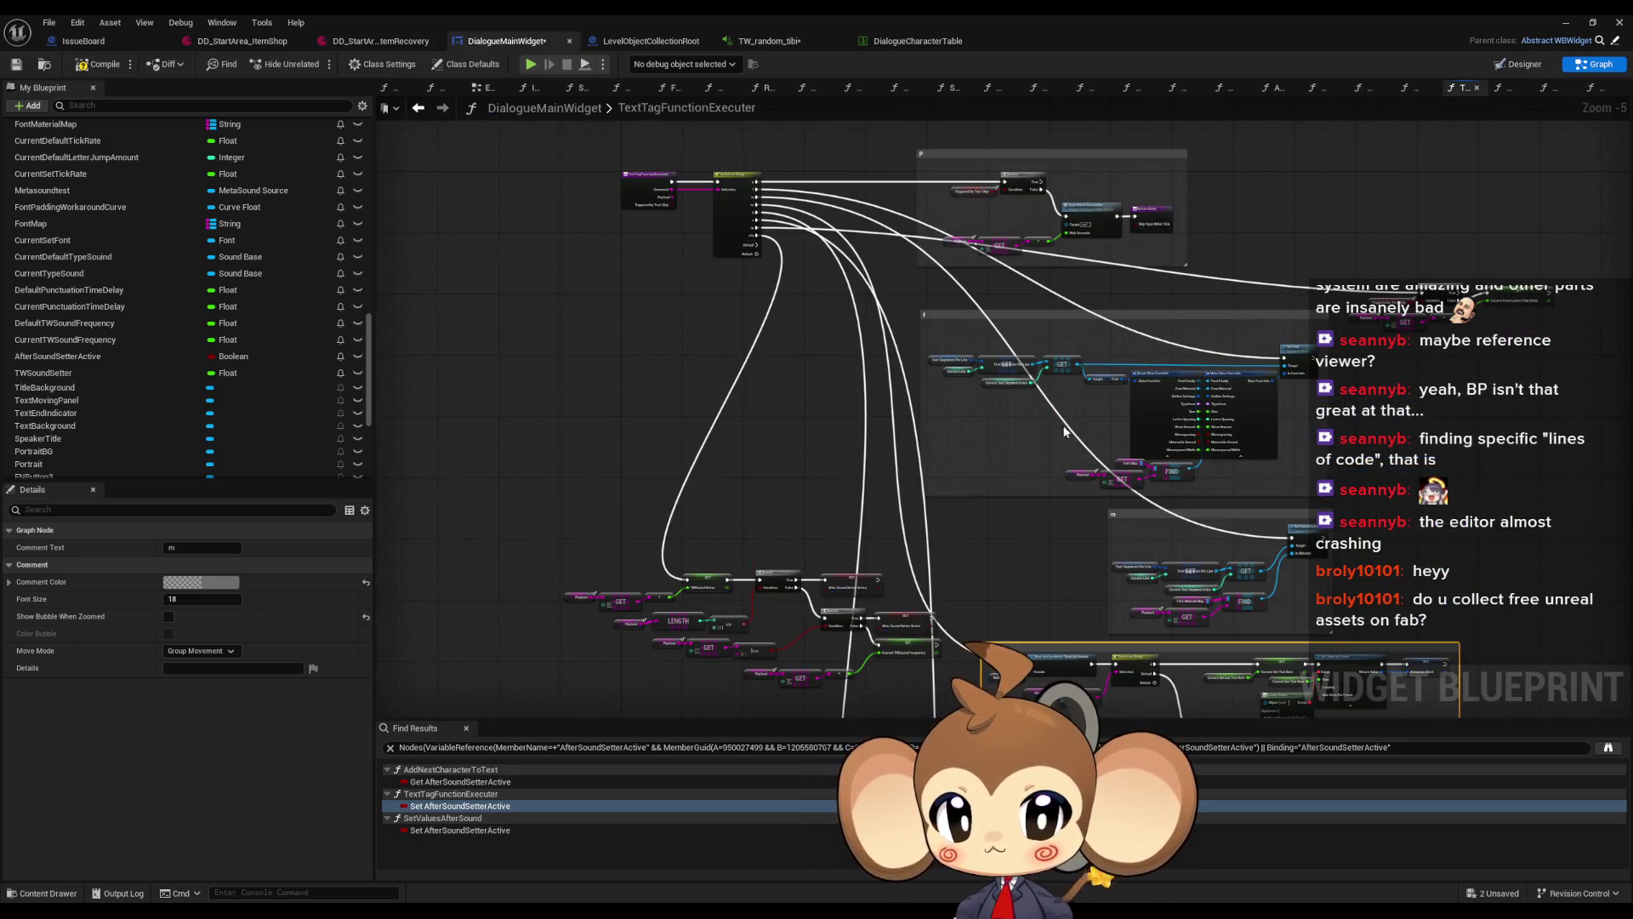
scroll(936, 553, "up", 1)
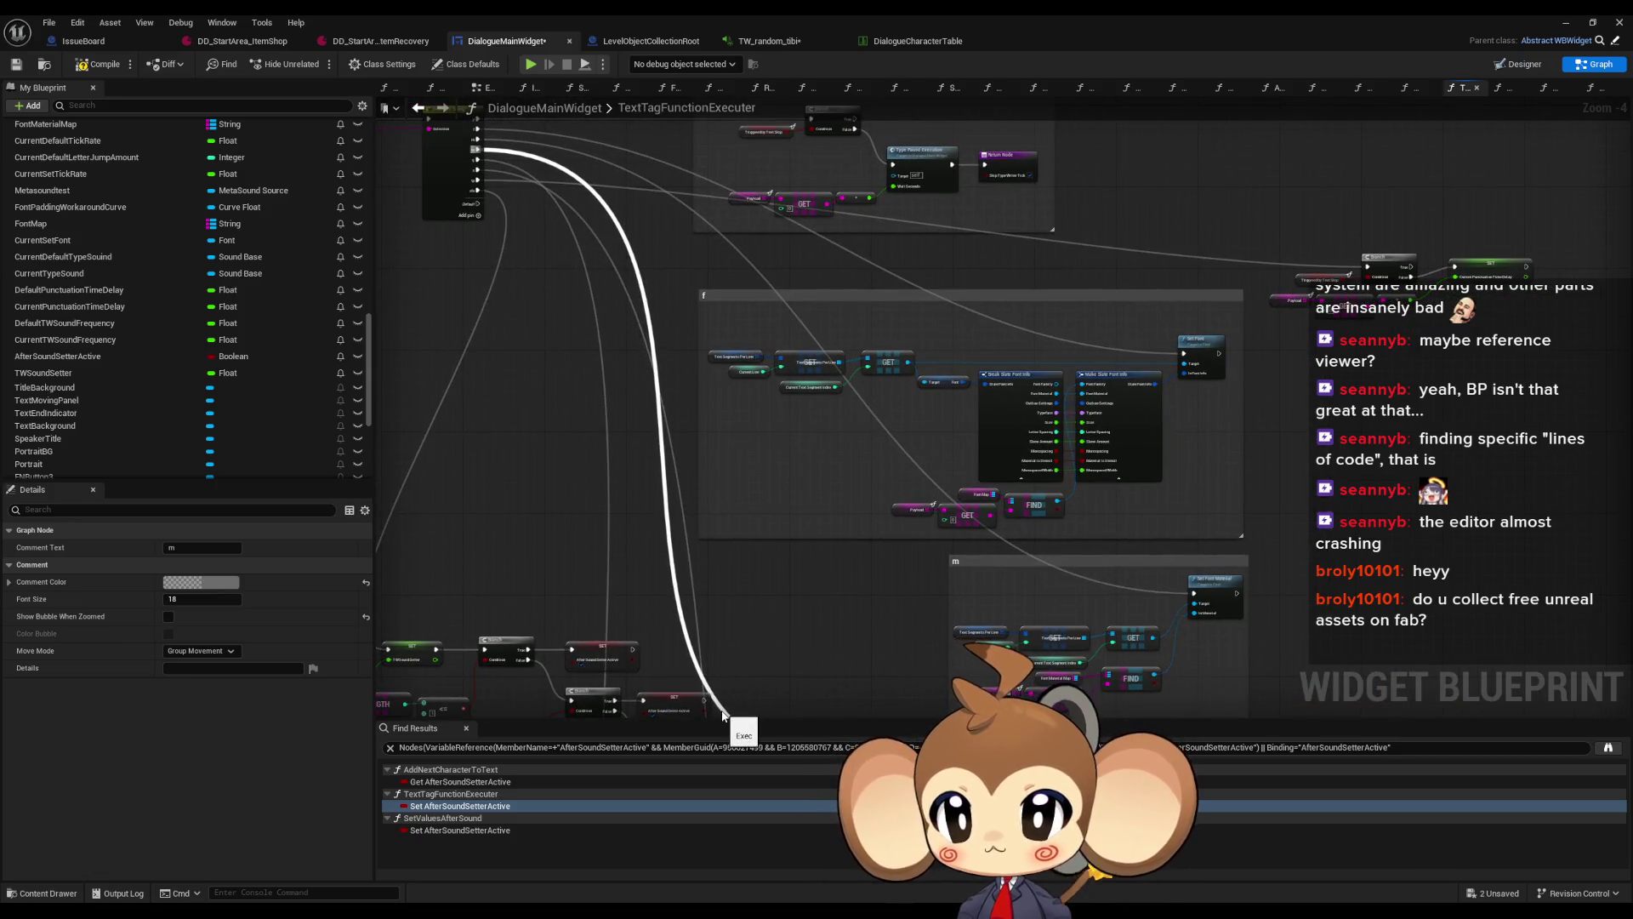
scroll(803, 494, "up", 1)
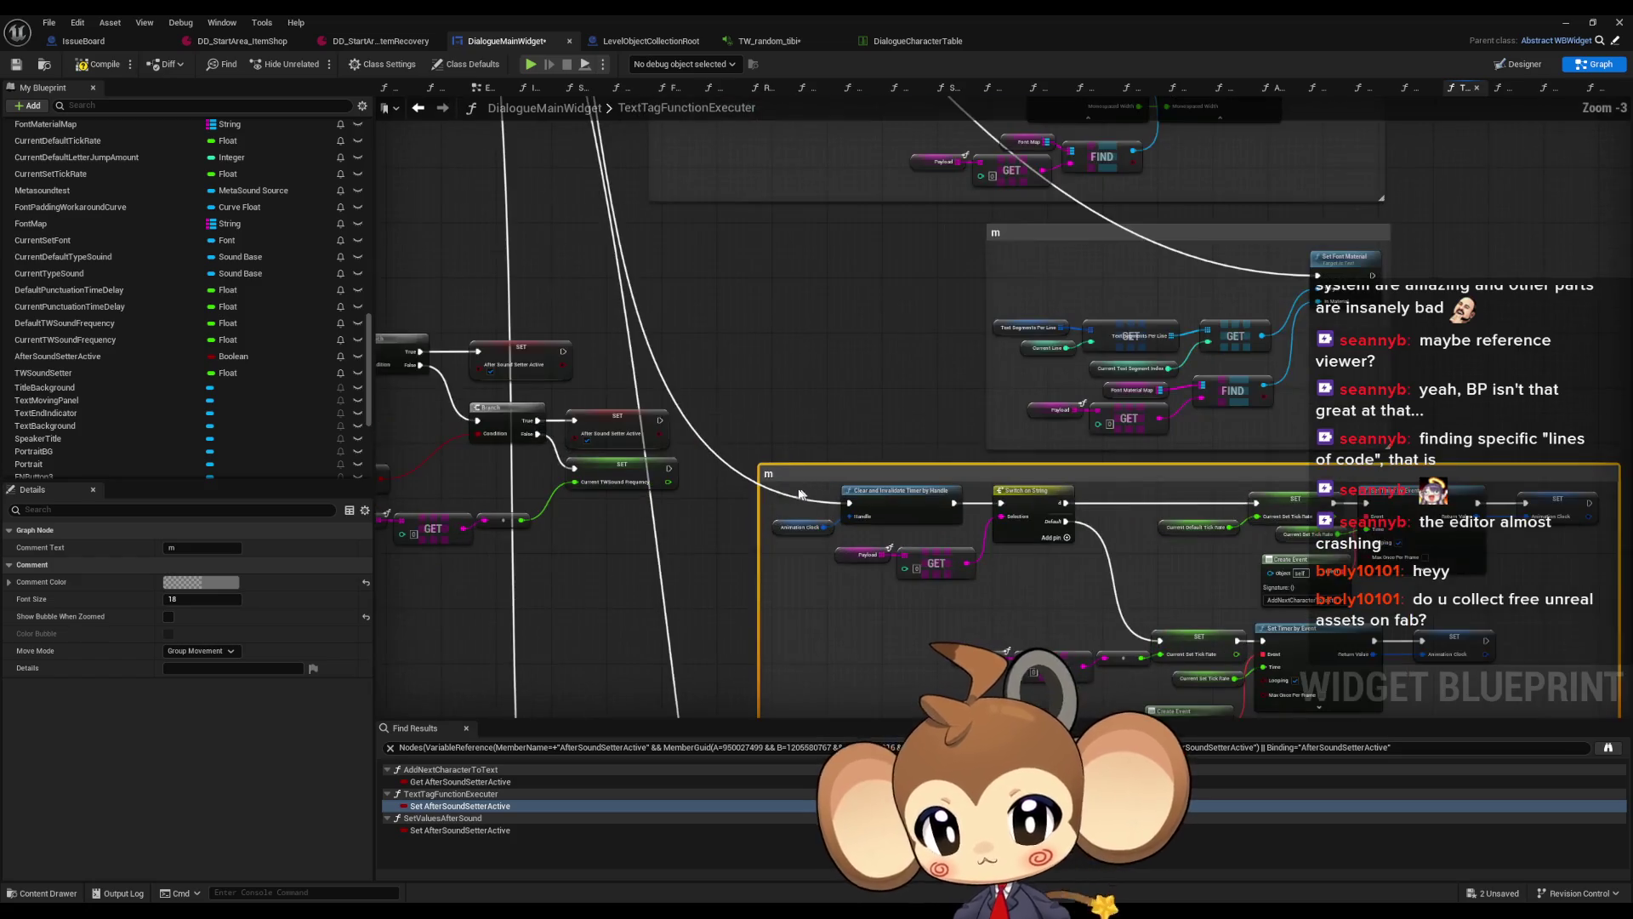
scroll(783, 455, "down", 3)
right_click(711, 262)
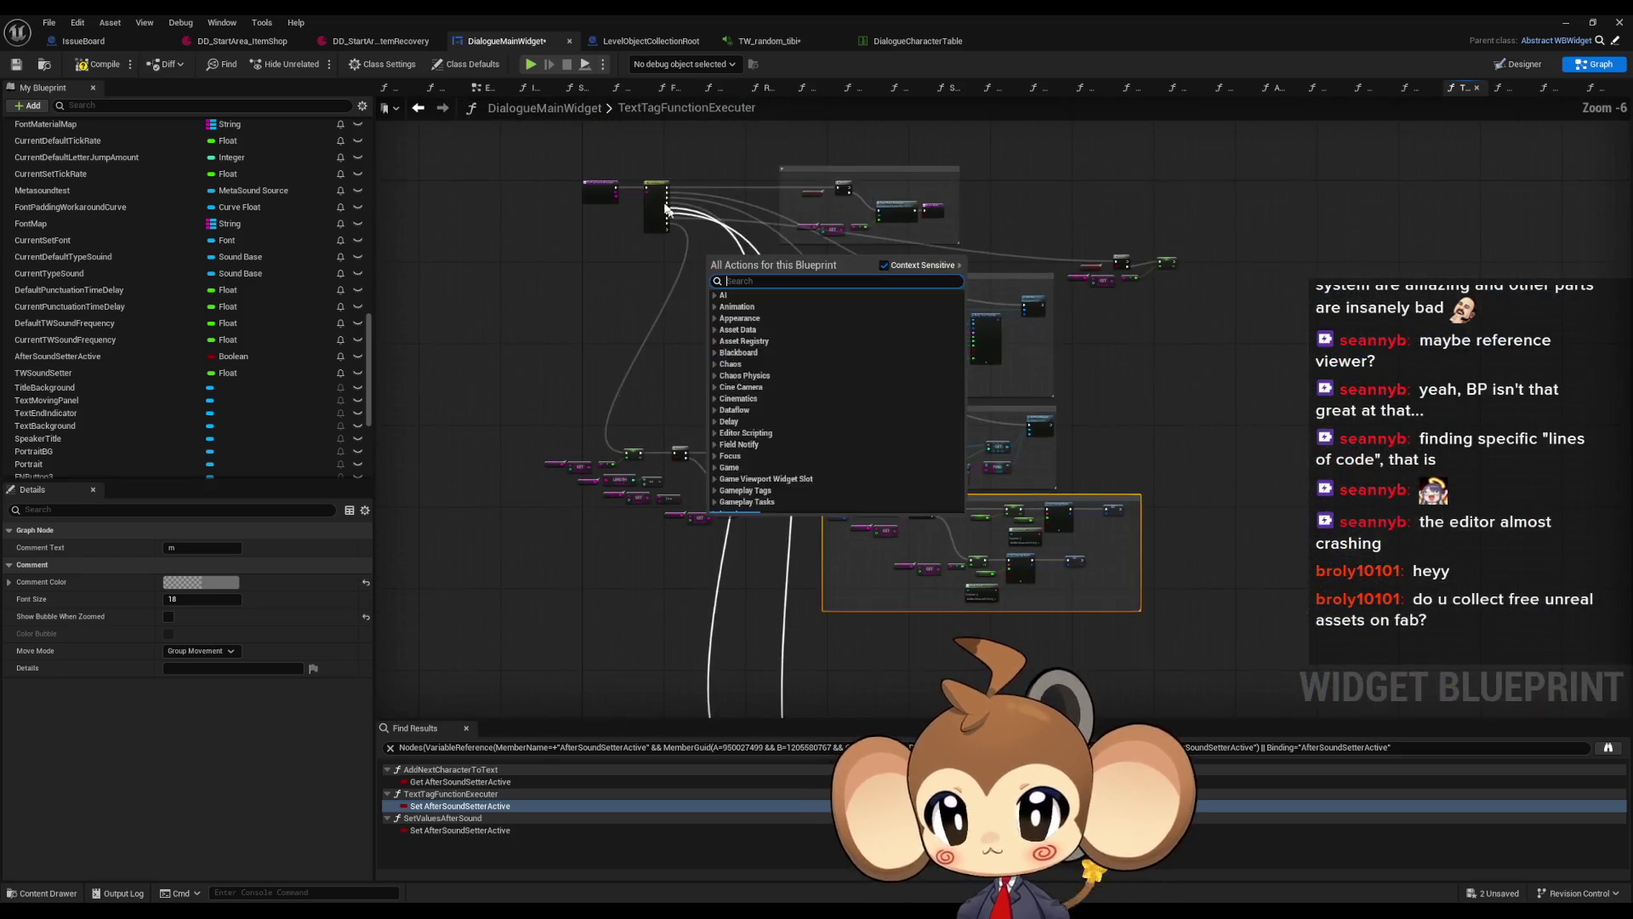
left_click(621, 248)
left_click(766, 431)
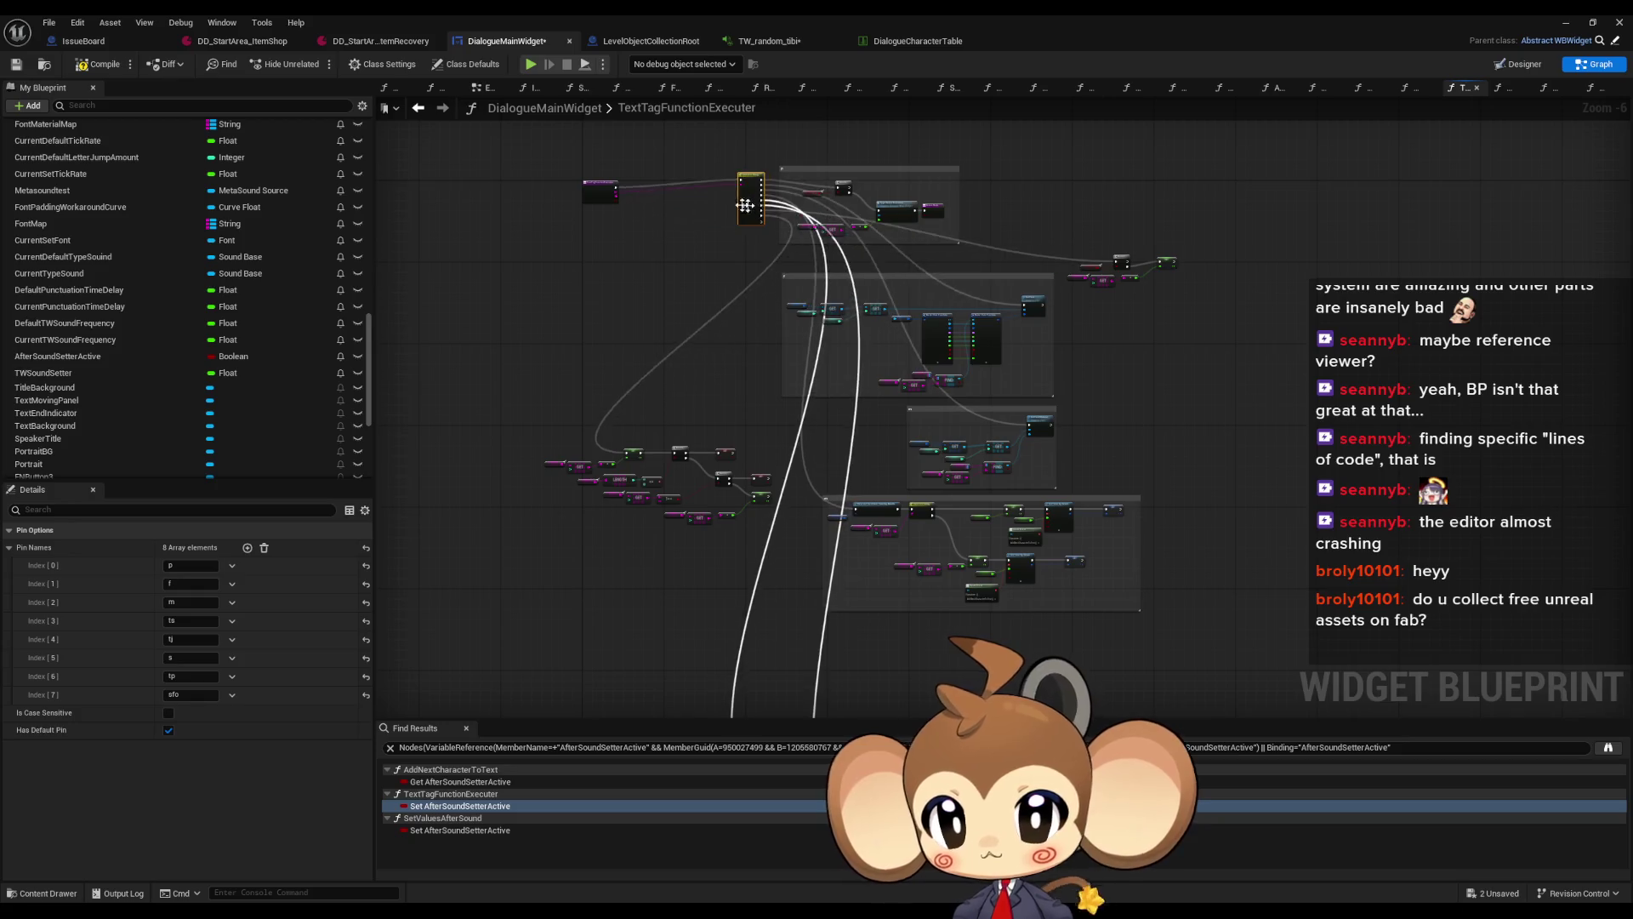
scroll(765, 232, "up", 7)
left_click_drag(764, 232, 772, 408)
scroll(772, 407, "down", 2)
mouse_move(610, 280)
left_mouse_down()
mouse_move(621, 499)
mouse_move(606, 607)
mouse_move(692, 193)
mouse_move(791, 426)
mouse_move(868, 527)
mouse_move(992, 558)
mouse_move(956, 226)
mouse_move(794, 547)
mouse_move(739, 574)
mouse_move(772, 561)
mouse_move(767, 518)
mouse_move(773, 553)
left_mouse_up()
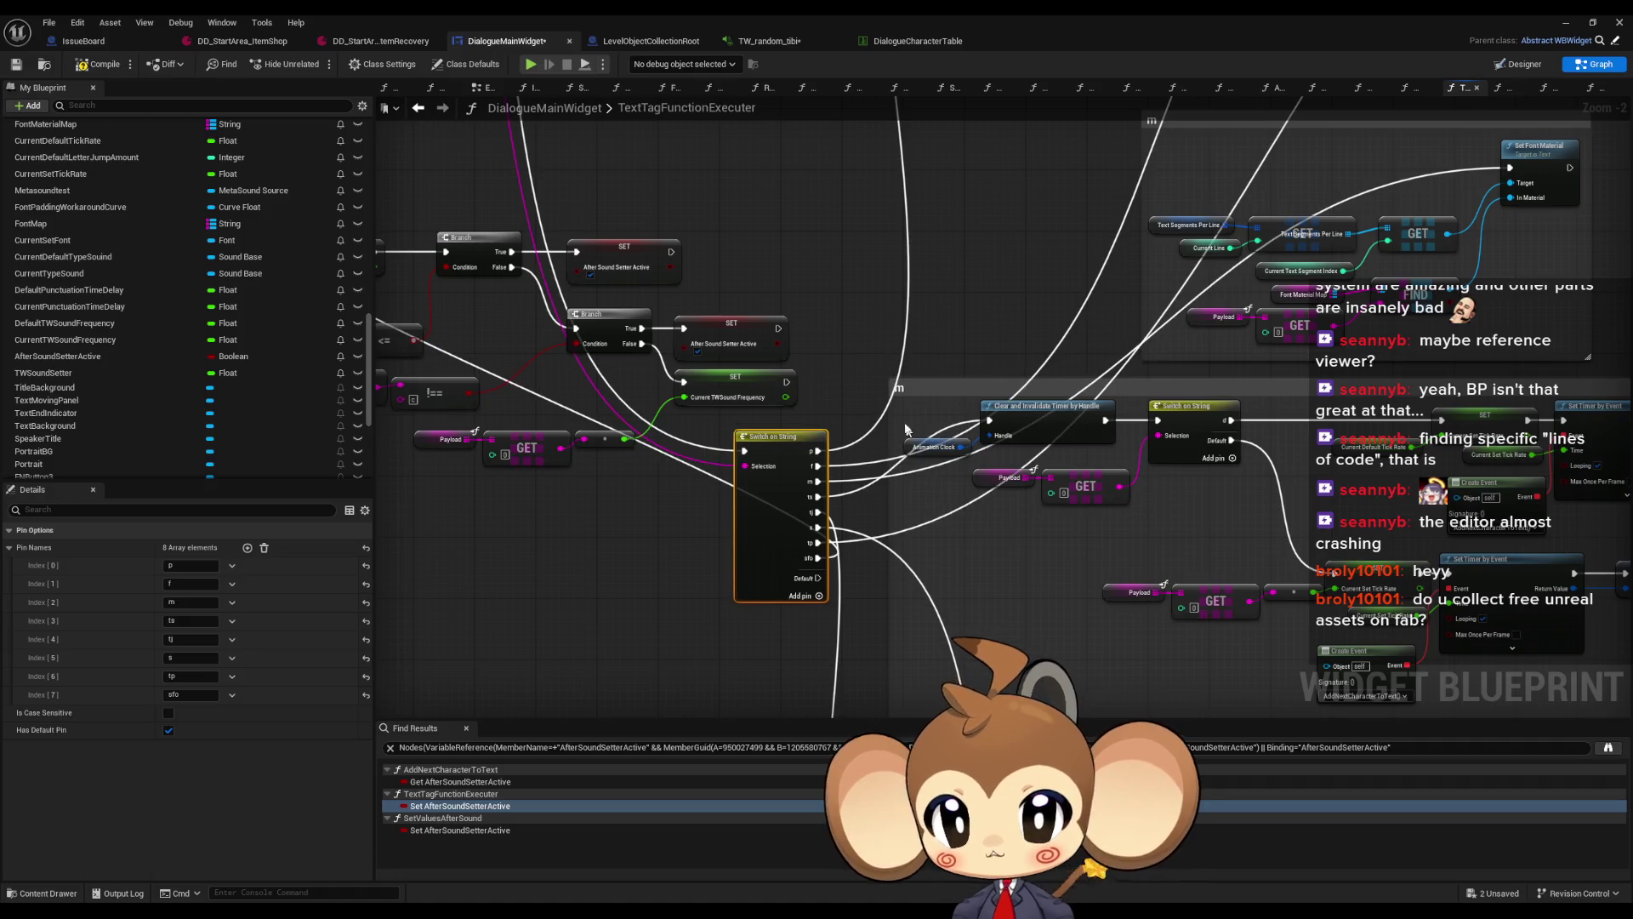
left_click(944, 385)
type("ts")
key("Return")
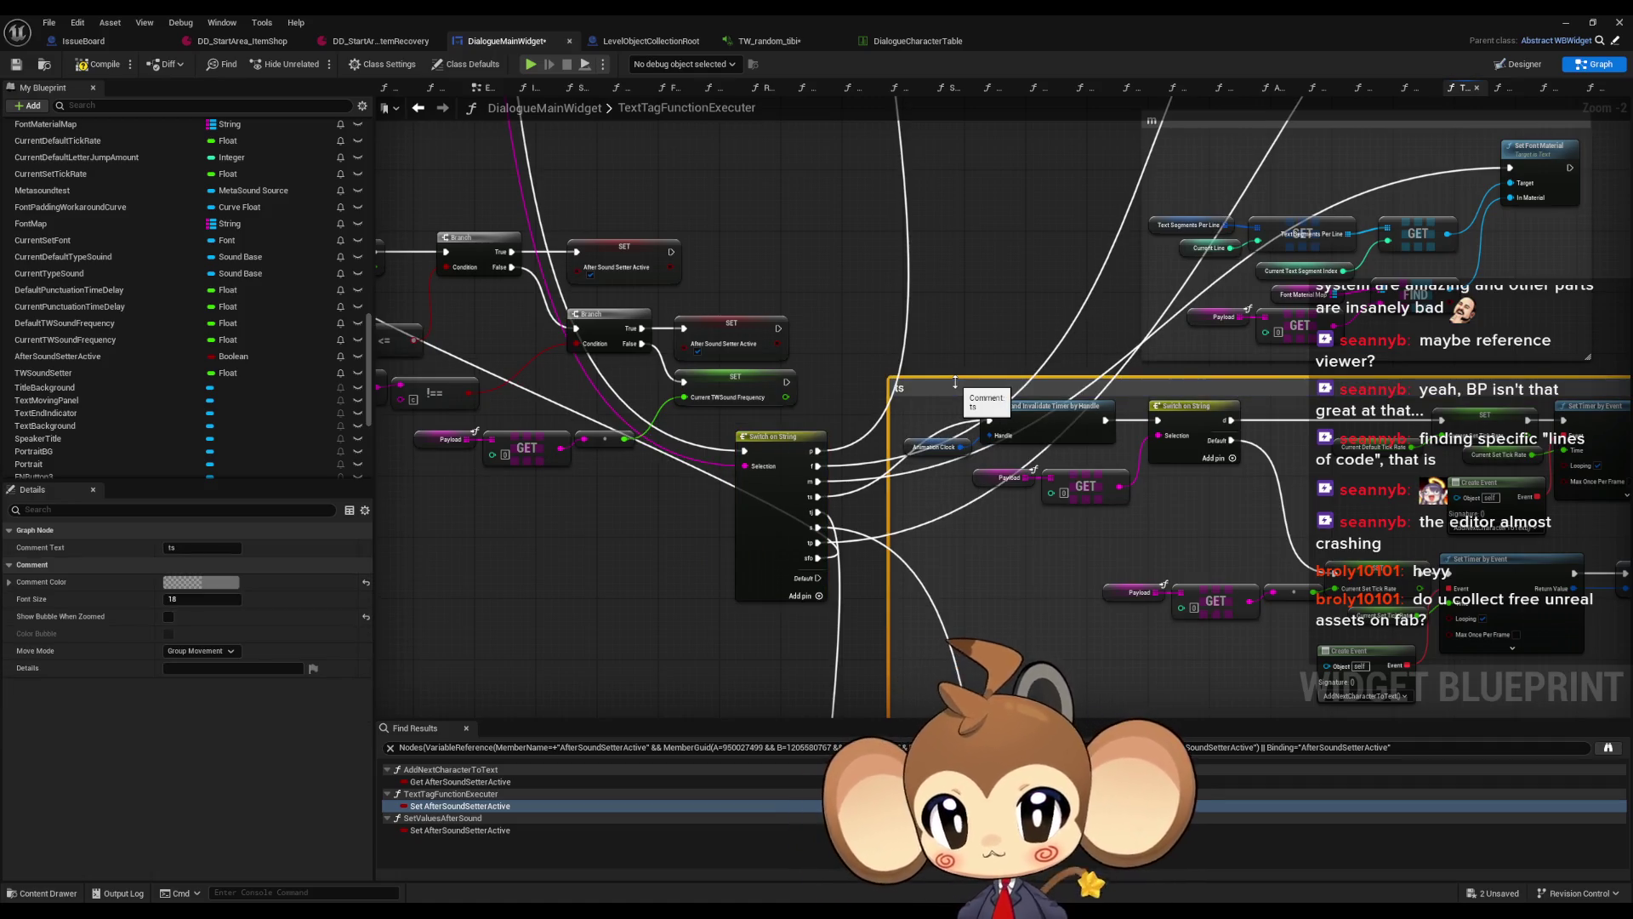
Move the second Switch on String node up and enclose its nodes in a 'tj' comment
scroll(864, 328, "down", 4)
left_click(864, 327)
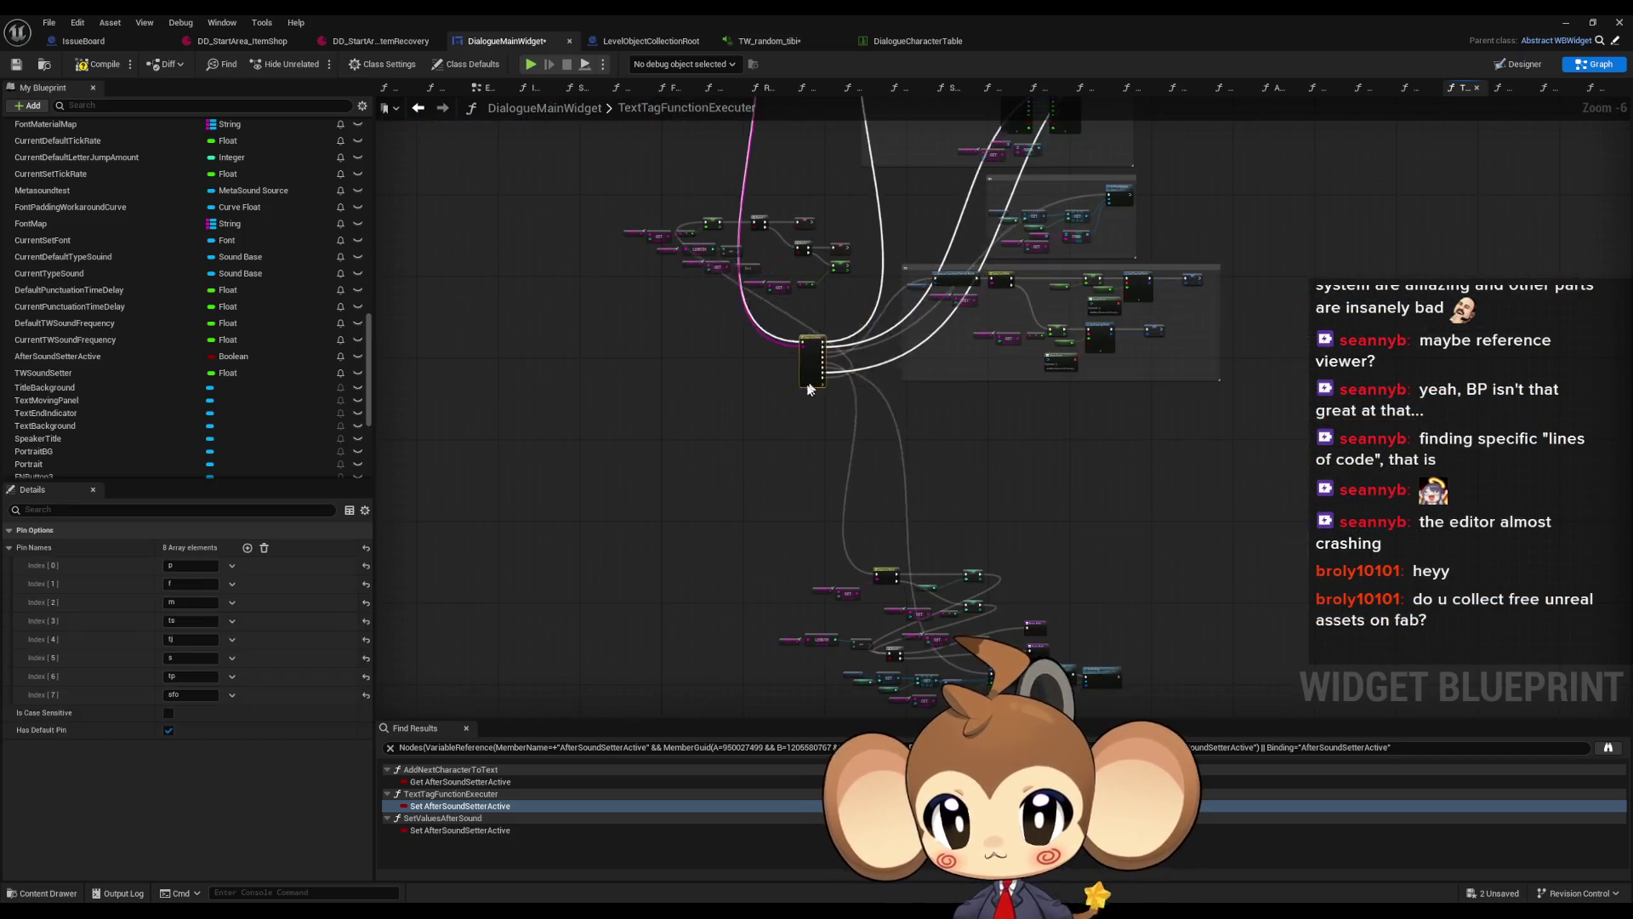
scroll(864, 327, "up", 6)
mouse_move(779, 486)
left_mouse_down()
mouse_move(728, 237)
mouse_move(765, 528)
mouse_move(794, 164)
mouse_move(609, 366)
mouse_move(539, 306)
left_mouse_up()
scroll(783, 256, "down", 2)
key("c")
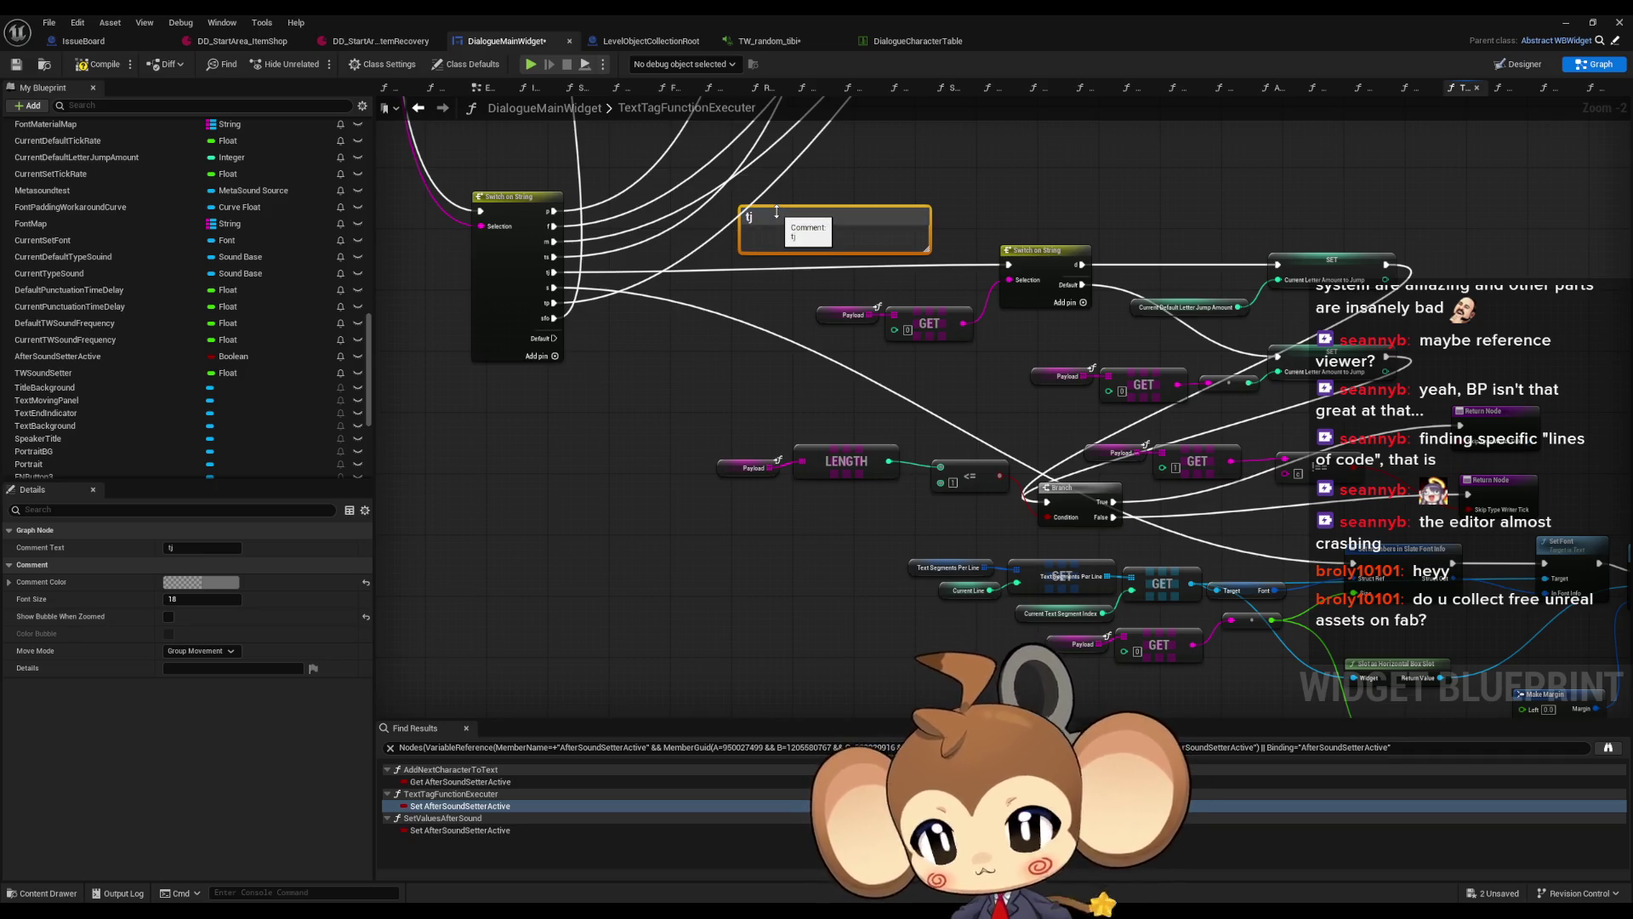
left_click_drag(784, 221, 731, 221)
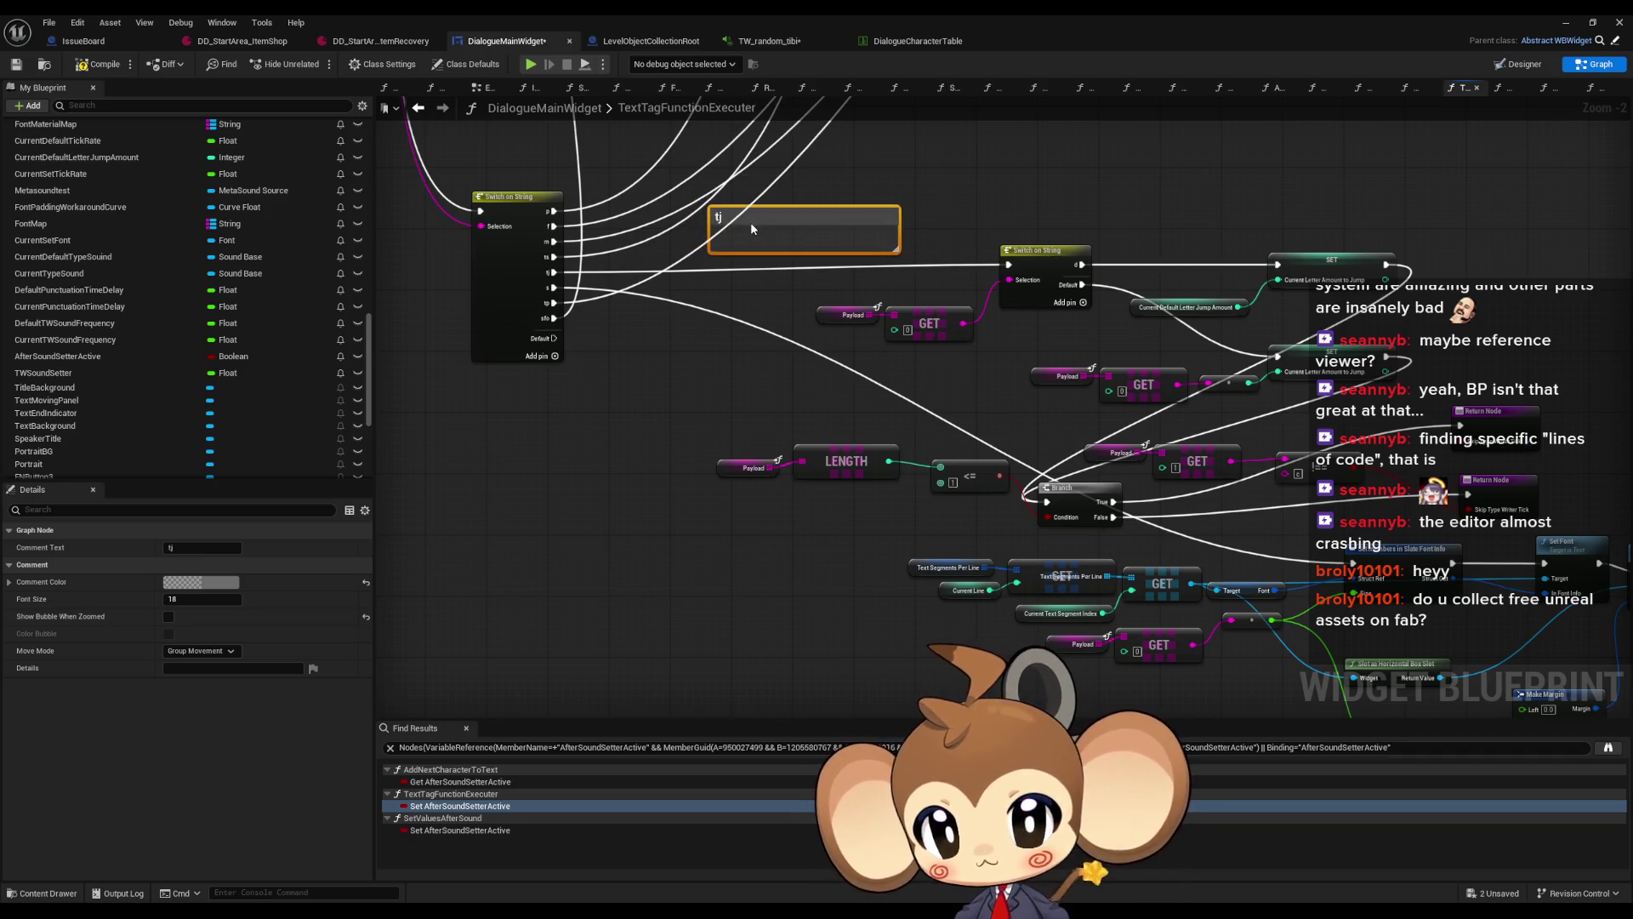
mouse_move(902, 256)
left_mouse_down()
mouse_move(1332, 693)
mouse_move(1584, 690)
mouse_move(1387, 601)
mouse_move(1395, 564)
left_mouse_up()
scroll(1332, 693, "down", 1)
scroll(1584, 690, "down", 1)
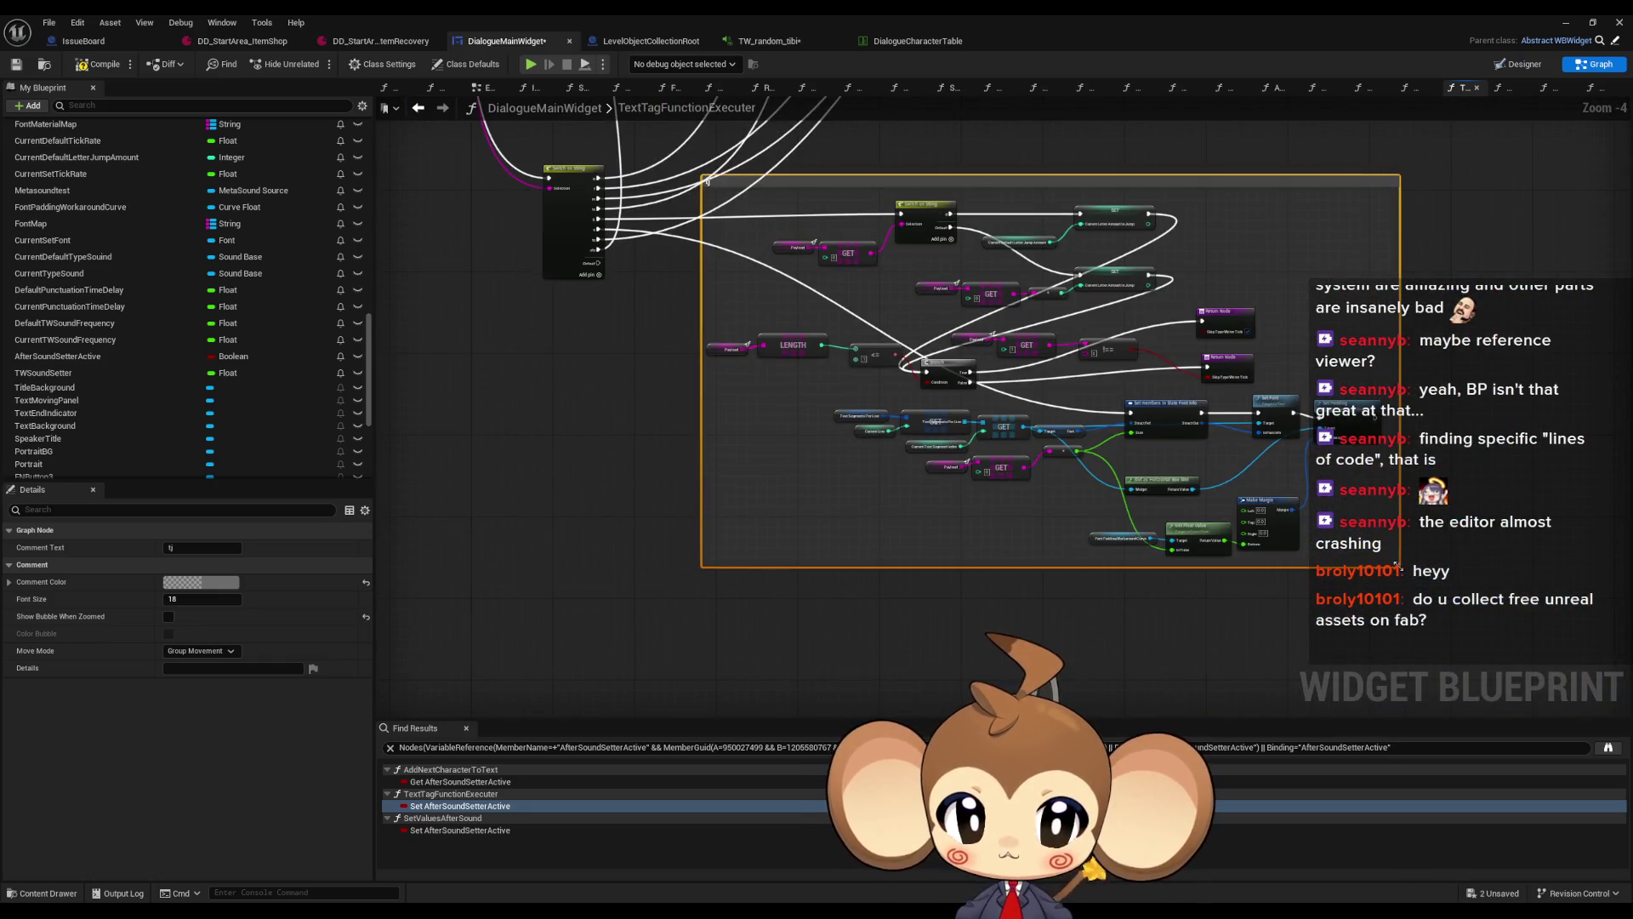
left_click_drag(960, 138, 999, 551)
Move the Branch and two Return nodes beside the SET nodes inside the tj comment
scroll(767, 623, "up", 1)
left_click(731, 510)
scroll(701, 468, "up", 1)
mouse_move(739, 548)
left_mouse_down()
mouse_move(568, 222)
mouse_move(366, 200)
left_mouse_up()
mouse_move(643, 613)
left_mouse_down()
mouse_move(1307, 384)
mouse_move(979, 655)
mouse_move(919, 595)
mouse_move(846, 472)
left_mouse_up()
left_click_drag(857, 545, 946, 591)
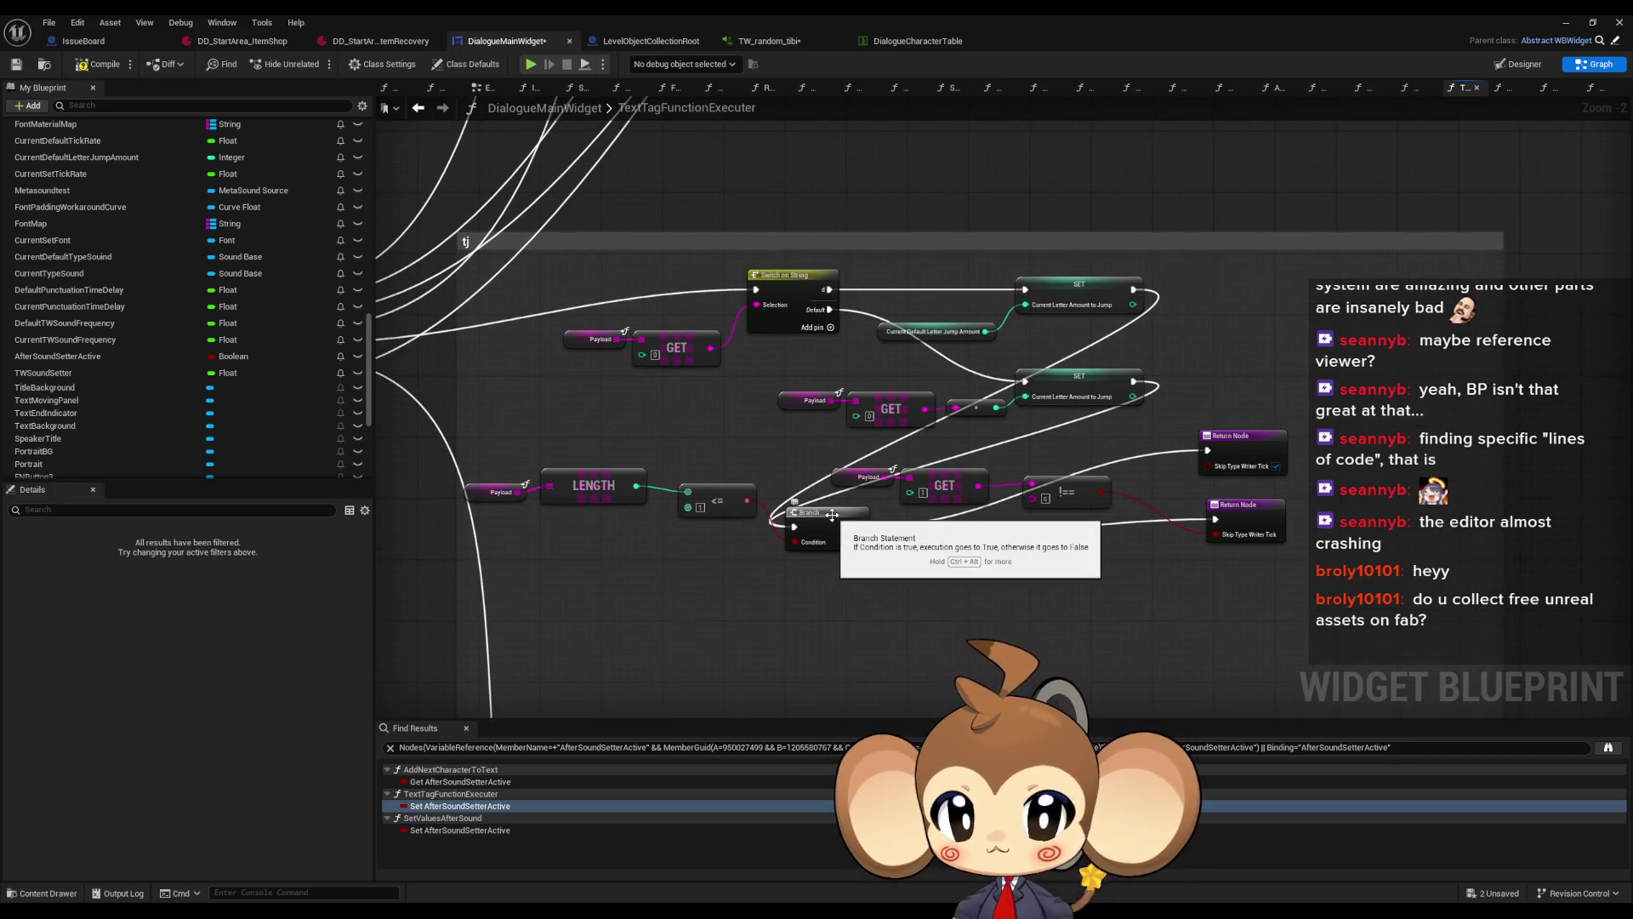
mouse_move(821, 509)
left_mouse_down()
mouse_move(1190, 408)
mouse_move(1220, 382)
left_mouse_up()
mouse_move(1239, 438)
left_mouse_down()
mouse_move(1285, 417)
mouse_move(1322, 368)
left_mouse_up()
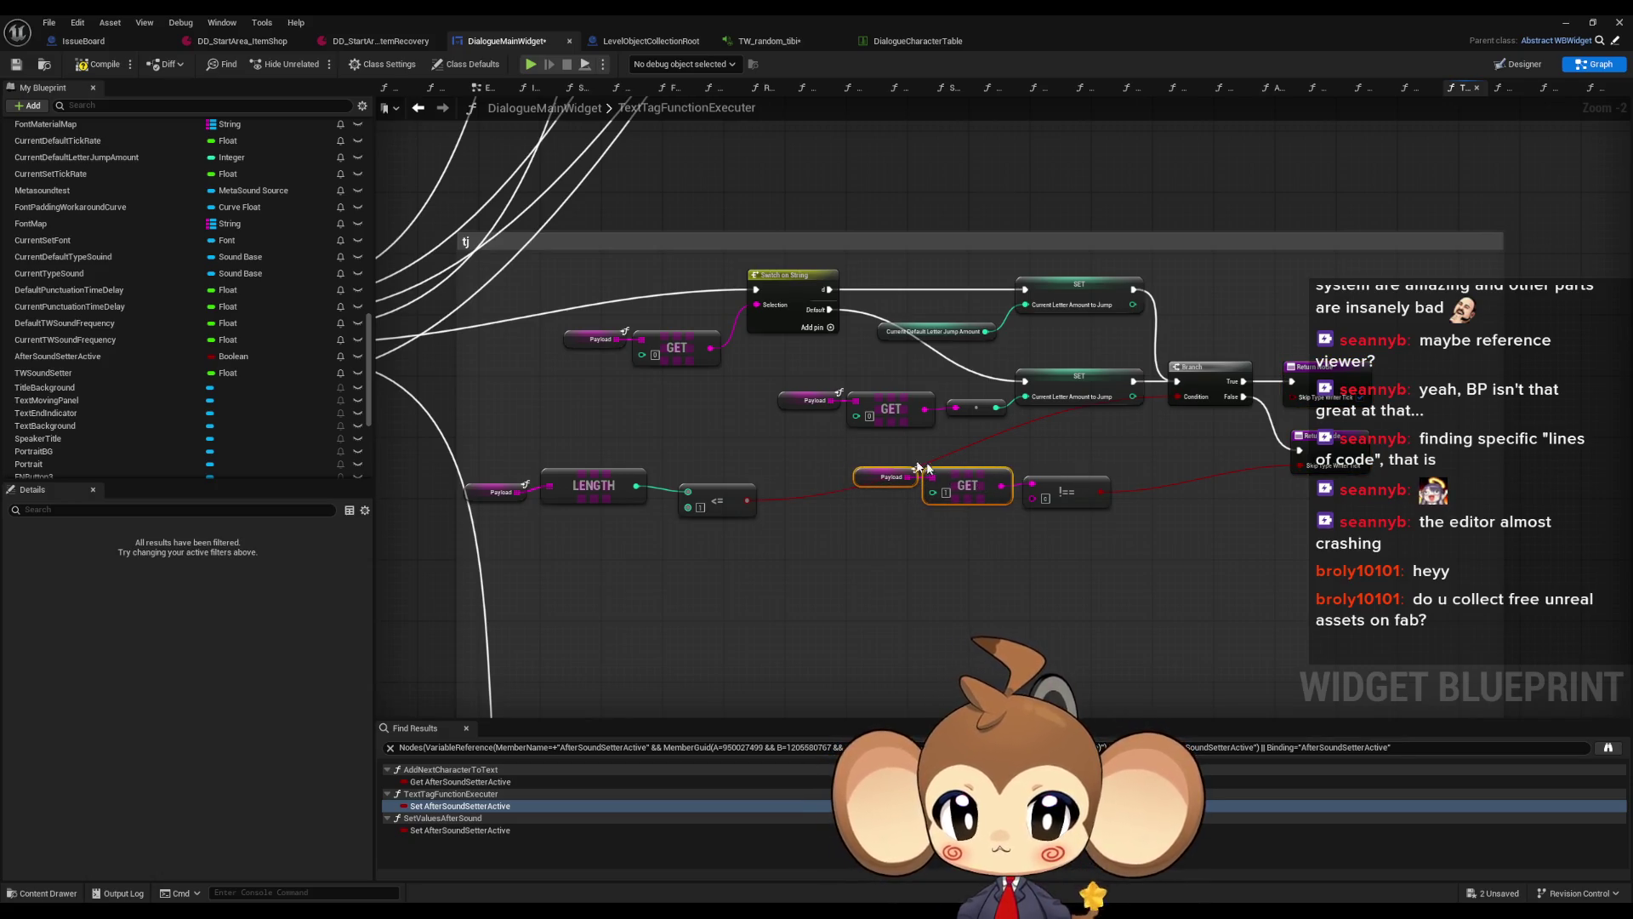
Align the Payload/GET/!= and LENGTH/<= rows beneath the Branch and shrink the comment to fit
left_click_drag(1074, 486, 1243, 501)
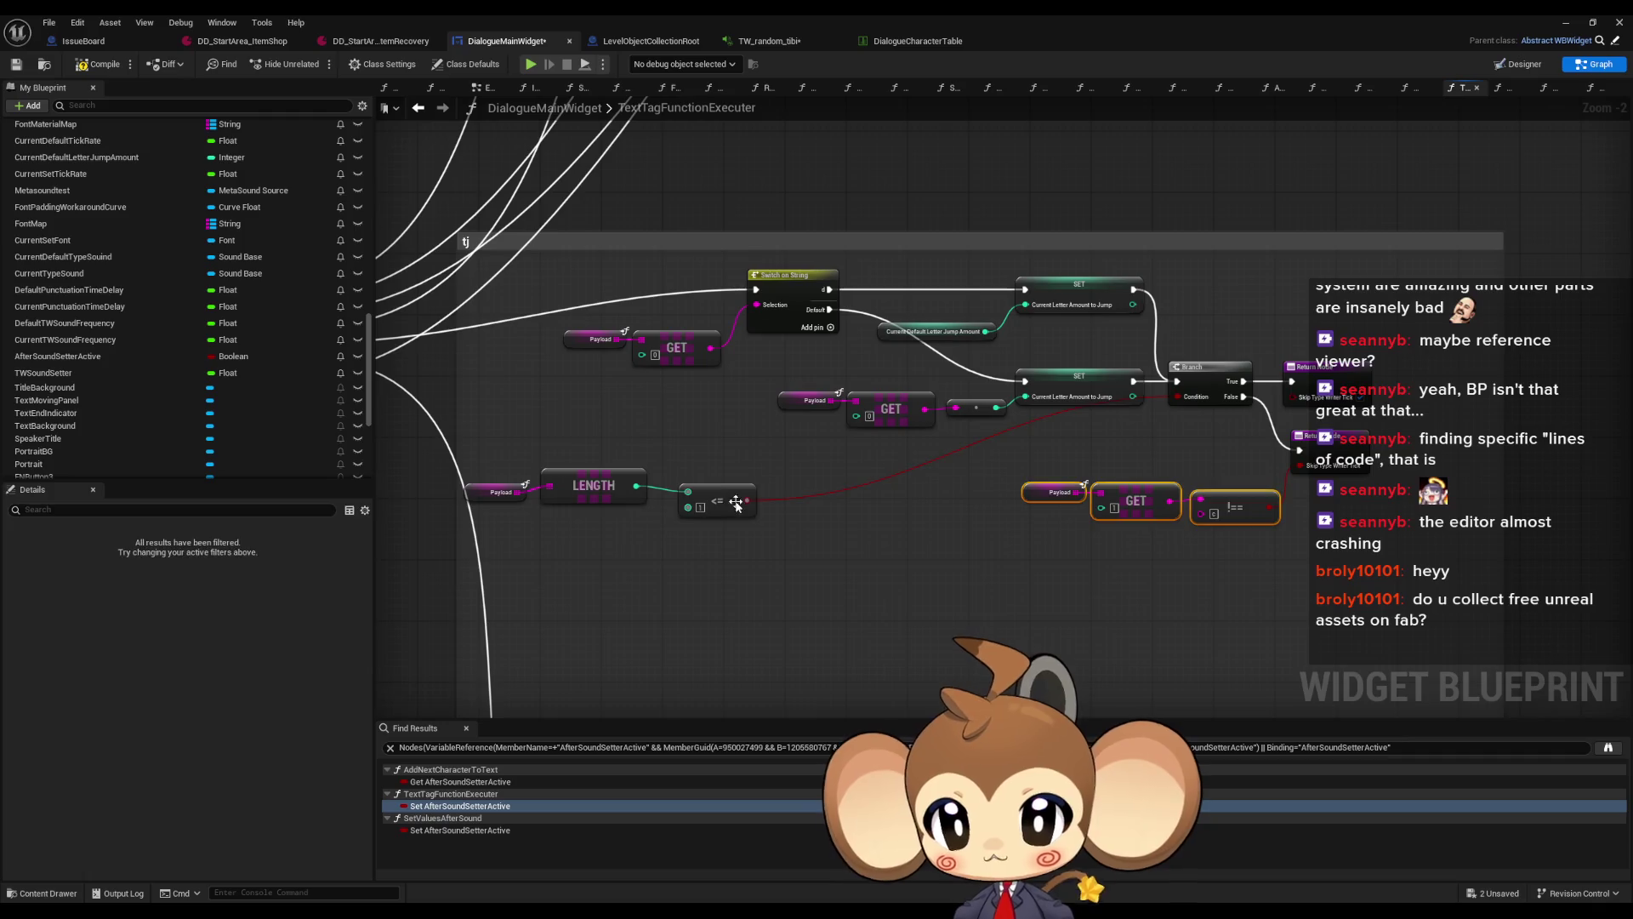
left_click_drag(735, 502, 712, 496)
mouse_move(513, 443)
left_mouse_down()
mouse_move(706, 508)
mouse_move(1134, 455)
left_mouse_up()
left_click(572, 522)
scroll(802, 467, "down", 1)
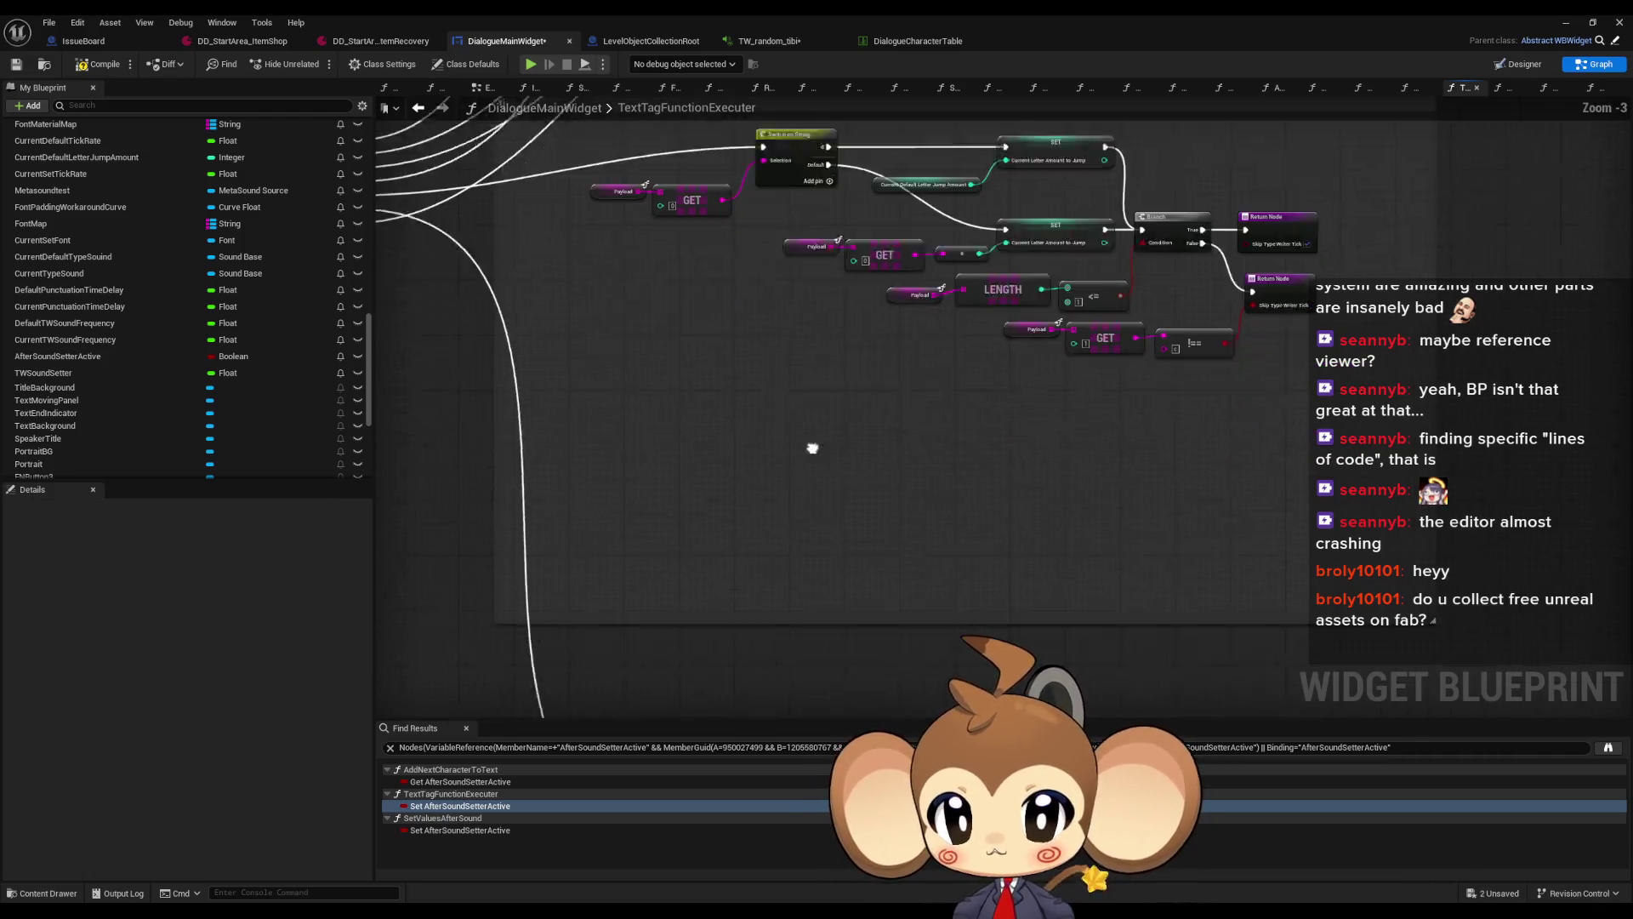
left_click_drag(912, 559, 912, 301)
Reposition and resize the 's' comment box so it encloses the font nodes
scroll(1040, 543, "down", 1)
scroll(927, 569, "up", 2)
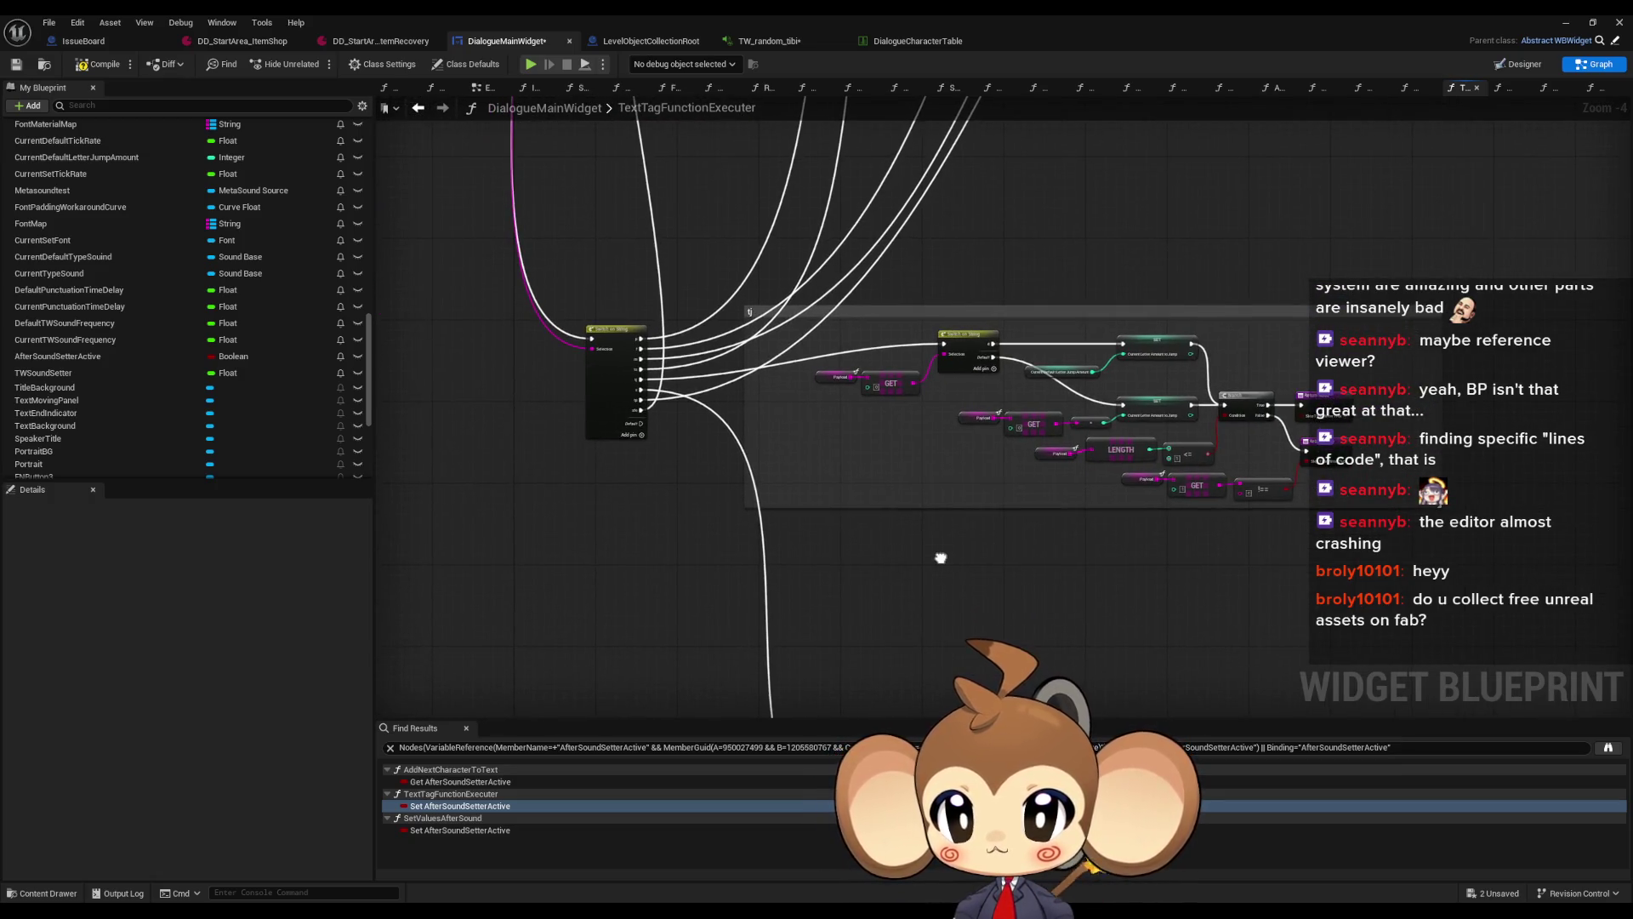
scroll(798, 453, "up", 1)
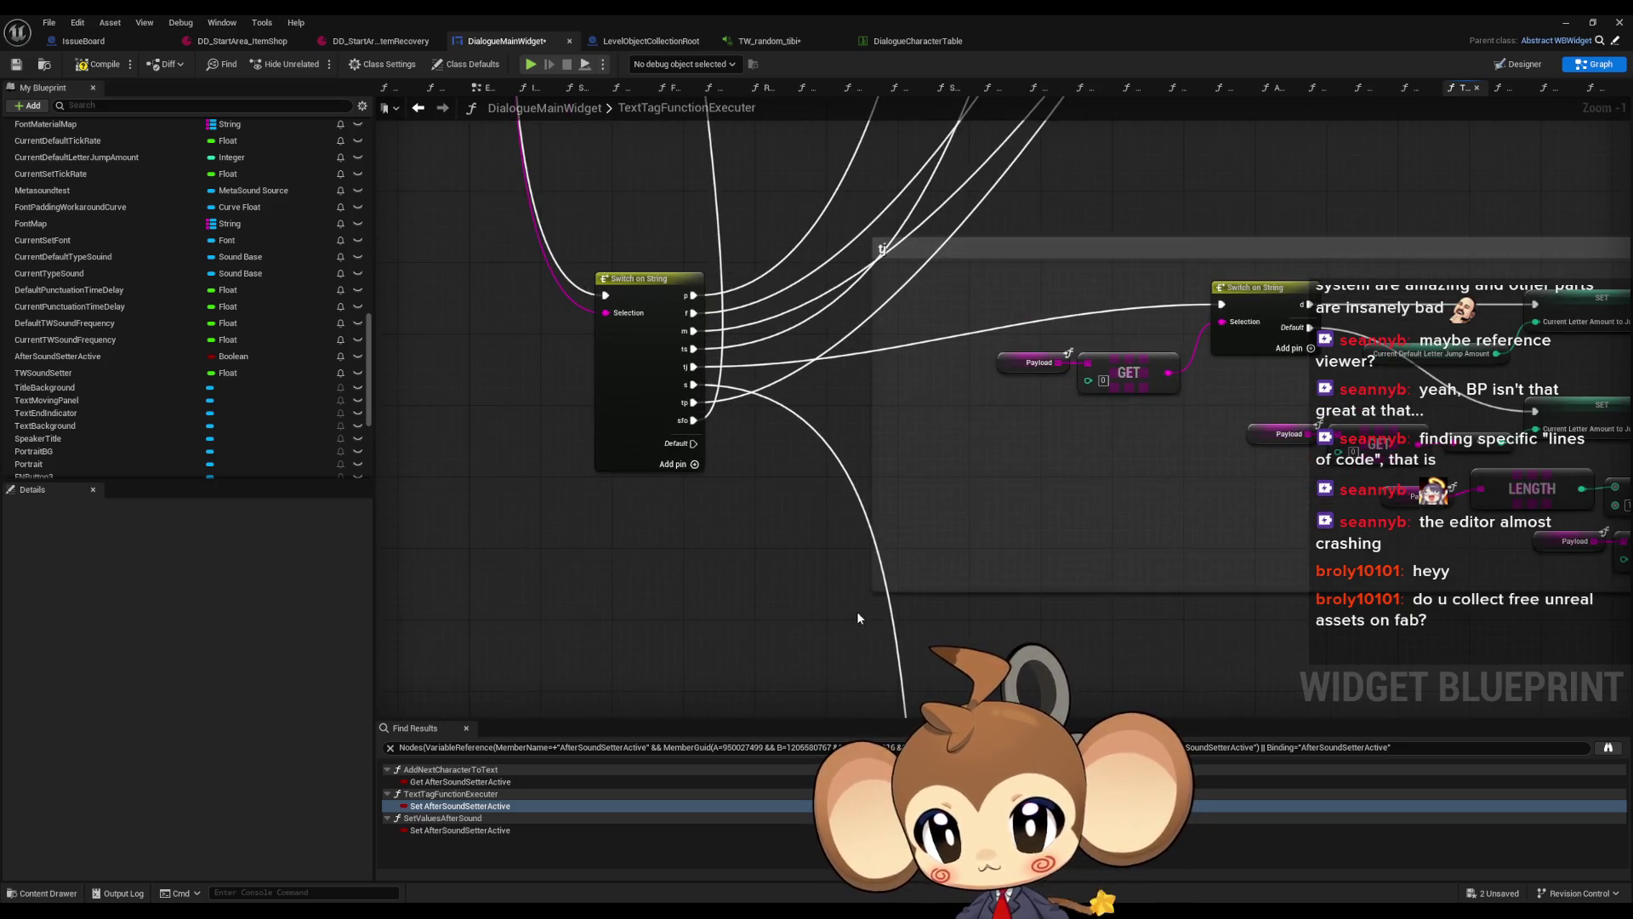
type("cs")
mouse_move(650, 344)
left_mouse_down()
mouse_move(561, 357)
mouse_move(506, 393)
mouse_move(498, 435)
left_mouse_up()
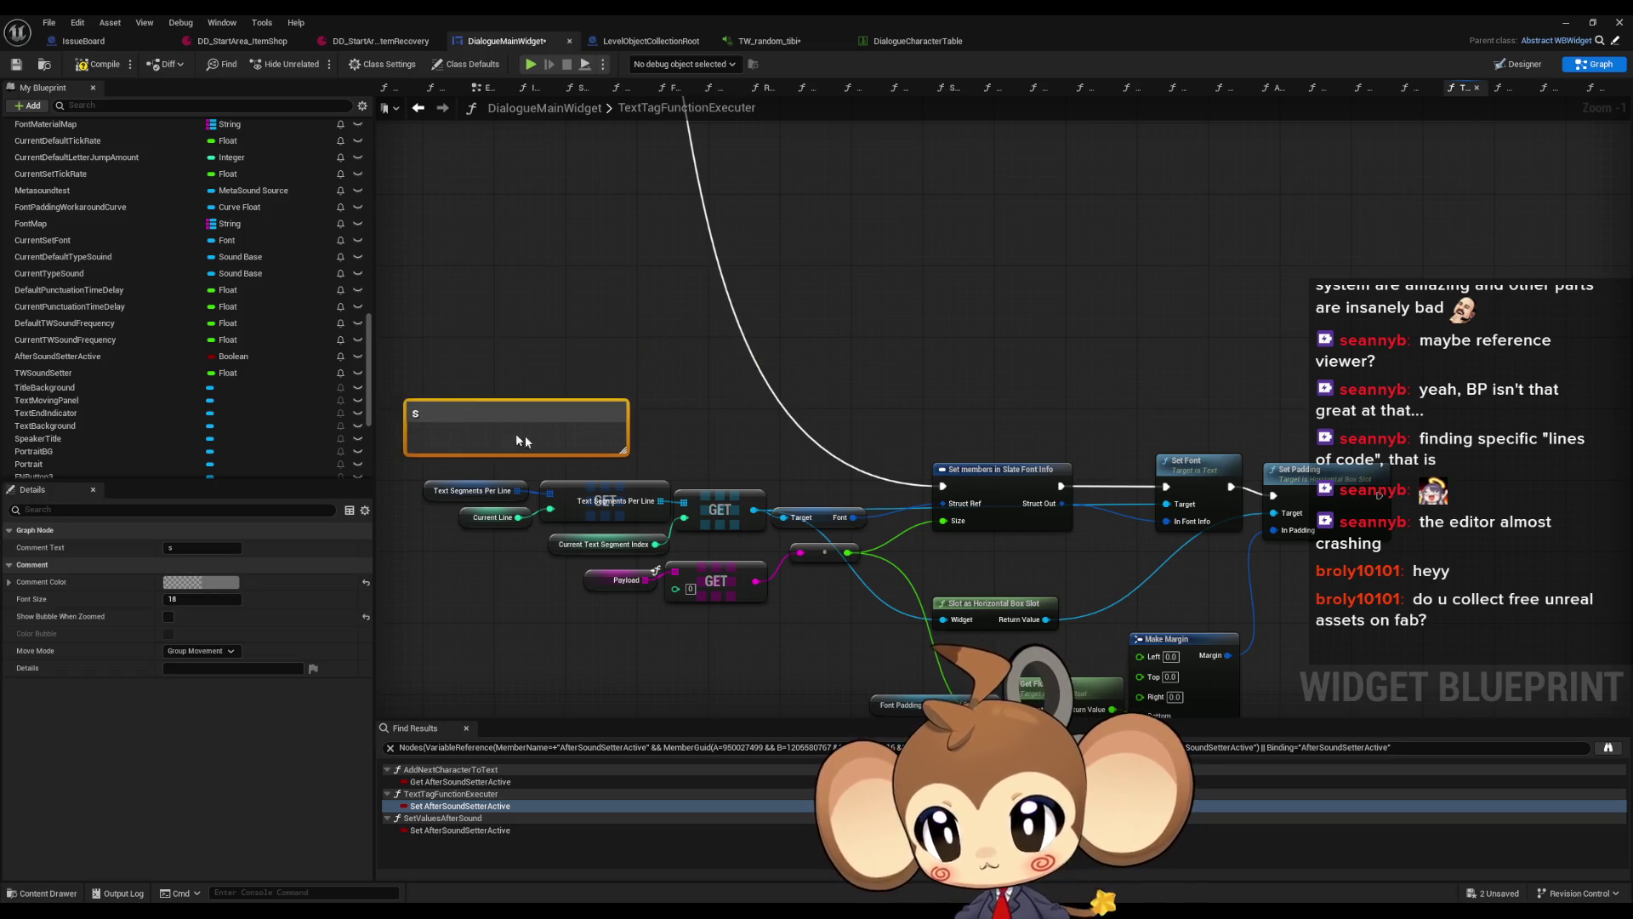
mouse_move(625, 454)
left_mouse_down()
mouse_move(1130, 723)
mouse_move(1458, 715)
mouse_move(1112, 485)
left_mouse_up()
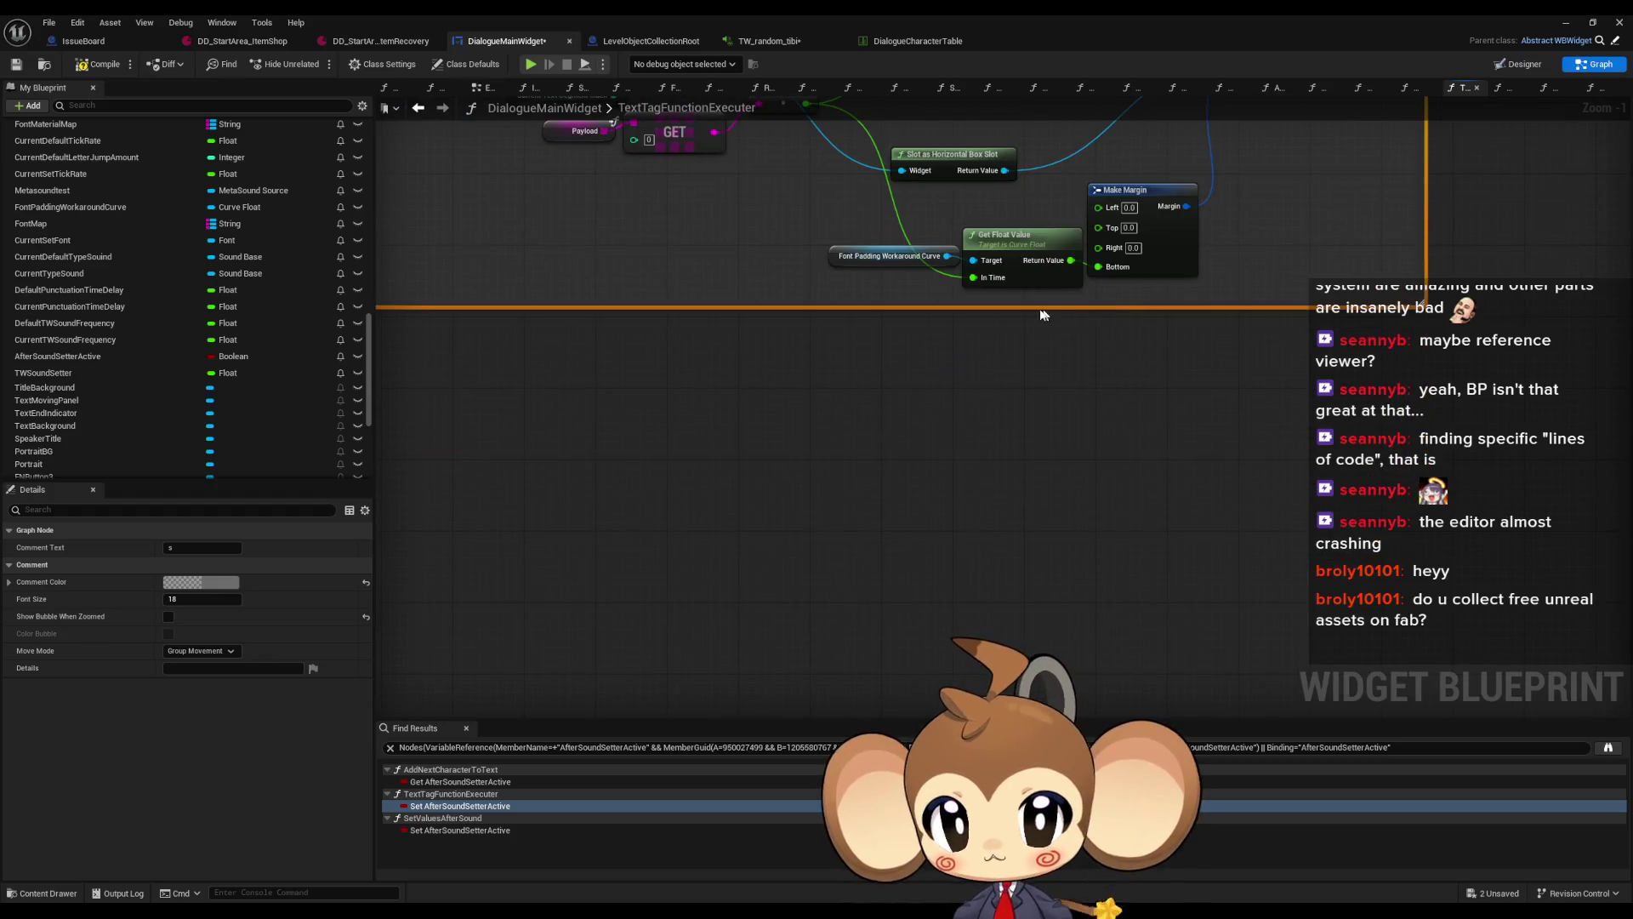
scroll(934, 485, "down", 4)
left_click_drag(934, 485, 866, 640)
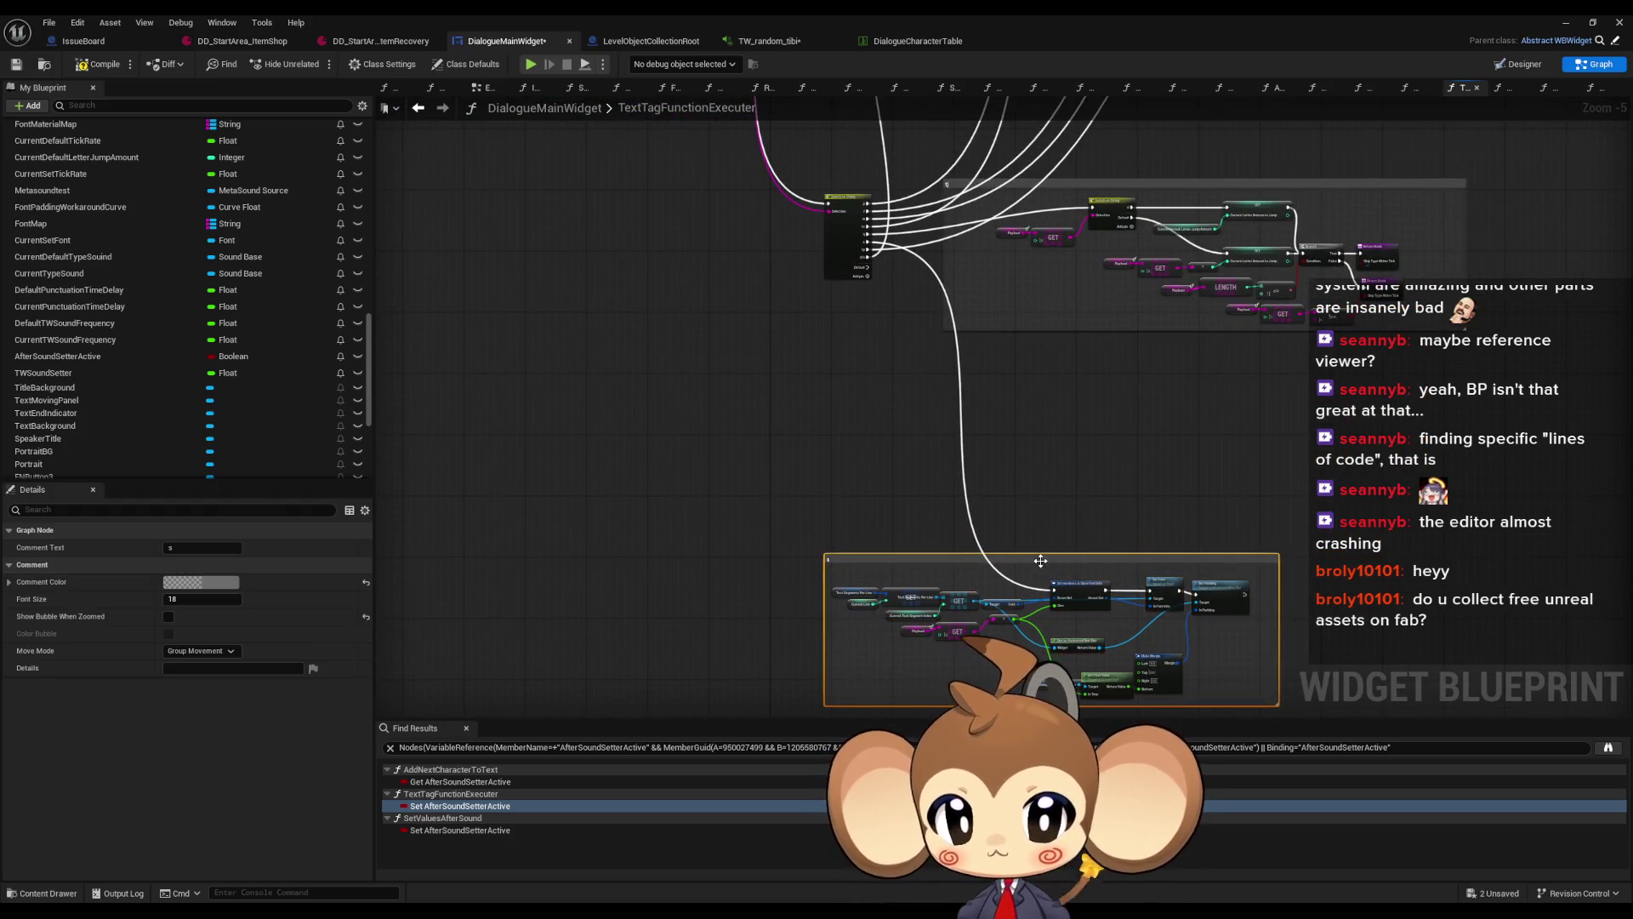
left_click_drag(1043, 562, 1161, 374)
scroll(1161, 374, "up", 2)
mouse_move(777, 340)
left_mouse_down()
mouse_move(778, 674)
mouse_move(778, 561)
mouse_move(723, 545)
mouse_move(810, 310)
mouse_move(777, 568)
mouse_move(967, 310)
mouse_move(757, 616)
mouse_move(1080, 196)
left_mouse_up()
scroll(811, 309, "up", 1)
scroll(760, 551, "down", 3)
scroll(966, 310, "up", 4)
scroll(757, 617, "down", 2)
scroll(906, 366, "up", 3)
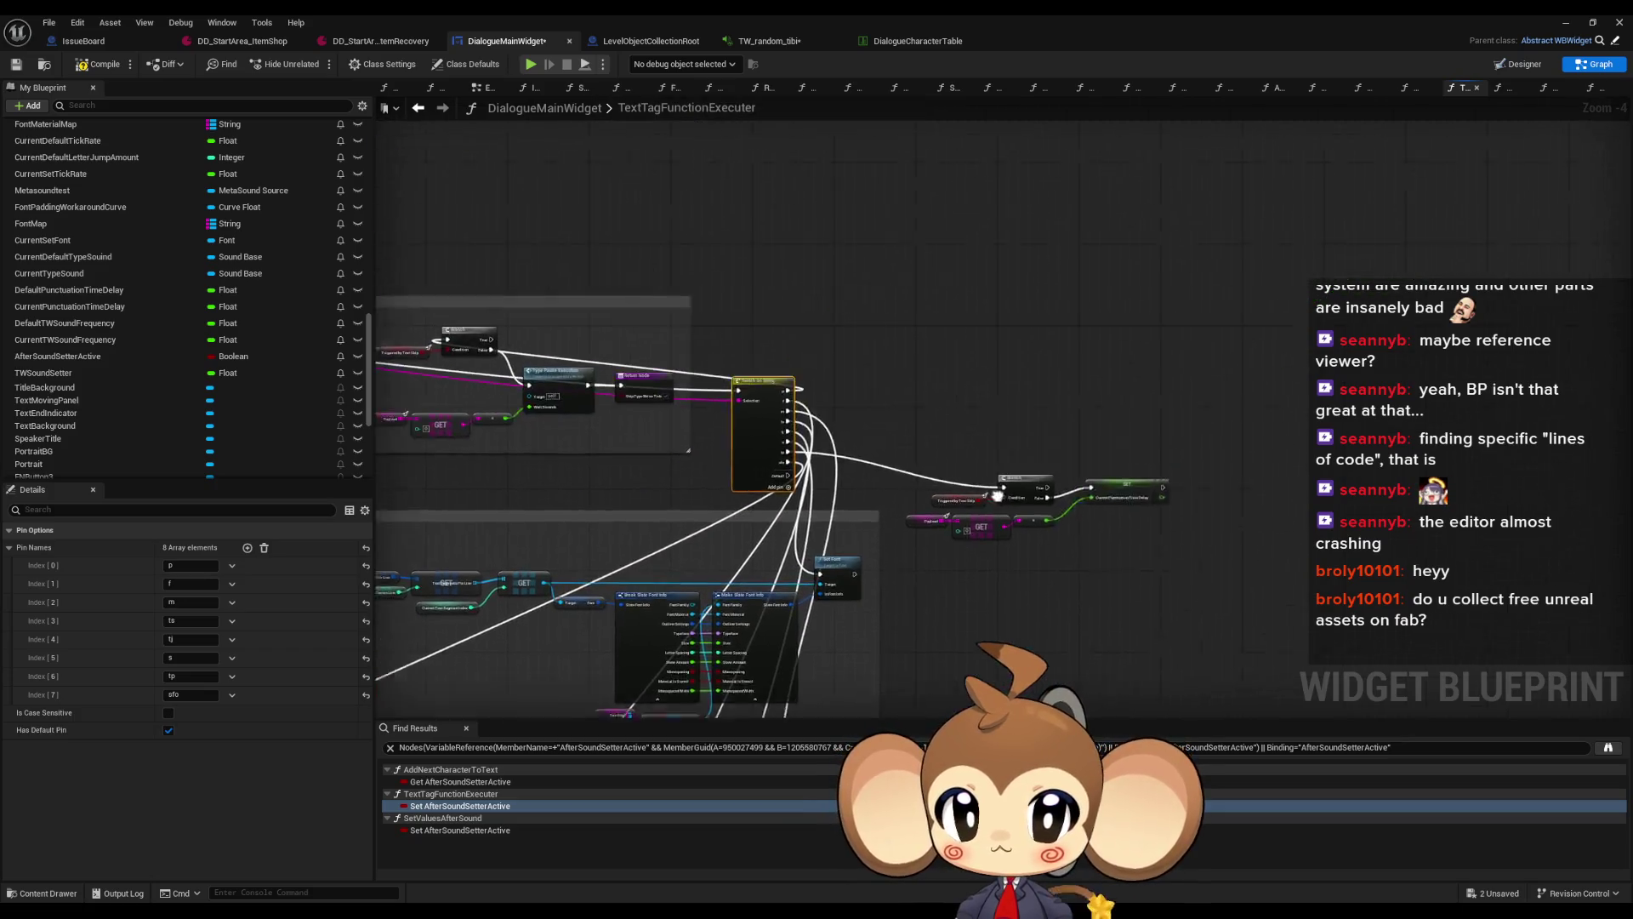
Wrap the Branch, GET and SET nodes in a new comment titled 'tp'
left_click(907, 366)
key("c")
mouse_move(1037, 395)
left_mouse_down()
mouse_move(846, 585)
mouse_move(801, 593)
left_mouse_up()
left_click_drag(1285, 335, 1363, 388)
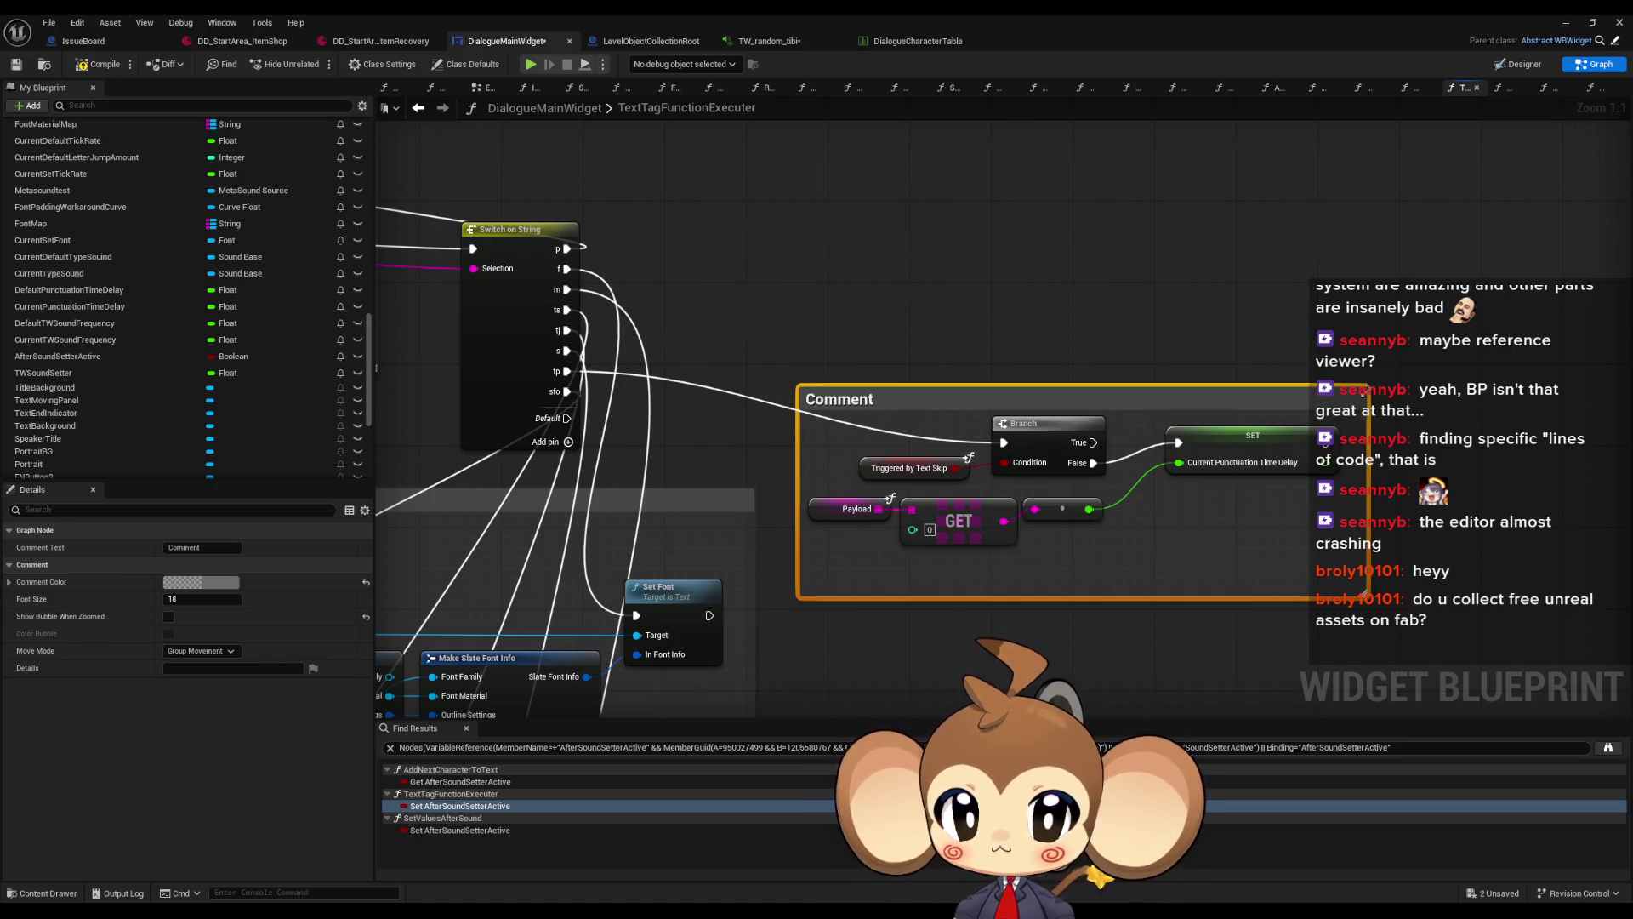
double_click(876, 403)
type("tp")
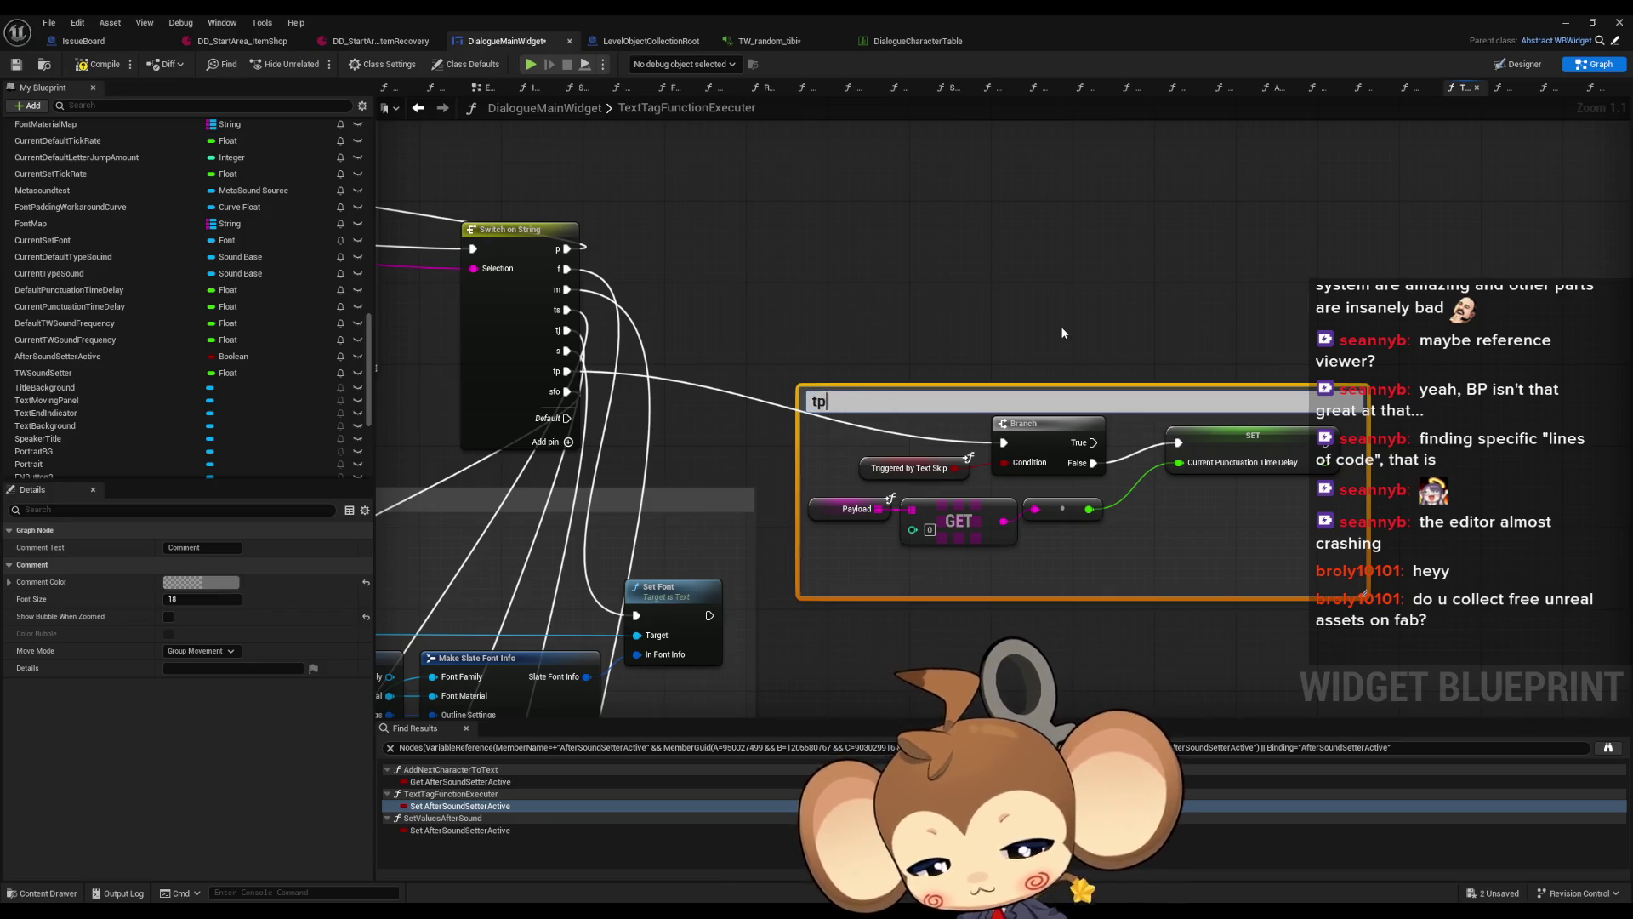
key("Return")
Move the Switch on String node to the left
scroll(868, 327, "down", 2)
scroll(921, 344, "down", 4)
left_click_drag(961, 285, 476, 438)
scroll(640, 397, "up", 2)
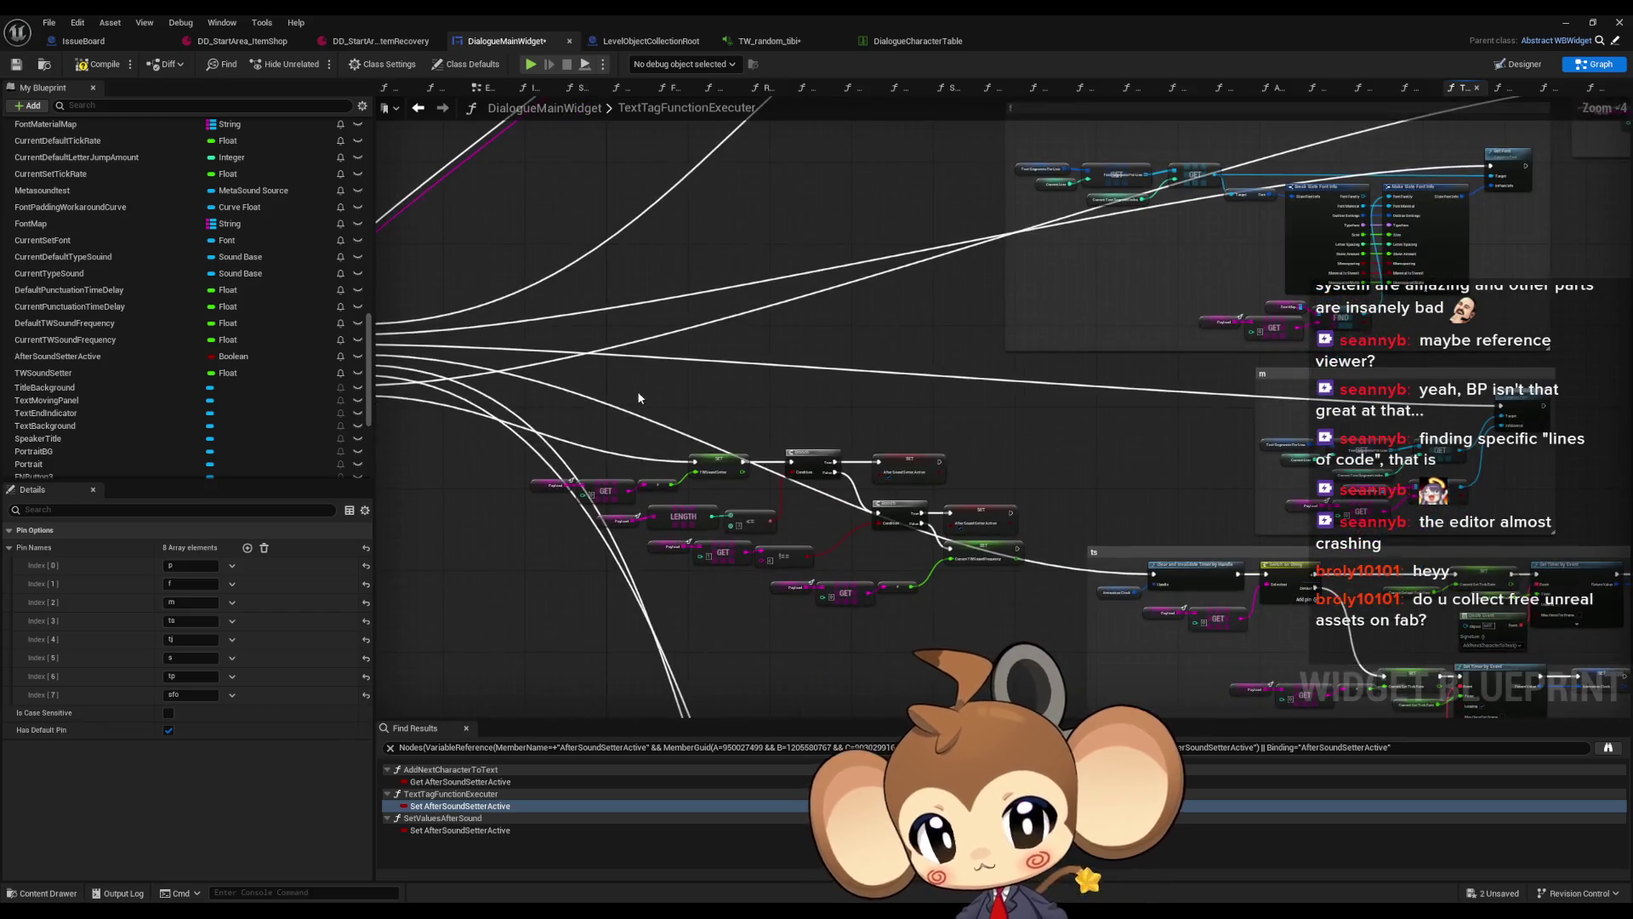
Enclose the sfo branch nodes in a comment box and move it below the other groups
key("c")
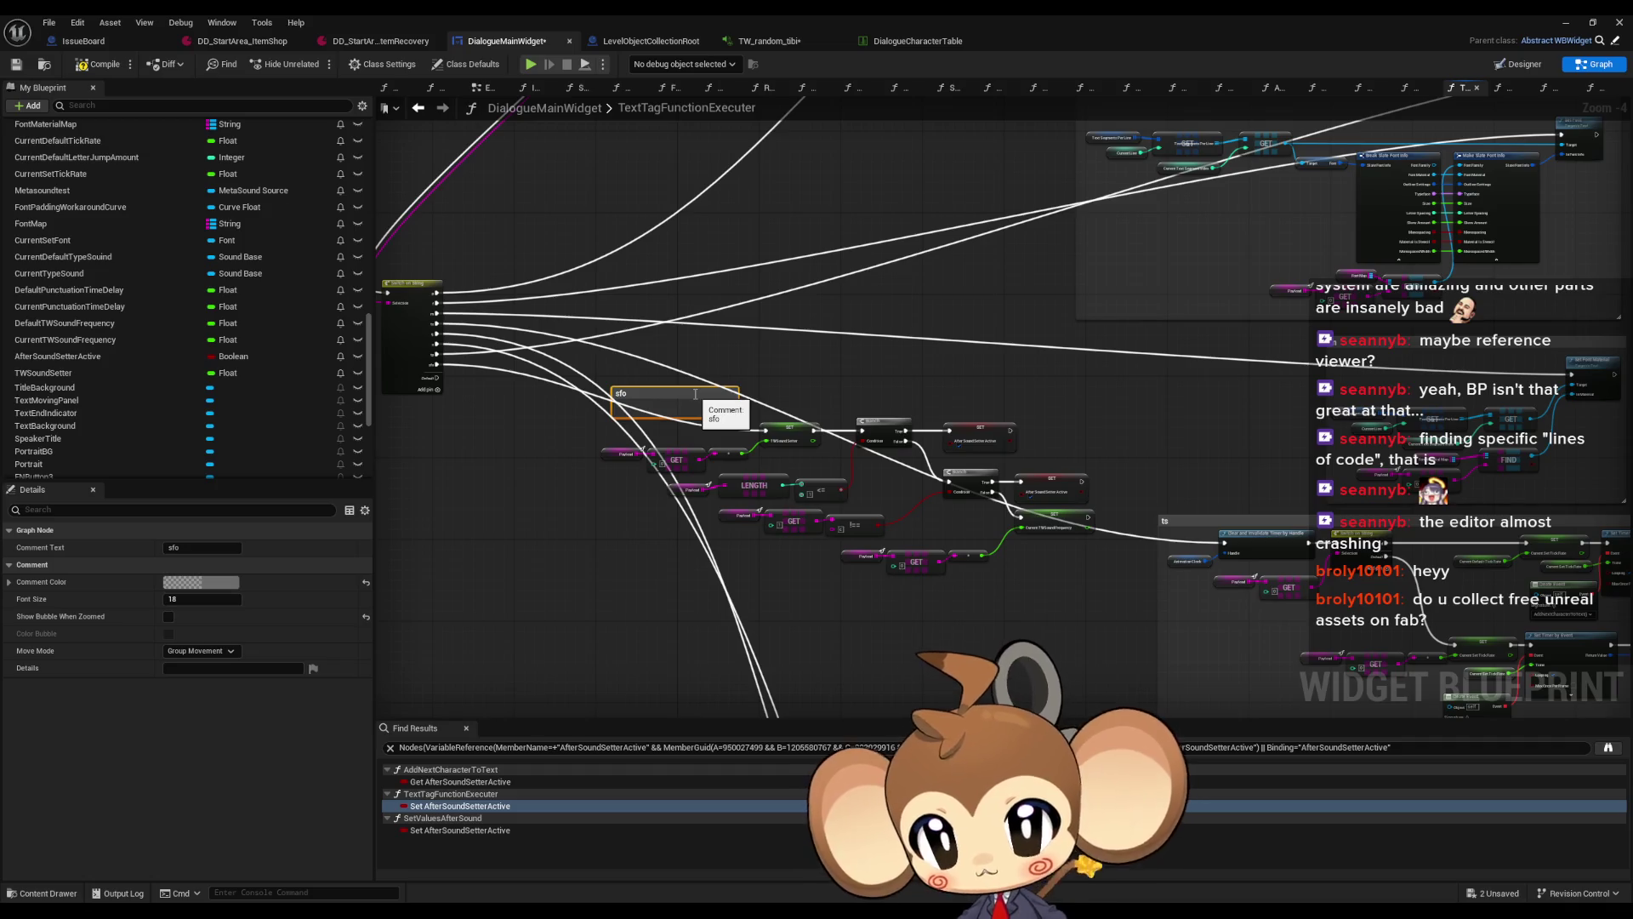
scroll(719, 400, "up", 4)
mouse_move(755, 436)
left_mouse_down()
mouse_move(1280, 691)
mouse_move(1378, 689)
left_mouse_up()
scroll(1281, 691, "down", 2)
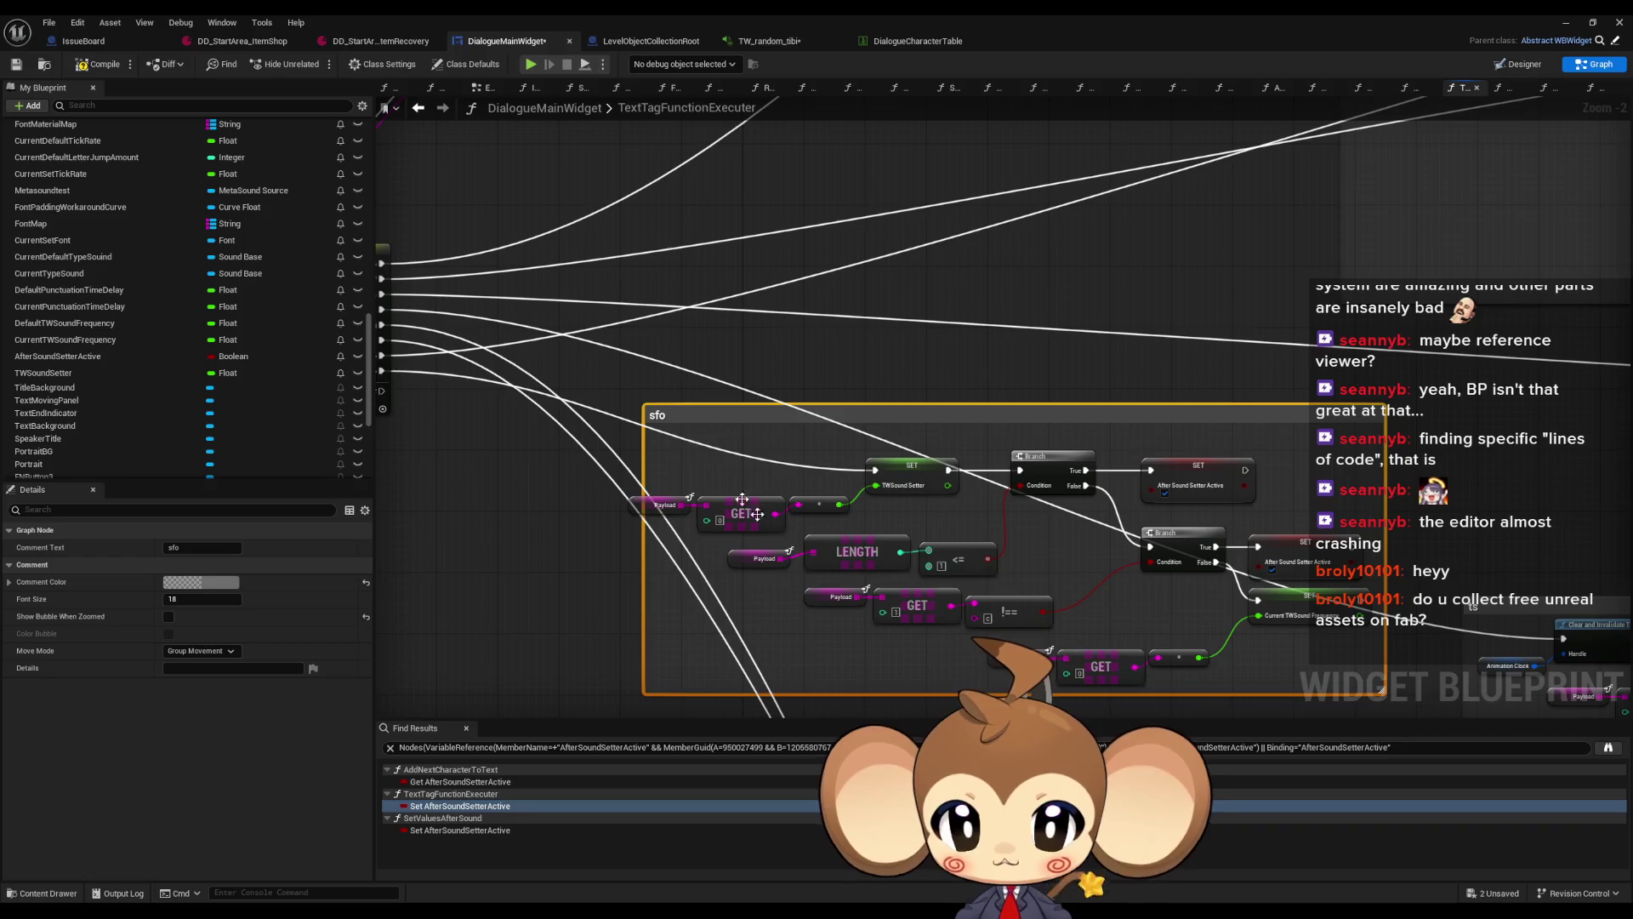
left_click_drag(644, 404, 617, 434)
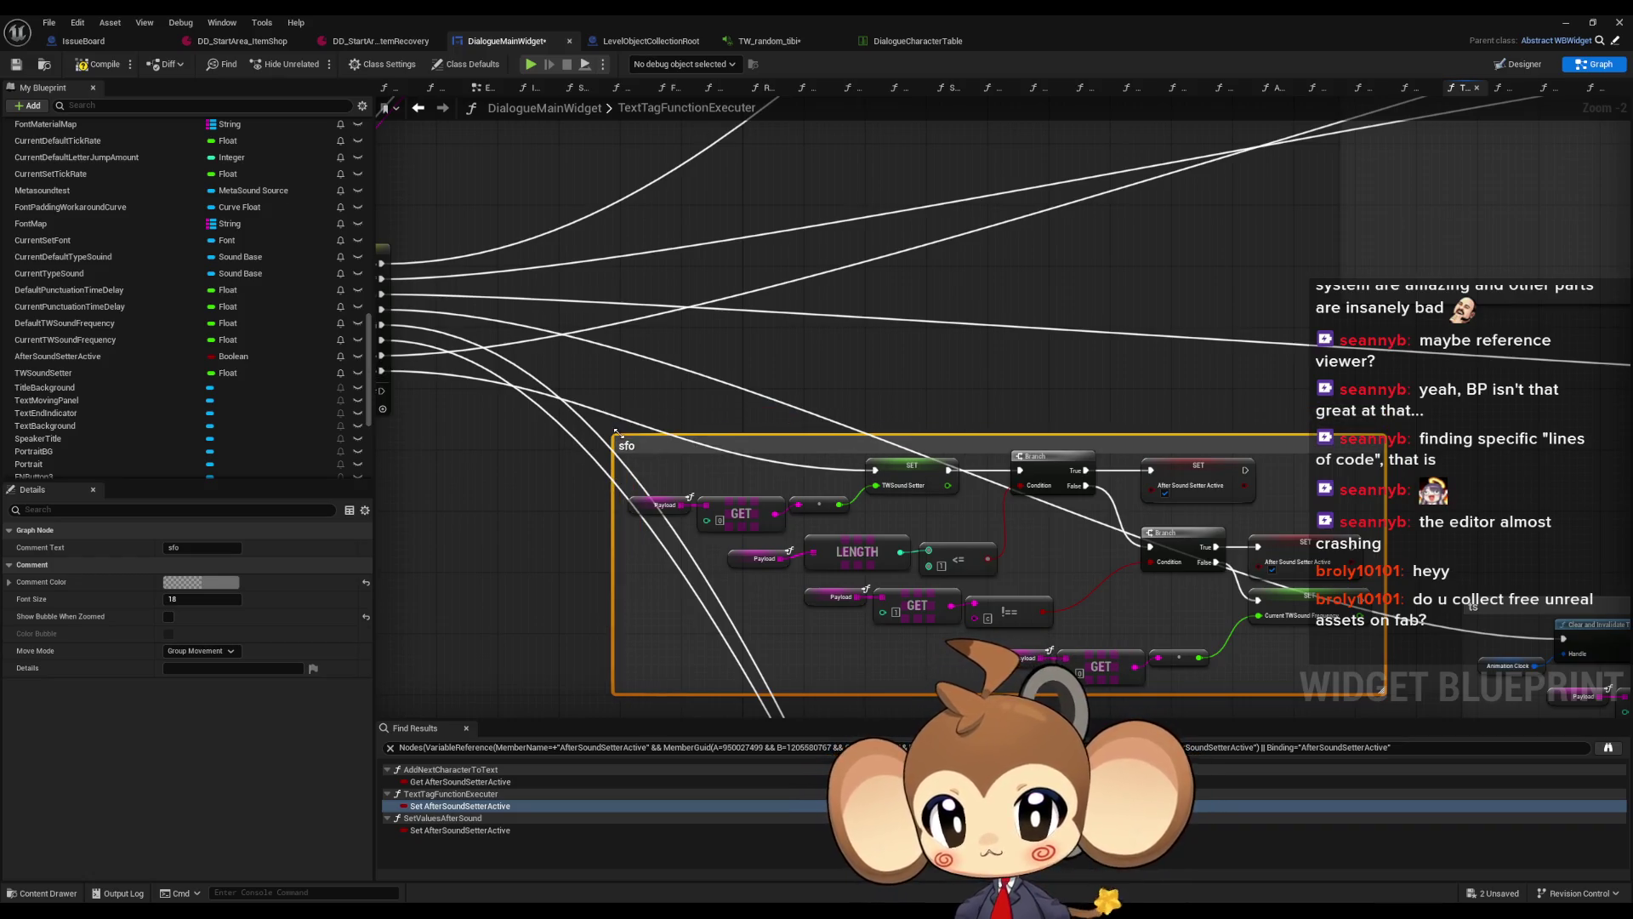
scroll(672, 442, "down", 4)
left_click(749, 394)
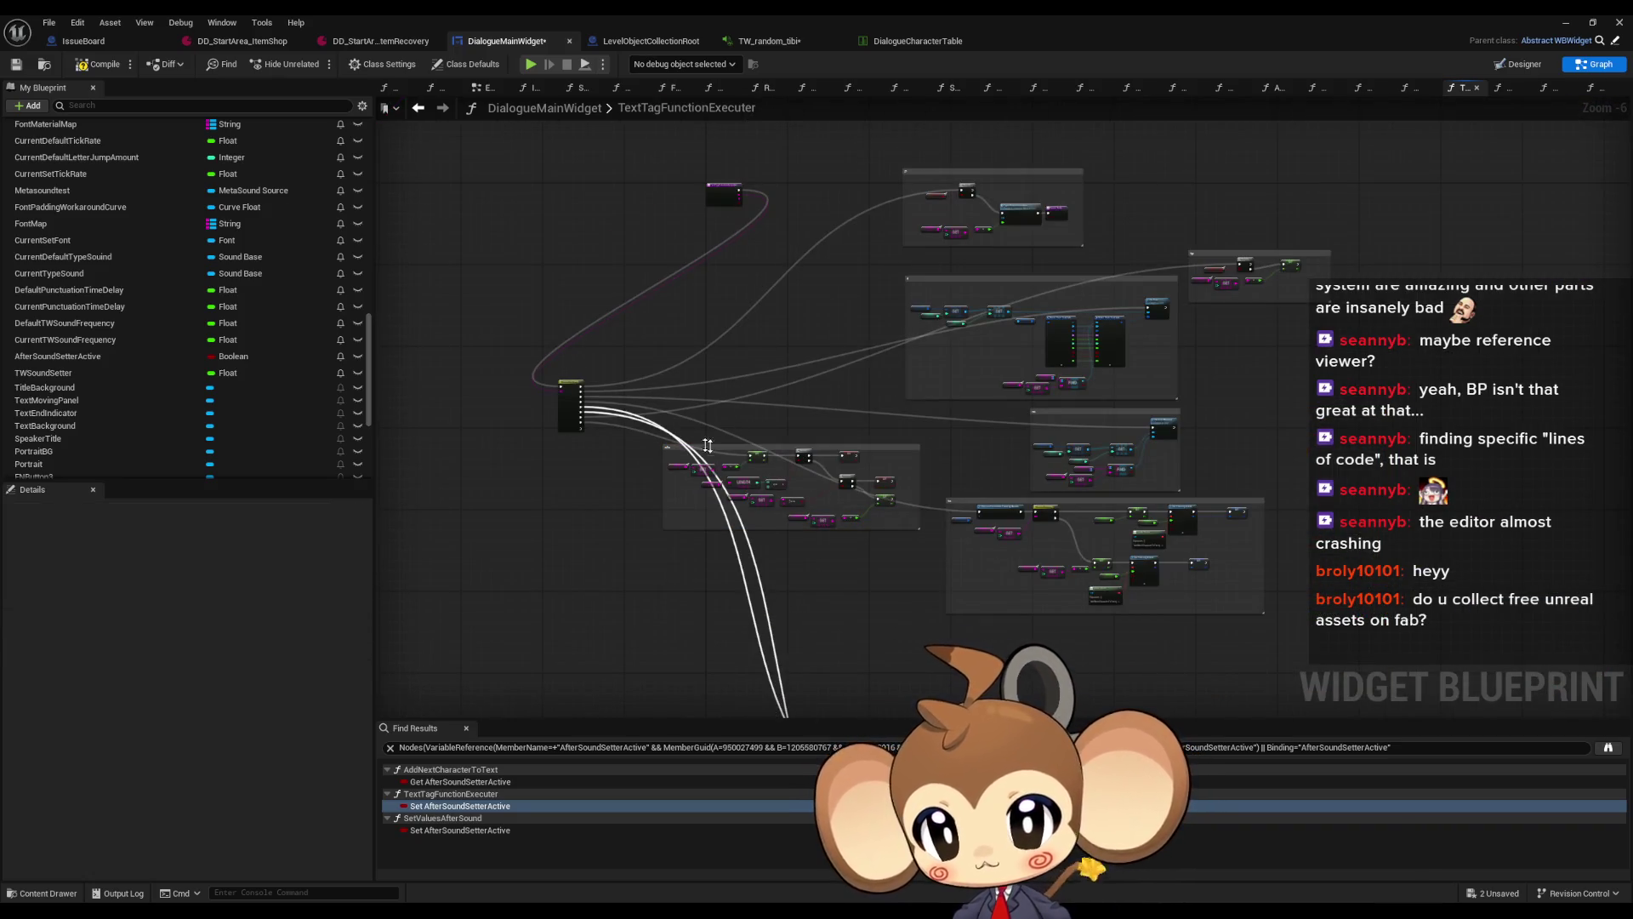
mouse_move(729, 456)
left_mouse_down()
mouse_move(557, 515)
mouse_move(548, 642)
left_mouse_up()
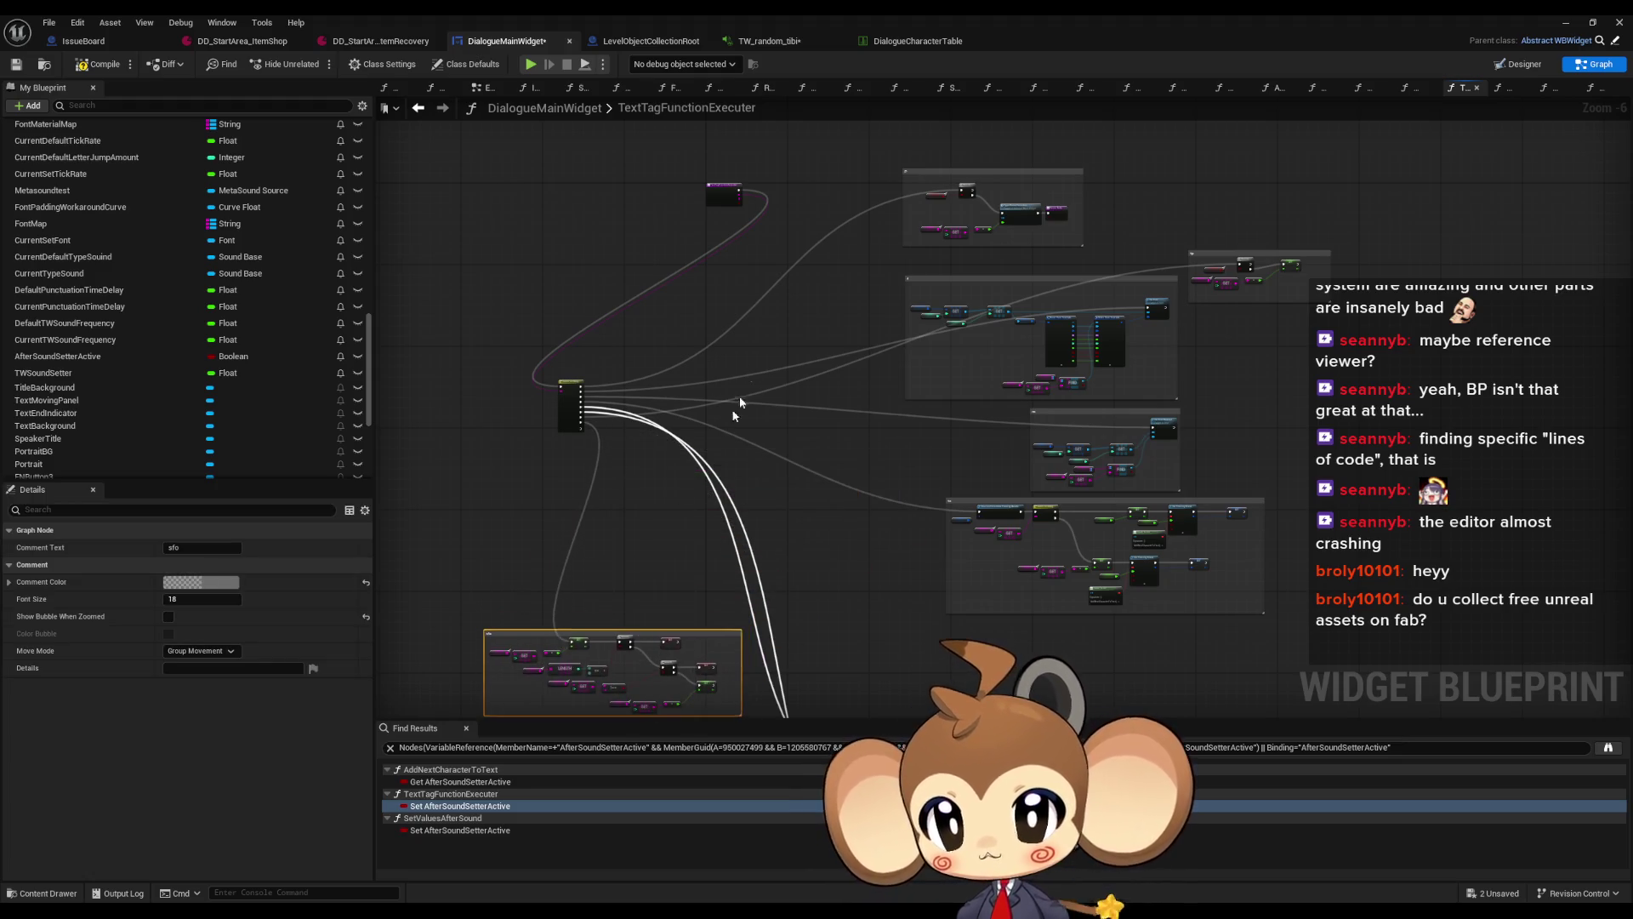
left_click(570, 390)
scroll(768, 273, "up", 6)
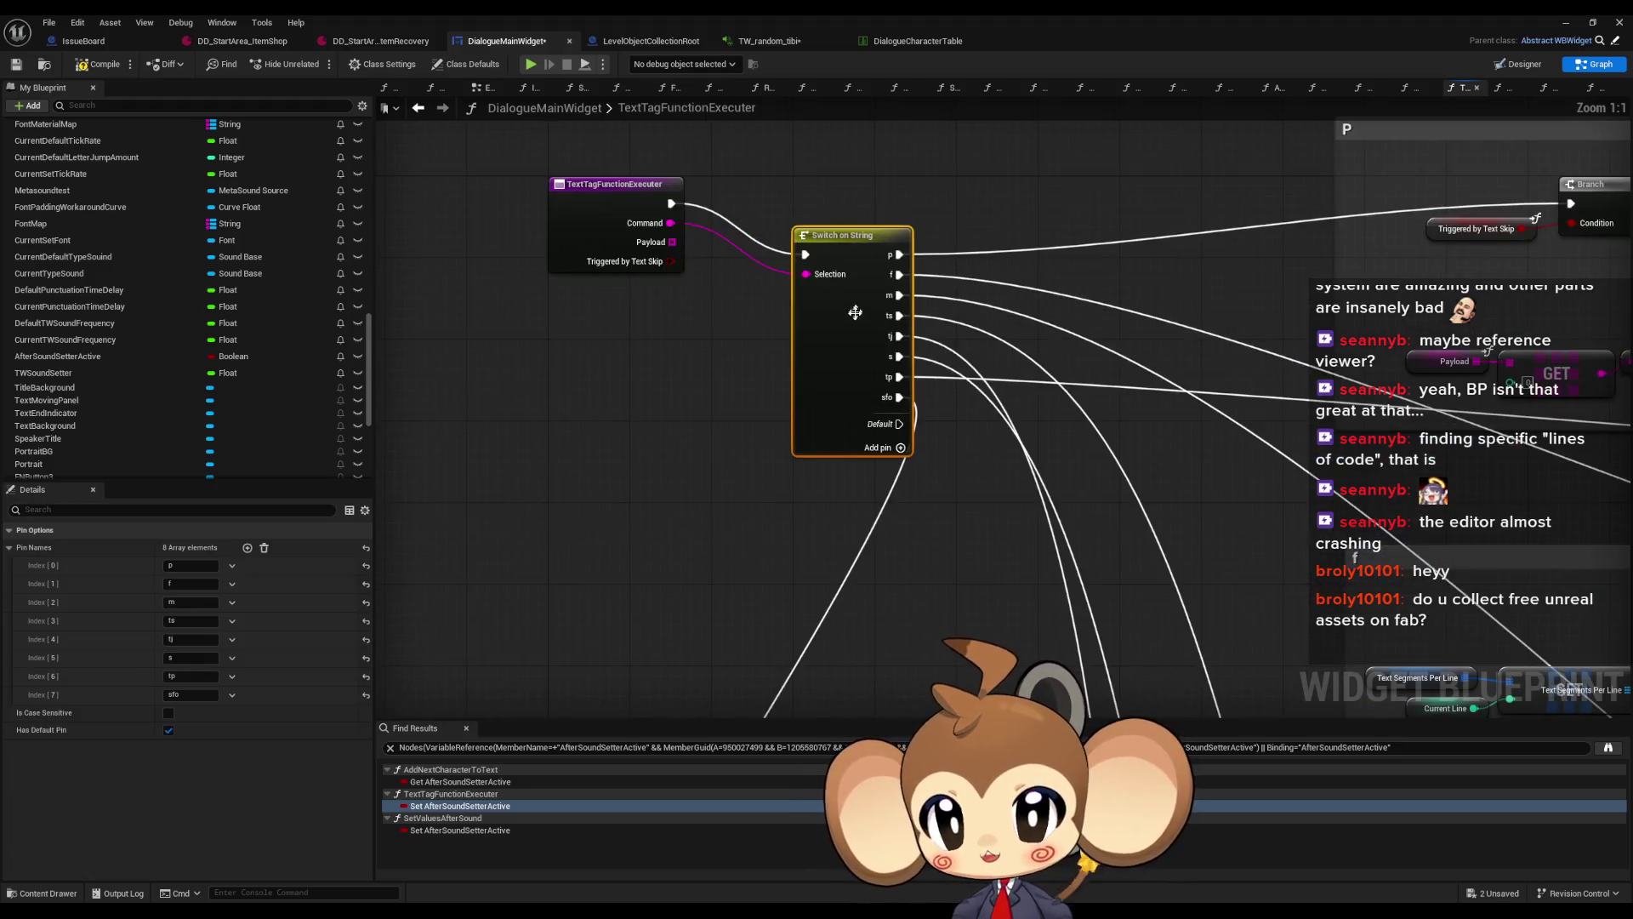
Stack the P, f and m comment groups into one vertical column
scroll(768, 272, "down", 4)
left_click_drag(745, 187, 1307, 432)
left_click_drag(1068, 240, 1126, 146)
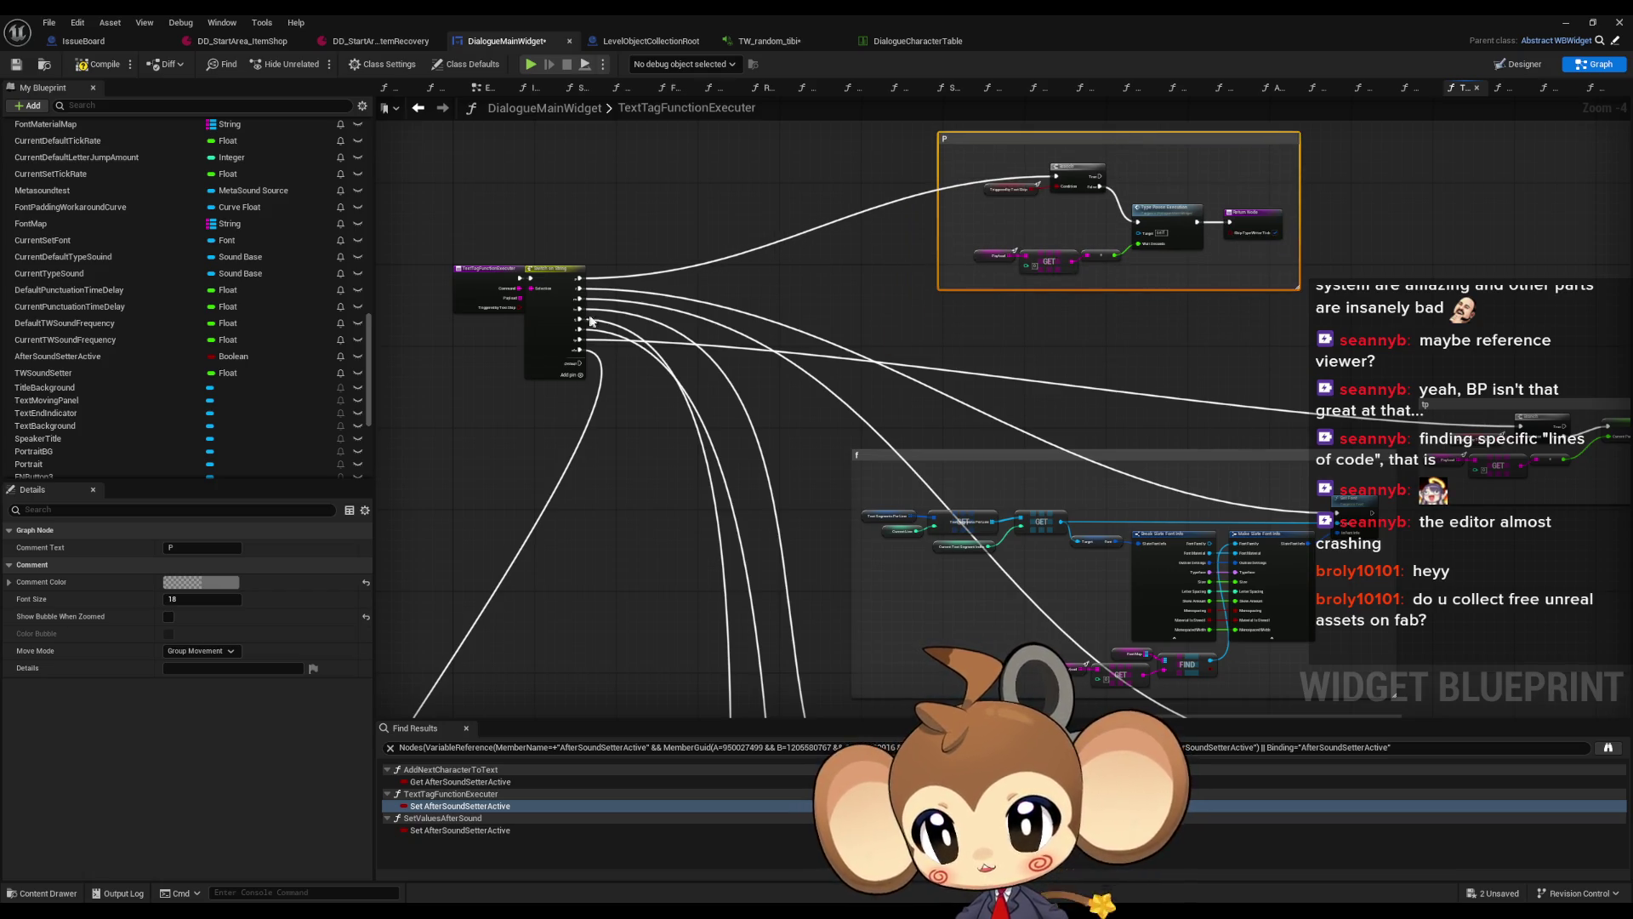
scroll(808, 383, "up", 1)
scroll(927, 383, "down", 2)
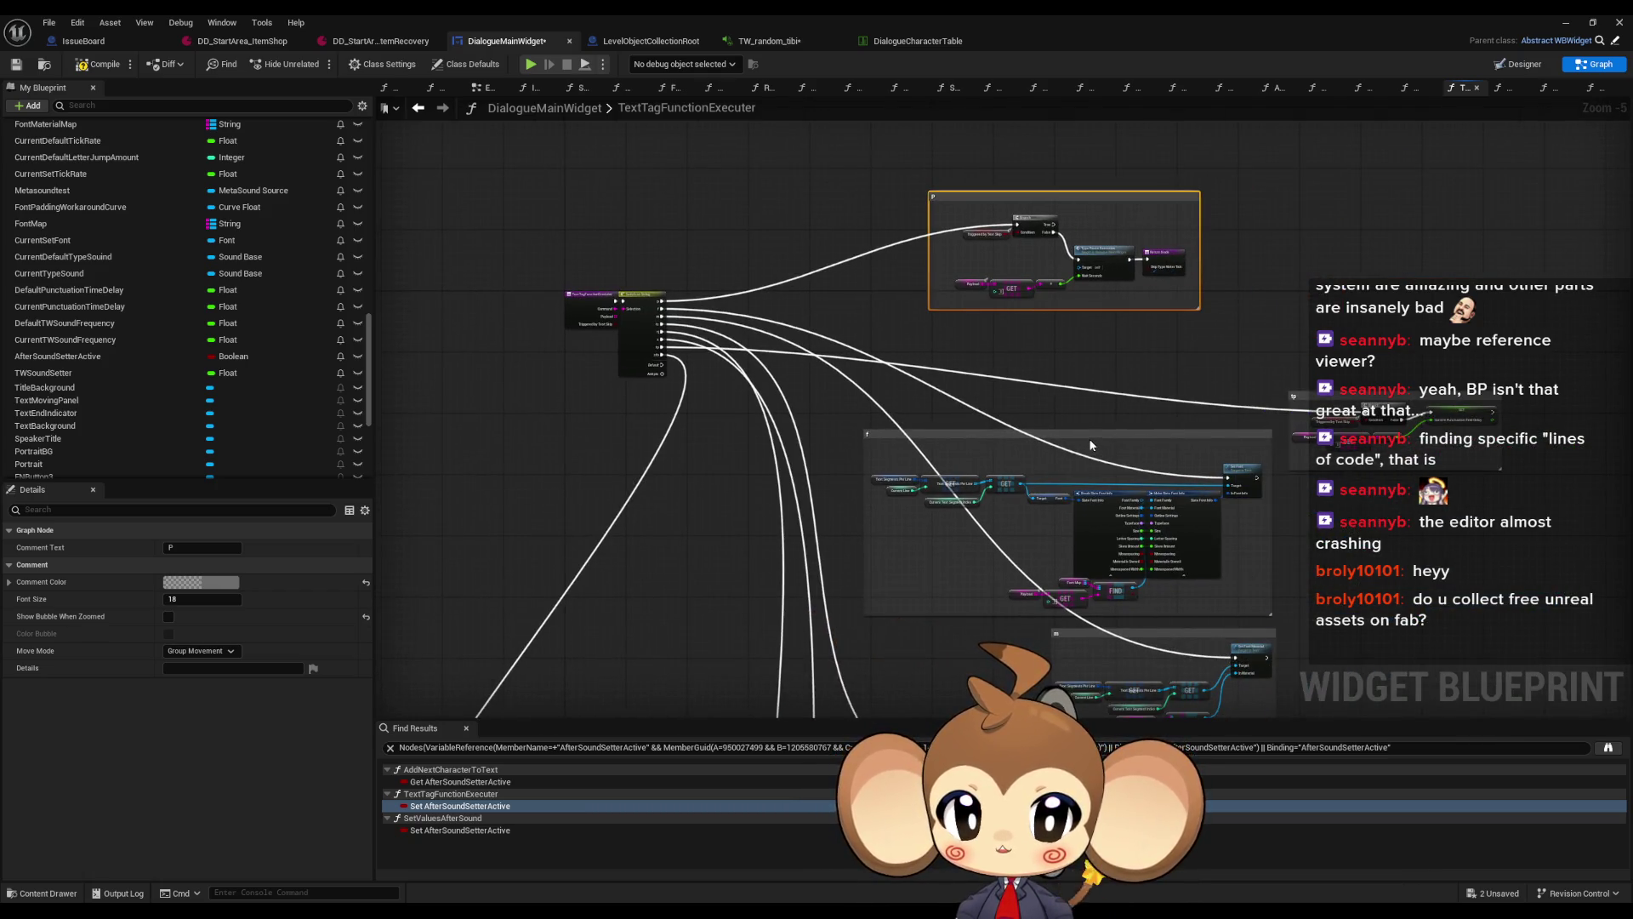
left_click_drag(1088, 437, 1070, 324)
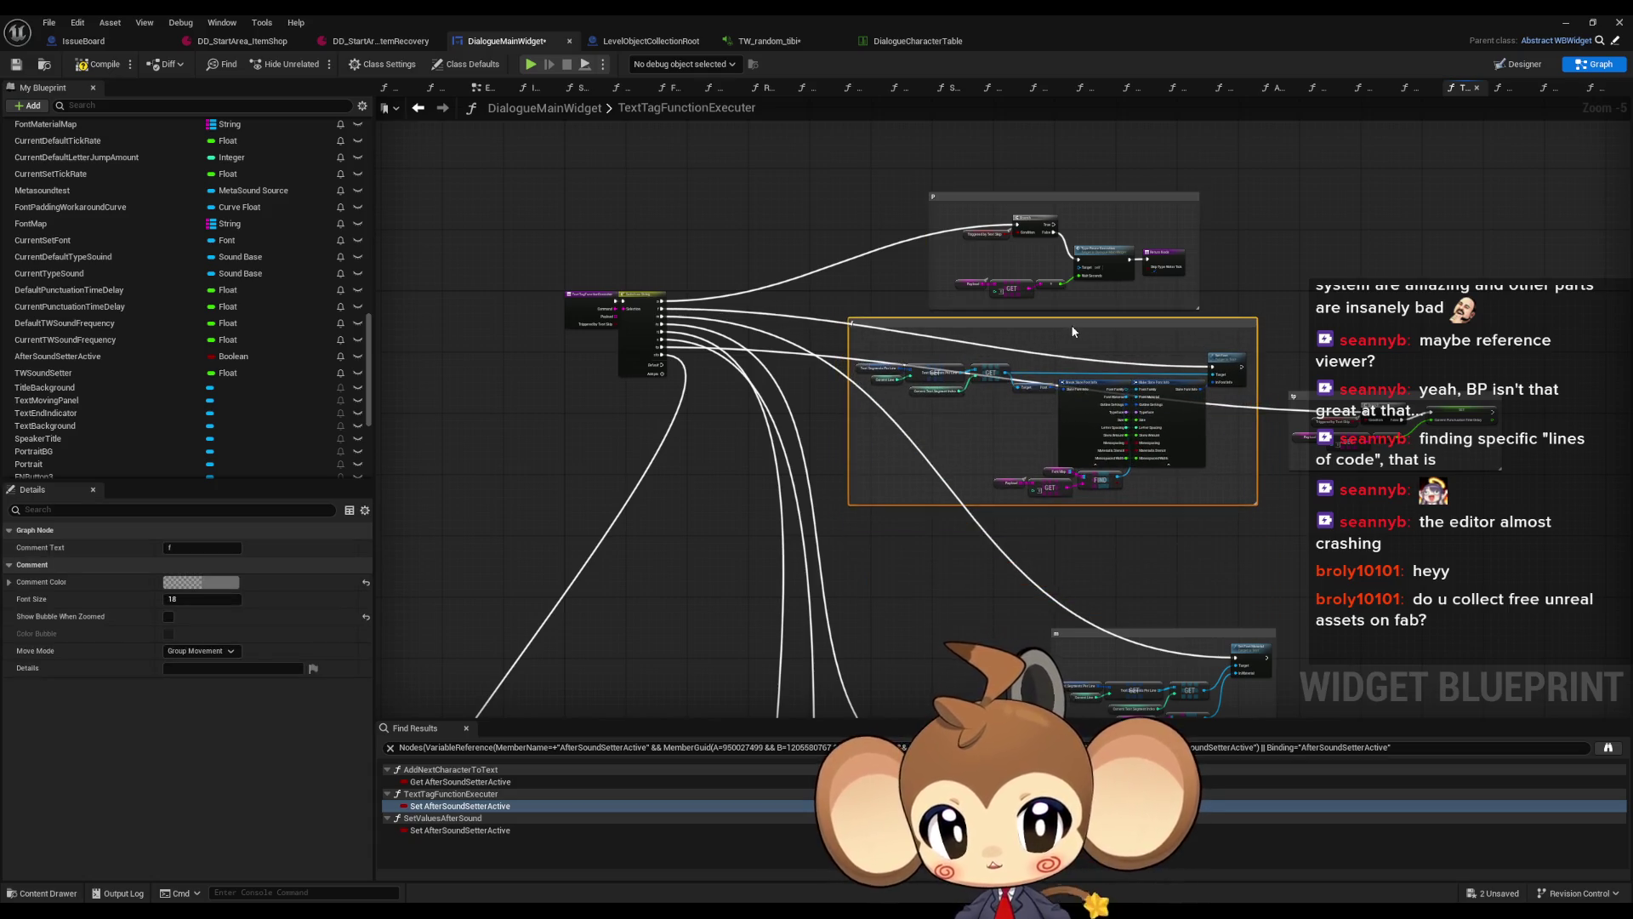
mouse_move(1153, 634)
left_mouse_down()
mouse_move(1127, 514)
mouse_move(1051, 430)
mouse_move(1061, 390)
left_mouse_up()
Place the tj, tp and sfo comment groups at the bottom of the column
scroll(1074, 564, "down", 5)
scroll(994, 627, "down", 10)
mouse_move(969, 409)
left_mouse_down()
mouse_move(1014, 294)
mouse_move(949, 442)
mouse_move(1012, 536)
mouse_move(996, 245)
mouse_move(1013, 213)
mouse_move(939, 273)
mouse_move(1027, 521)
mouse_move(915, 295)
left_mouse_up()
scroll(949, 442, "down", 3)
scroll(1013, 209, "up", 5)
scroll(939, 273, "down", 3)
scroll(978, 425, "up", 3)
scroll(879, 593, "down", 5)
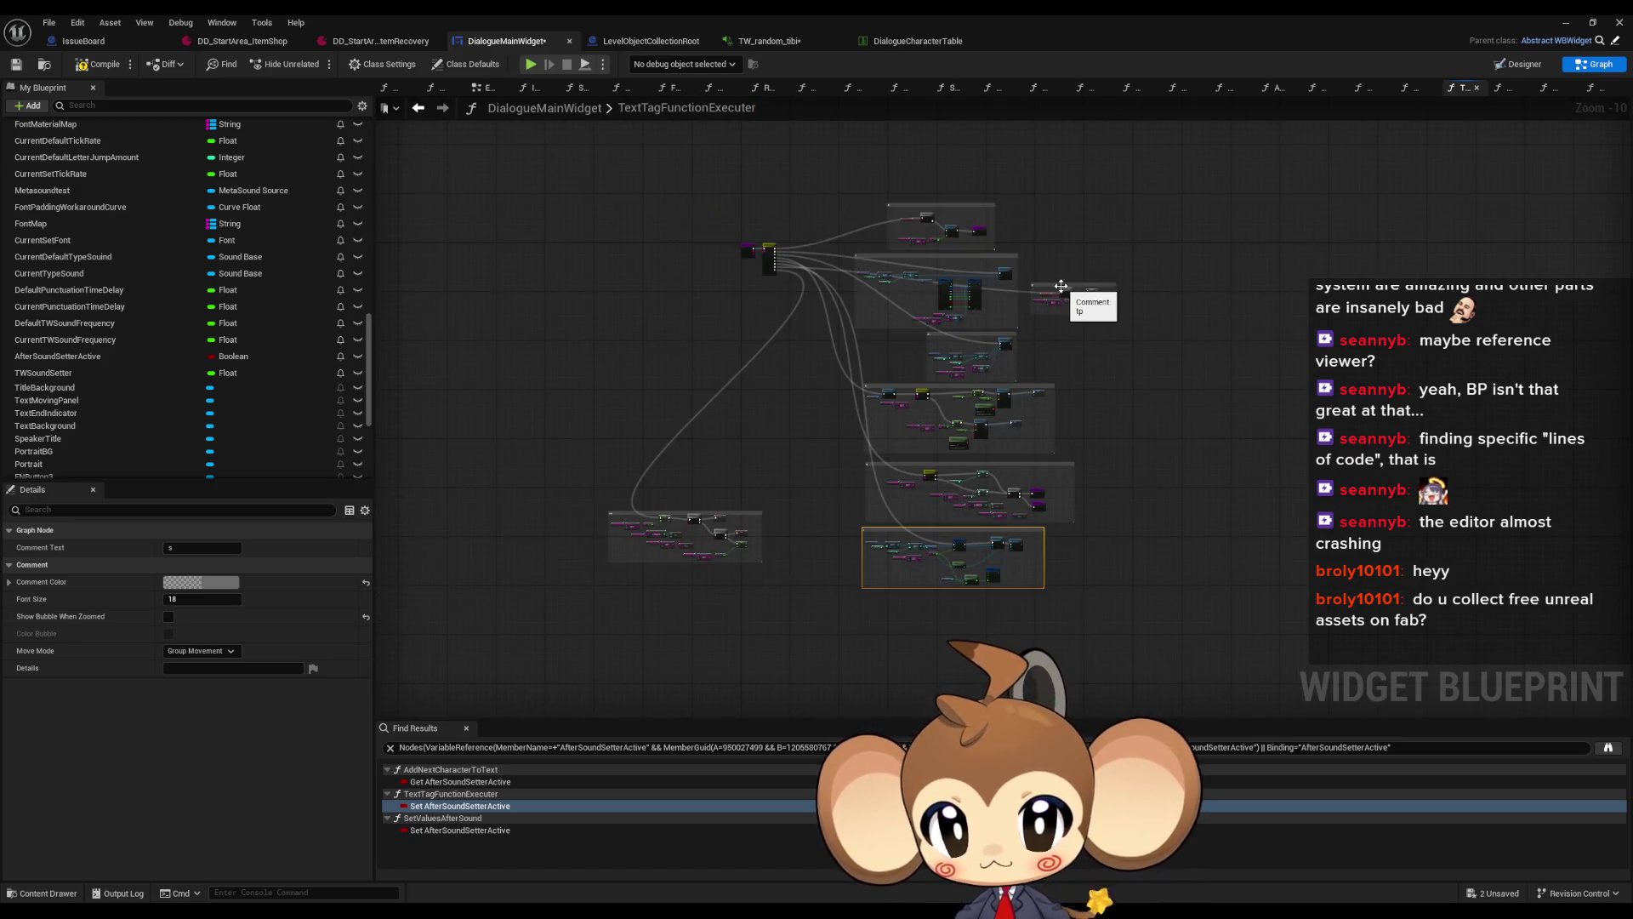
mouse_move(1060, 292)
left_mouse_down()
mouse_move(876, 367)
mouse_move(829, 463)
mouse_move(876, 632)
mouse_move(910, 605)
left_mouse_up()
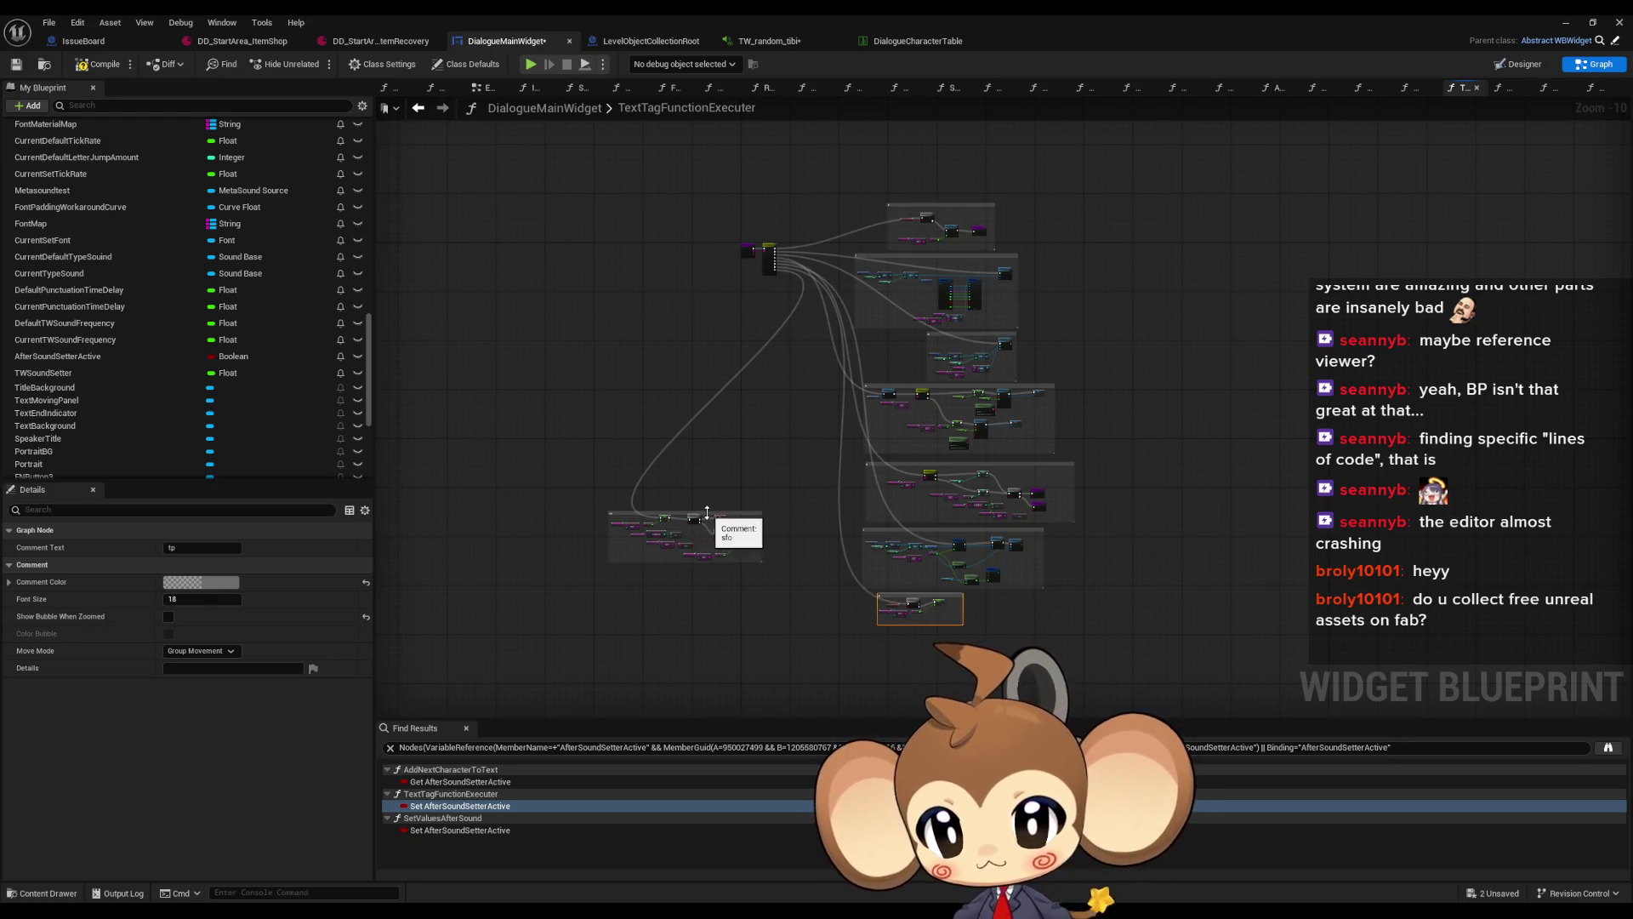
mouse_move(706, 515)
left_mouse_down()
mouse_move(893, 579)
mouse_move(967, 637)
left_mouse_up()
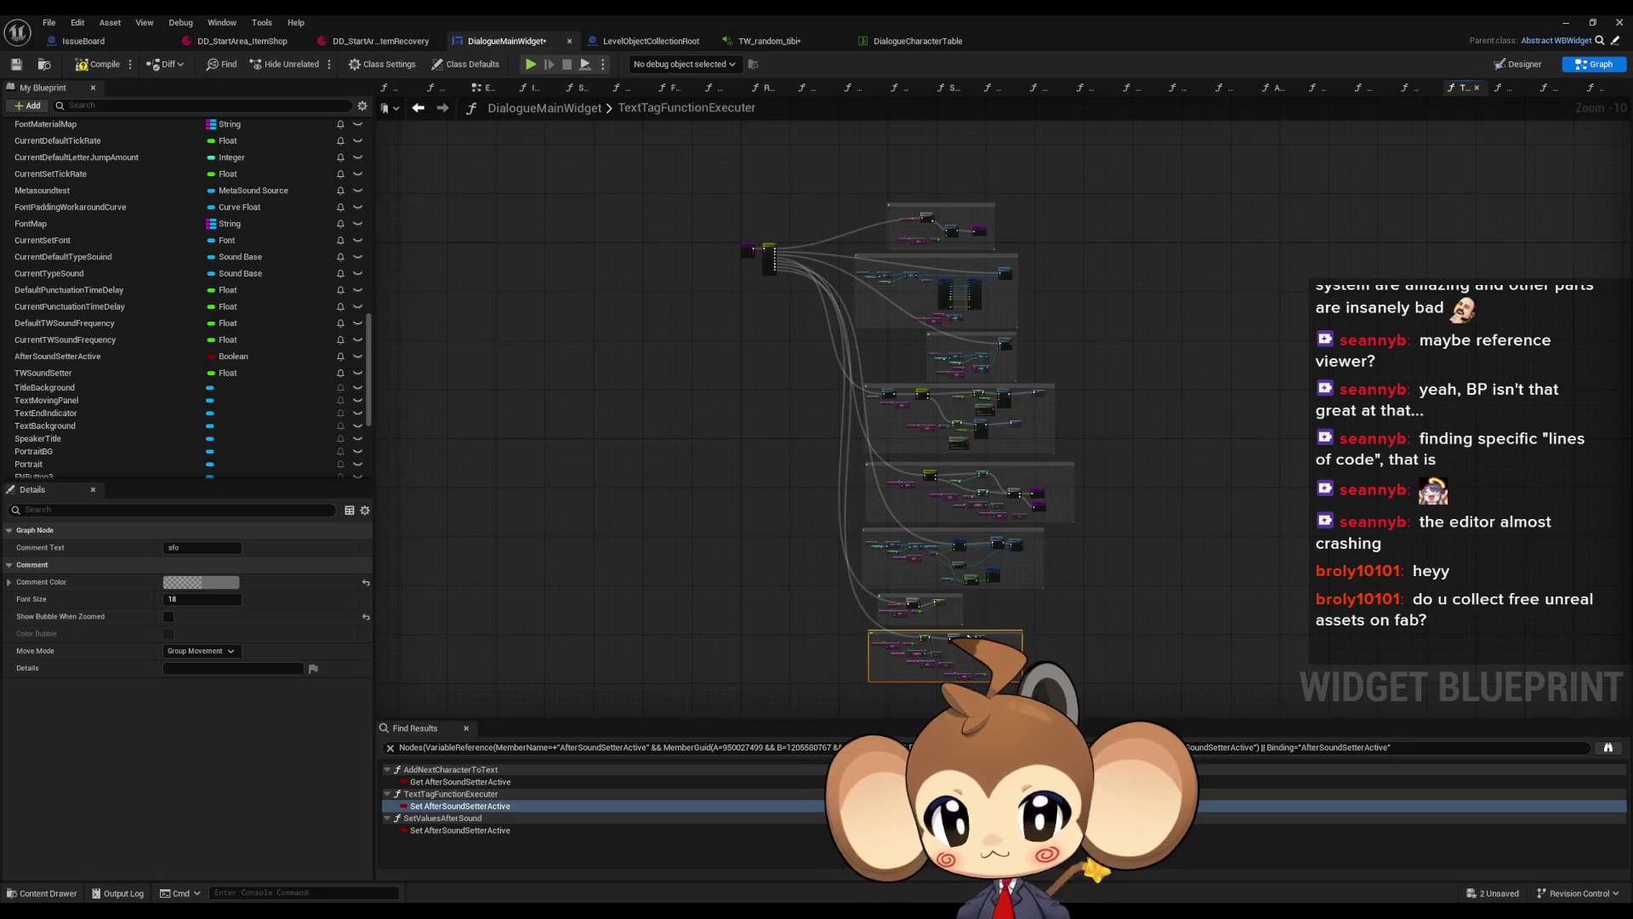
scroll(866, 384, "up", 4)
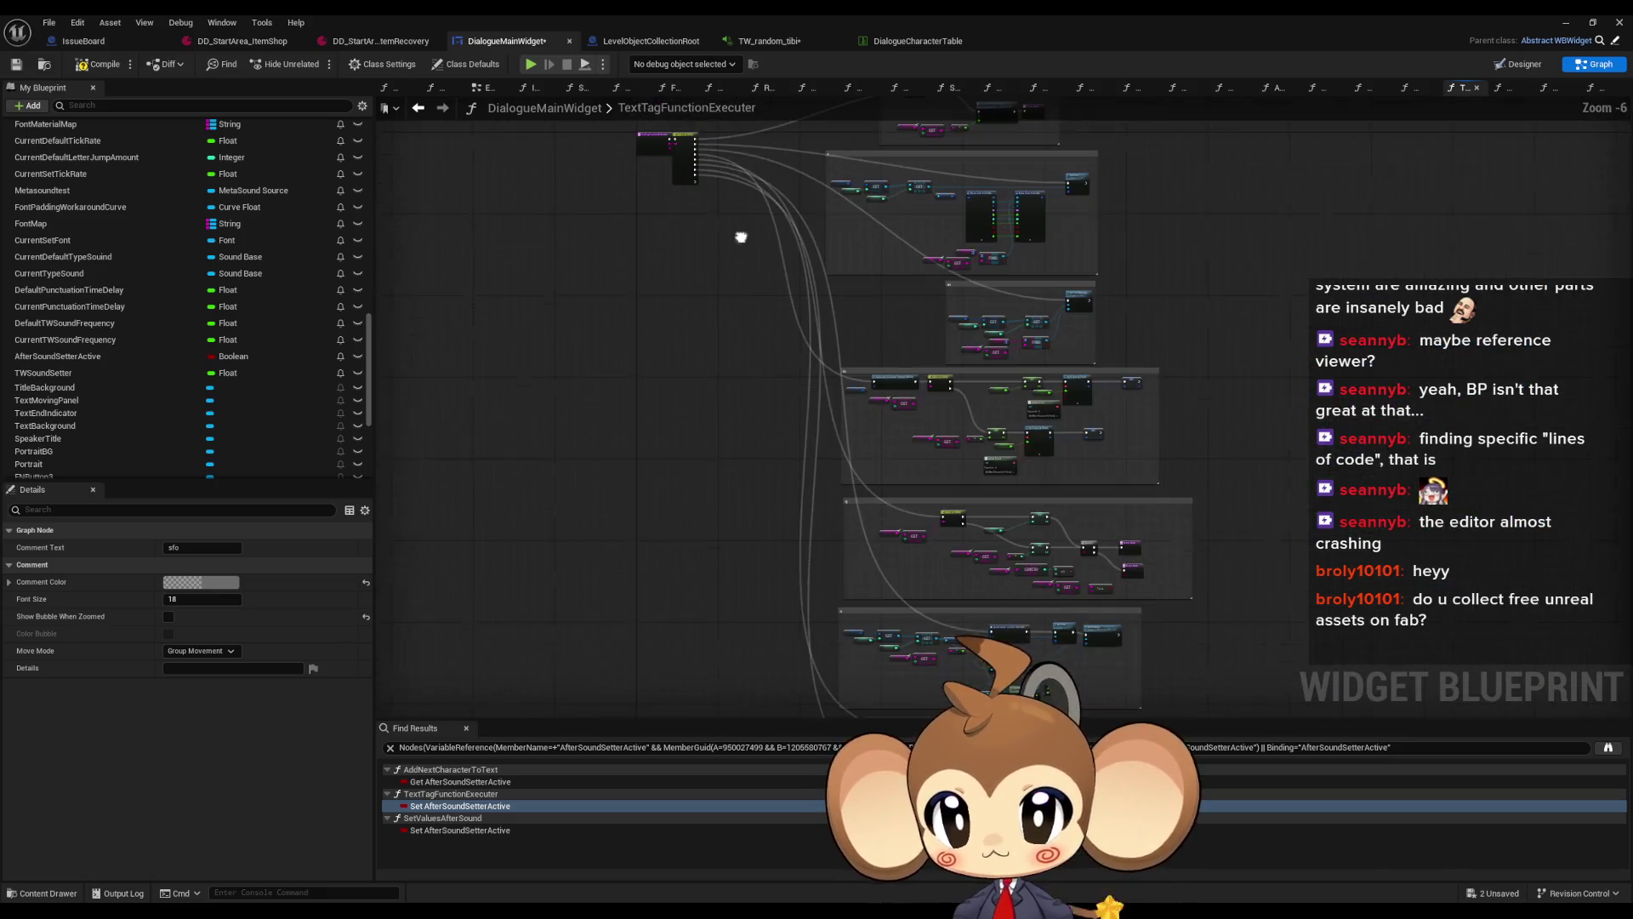
scroll(696, 190, "up", 2)
Move the Switch on String node further down beside the stacked comments
left_click_drag(697, 392, 728, 574)
mouse_move(764, 292)
left_mouse_down()
mouse_move(768, 488)
mouse_move(745, 200)
mouse_move(745, 605)
mouse_move(757, 408)
left_mouse_up()
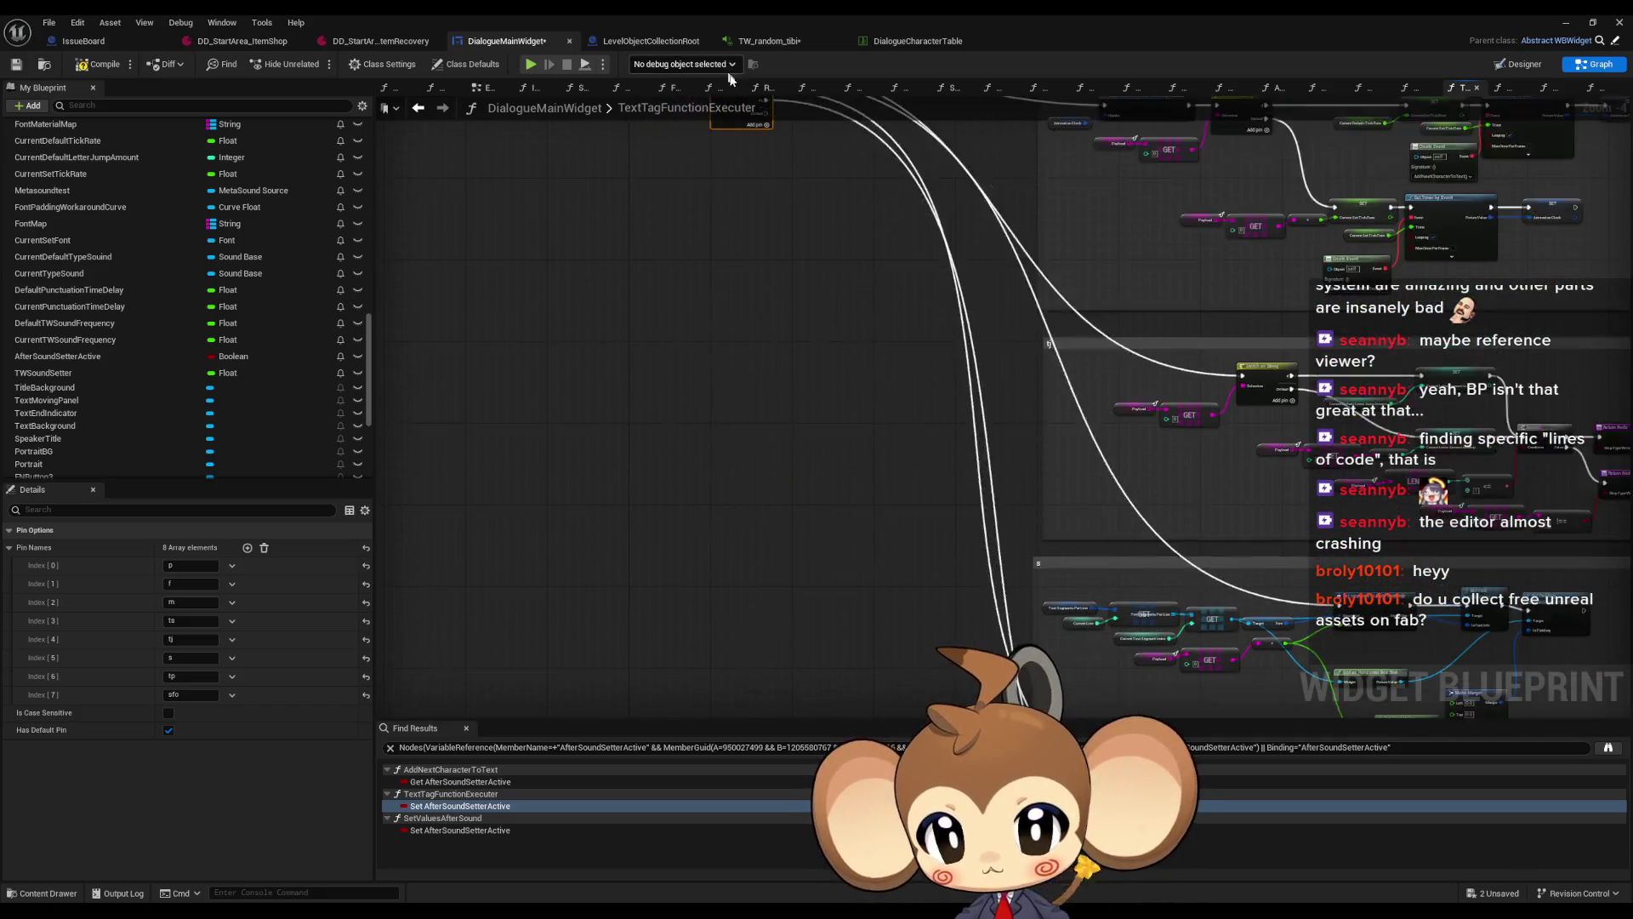
right_click(769, 510)
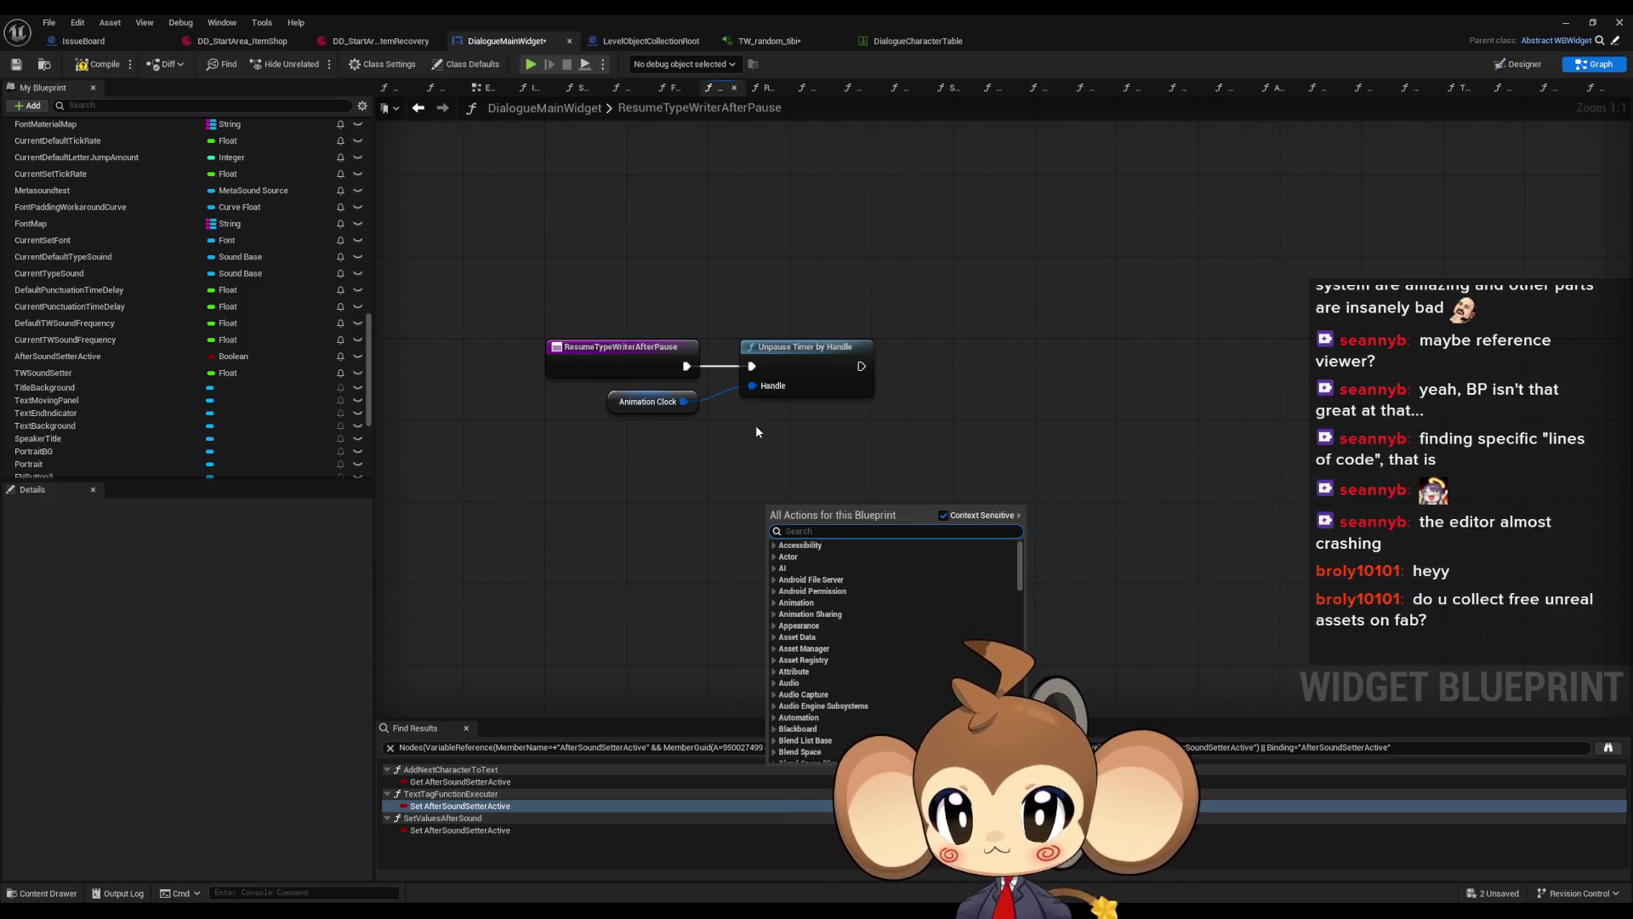
key("Escape")
scroll(265, 269, "up", 5)
scroll(255, 256, "up", 5)
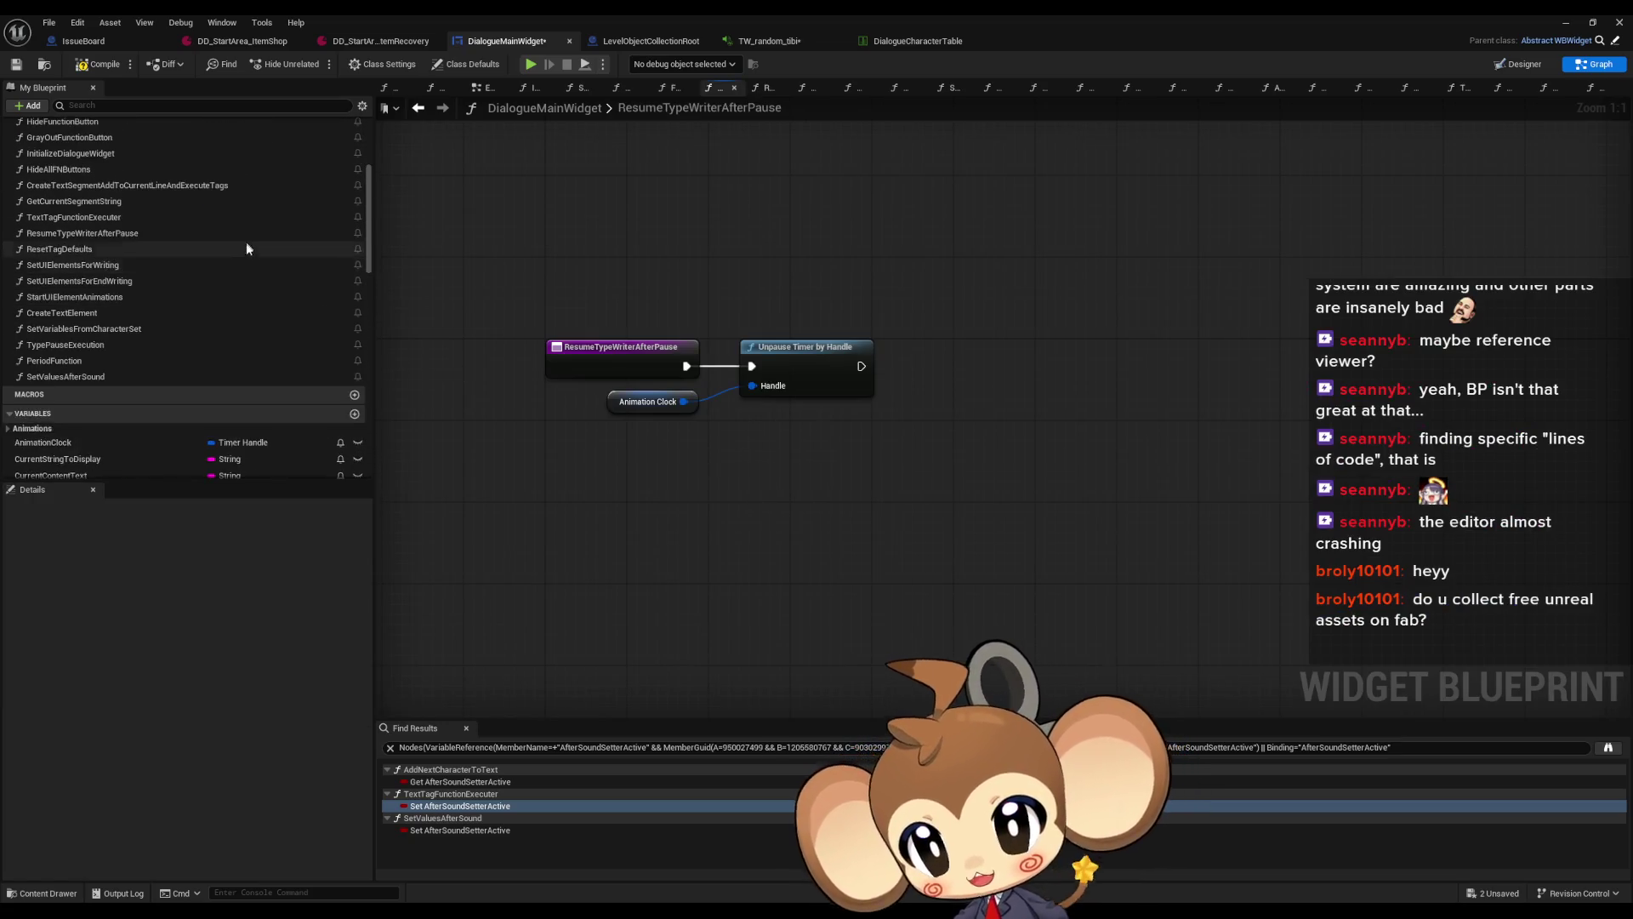
Recheck TextTagFunctionExecuter, then open the AnimateDialogueText and FillLineClusterArray function graphs
left_click(66, 232)
double_click(69, 217)
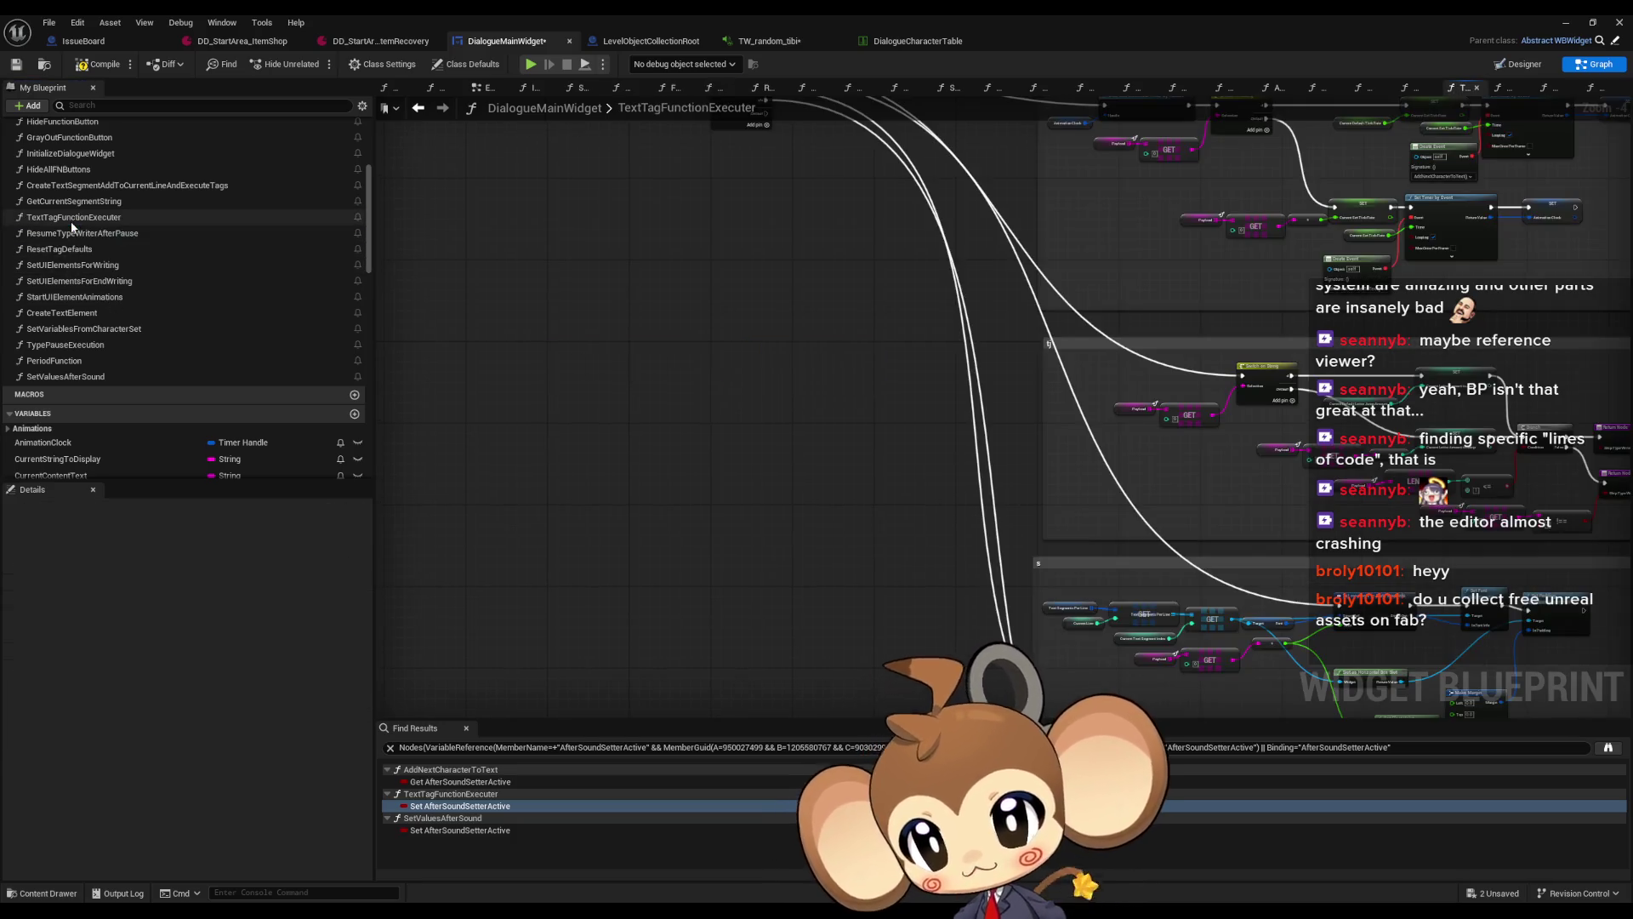
left_click(730, 416)
scroll(731, 415, "up", 6)
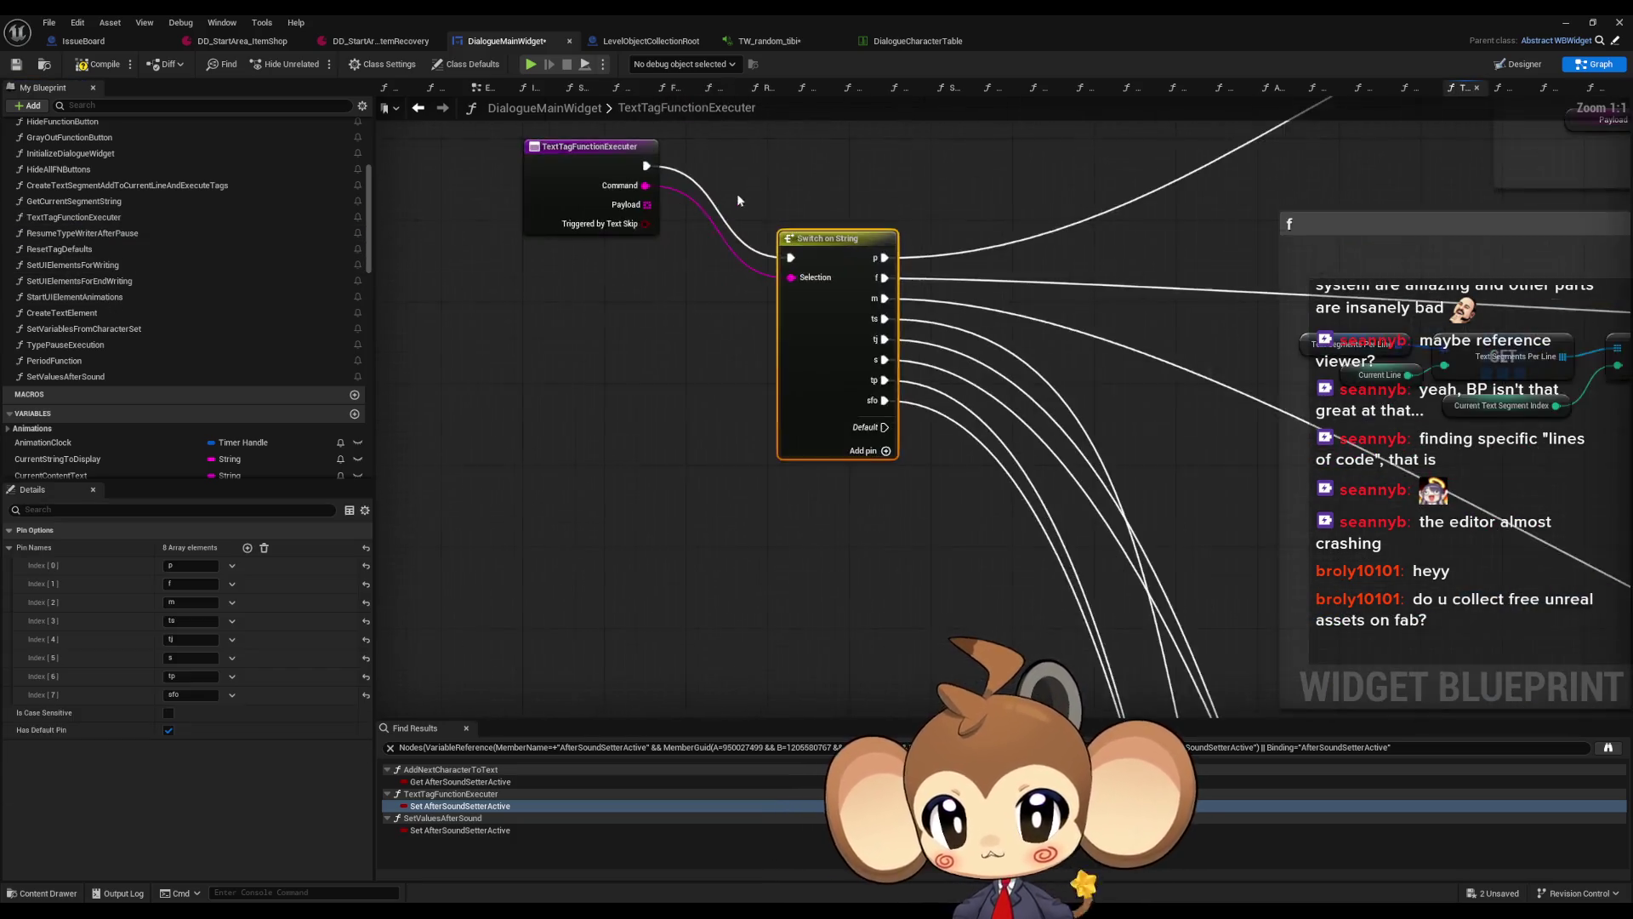
left_click(666, 571)
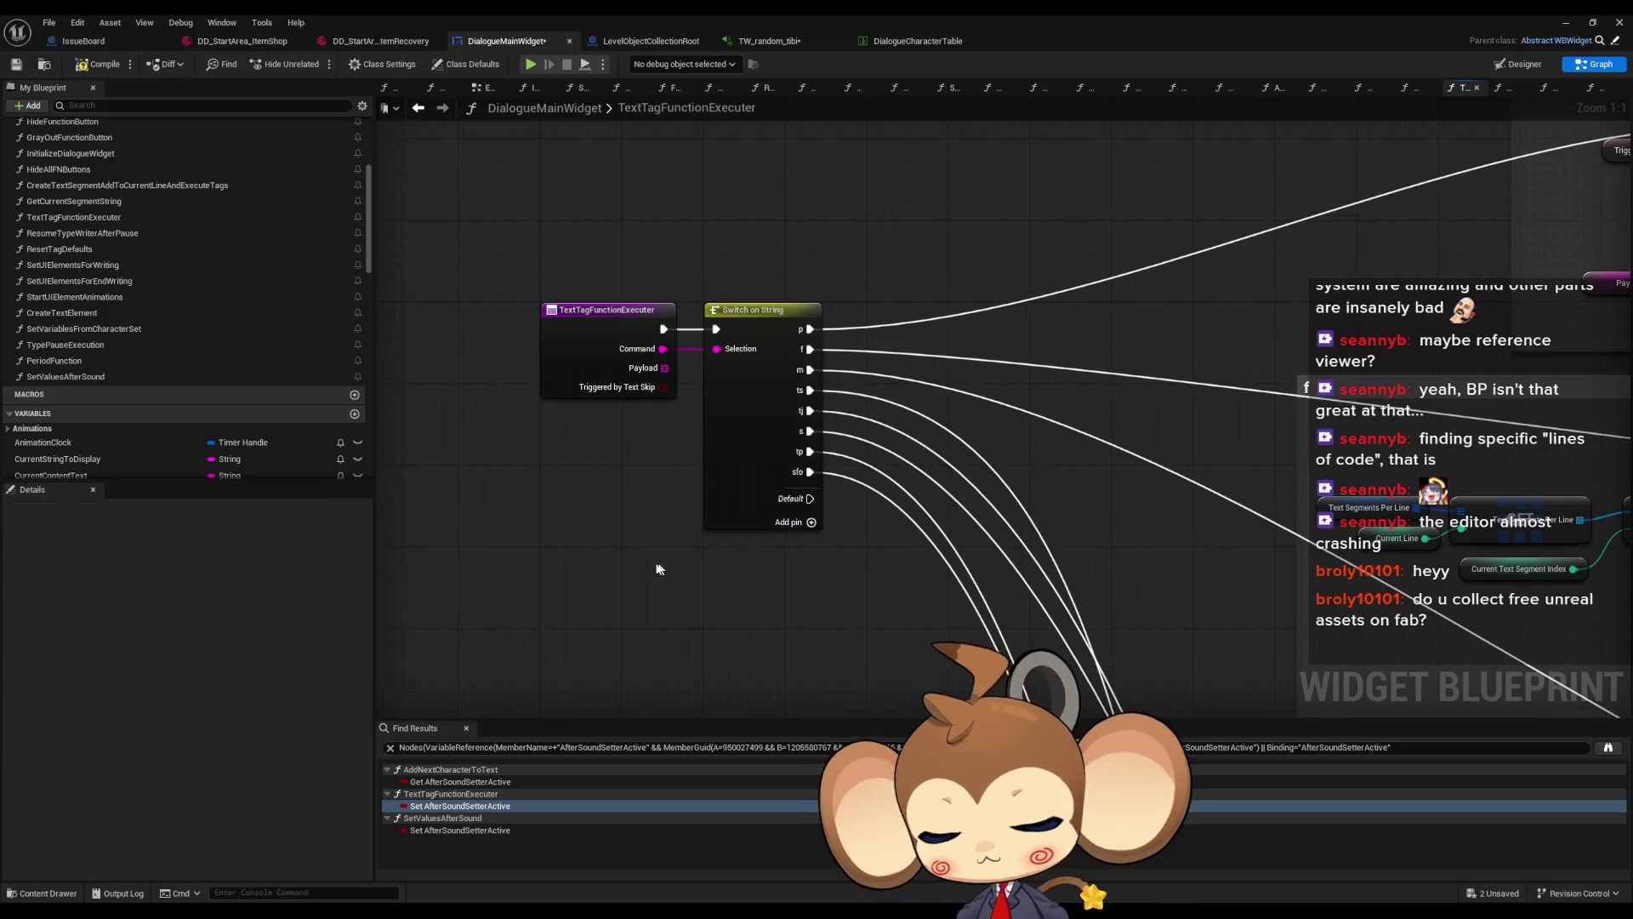
scroll(94, 229, "up", 5)
double_click(64, 181)
left_click(61, 198)
double_click(60, 198)
scroll(612, 357, "down", 6)
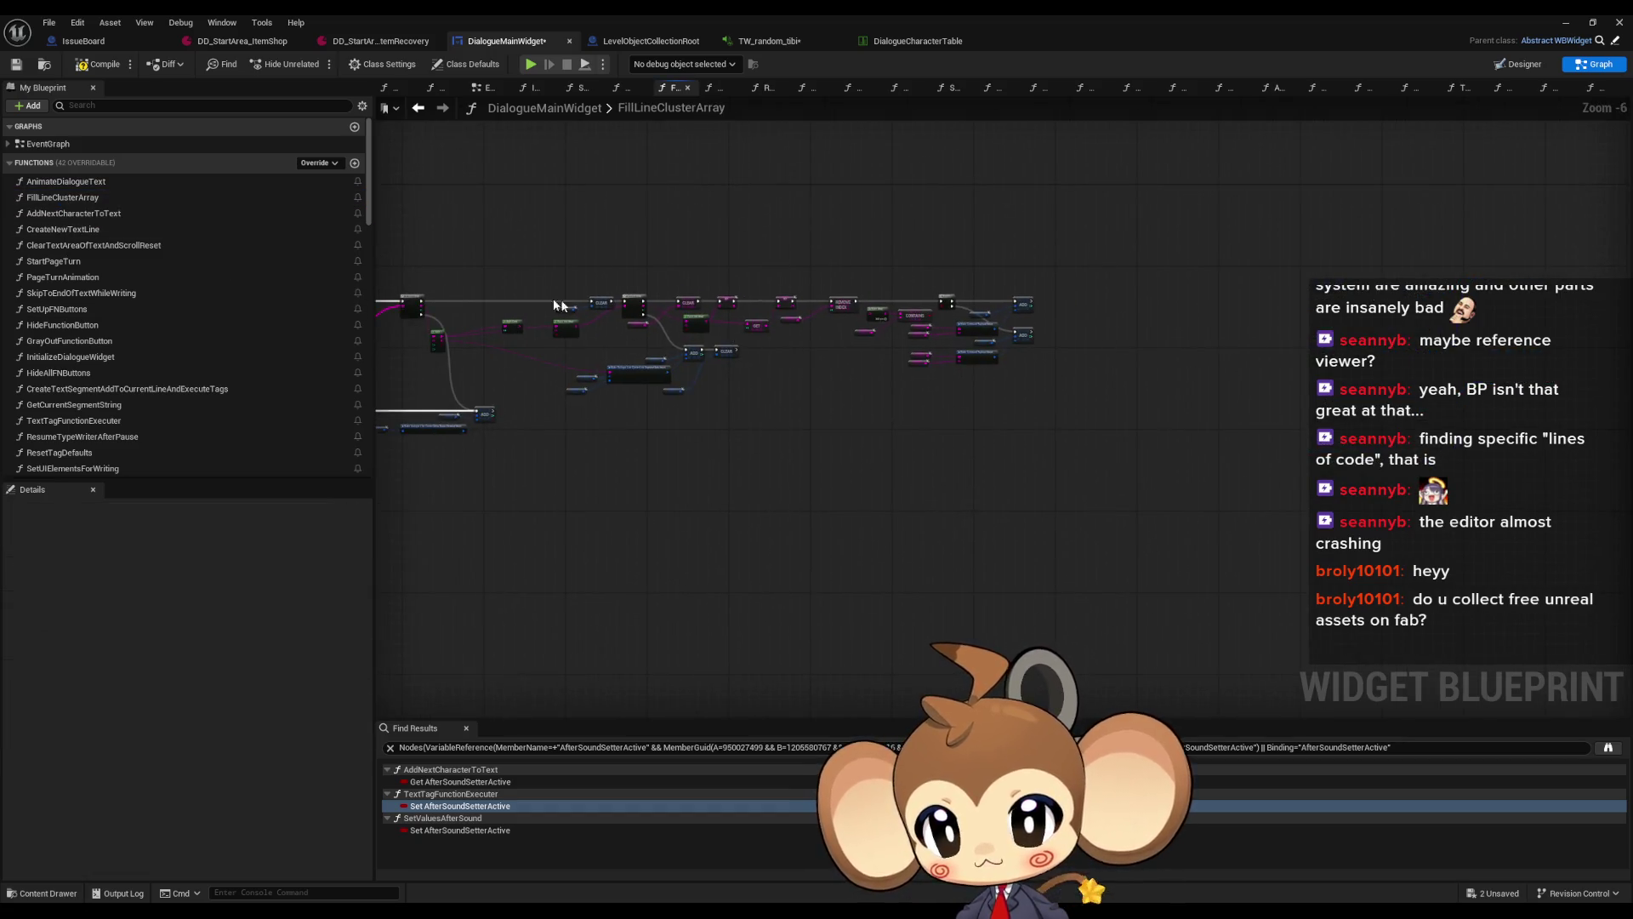
double_click(83, 213)
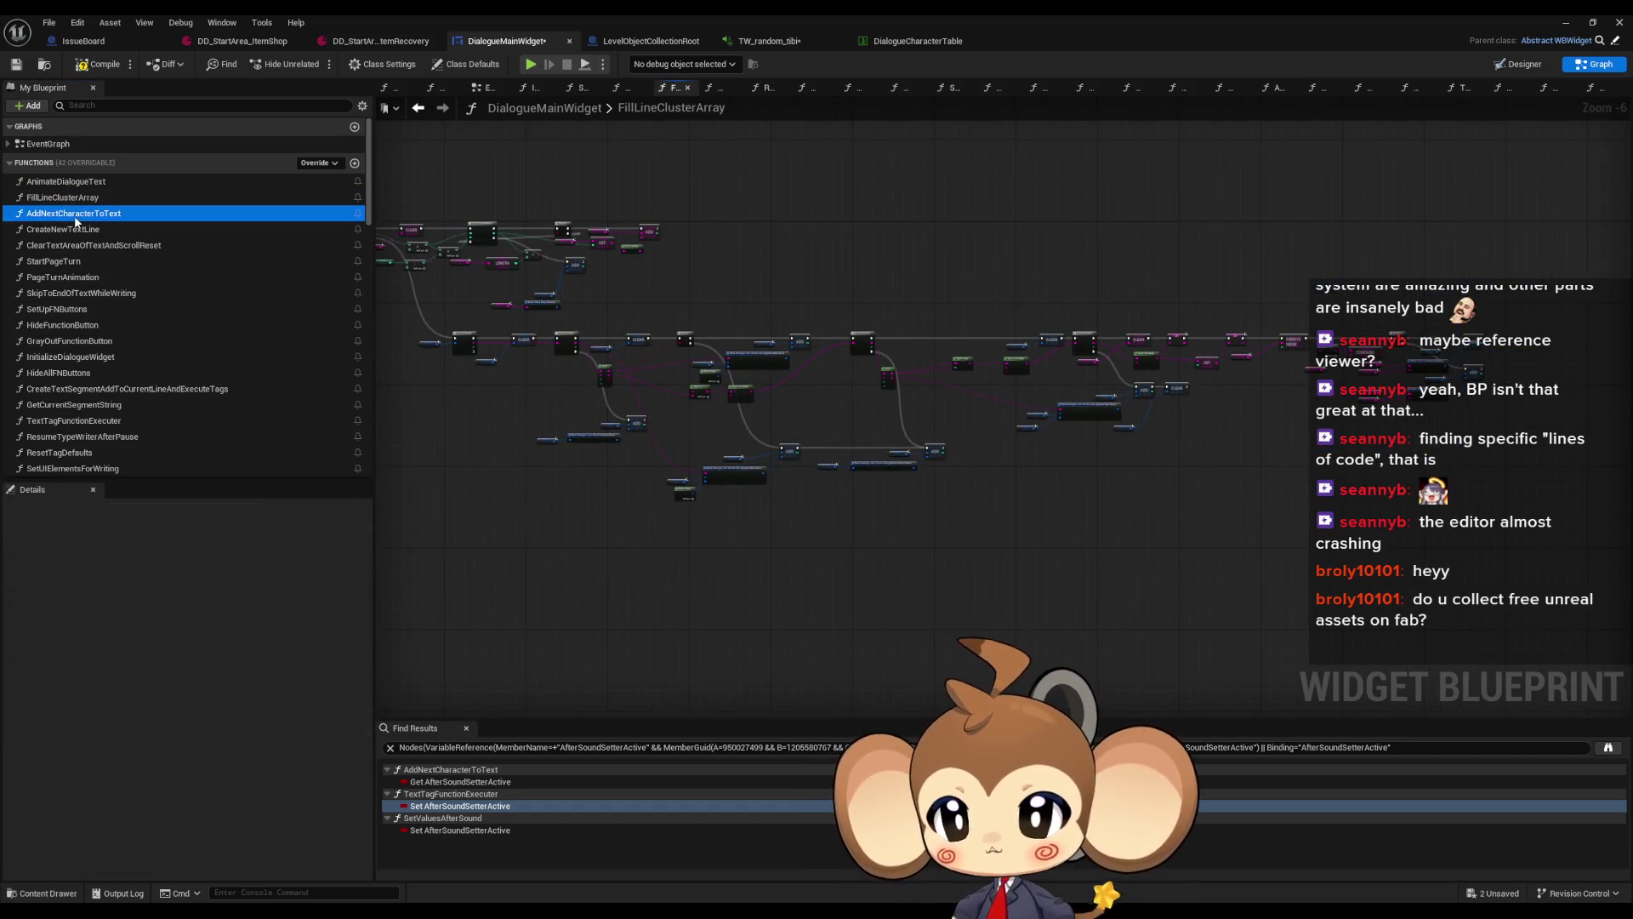
scroll(575, 306, "down", 10)
scroll(1004, 550, "up", 3)
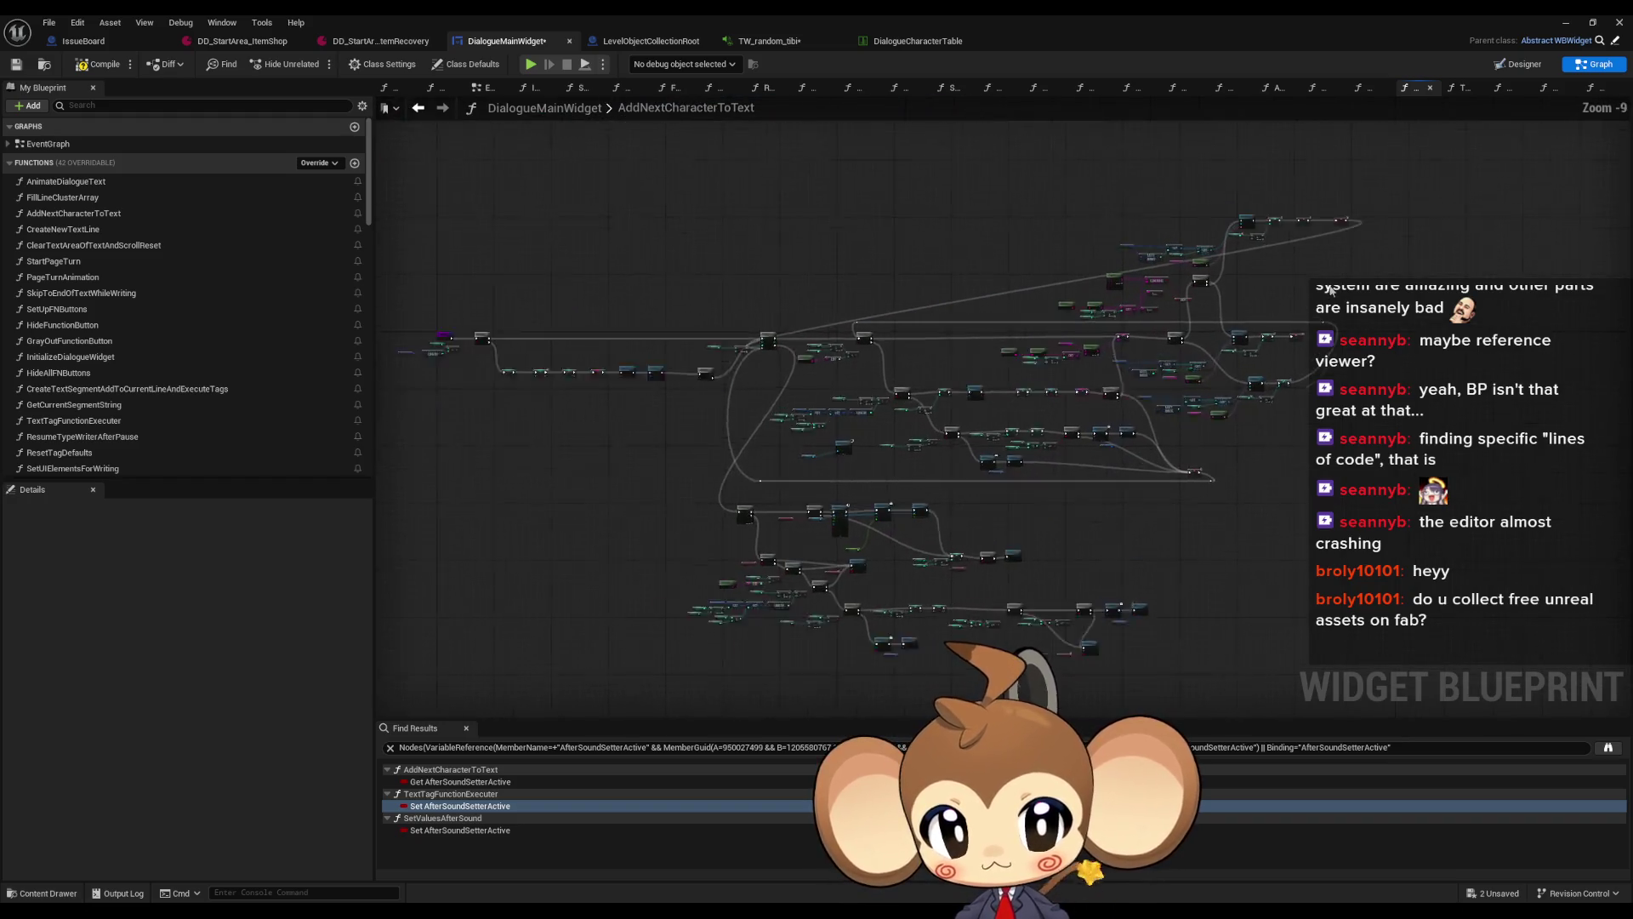
scroll(927, 564, "up", 3)
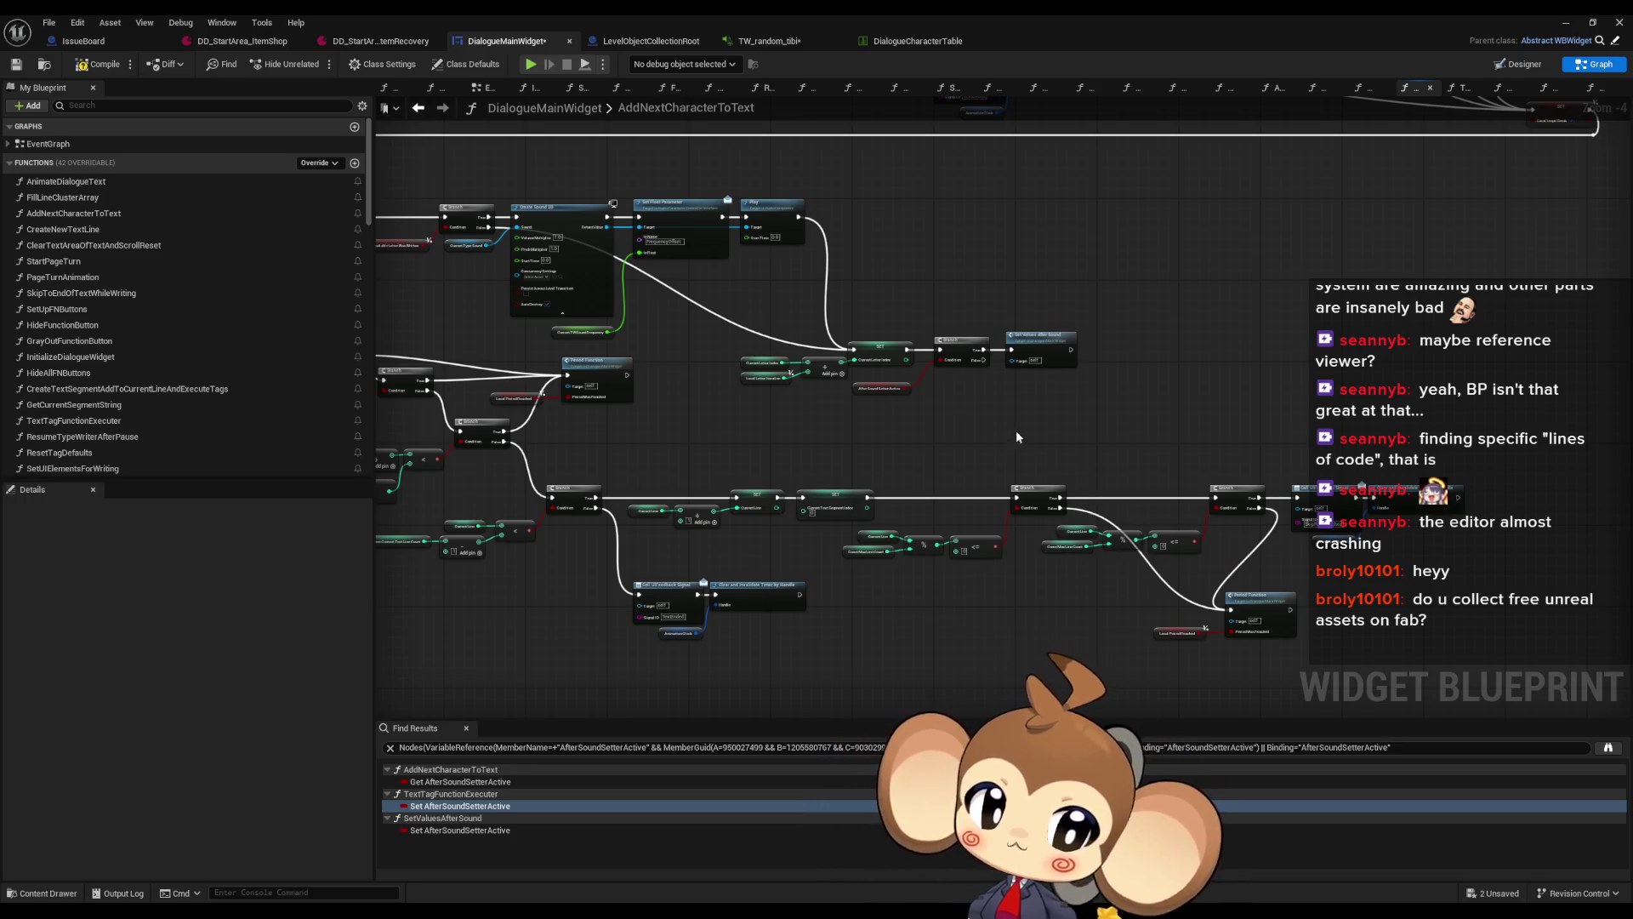
scroll(1127, 344, "down", 2)
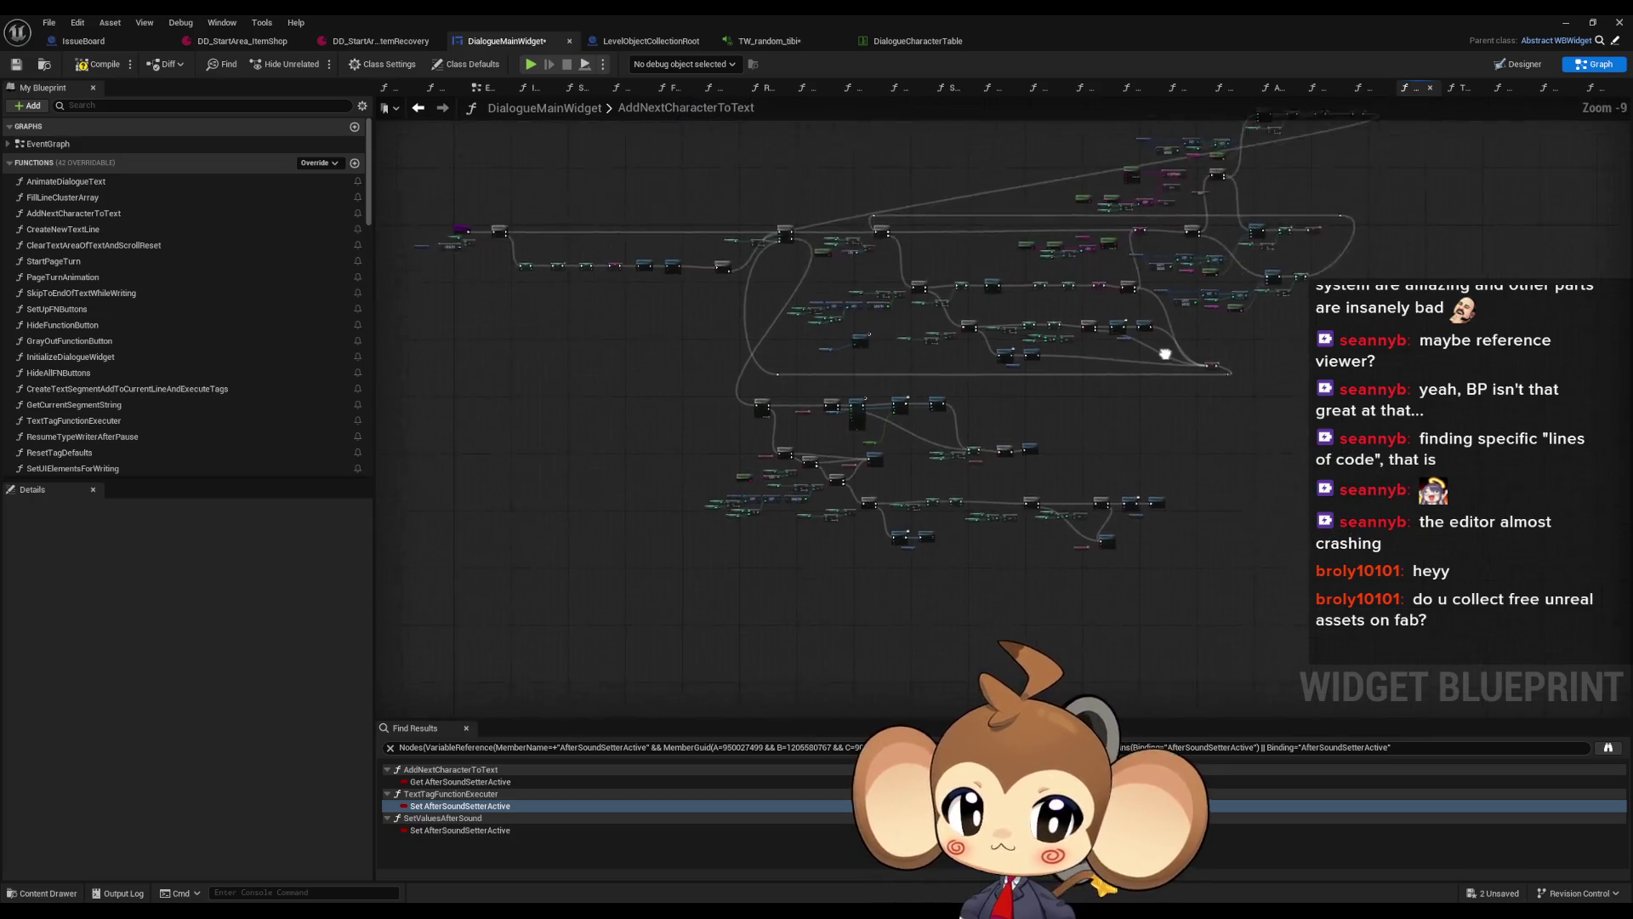
scroll(1116, 434, "up", 3)
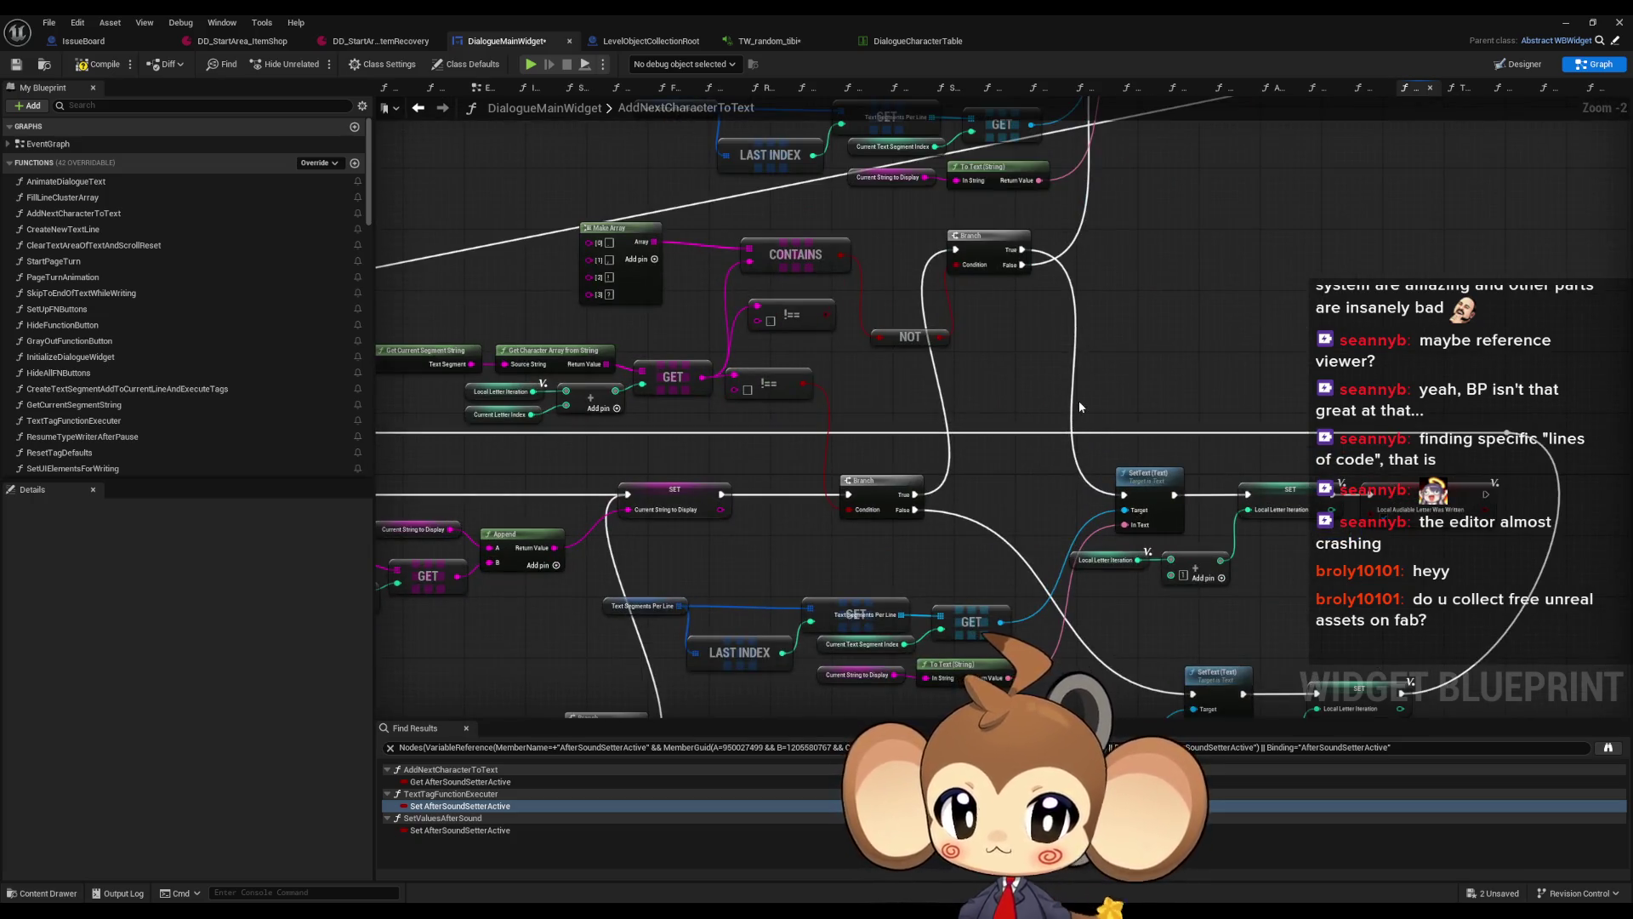
scroll(1078, 401, "down", 2)
scroll(1078, 355, "up", 2)
mouse_move(1070, 374)
left_mouse_down()
mouse_move(1084, 488)
mouse_move(1045, 511)
left_mouse_up()
double_click(733, 392)
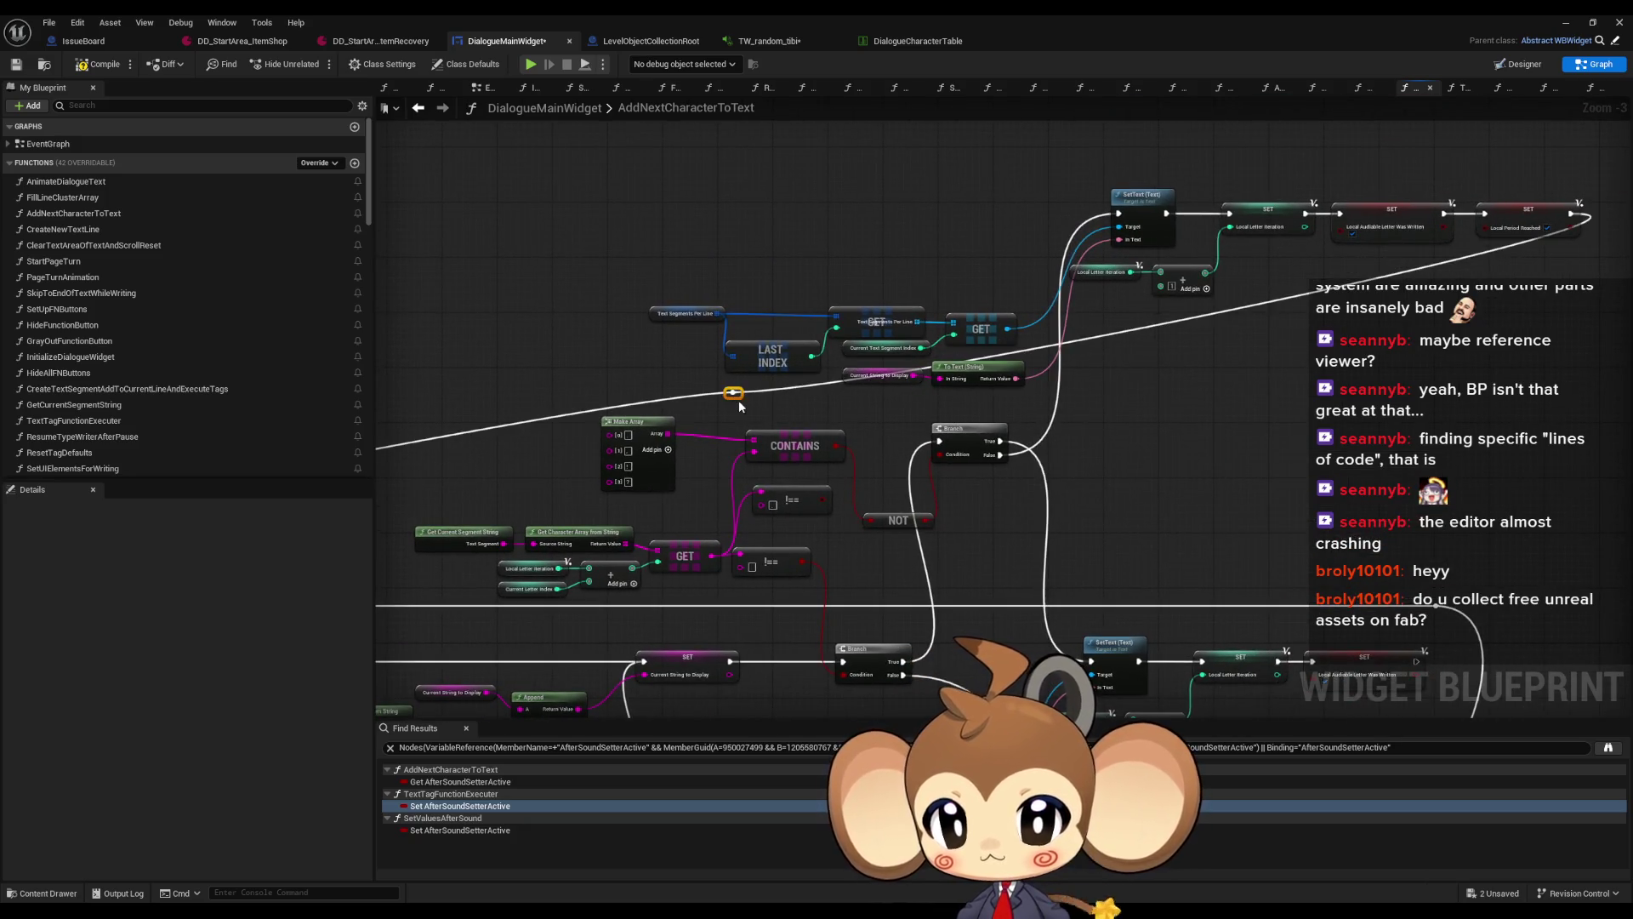
left_click_drag(733, 393, 732, 135)
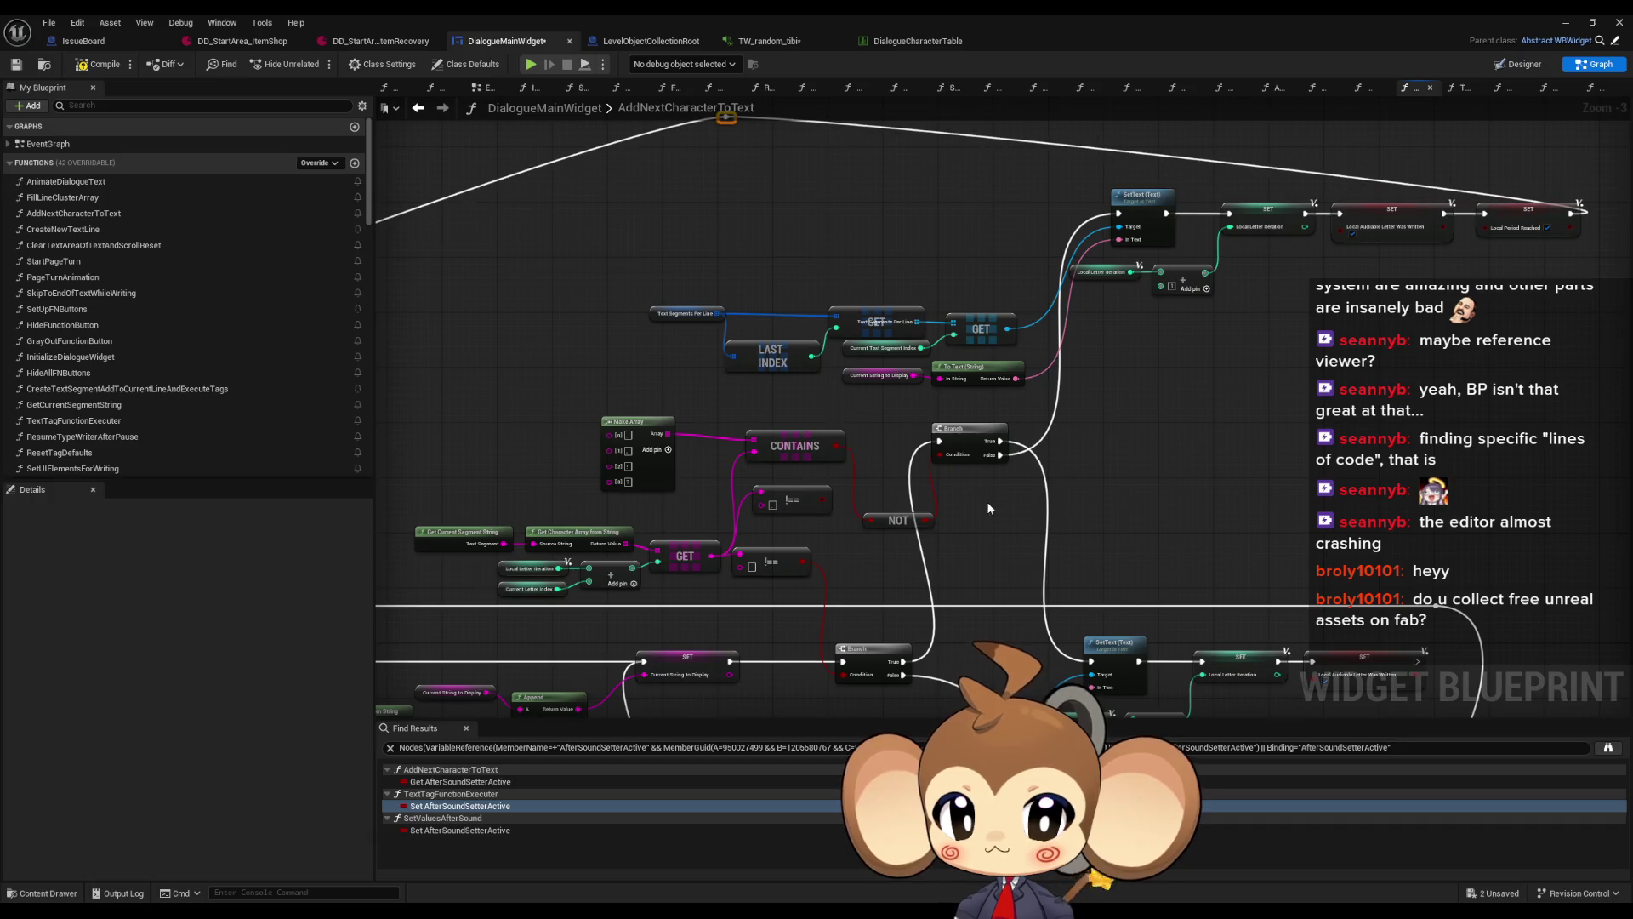
scroll(733, 140, "down", 2)
scroll(1084, 437, "up", 1)
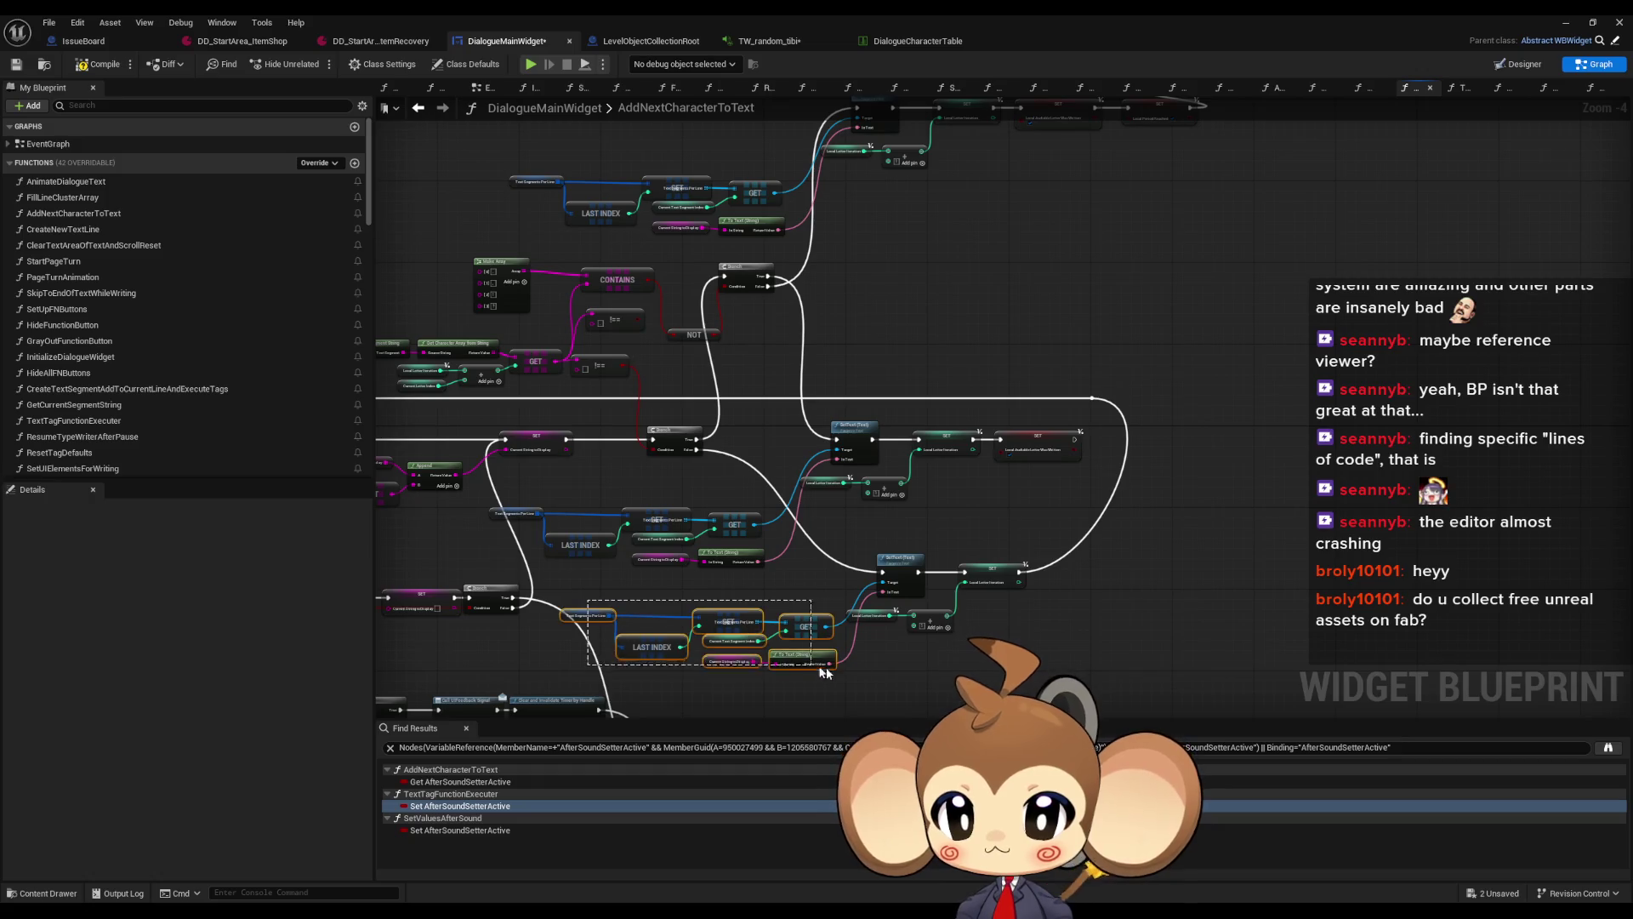
left_click_drag(813, 671, 812, 671)
left_click(898, 564)
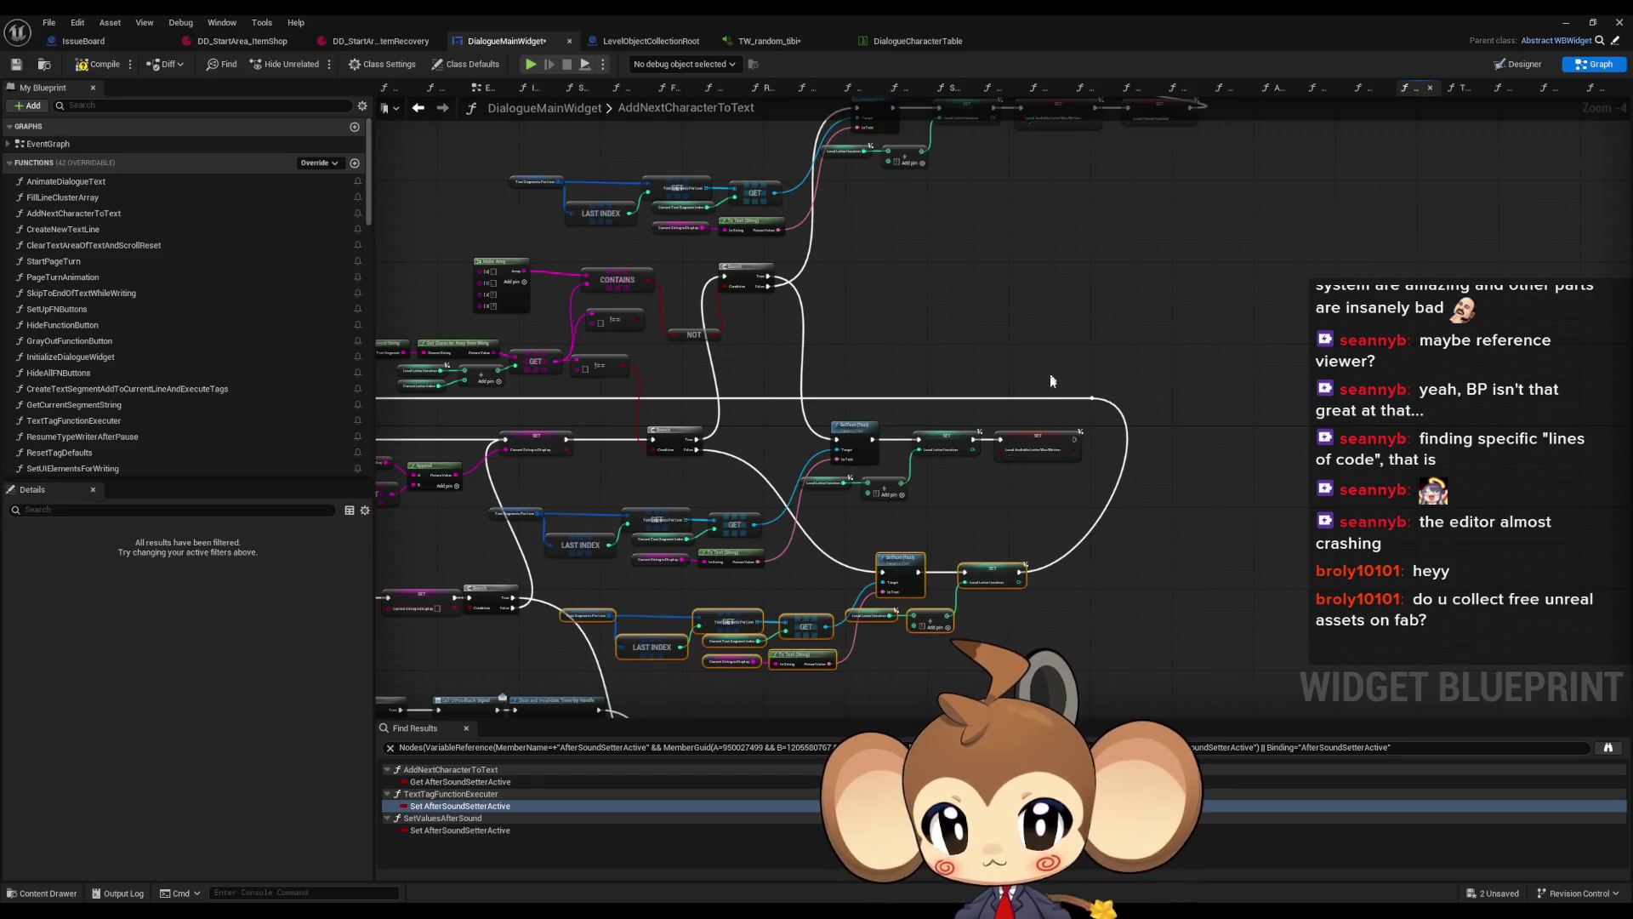
left_click_drag(990, 576, 1234, 583)
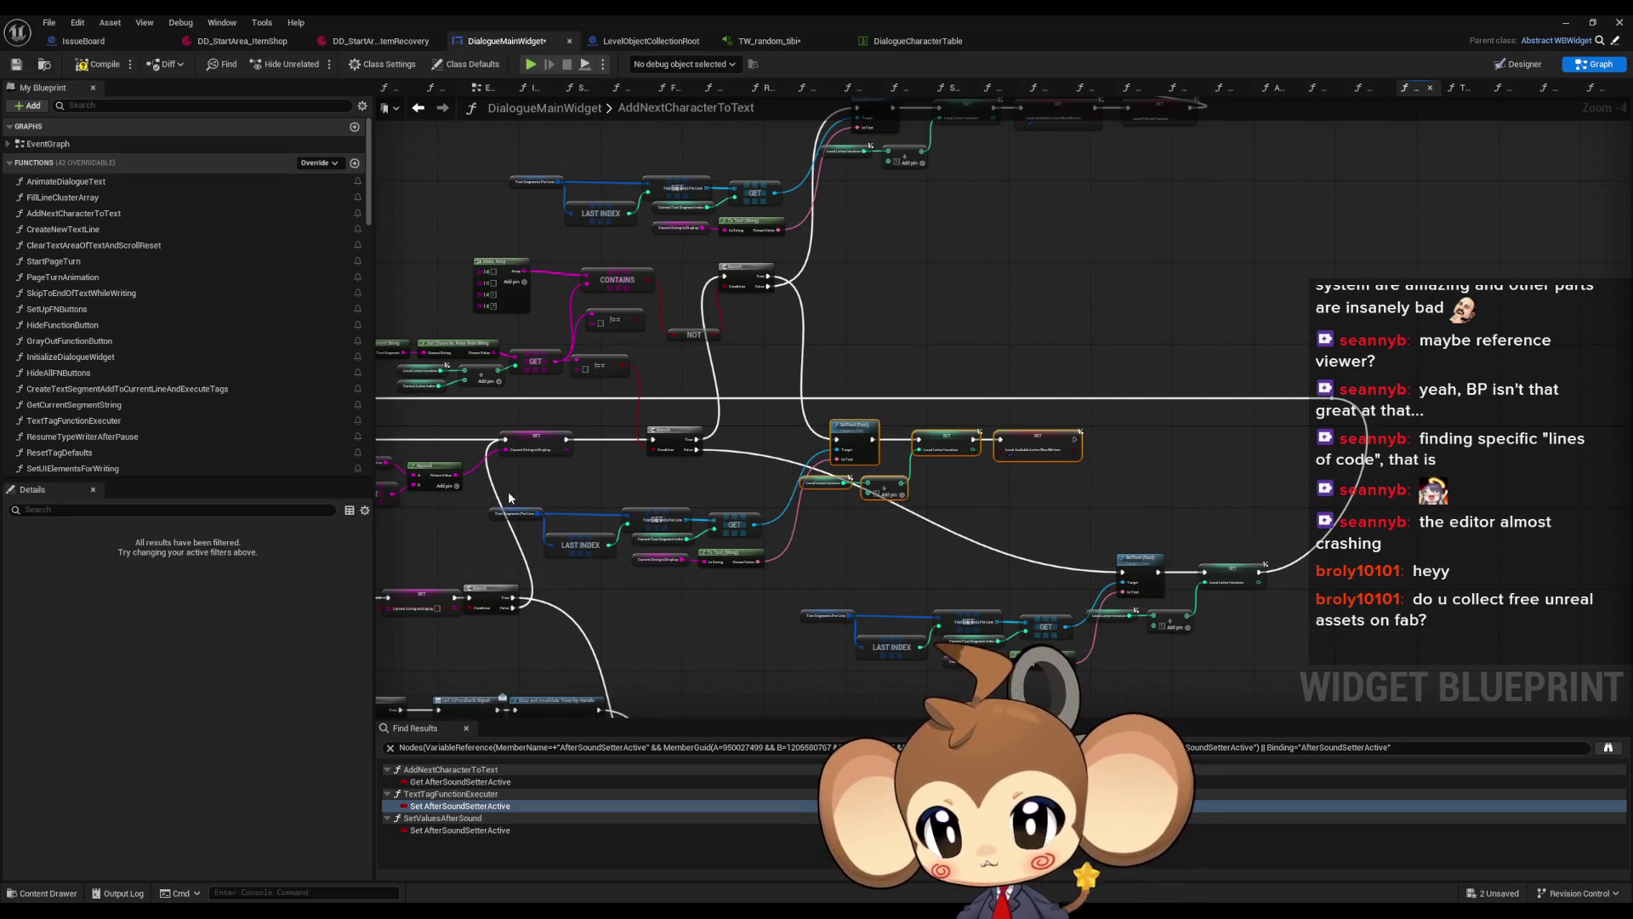
left_click_drag(940, 442, 1144, 442)
left_click_drag(749, 285, 838, 440)
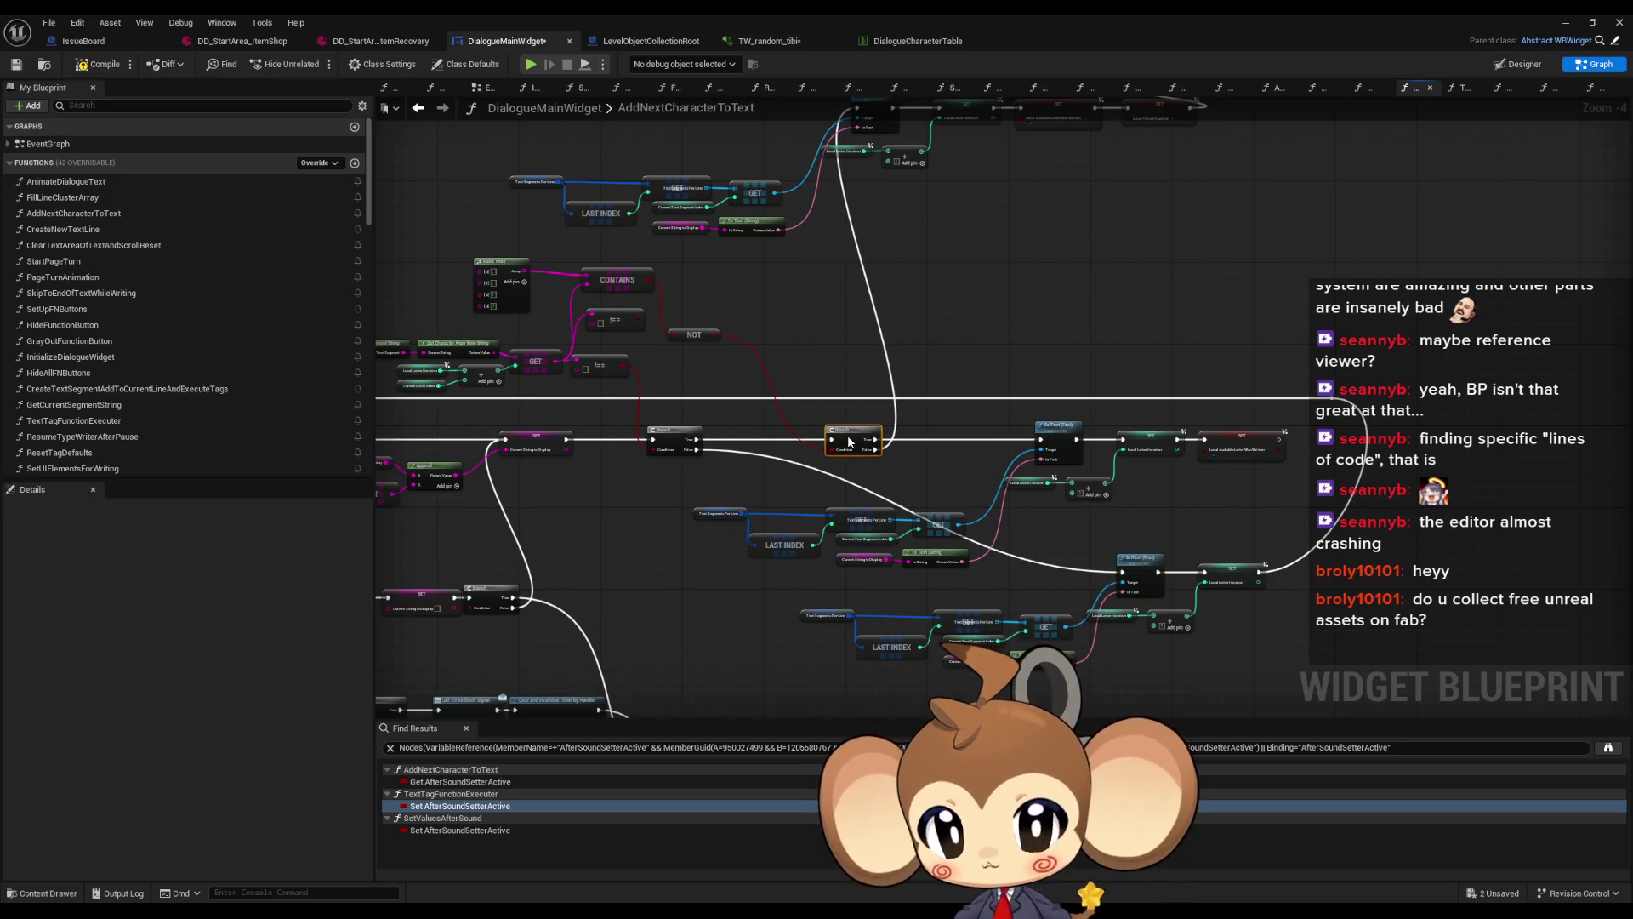
scroll(874, 469, "down", 1)
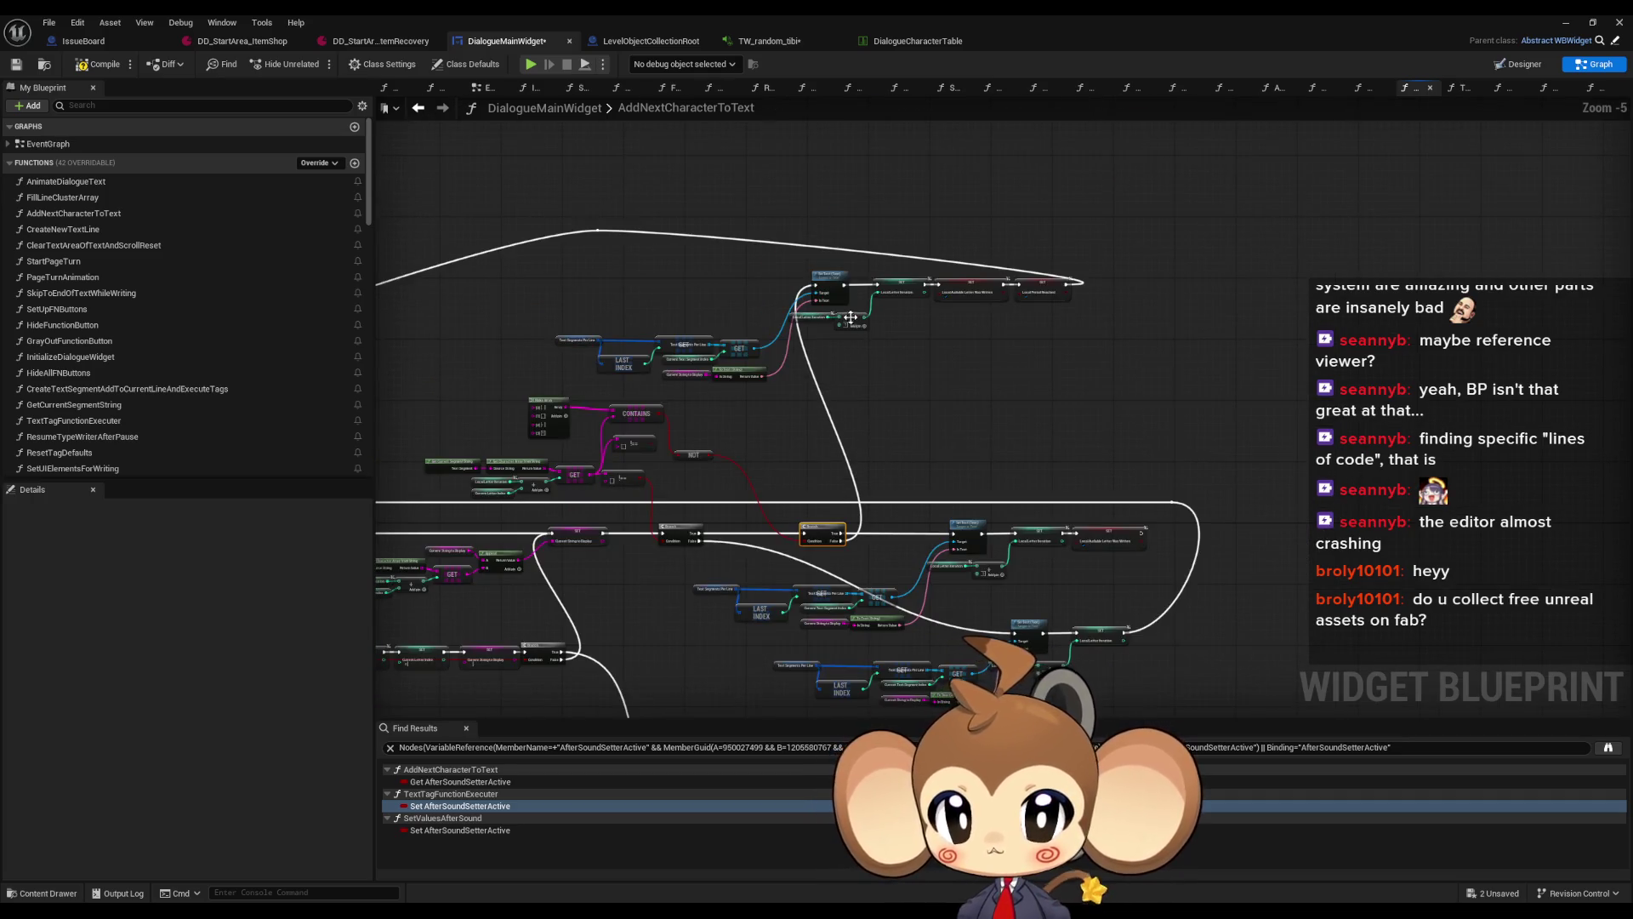
scroll(727, 406, "up", 1)
mouse_move(817, 501)
left_mouse_down()
mouse_move(667, 348)
mouse_move(749, 337)
mouse_move(707, 353)
left_mouse_up()
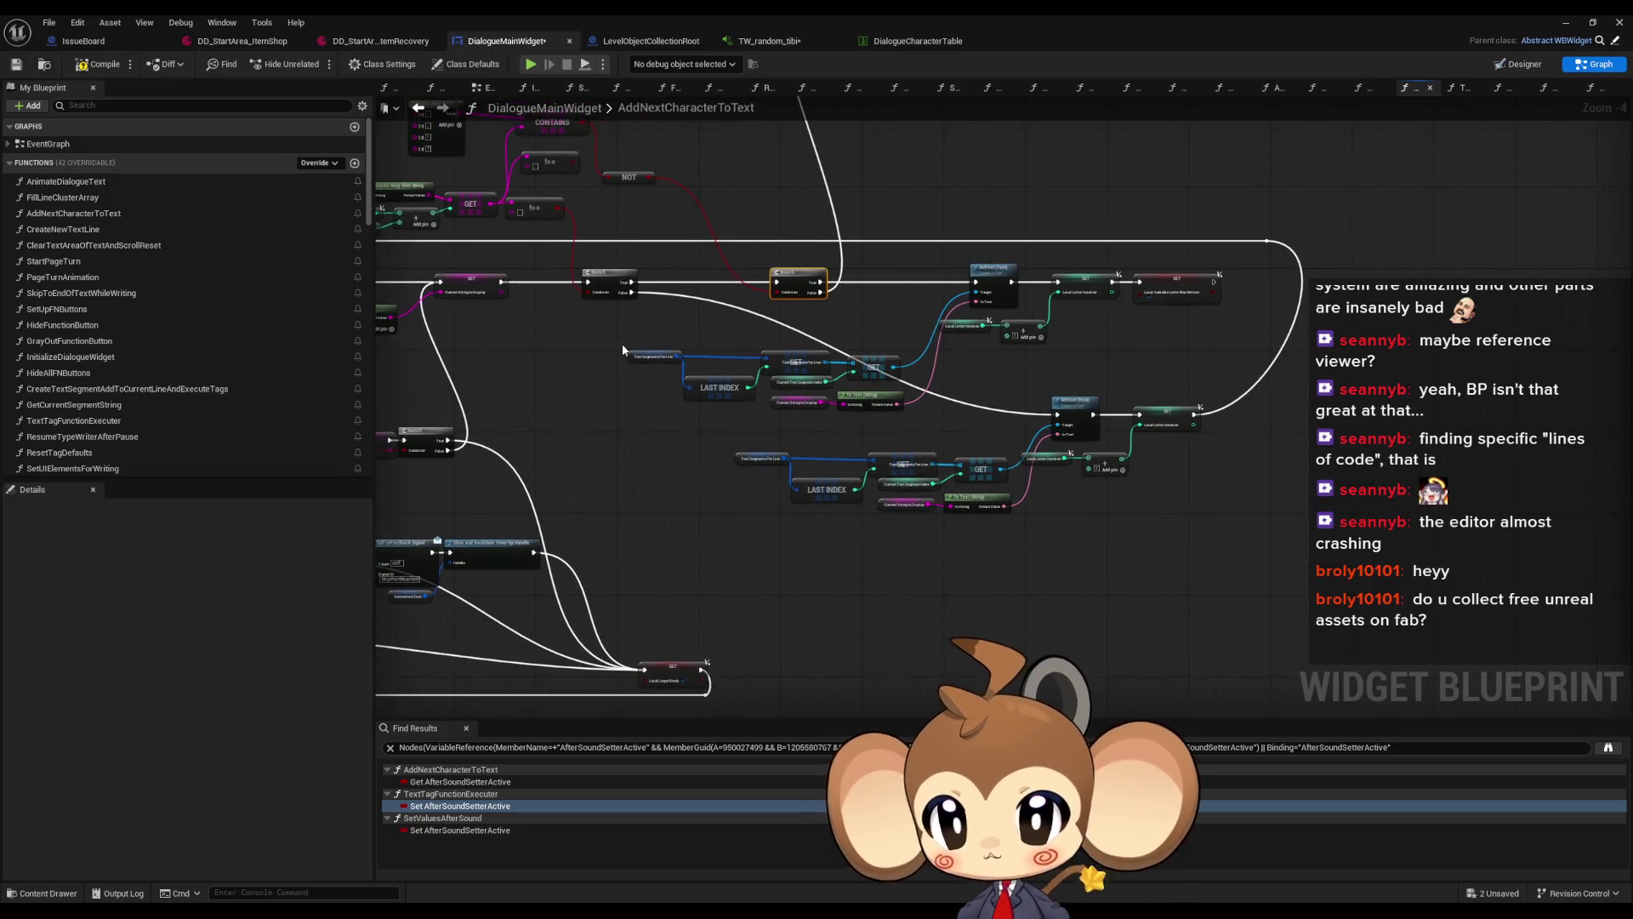
Reposition the GET/LAST INDEX/To Text and GET/LAST INDEX/SetText node groups
left_click_drag(895, 415, 898, 416)
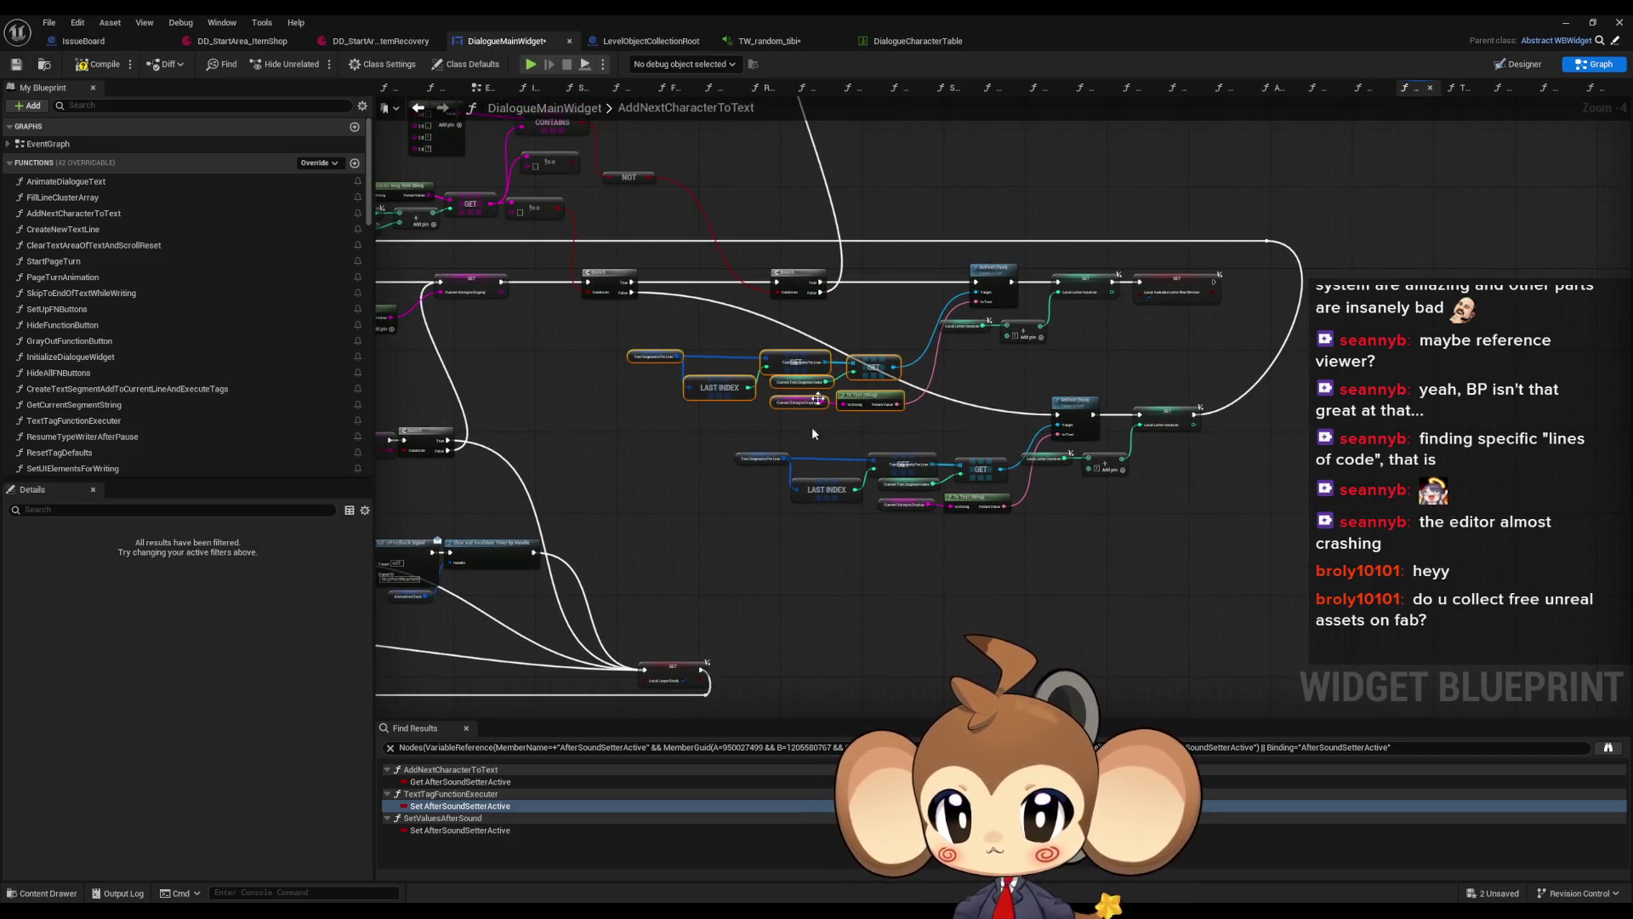
left_click_drag(835, 292, 763, 389)
left_click_drag(801, 464, 826, 418)
left_click(848, 503)
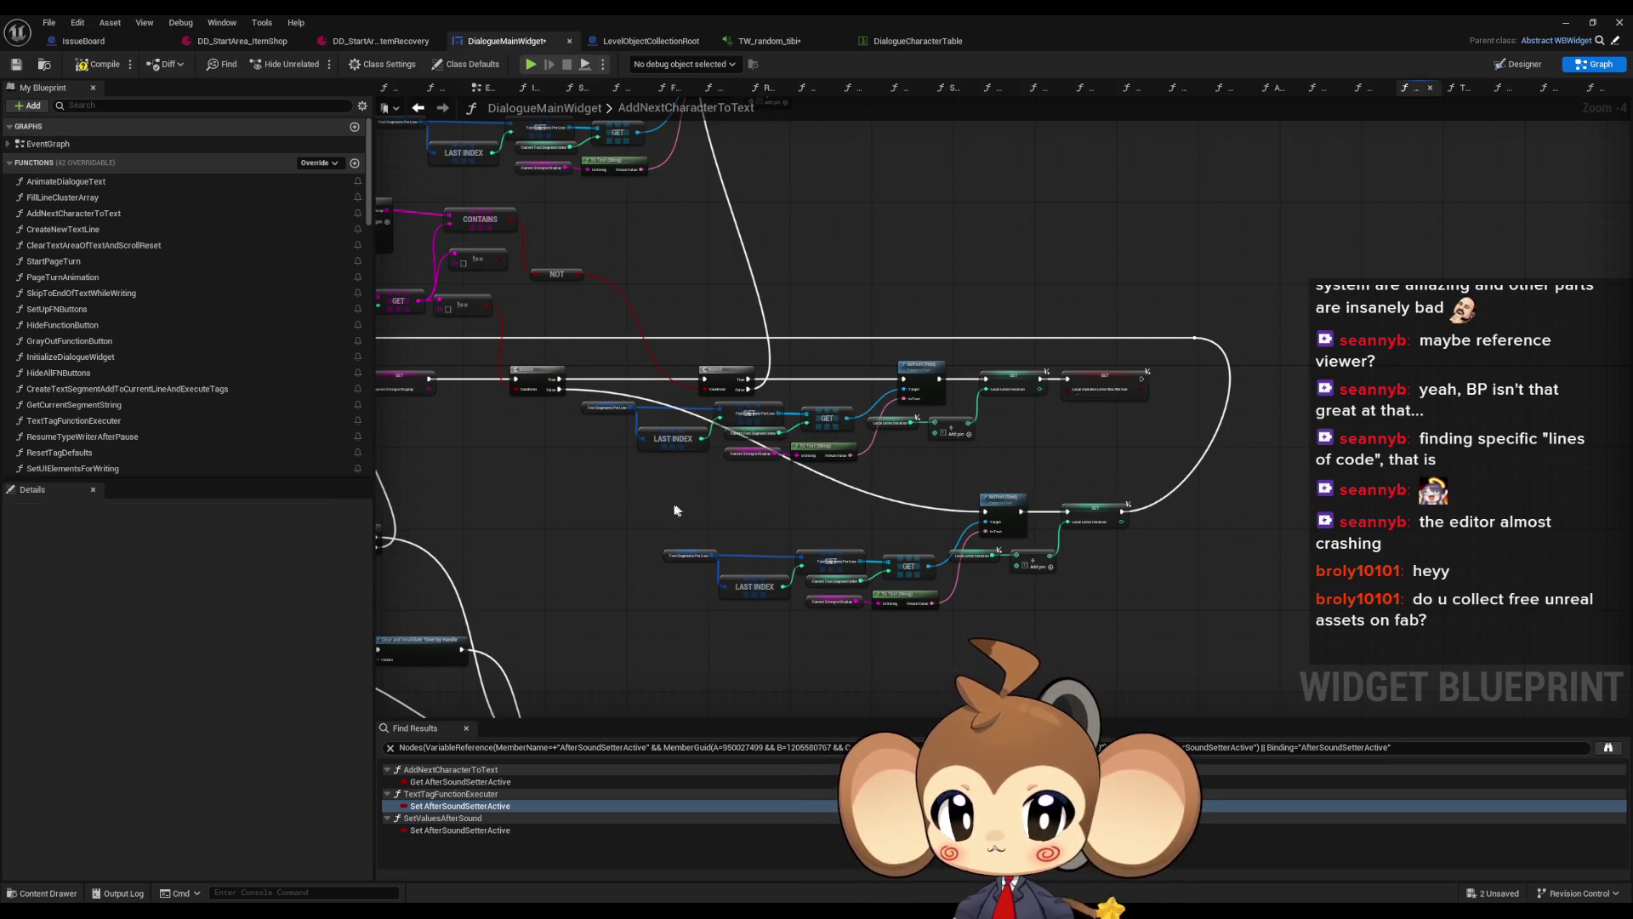
left_click_drag(686, 524, 1063, 596)
mouse_move(1091, 514)
left_mouse_down()
mouse_move(1069, 636)
mouse_move(1059, 435)
mouse_move(1068, 477)
left_mouse_up()
scroll(855, 340, "down", 2)
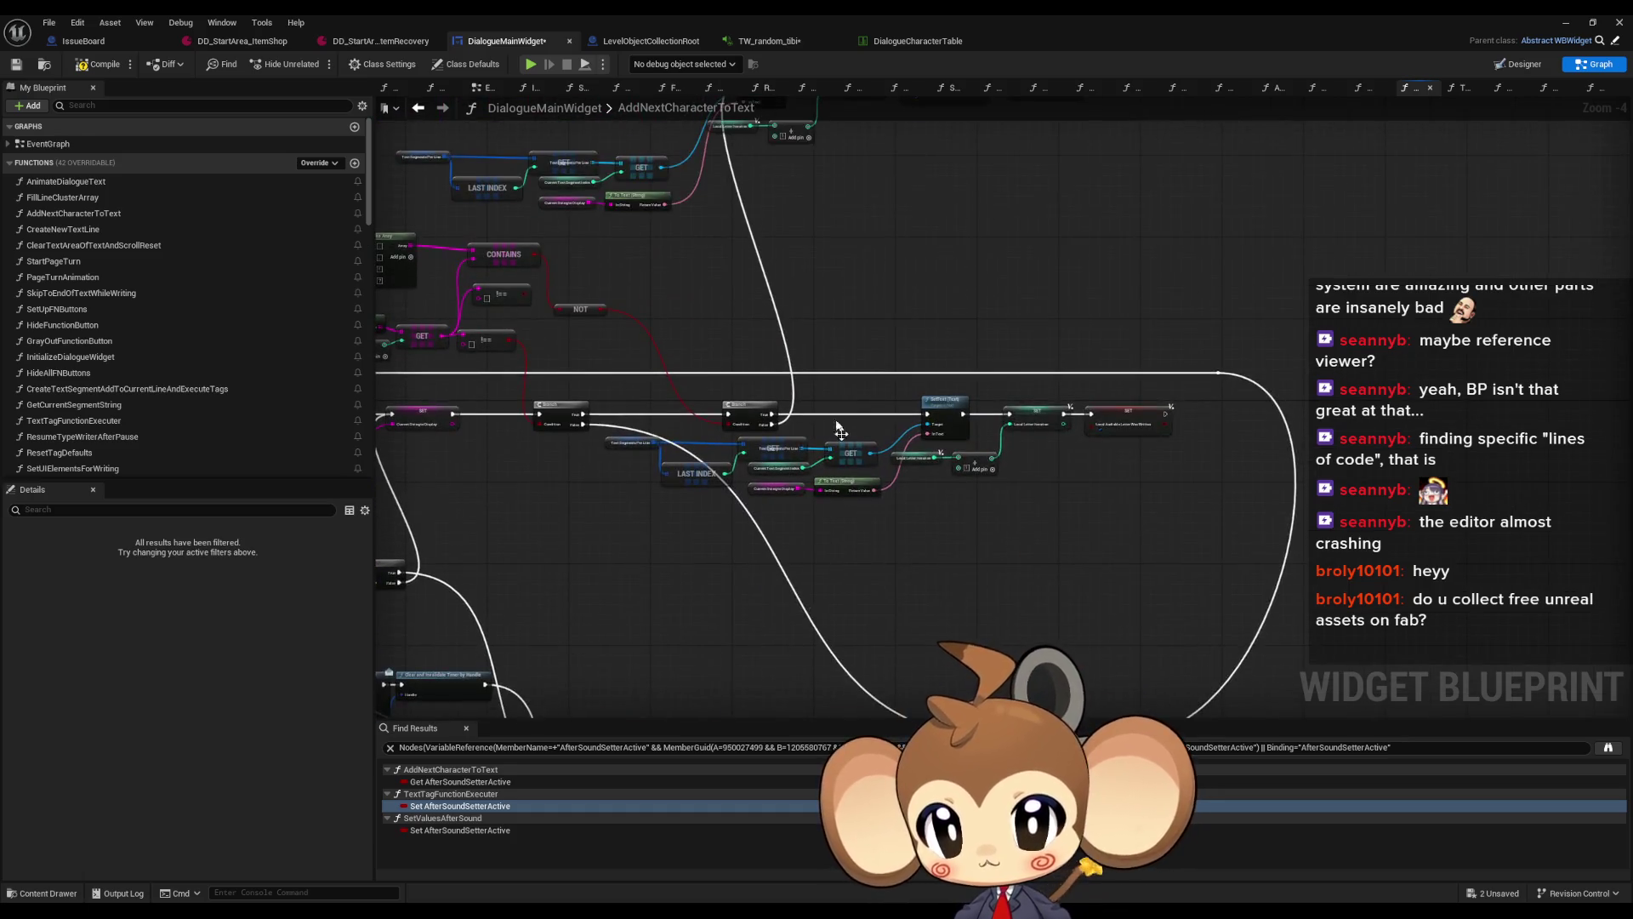
scroll(866, 398, "up", 2)
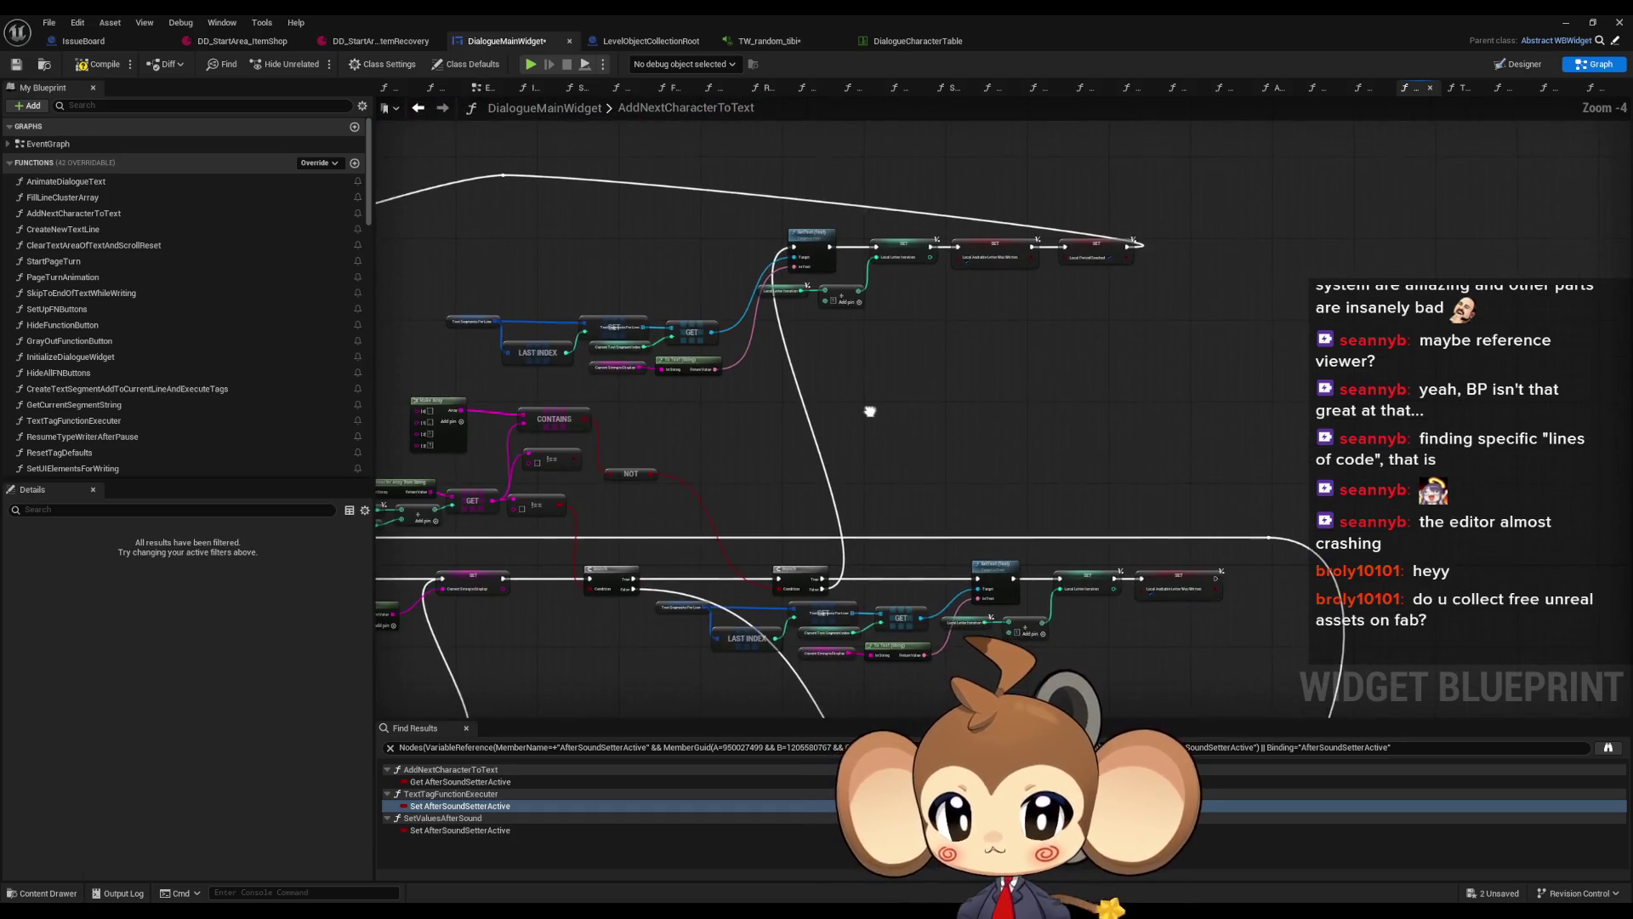
mouse_move(491, 296)
left_mouse_down()
mouse_move(695, 362)
mouse_move(713, 310)
mouse_move(730, 324)
left_mouse_up()
Move the top row of nodes below the lower row
mouse_move(491, 175)
left_mouse_down()
mouse_move(711, 263)
mouse_move(1120, 347)
left_mouse_up()
mouse_move(837, 167)
left_mouse_down()
mouse_move(928, 493)
mouse_move(971, 614)
mouse_move(995, 614)
left_mouse_up()
left_click_drag(723, 580, 730, 464)
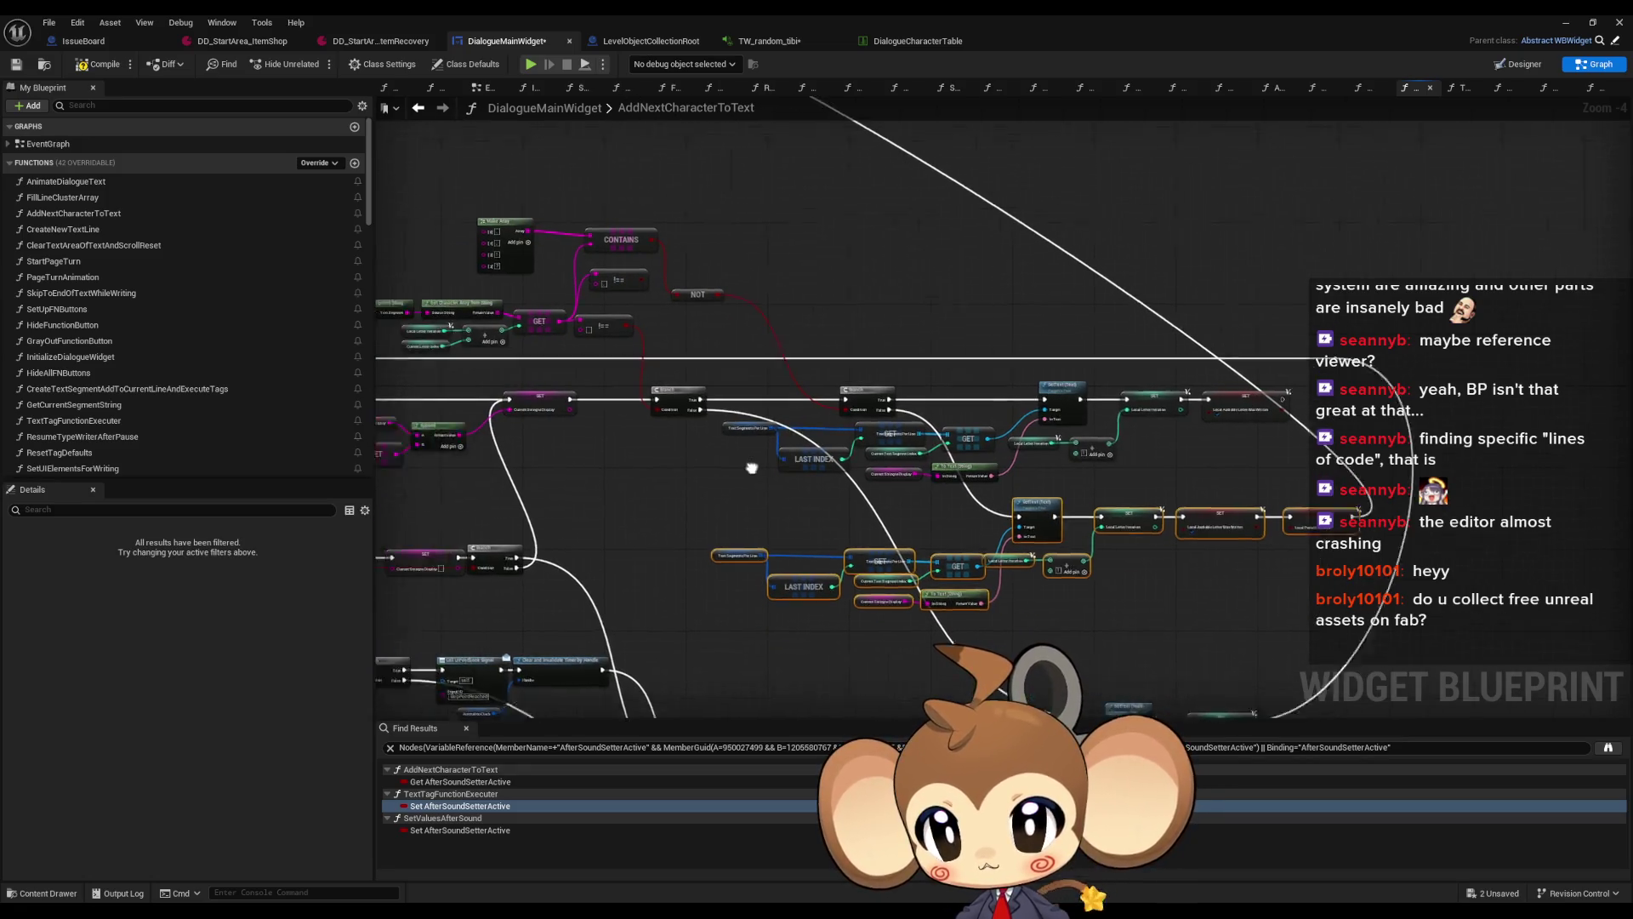
scroll(765, 425, "up", 1)
left_click_drag(698, 357, 837, 370)
Shift the upper node cluster down and to the left near the Branch node
mouse_move(544, 170)
left_mouse_down()
mouse_move(945, 364)
mouse_move(940, 378)
mouse_move(1295, 466)
left_mouse_up()
scroll(853, 379, "down", 3)
left_click_drag(906, 469, 1225, 541)
left_click_drag(956, 548, 1289, 680)
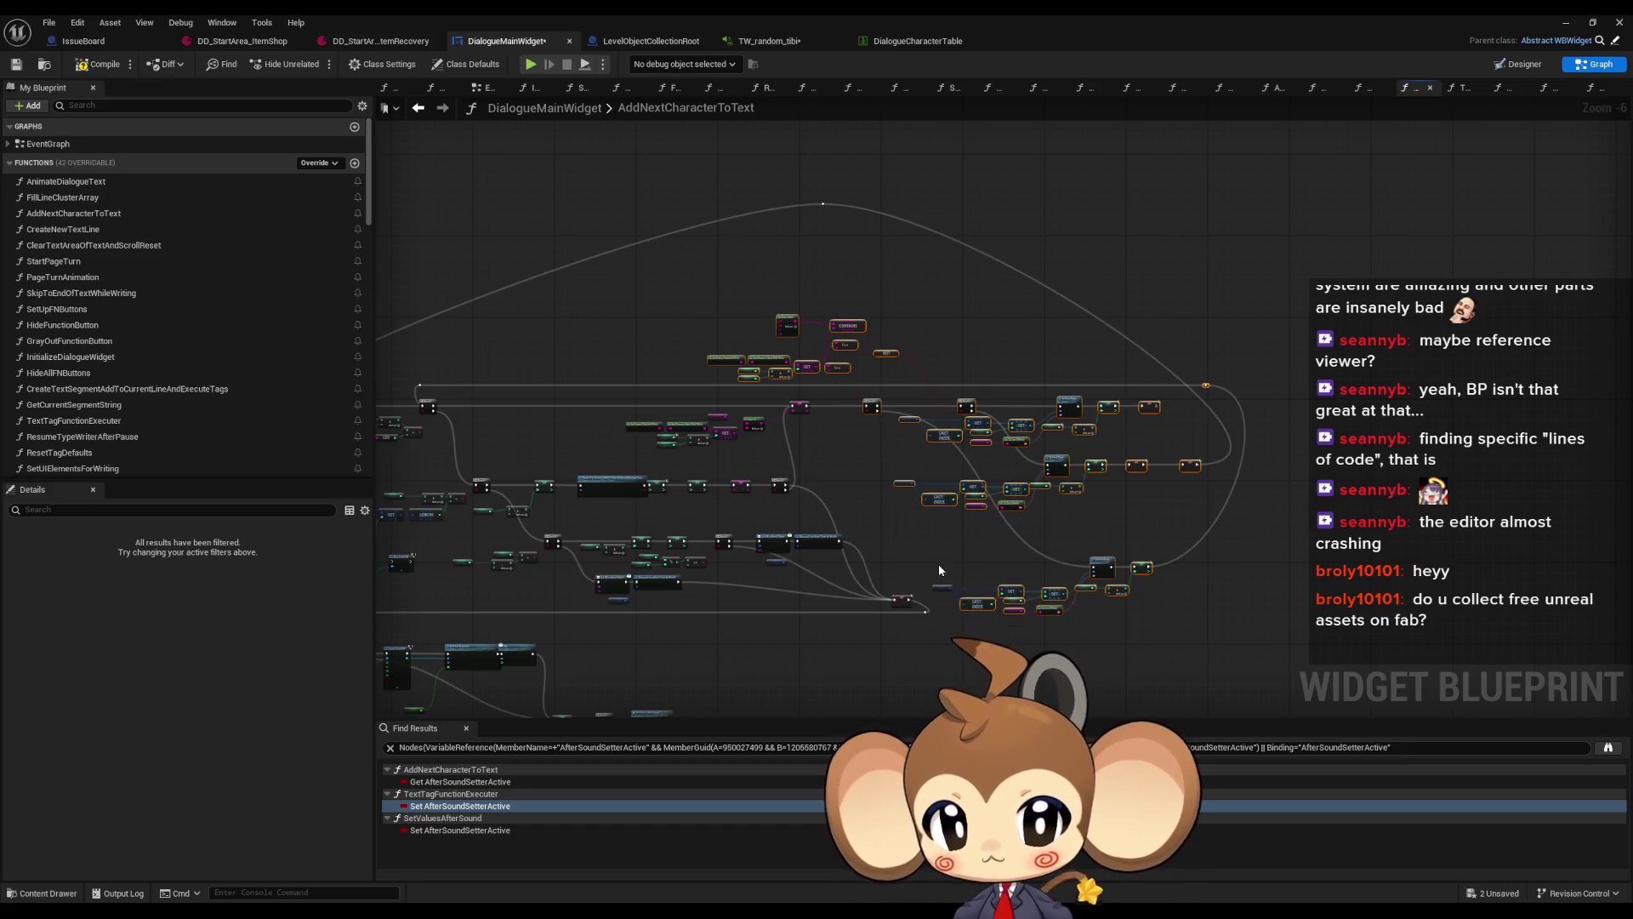
scroll(951, 466, "up", 4)
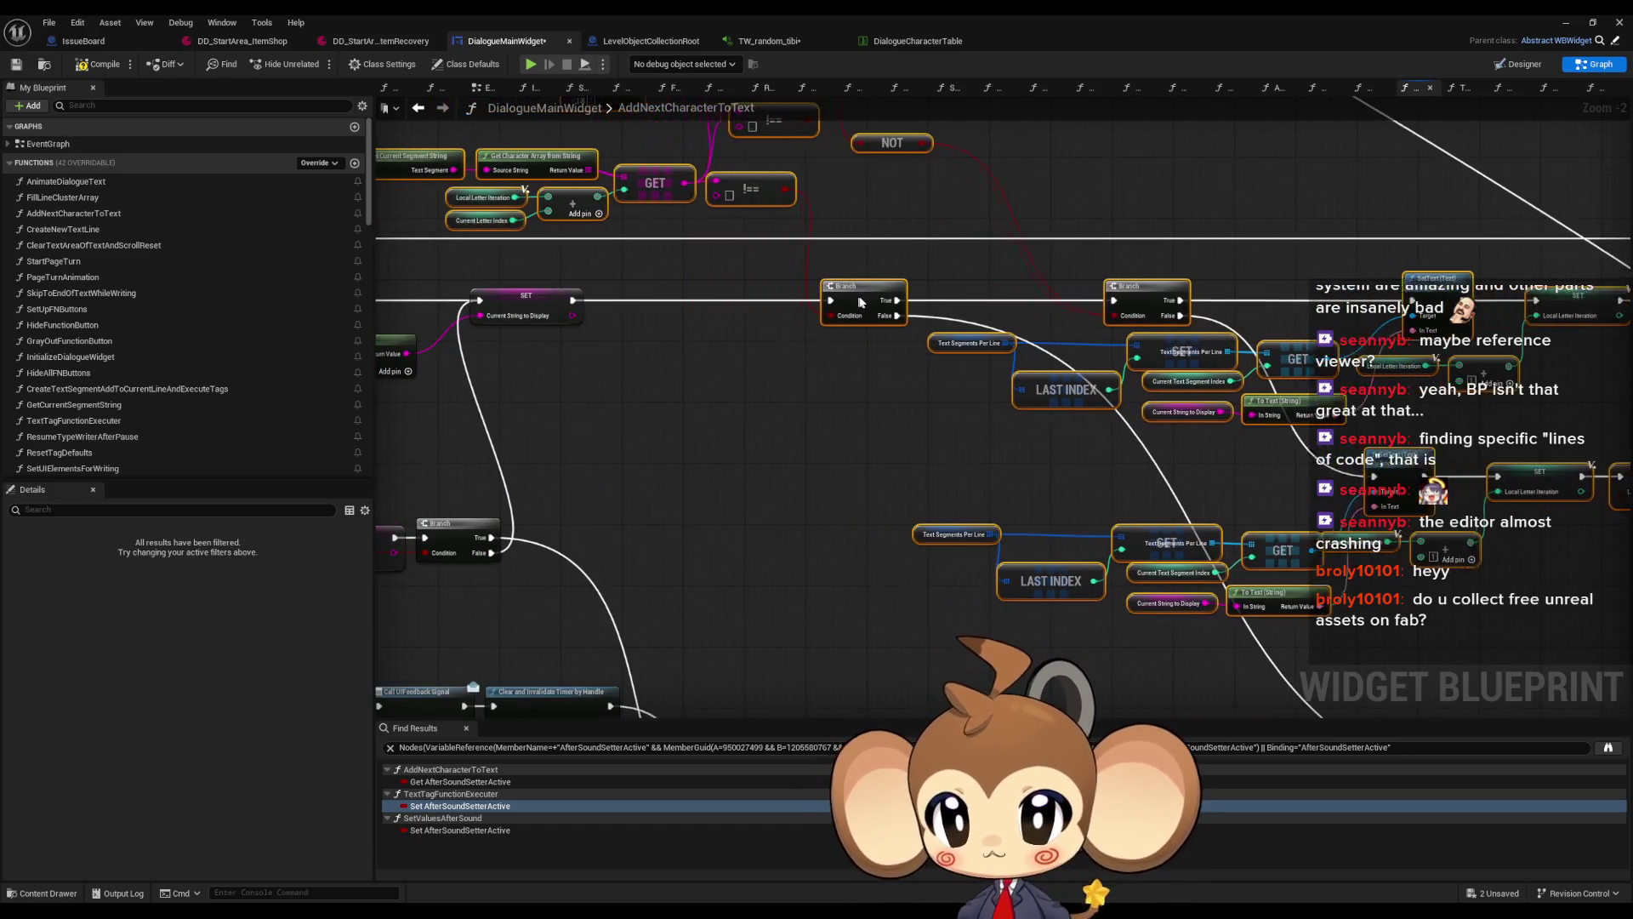
left_click_drag(778, 376, 916, 528)
left_click_drag(609, 153, 1214, 379)
mouse_move(1158, 315)
left_mouse_down()
mouse_move(1127, 401)
mouse_move(1110, 595)
left_mouse_up()
left_click(1118, 586)
scroll(998, 489, "down", 4)
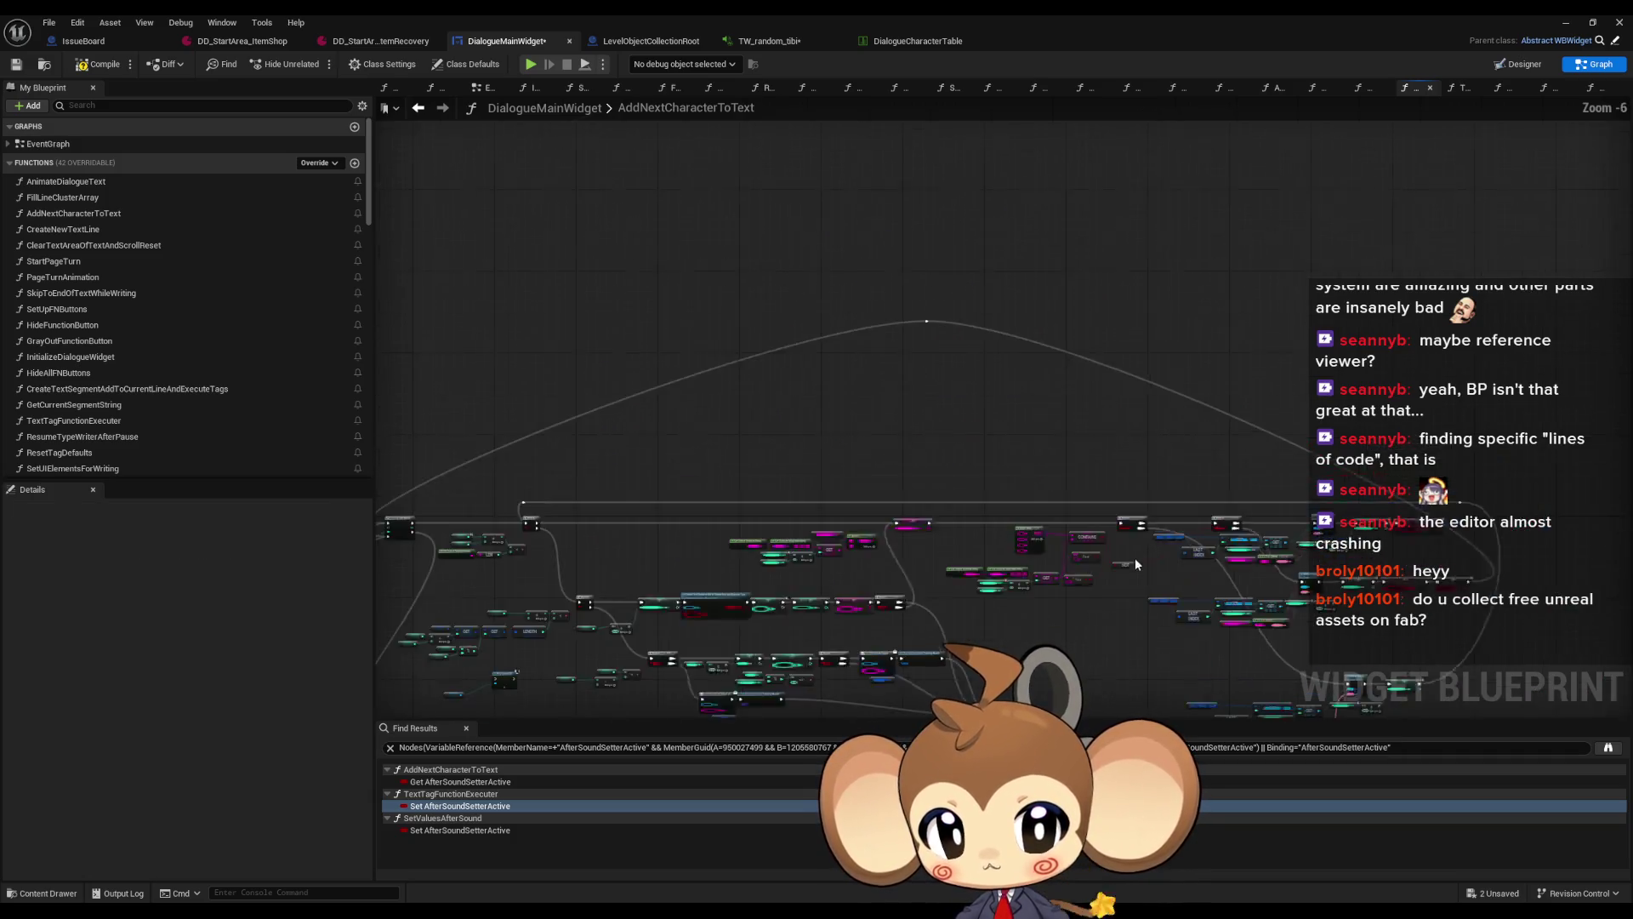
Drag the wire's reroute knots right and left to re-curve the connections
mouse_move(730, 228)
left_mouse_down()
mouse_move(1132, 304)
mouse_move(1247, 359)
mouse_move(1240, 379)
left_mouse_up()
scroll(1240, 380, "up", 2)
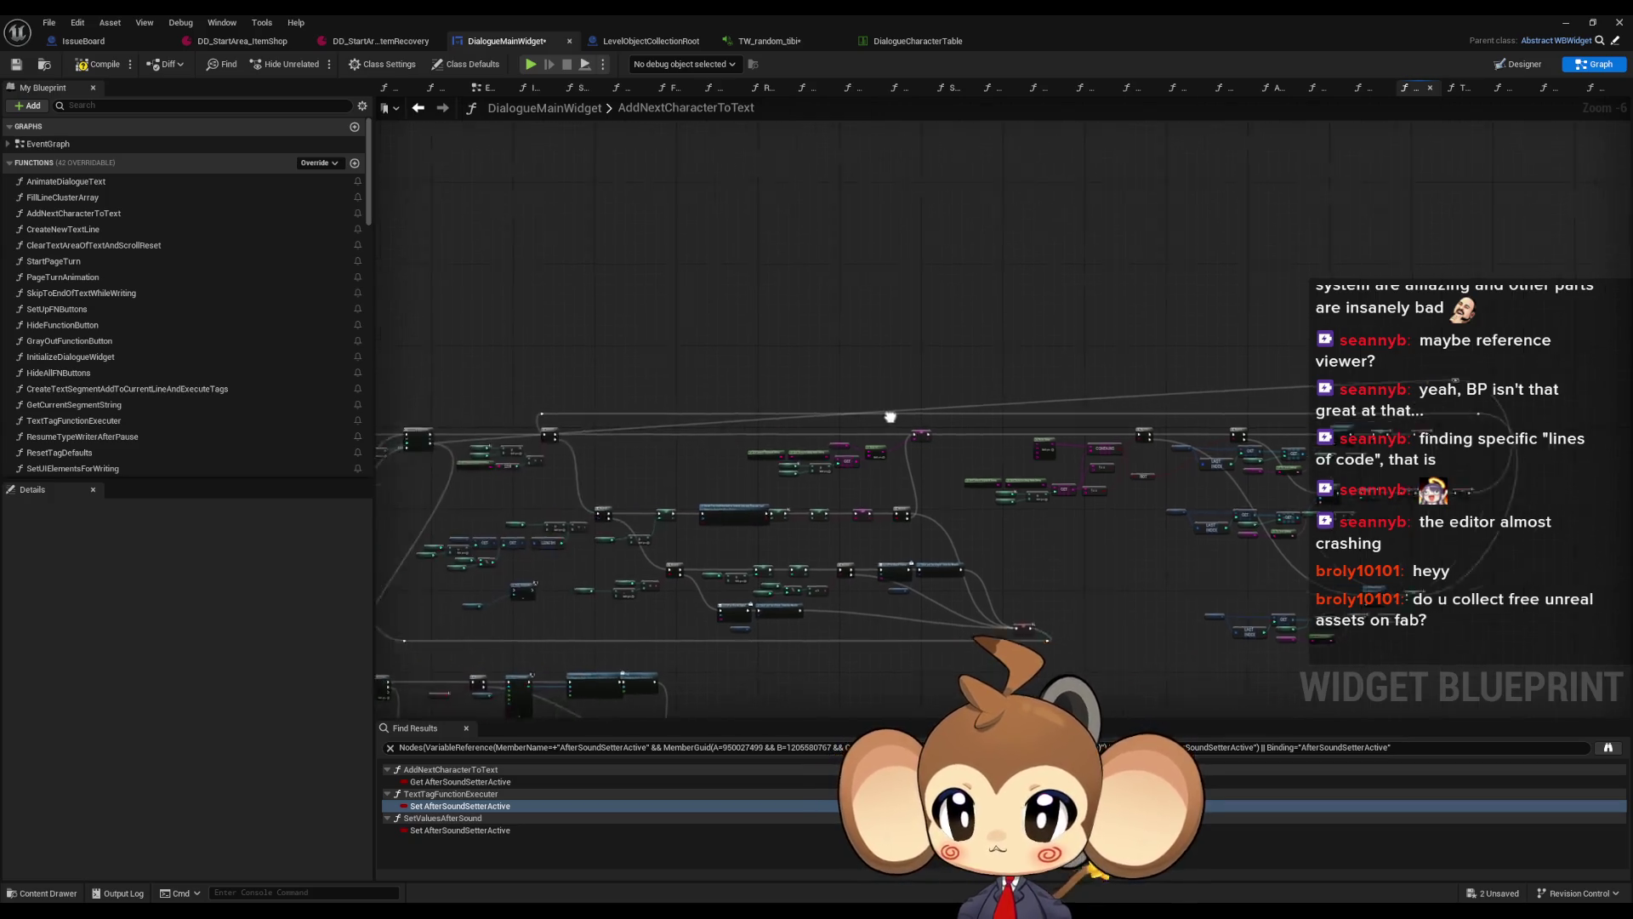
left_click_drag(1392, 385, 719, 277)
scroll(1002, 378, "up", 3)
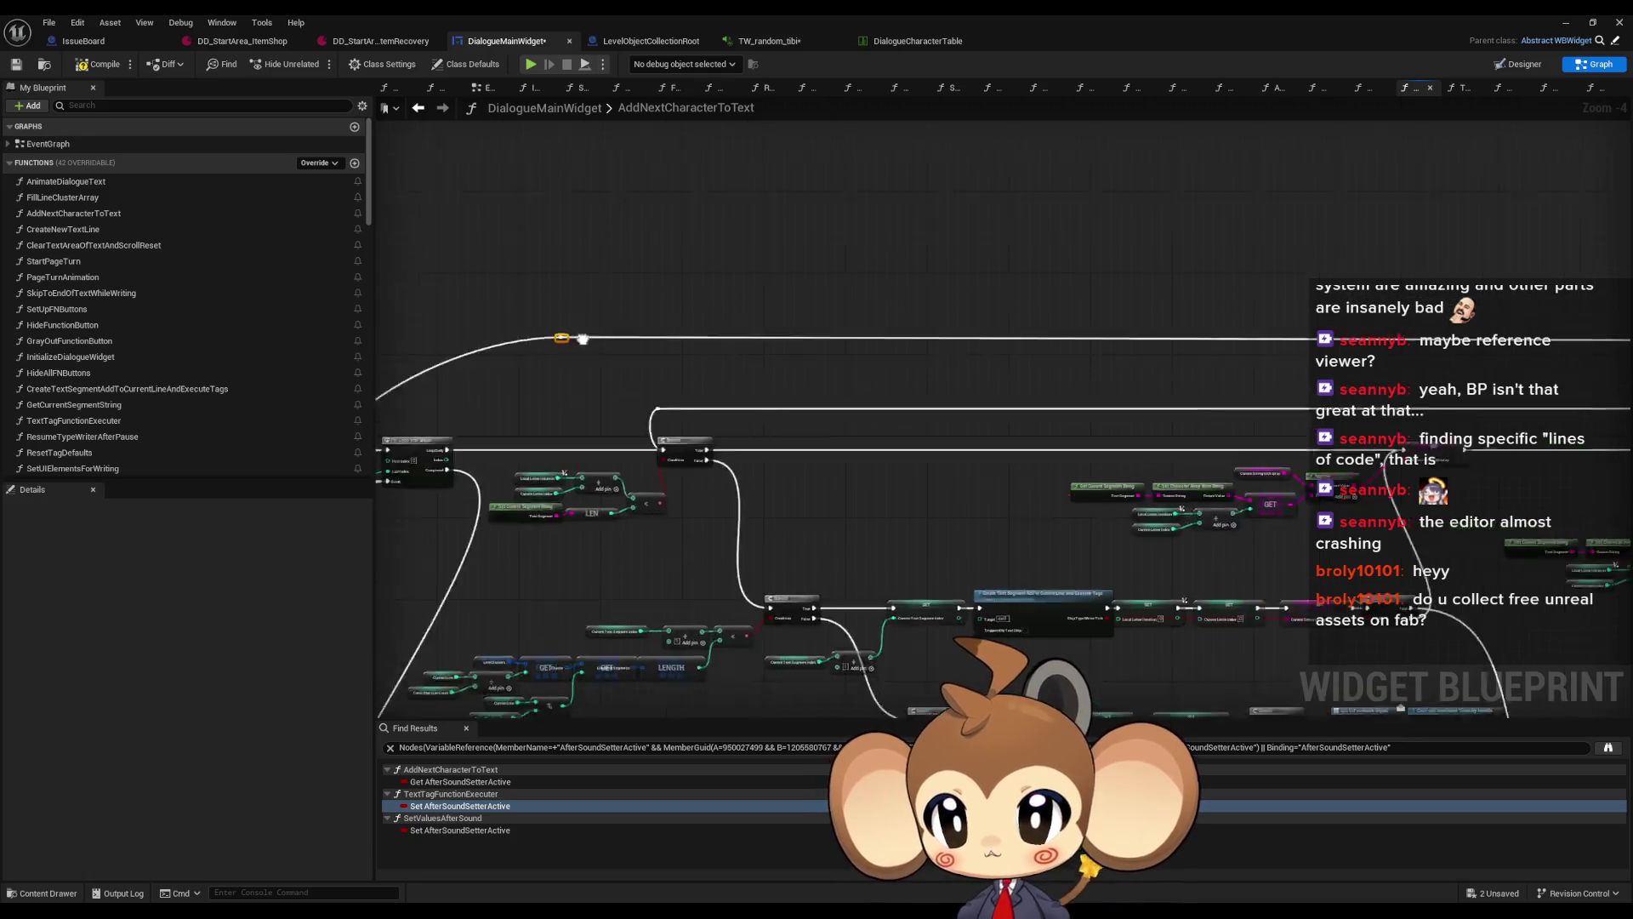
left_click_drag(984, 365, 678, 371)
scroll(677, 372, "down", 5)
left_click_drag(1075, 383, 544, 375)
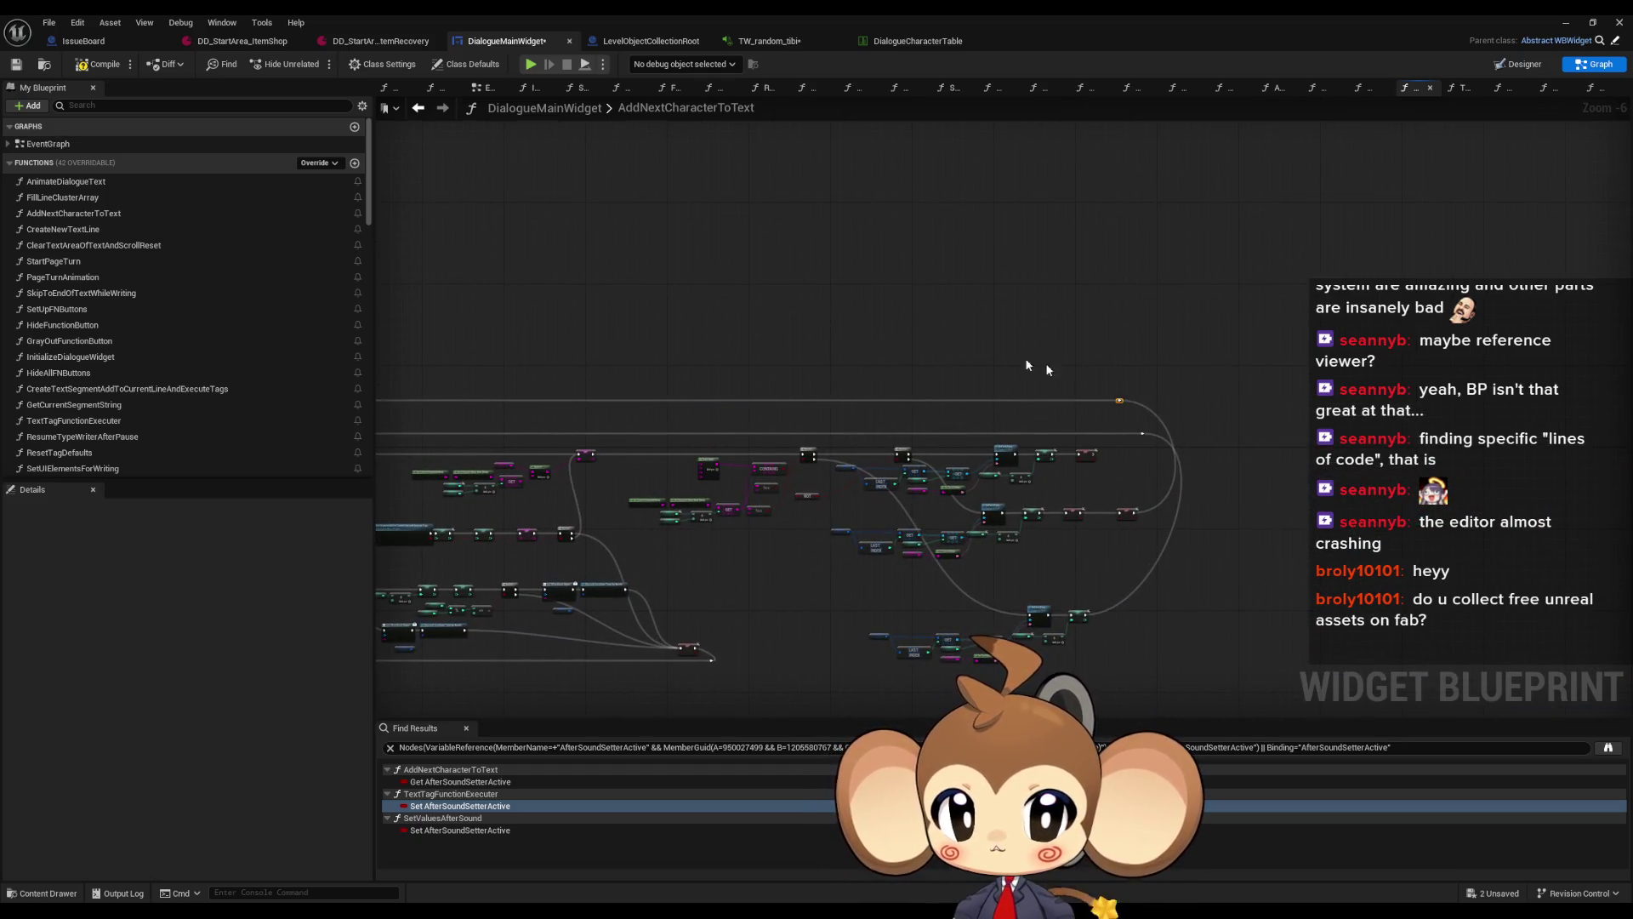
scroll(784, 364, "up", 3)
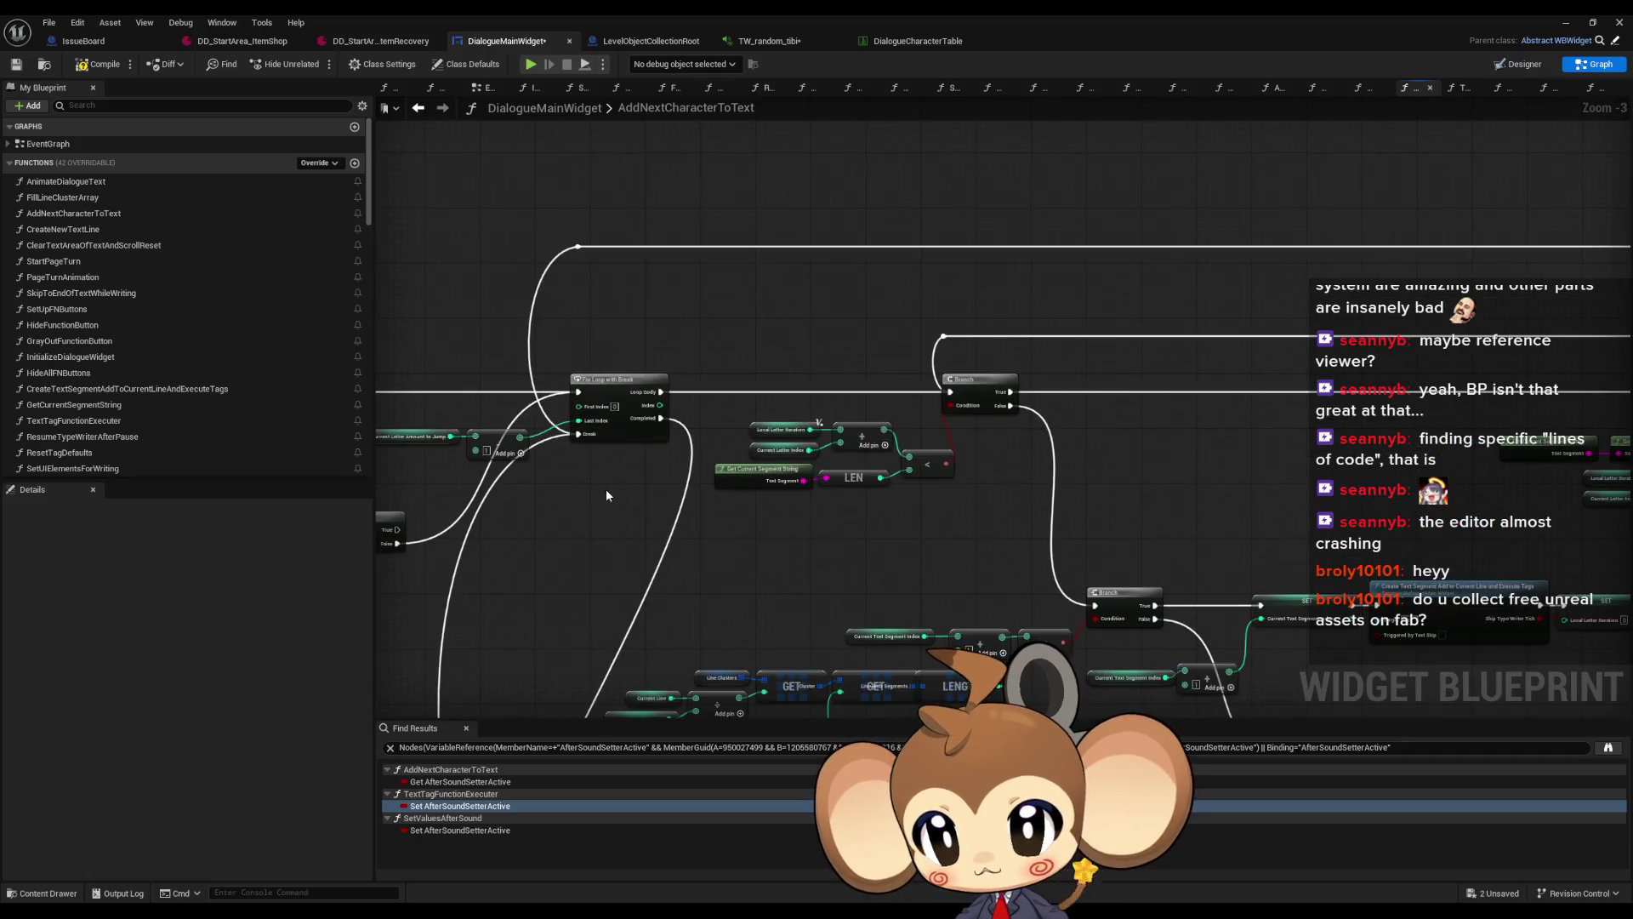
scroll(607, 495, "down", 4)
mouse_move(1042, 558)
left_mouse_down()
mouse_move(1089, 323)
mouse_move(978, 430)
mouse_move(1110, 510)
mouse_move(968, 544)
mouse_move(1125, 575)
left_mouse_up()
double_click(94, 245)
Review the CreateNewTextLine through SetVariablesFromCharacterSet function graphs
double_click(67, 229)
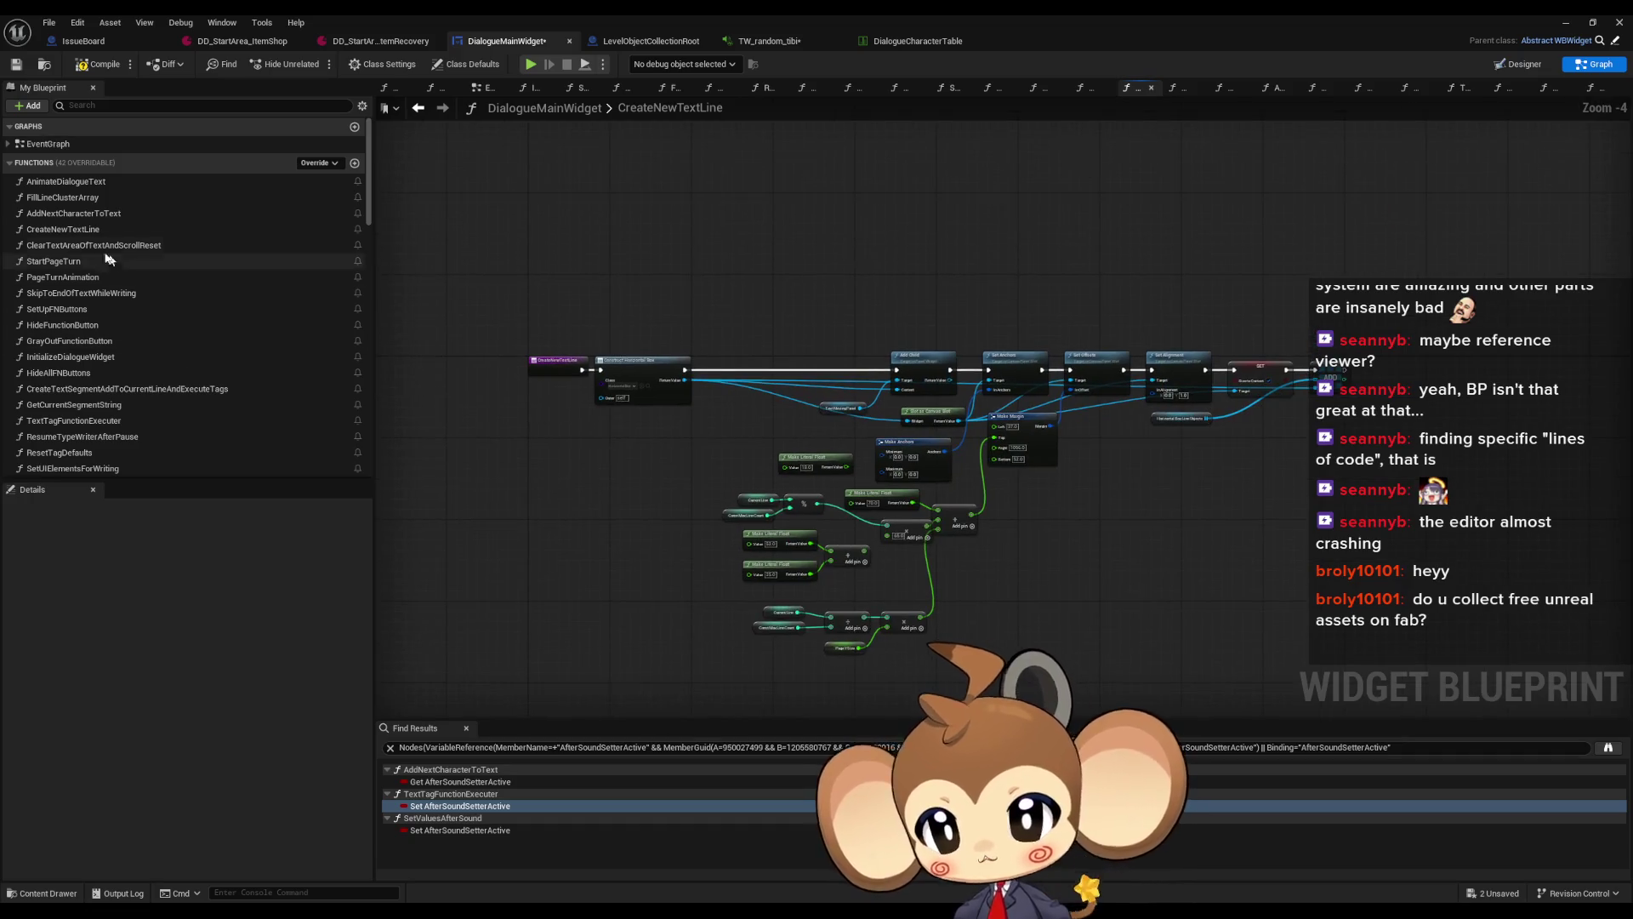
double_click(94, 245)
double_click(56, 261)
scroll(102, 383, "down", 5)
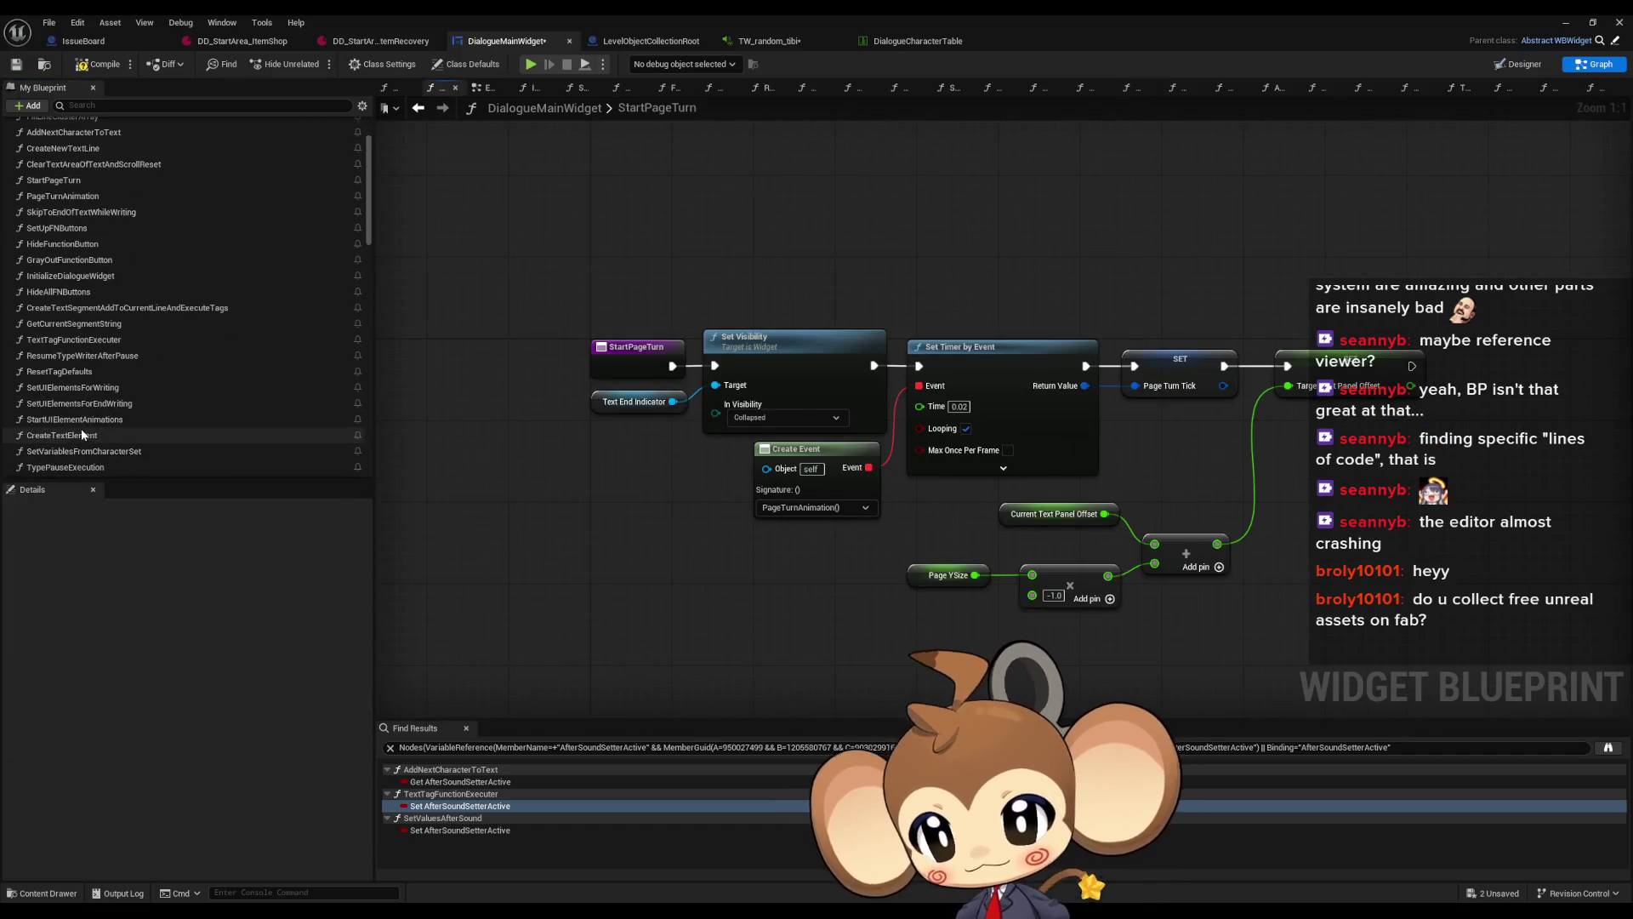
double_click(75, 416)
double_click(75, 401)
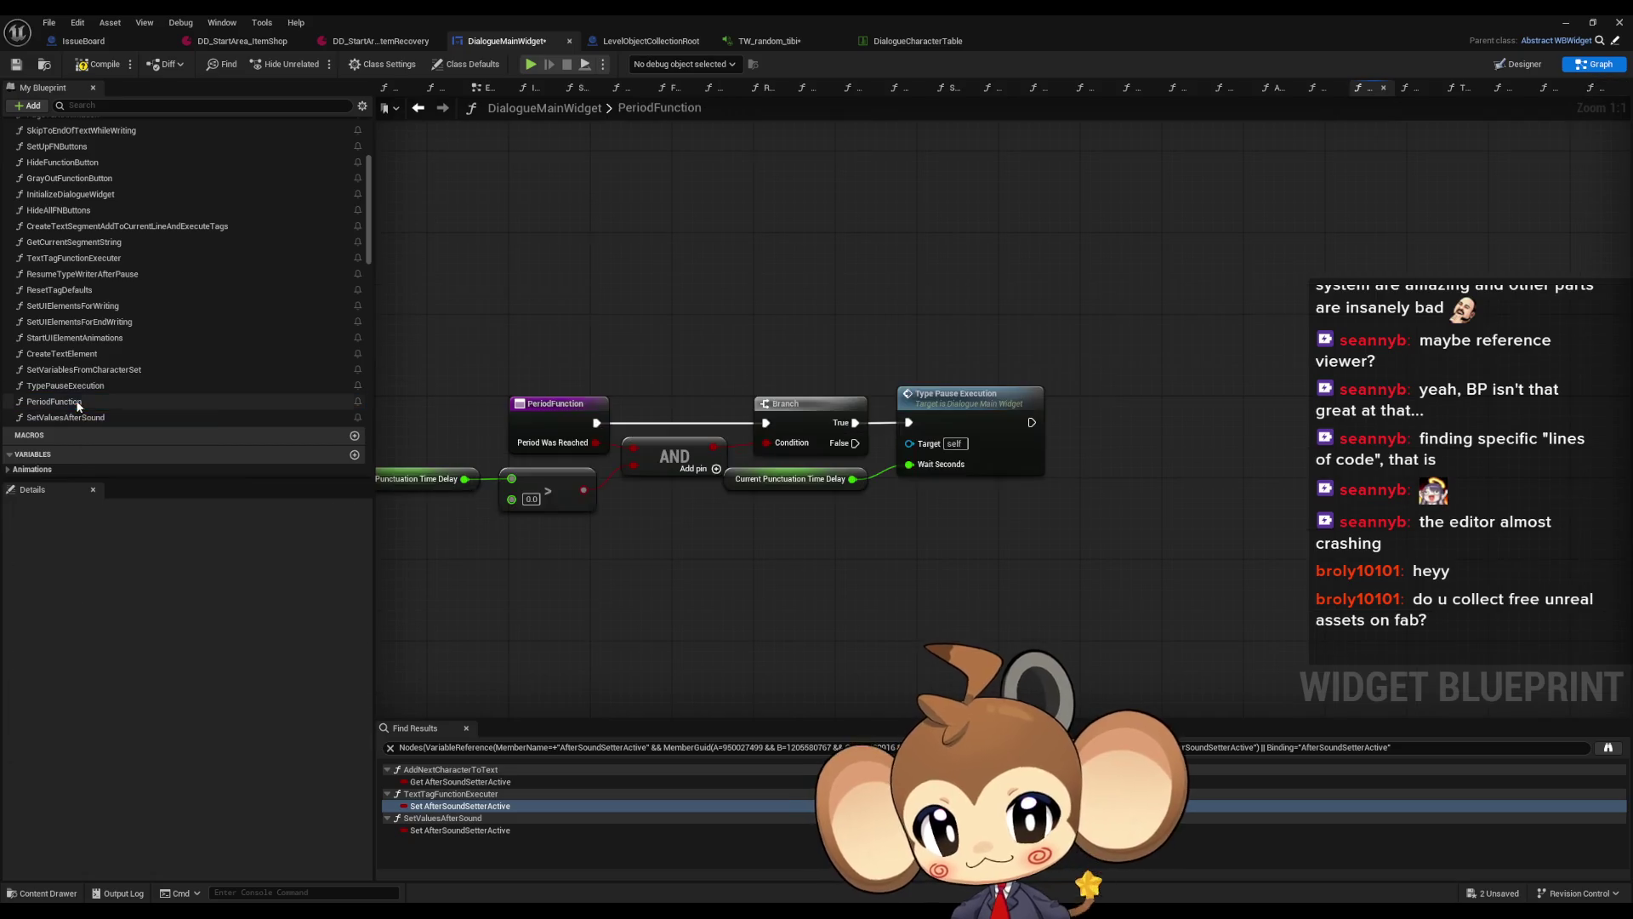
double_click(74, 386)
double_click(83, 369)
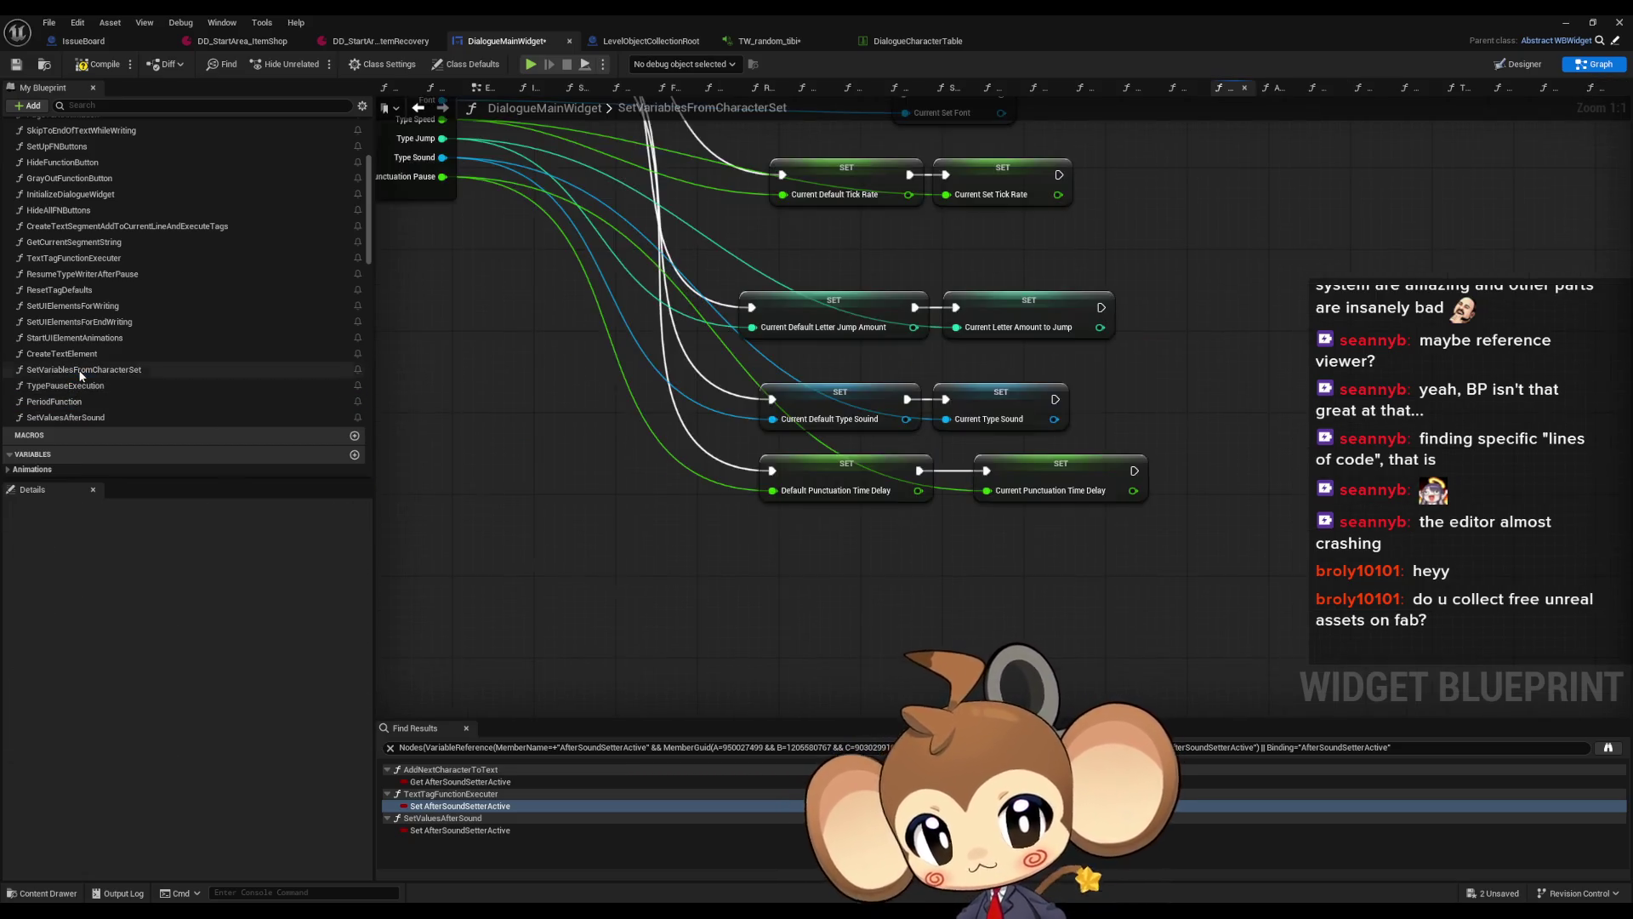
Compile and save DialogueMainWidget, then switch to the DD_StartArea_ItemRecovery asset
scroll(658, 453, "down", 3)
mouse_move(657, 452)
left_mouse_down()
mouse_move(794, 525)
mouse_move(782, 476)
left_mouse_up()
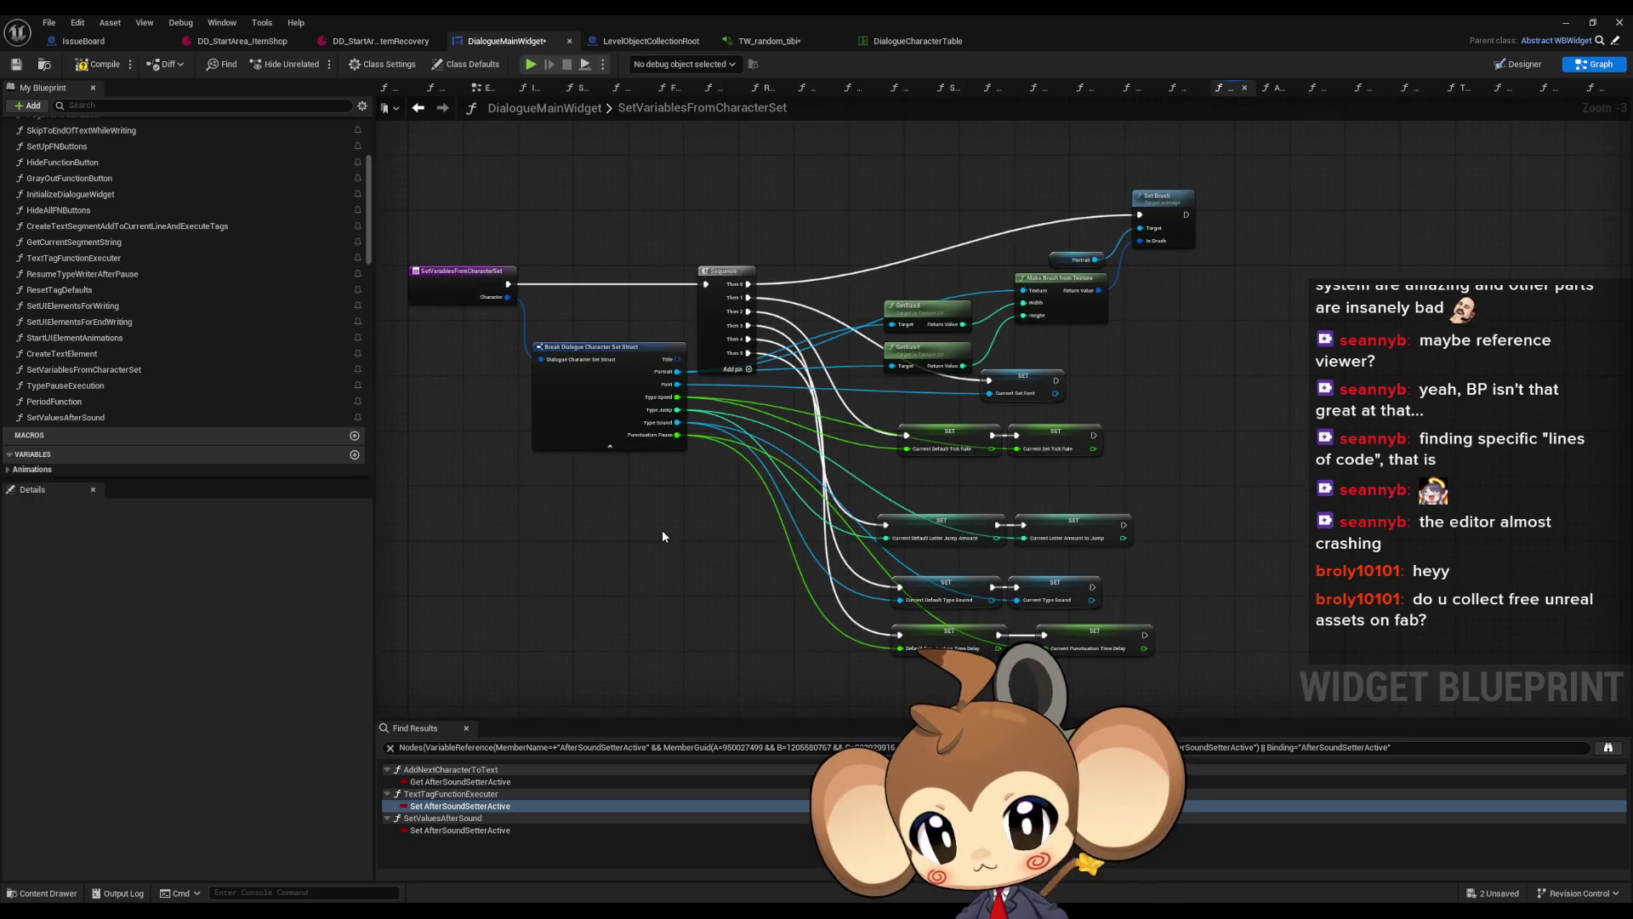
key("ctrl+s")
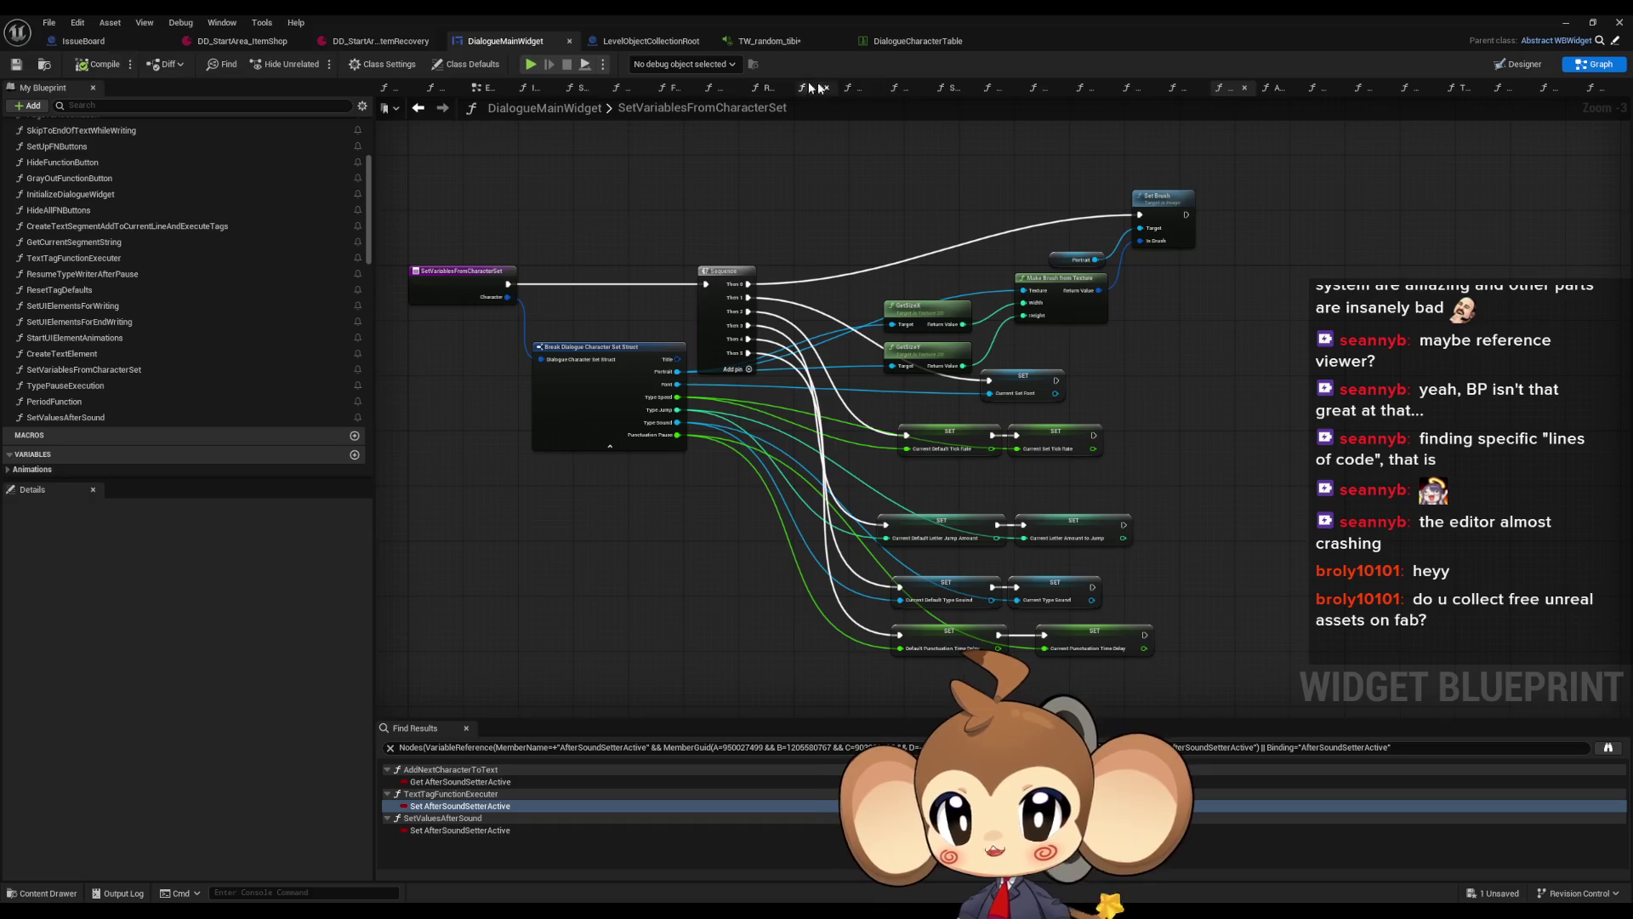
left_click(375, 41)
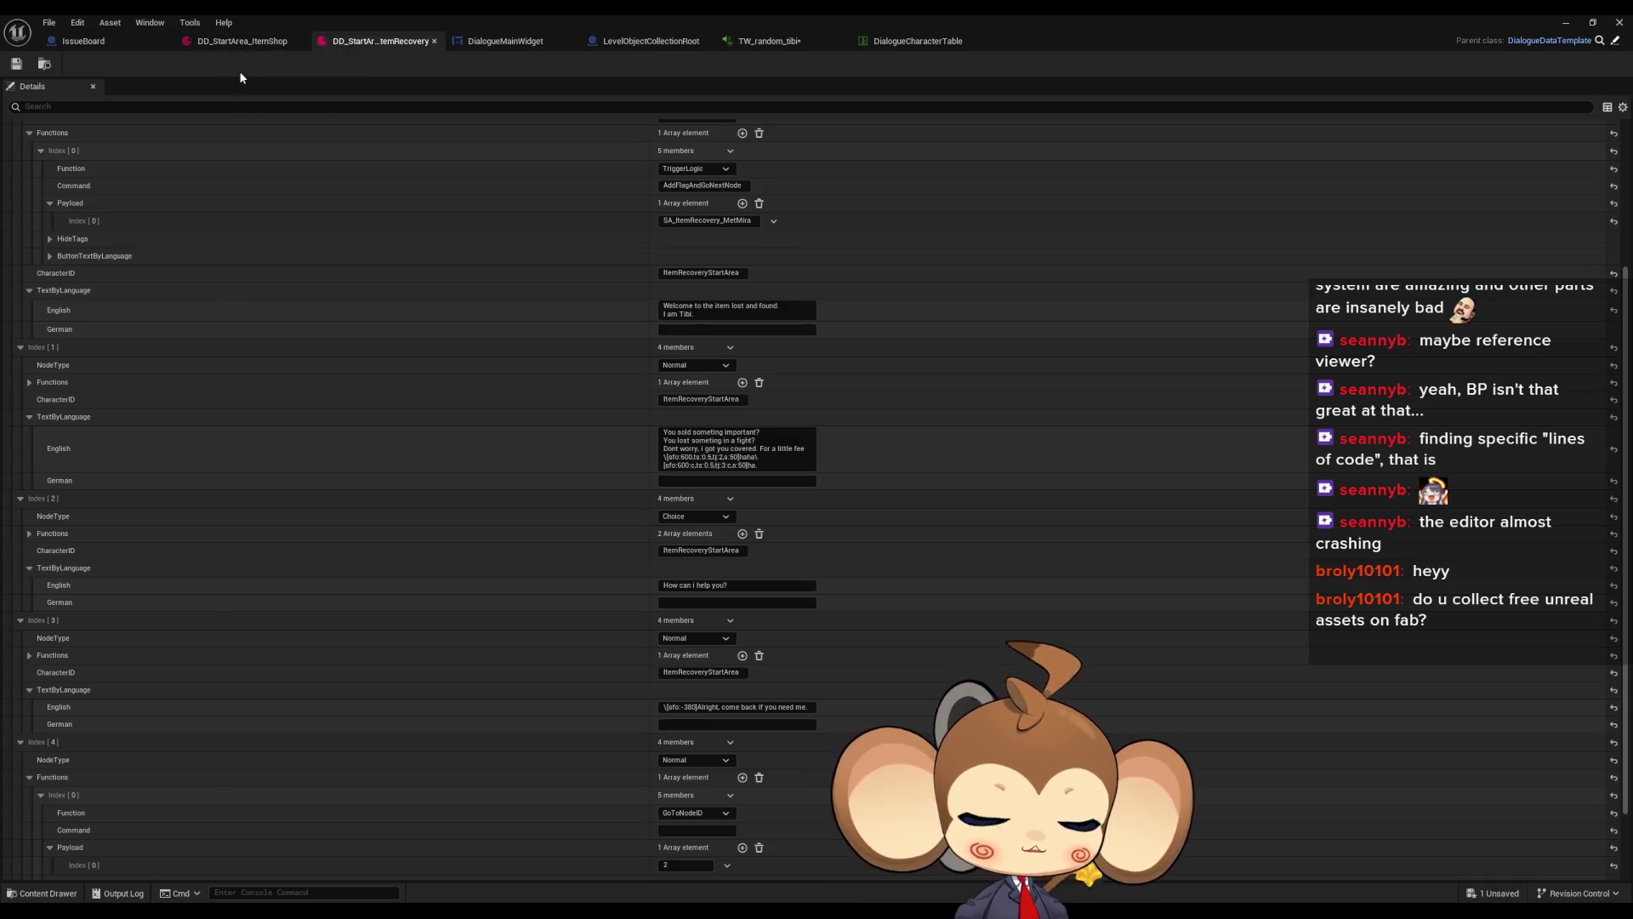
View DD_StartArea_ItemShop, then browse LevelObjectCollectionRoot's Dialogue Tree Asset list without changing it
left_click(242, 40)
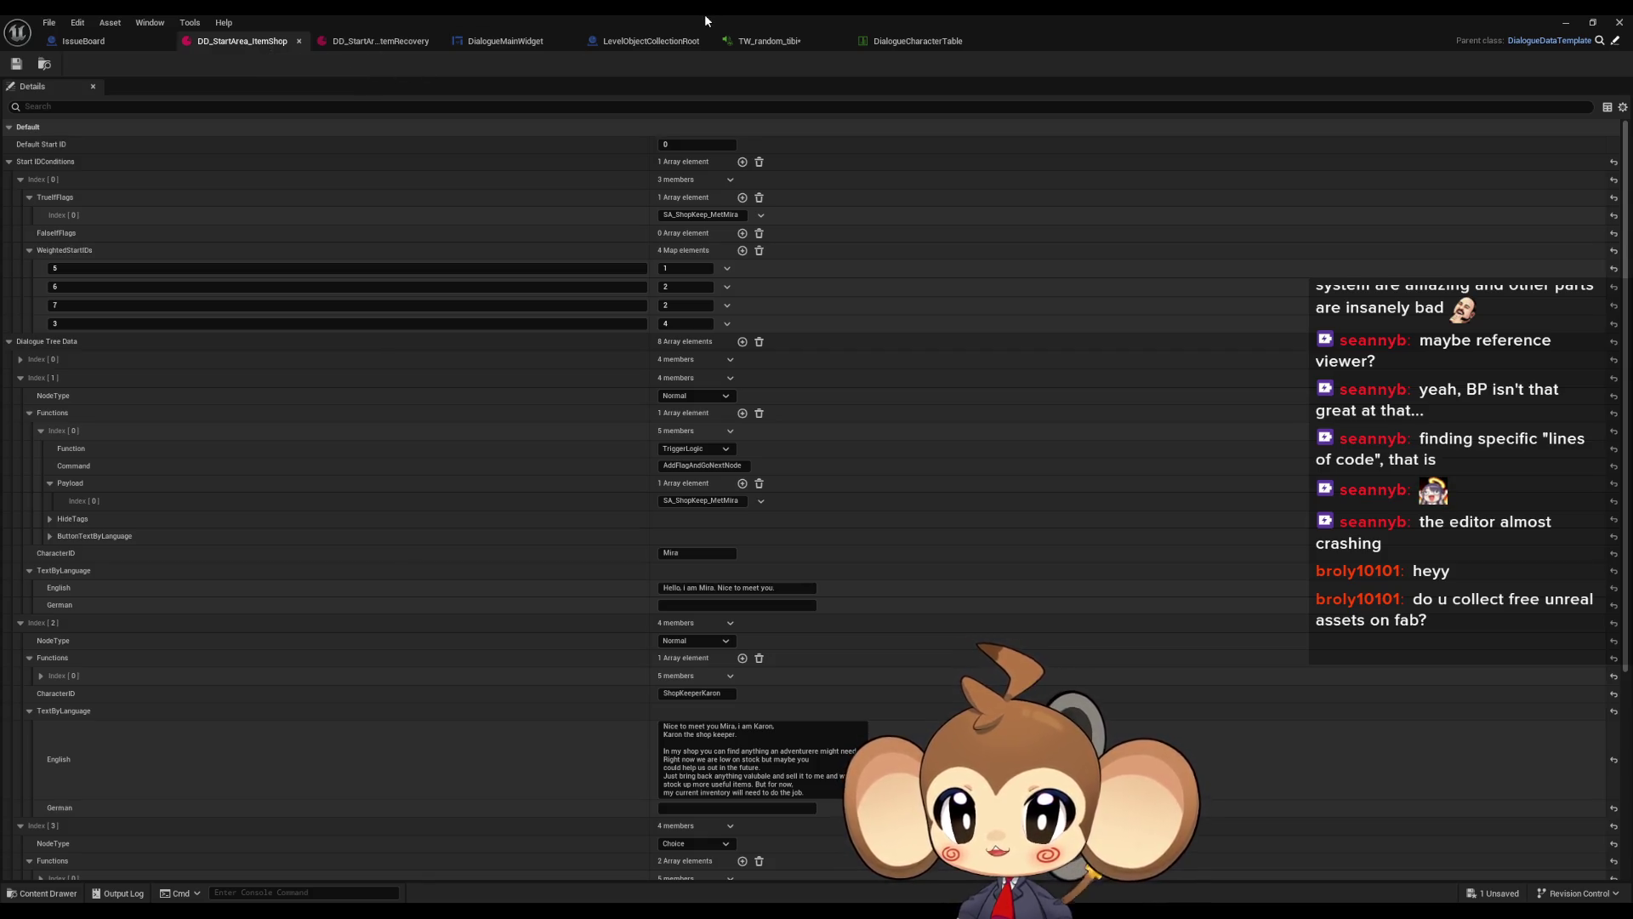
left_click(646, 41)
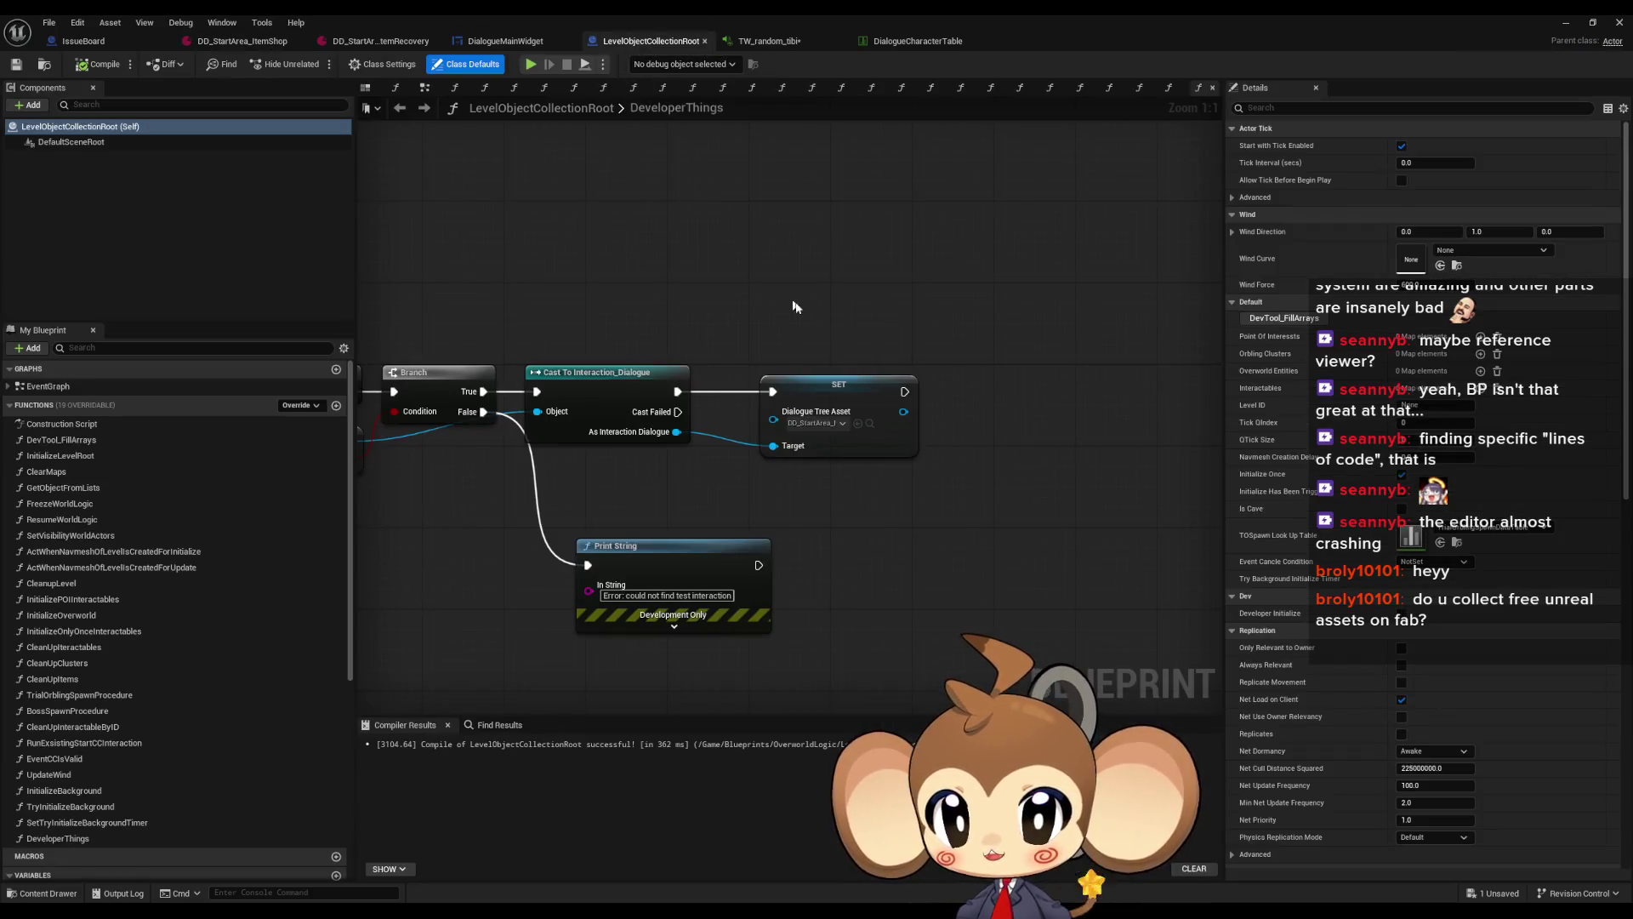
left_click(815, 426)
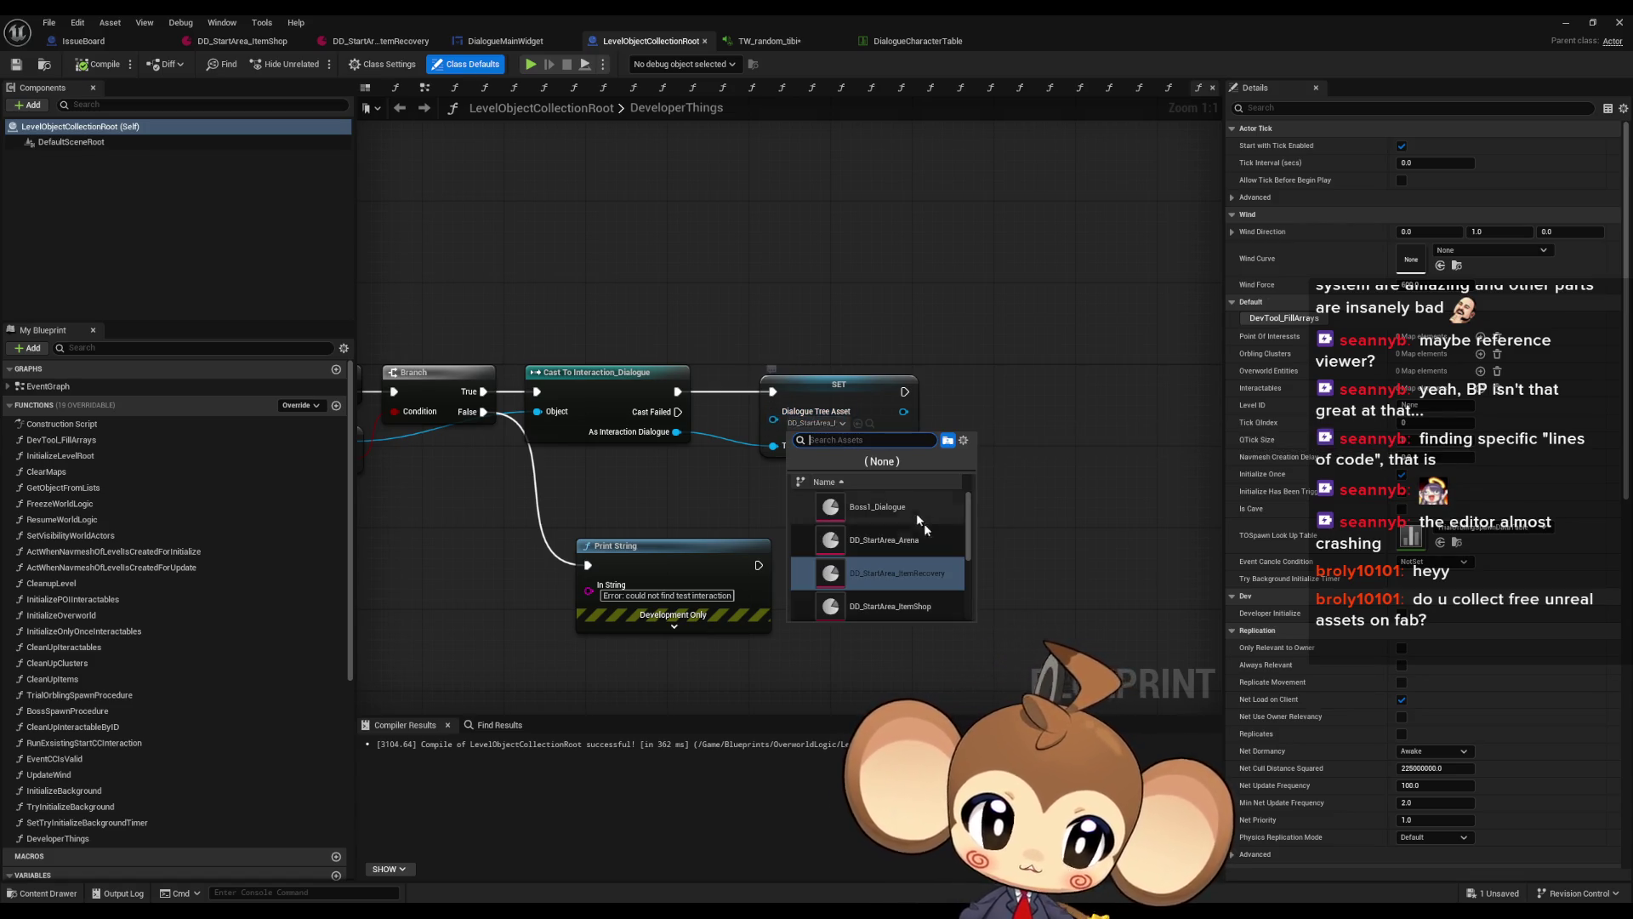
scroll(927, 553, "down", 1)
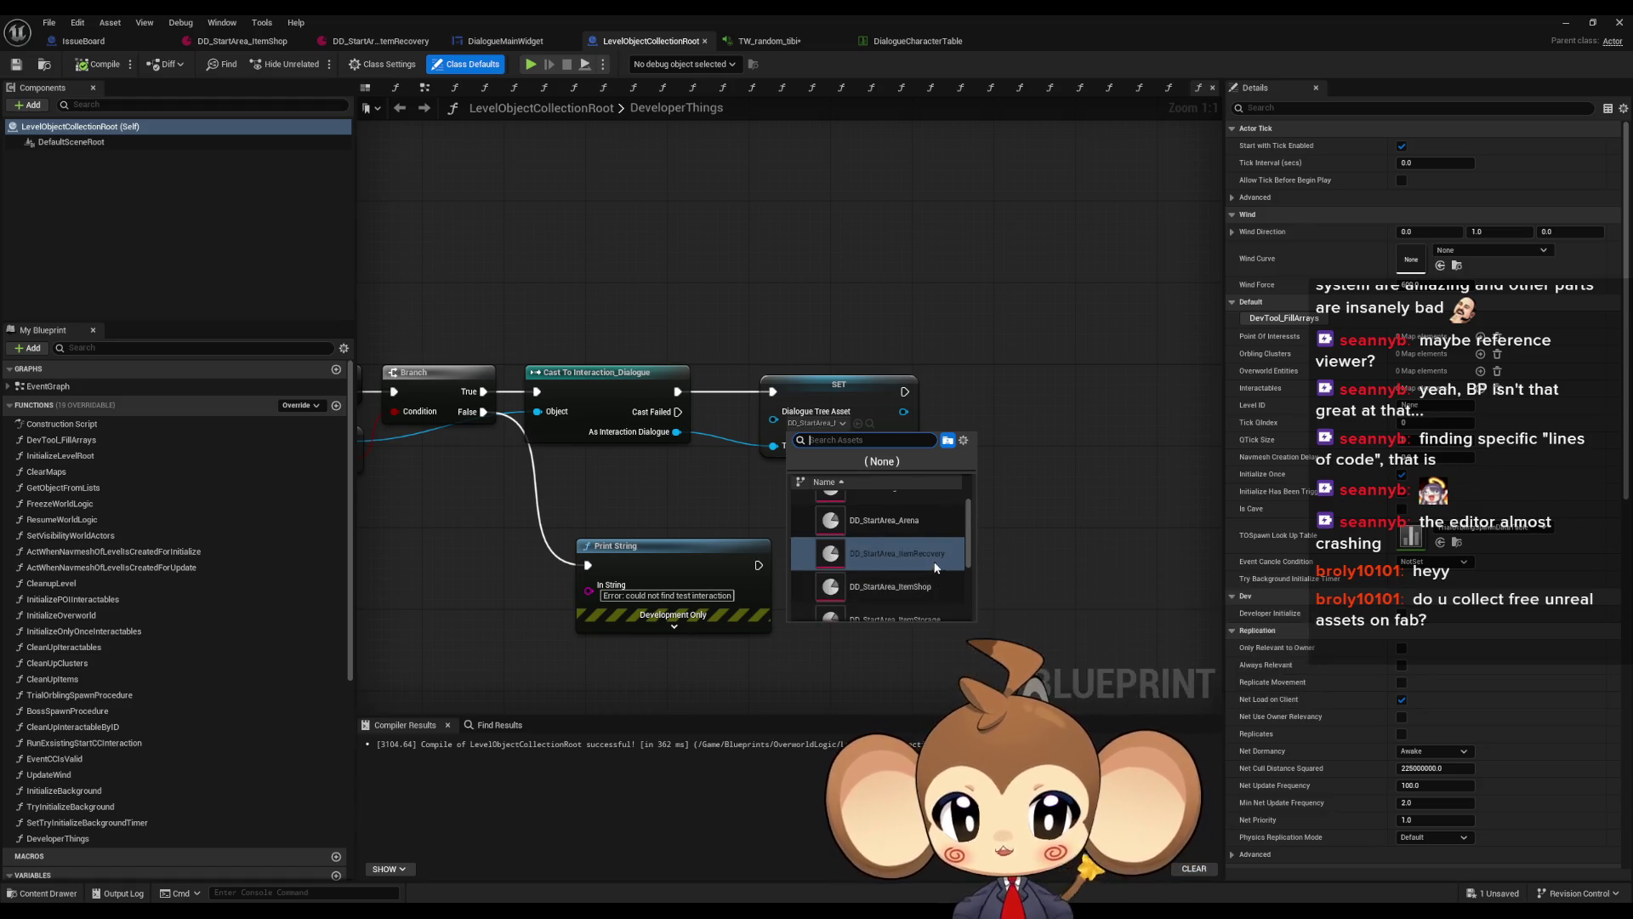
scroll(936, 565, "down", 3)
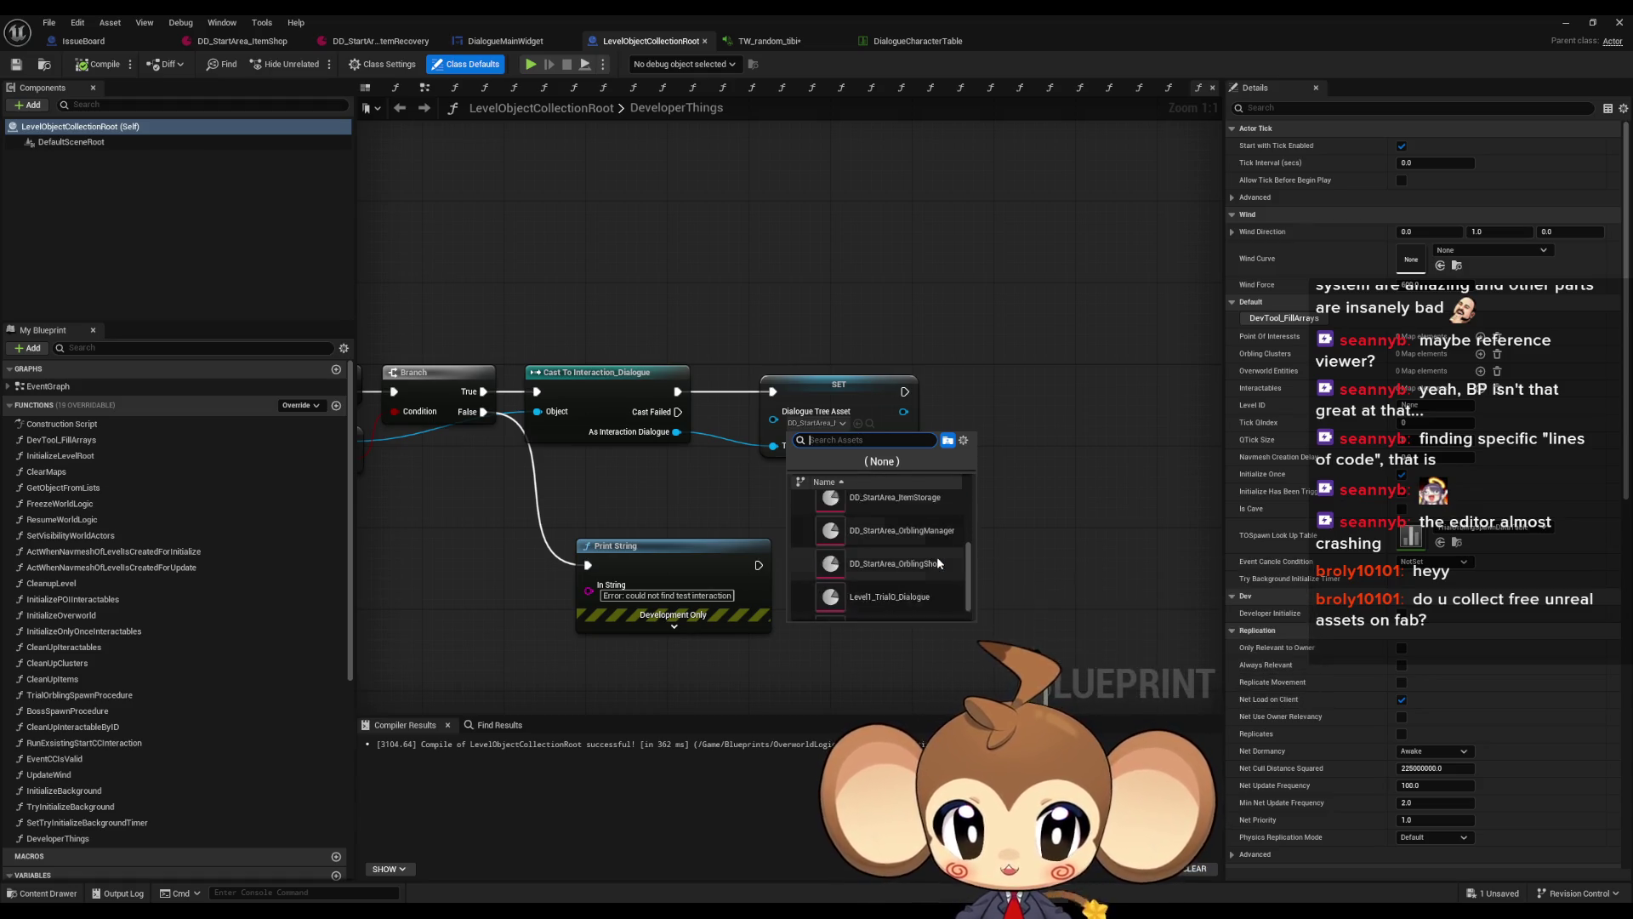
left_click(1074, 368)
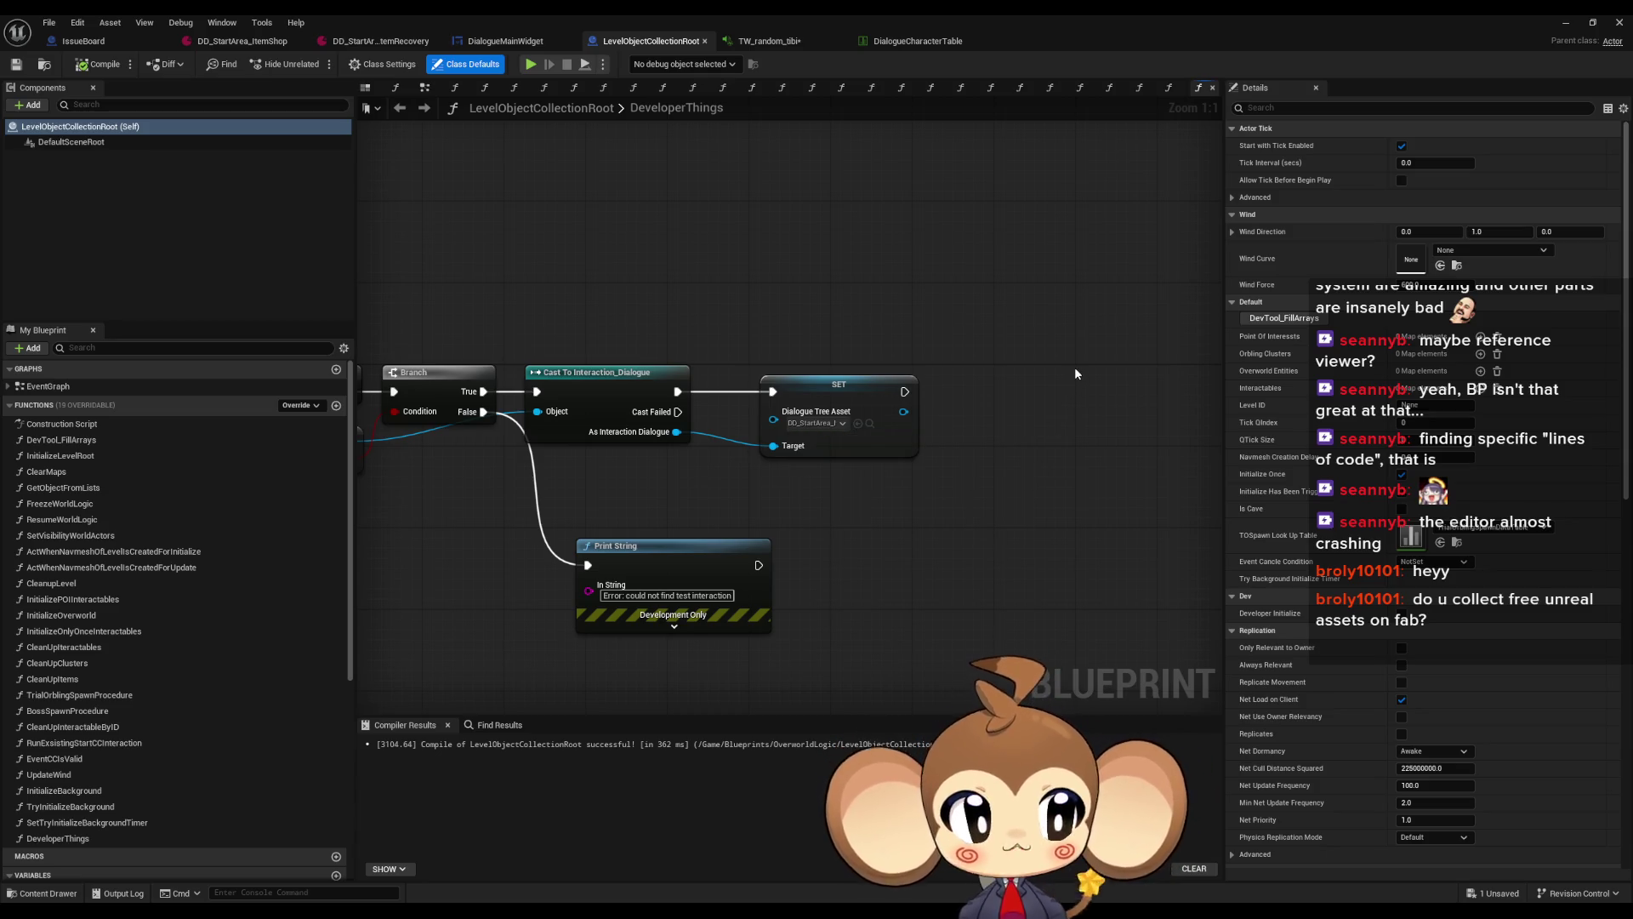